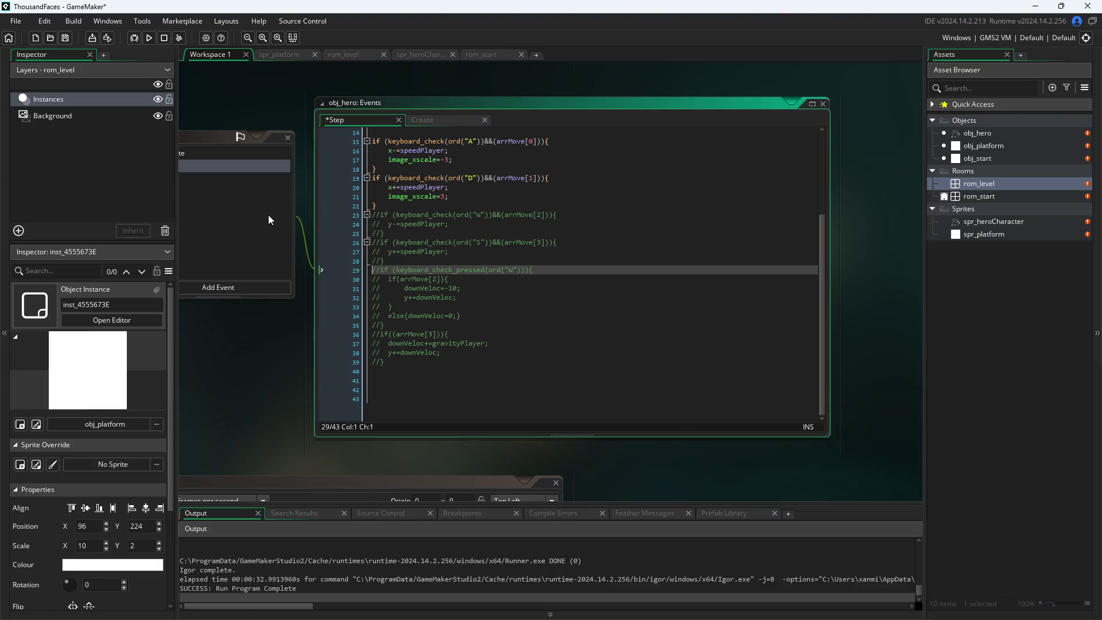
- Uncomment the jump and gravity code on lines 29–39 with Ctrl+Shift+K
key("shift+Down")
key("shift+Down")
key("shift+Down")
key("shift+Left")
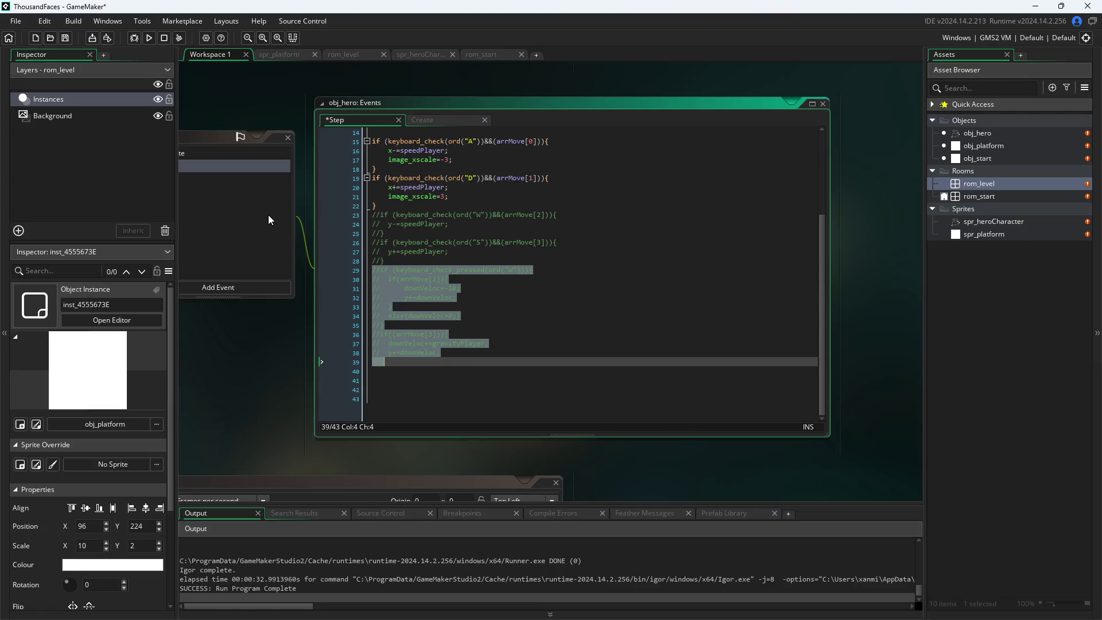
key("ctrl+shift+k")
- Locate the if(arrMove[2]) wrapper and the else{downVeloc=0;} line inside the jump block
left_click(495, 290)
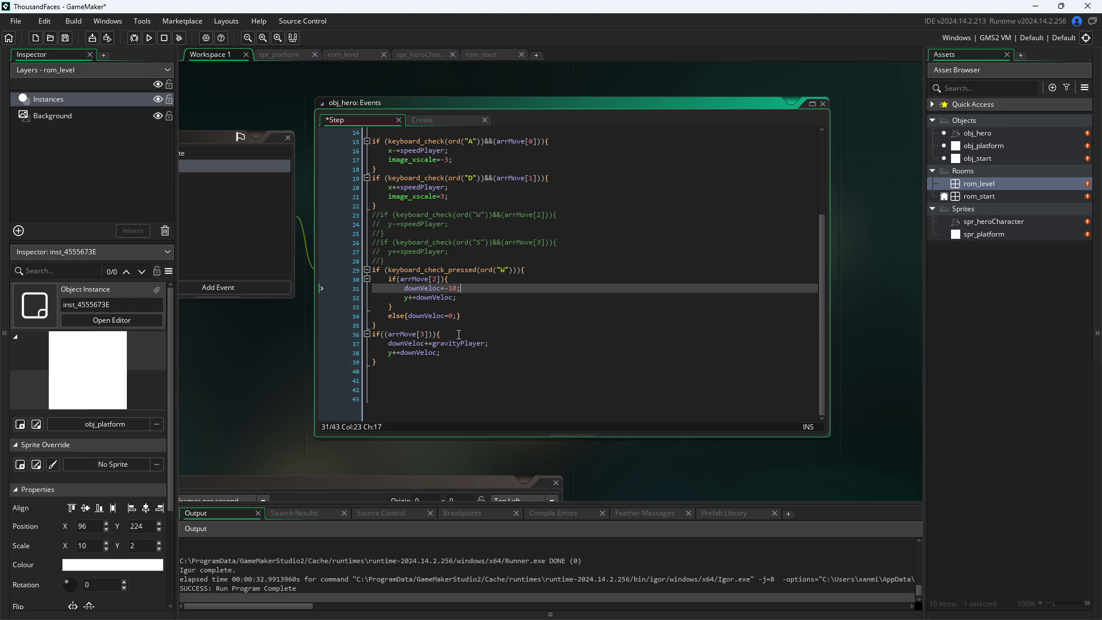
left_click(458, 334)
left_click(460, 316)
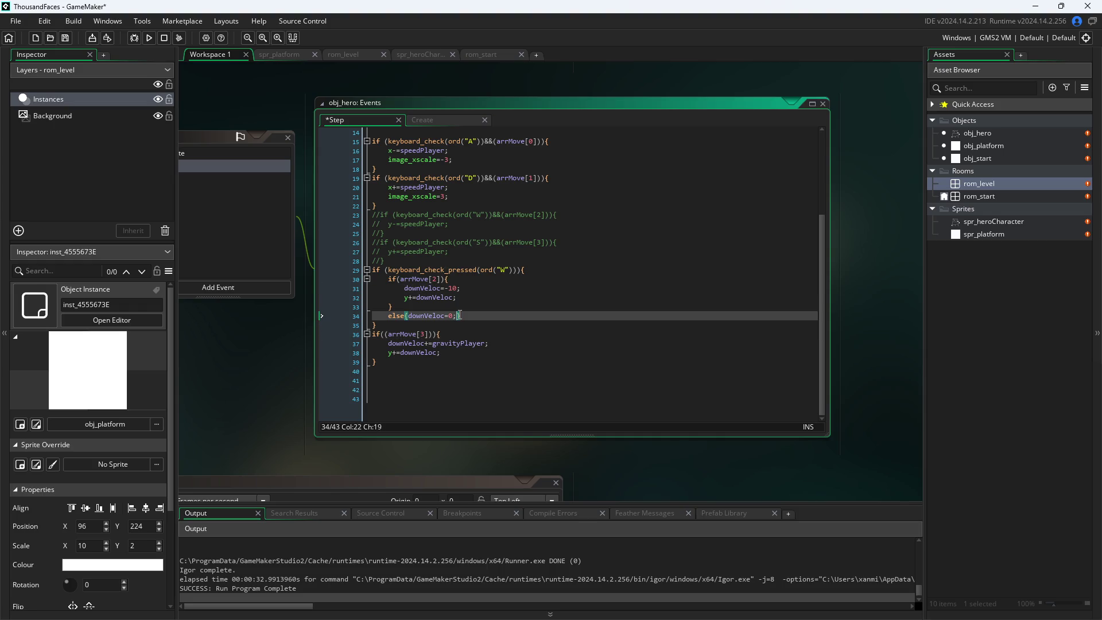
left_click(460, 290)
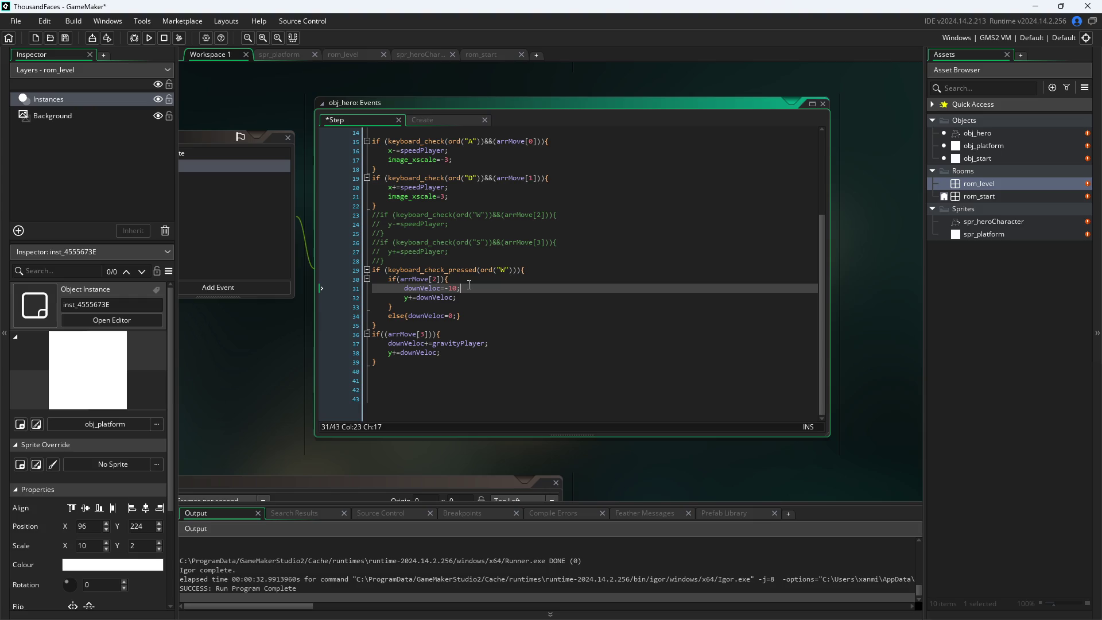
left_click(460, 281)
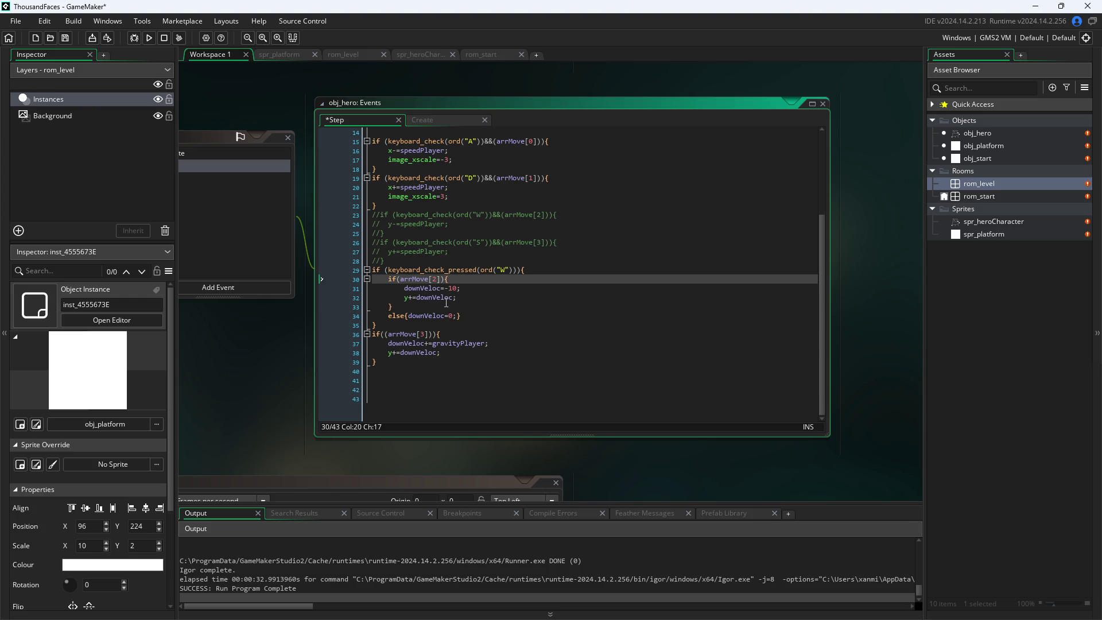
scroll(459, 294, "up", 1)
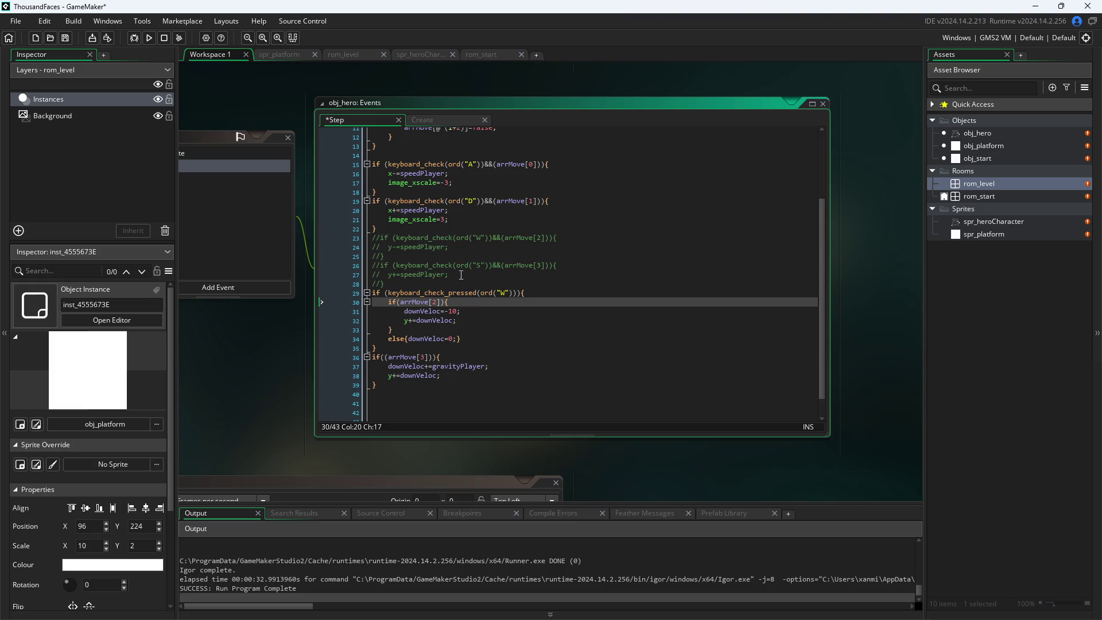
left_click(462, 338)
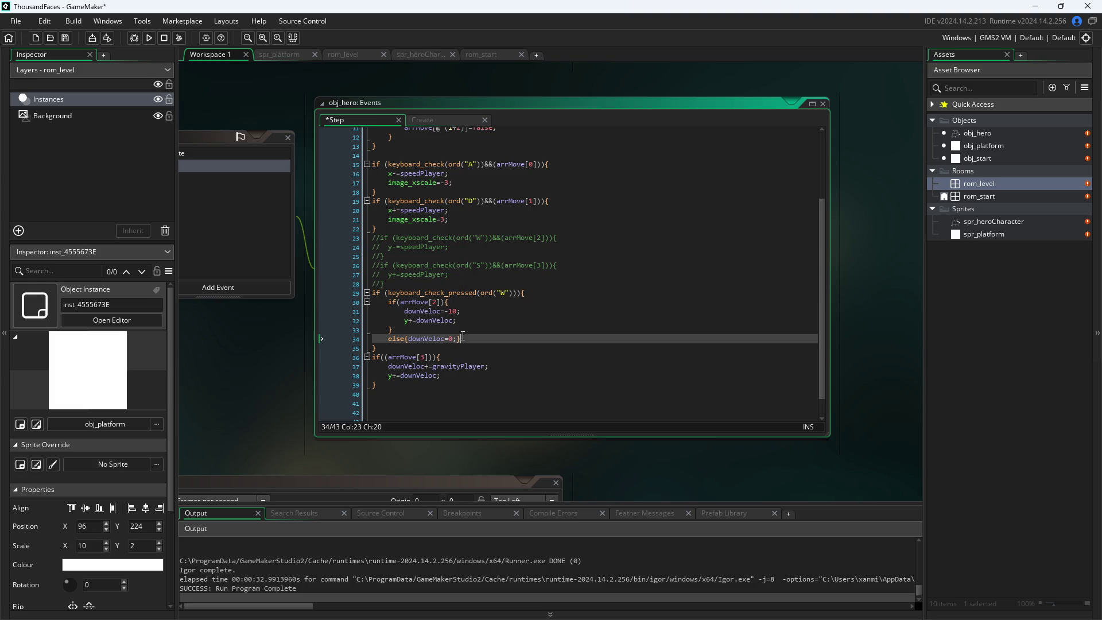
left_click_drag(463, 338, 339, 345)
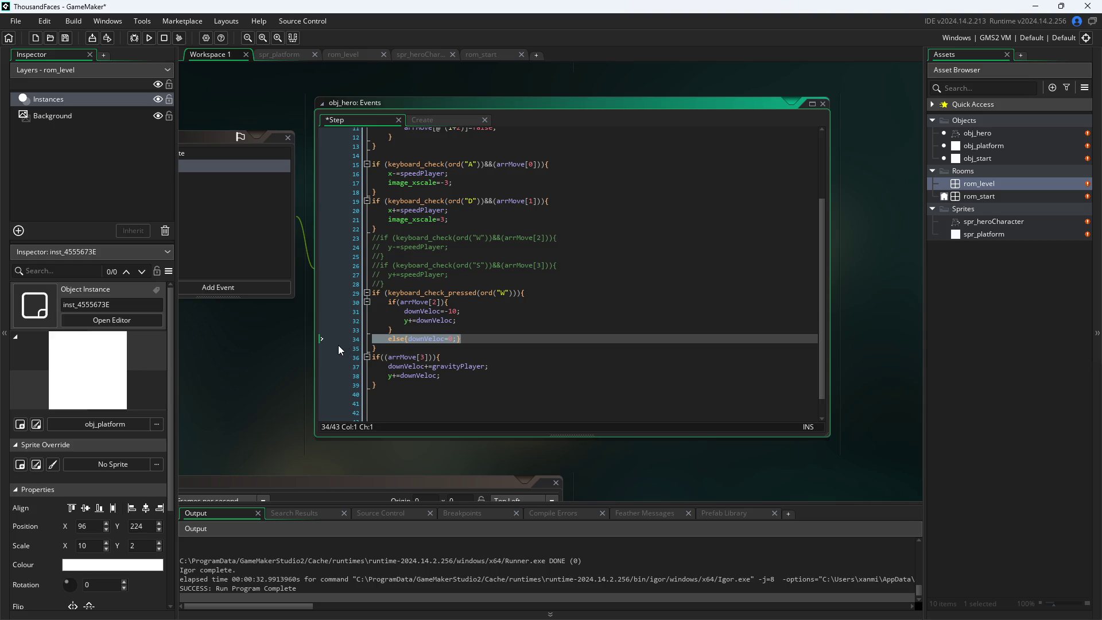
- Select the if(arrMove[2]){ line and delete it, so pressing W sets downVeloc to -10 directly
key("Right")
key("Right")
key("Left")
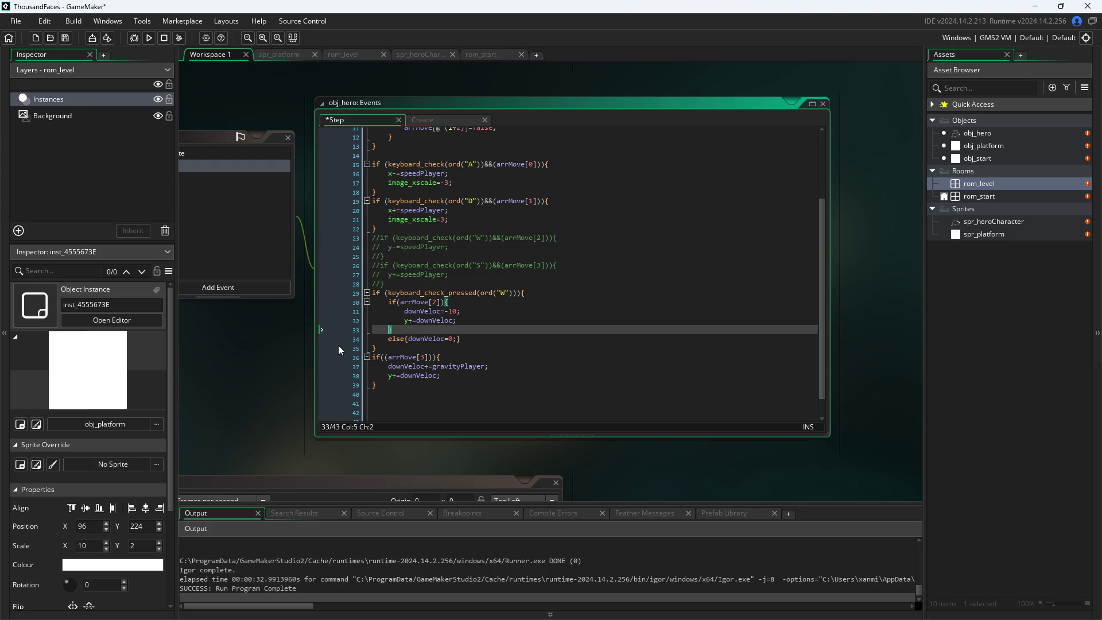
key("shift+Up")
key("shift+Up")
key("shift+Up")
key("shift+Down")
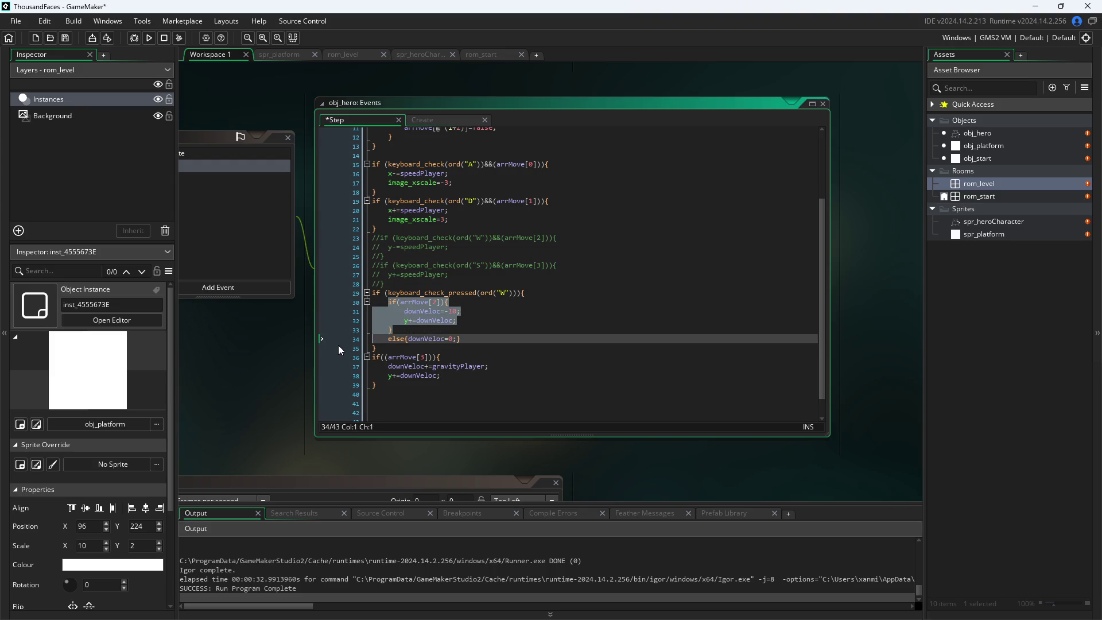
key("shift+Up")
key("shift+Up")
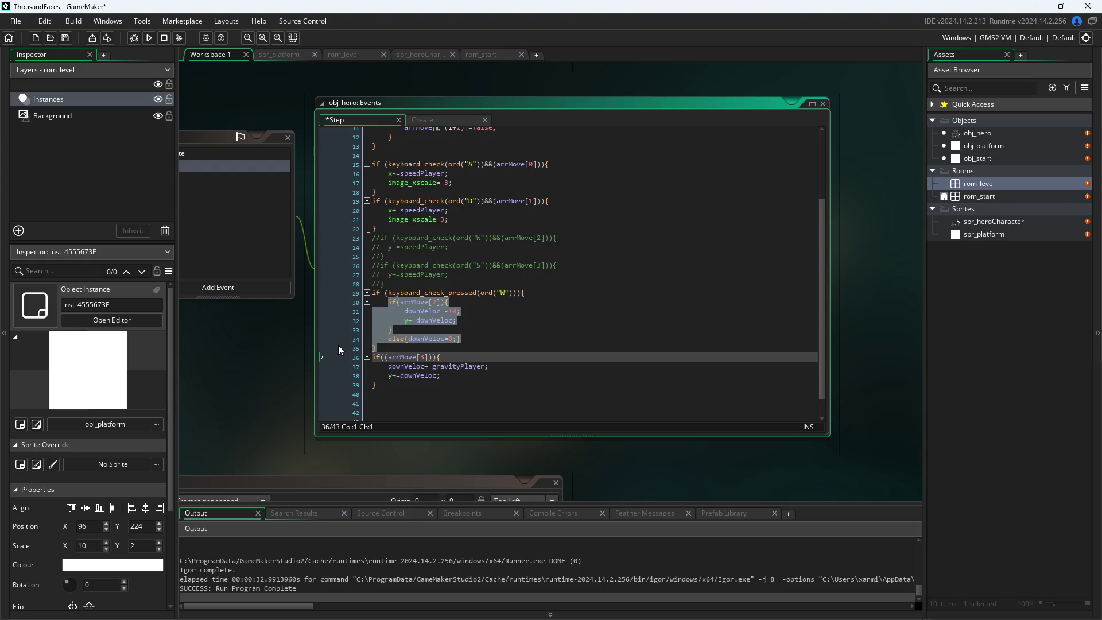
key("shift+Up")
key("shift+Up")
key("shift+Up")
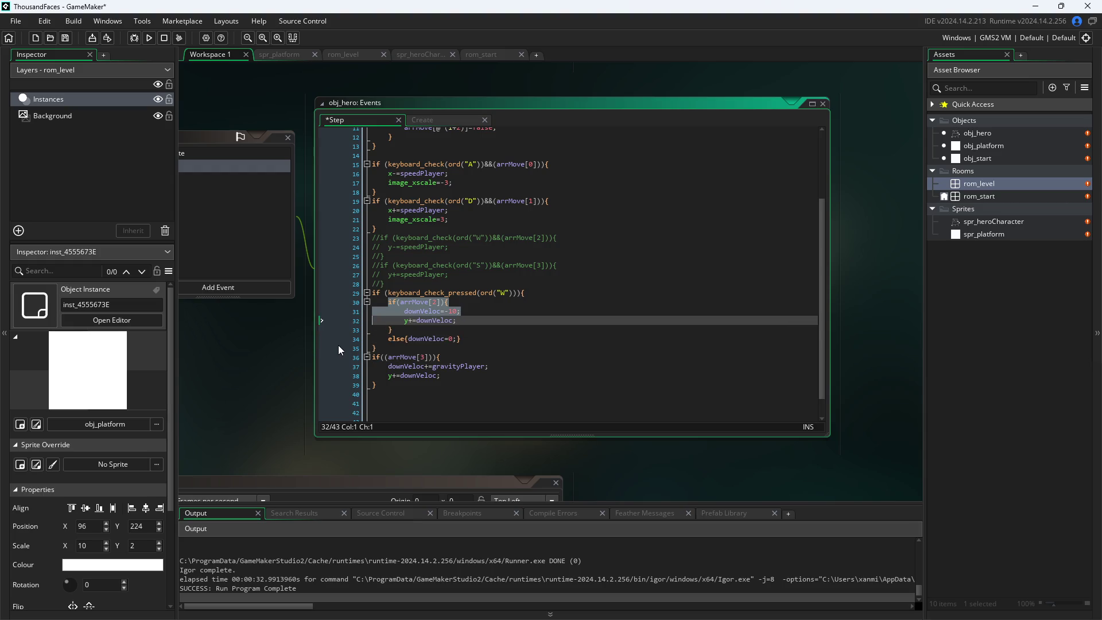
key("shift+End")
key("ctrl+c")
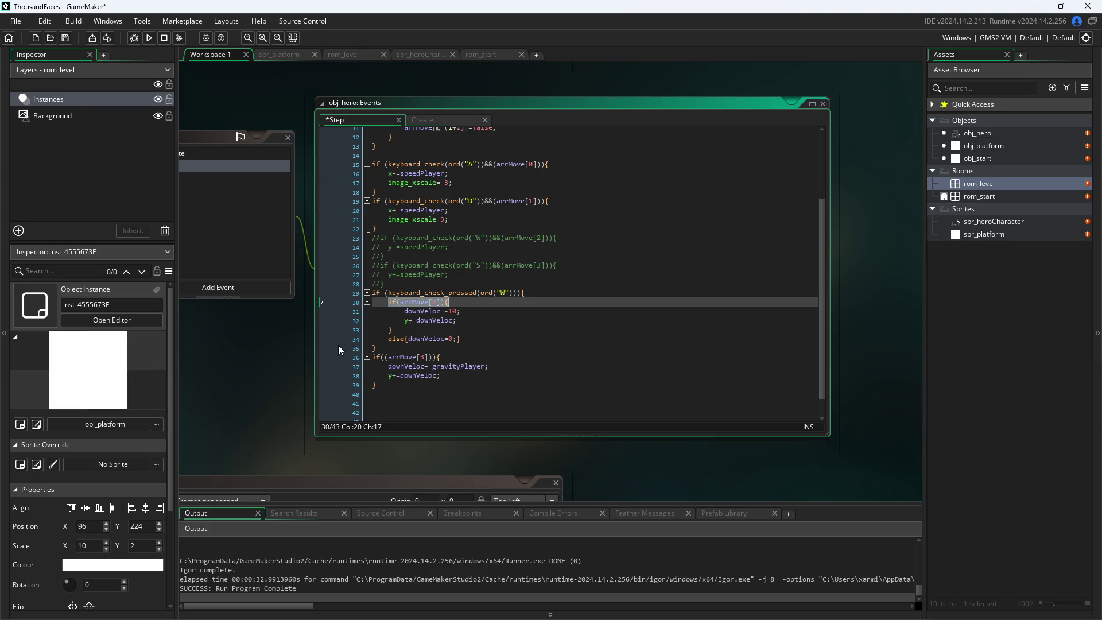
key("BackSpace")
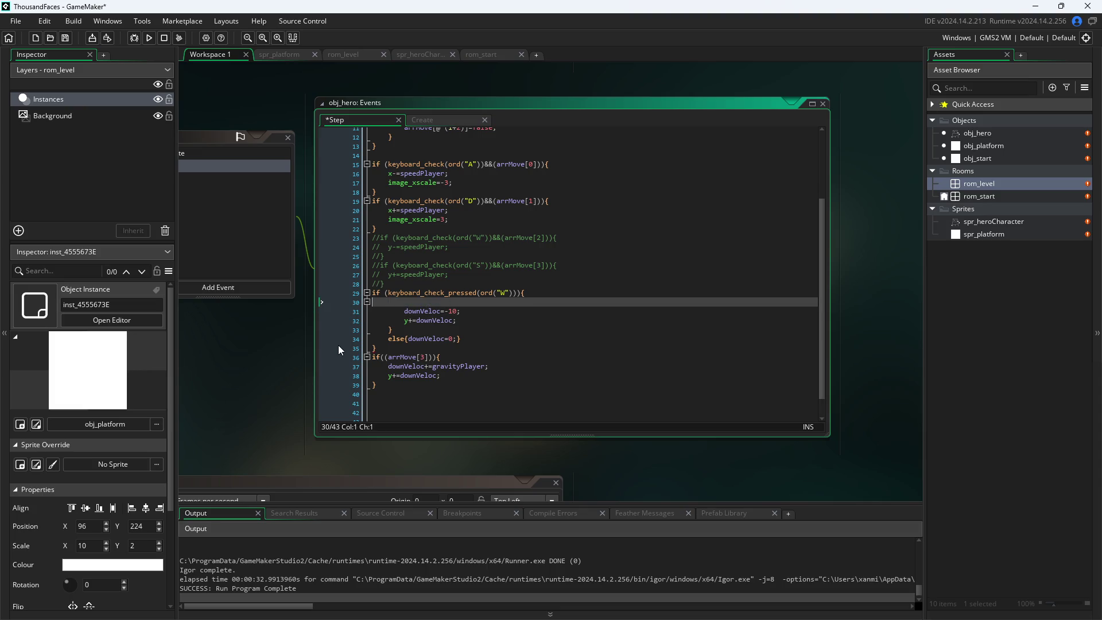
key("BackSpace")
key("BackSpace")
- Add an if(arrMove[2]){downVeloc=0;} line after the gravity block, moving the else reset there
left_click(417, 377)
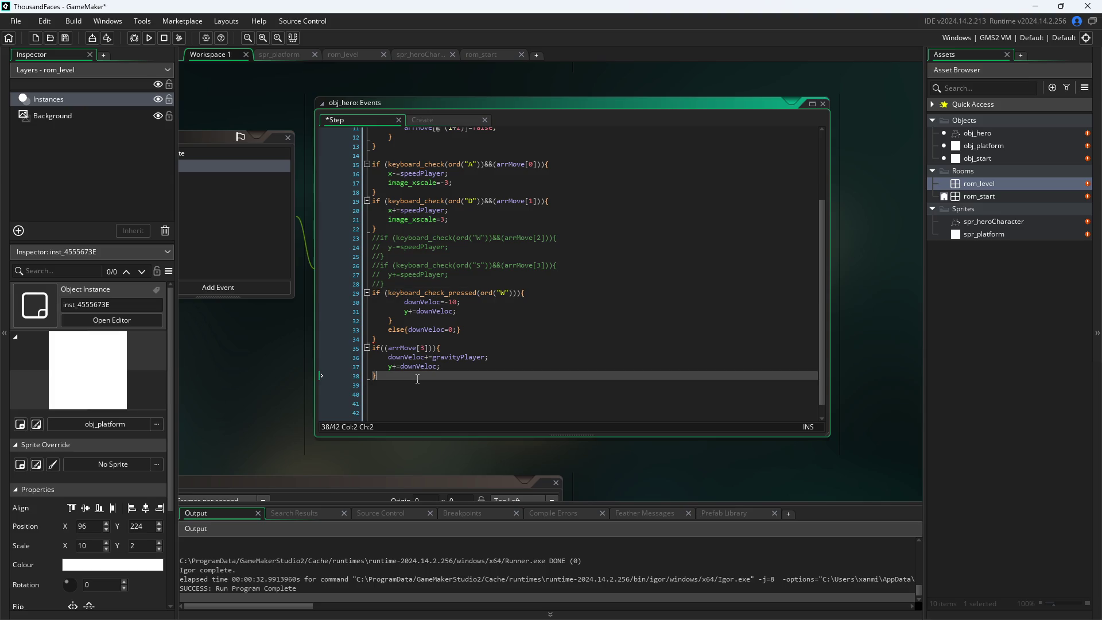
key("Return")
key("ctrl+v")
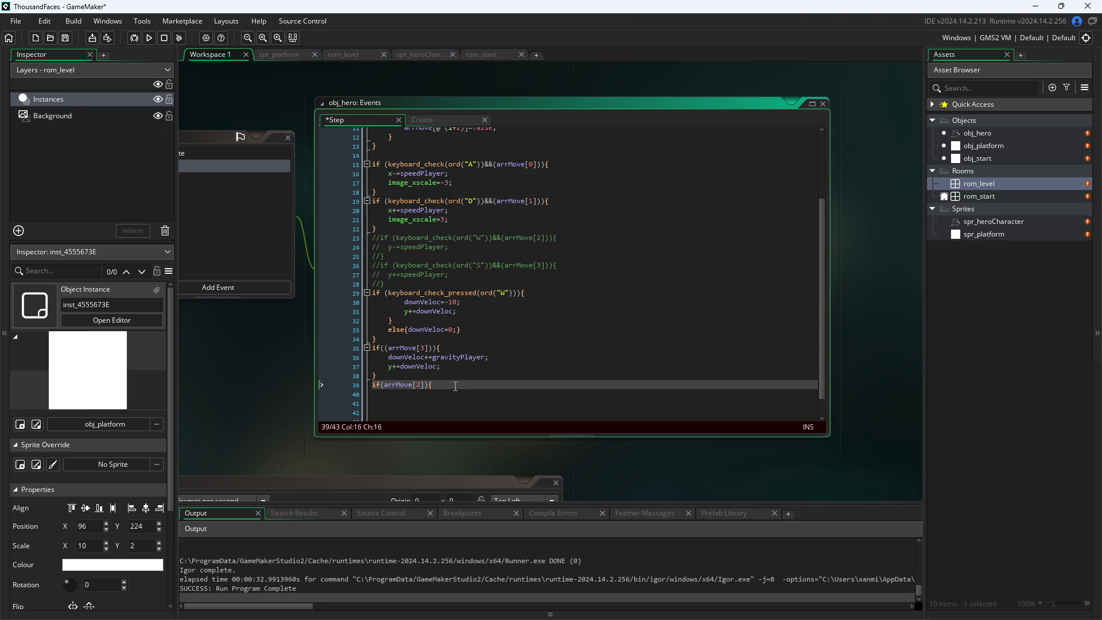
left_click(351, 332)
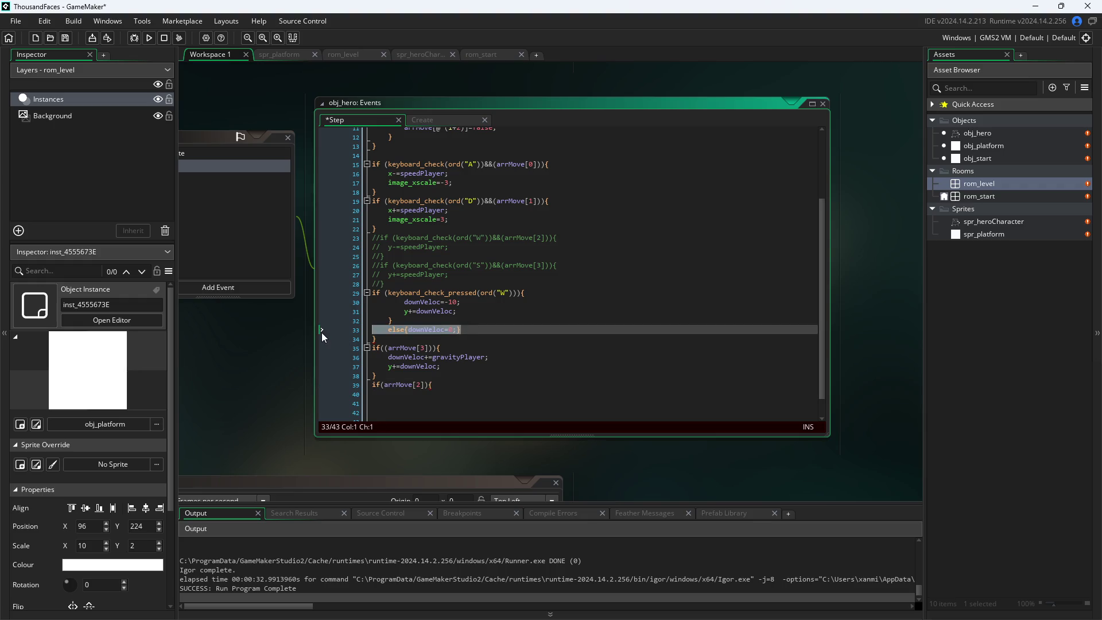
key("ctrl+x")
left_click(446, 385)
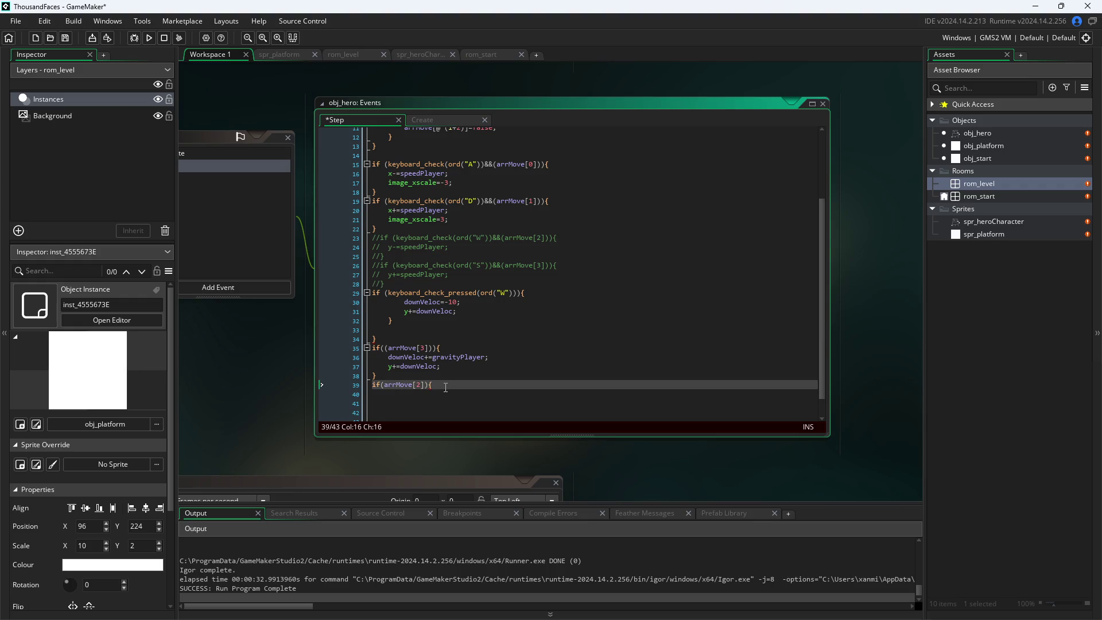
key("ctrl+v")
key("Left")
key("Left")
key("Left")
key("Delete")
key("BackSpace")
key("BackSpace")
key("BackSpace")
type("{")
key("End")
- Delete the leftover brace on line 32 and commit the code edits
left_click(372, 320)
key("BackSpace")
key("BackSpace")
key("BackSpace")
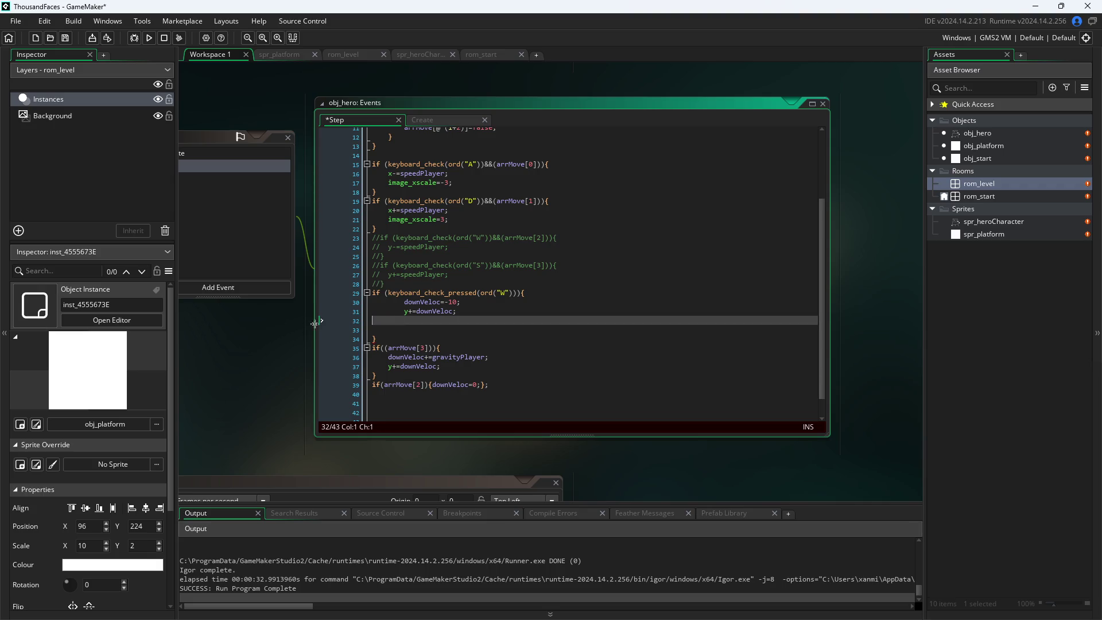
left_click(260, 356)
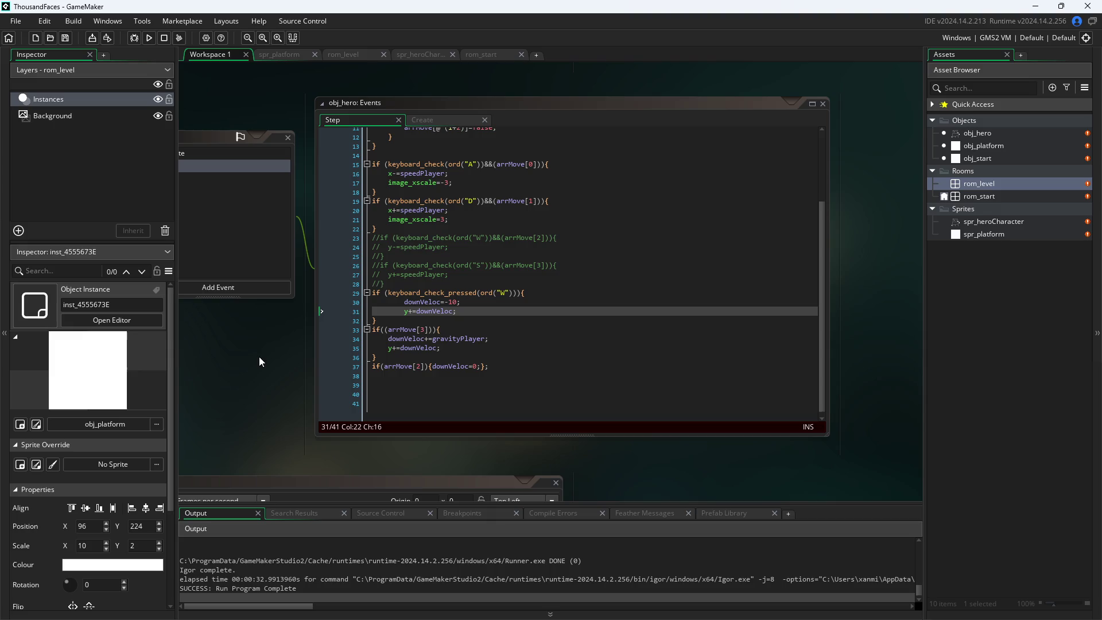
- Run Pixel Game, walk the hero right and left with D and A, then close it
left_click(150, 39)
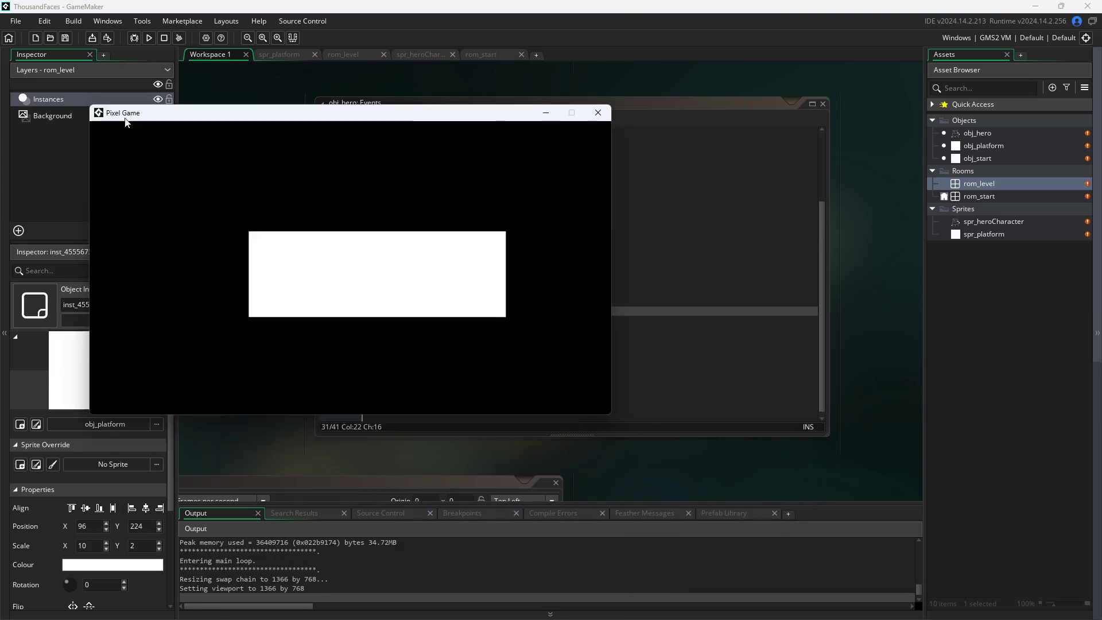
key("d")
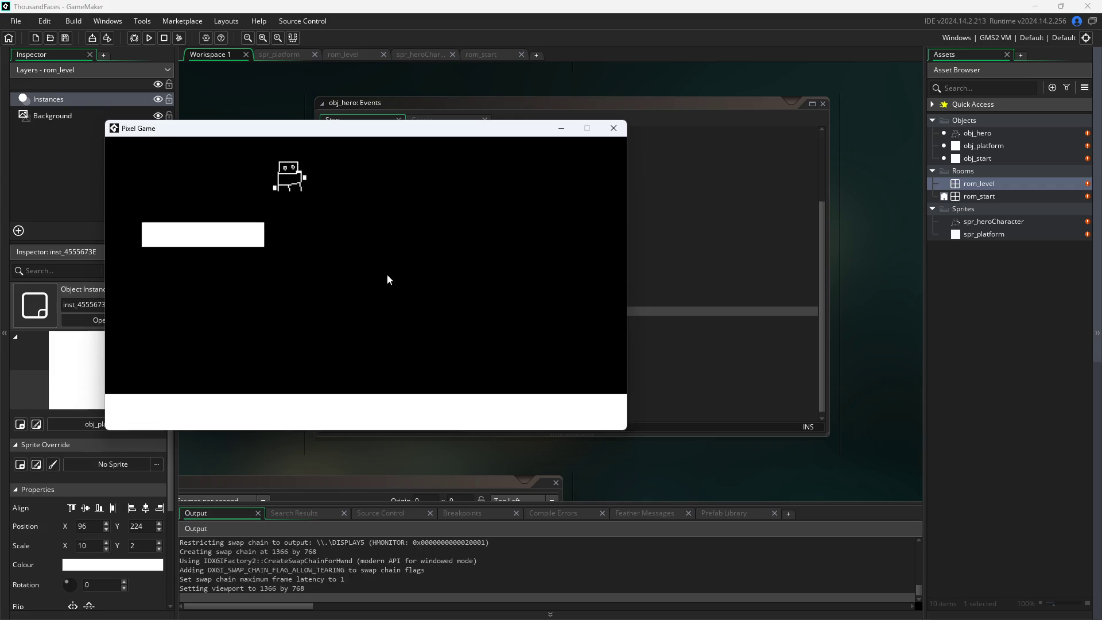
key("d")
key("a")
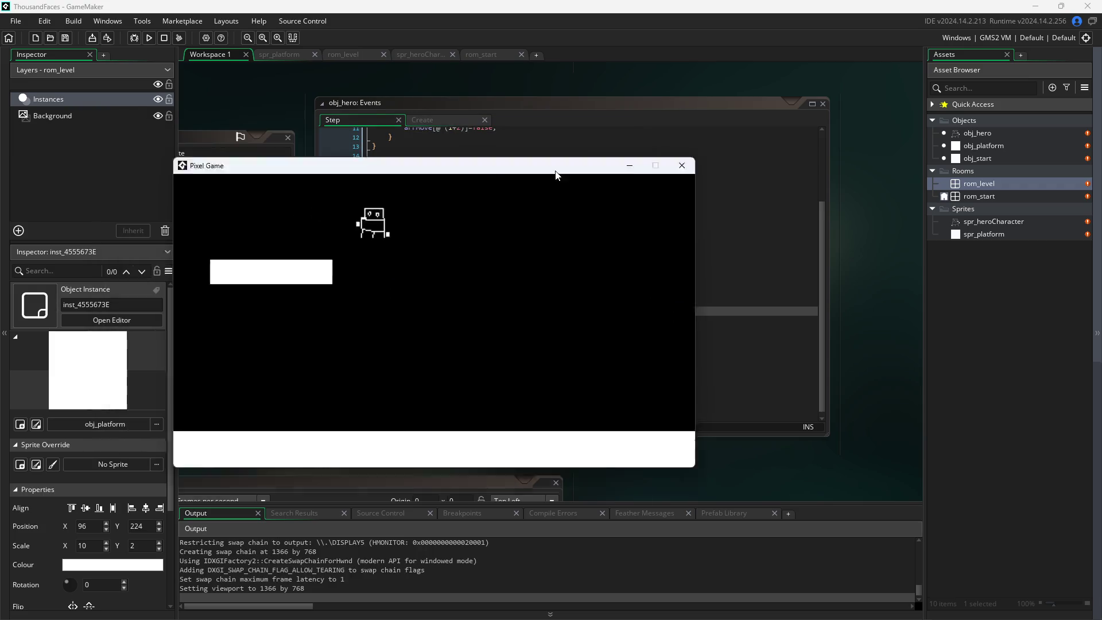
left_click(614, 128)
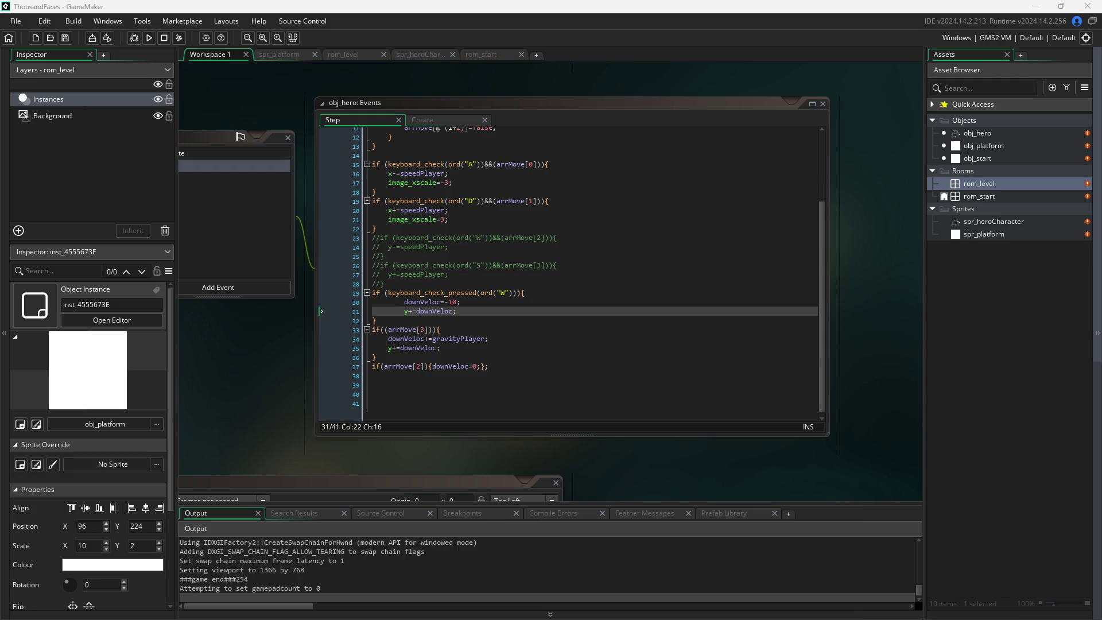
left_click(381, 367)
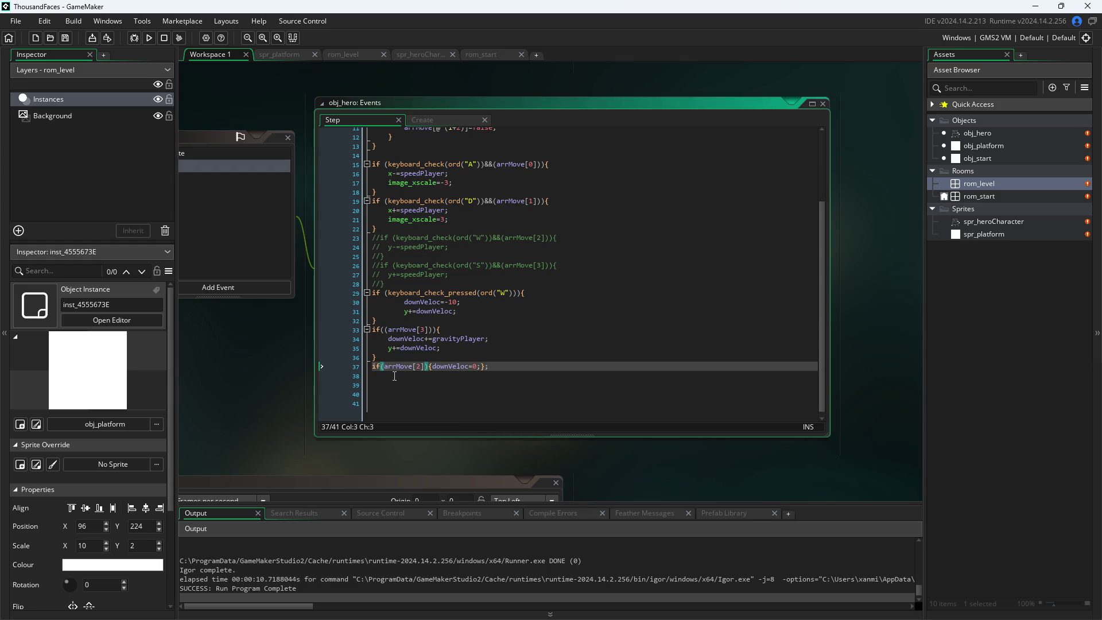
- Negate the line 37 condition to if(!arrMove[2]) and save the project
key("Right")
type("!")
key("ctrl+s")
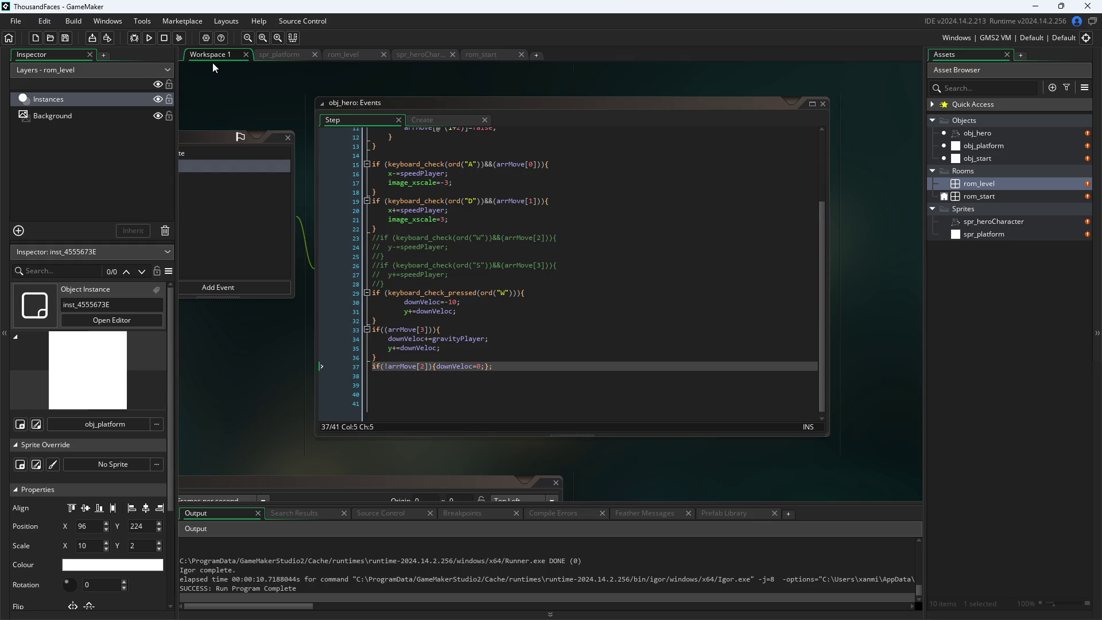
- Run the game and test the hero walking off the platform edge and jumping repeatedly
left_click(149, 37)
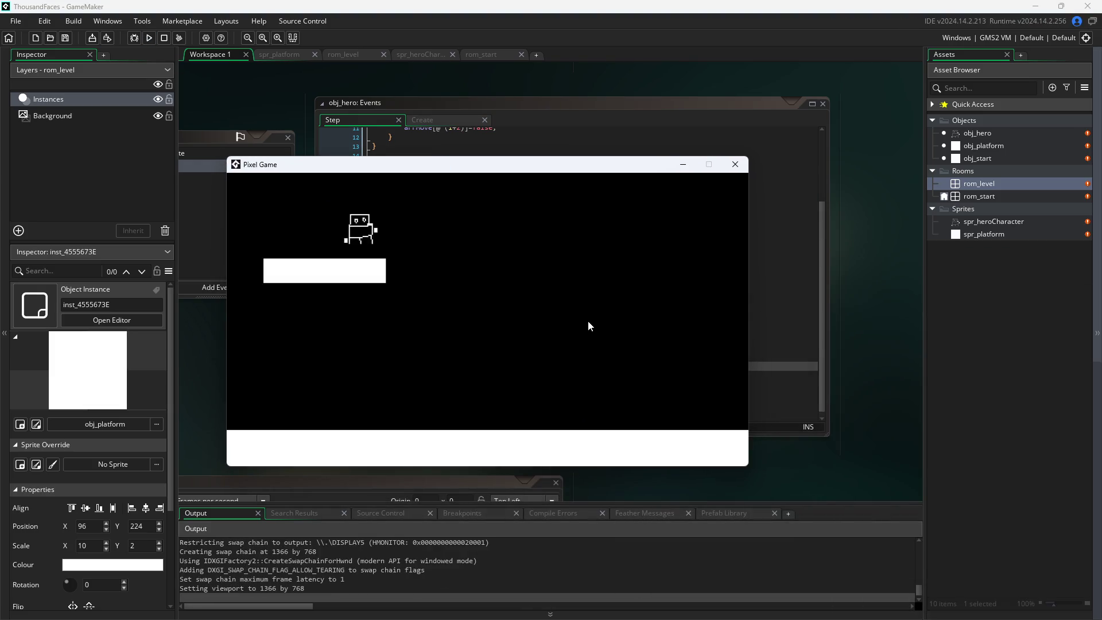
key("Right")
key("Up")
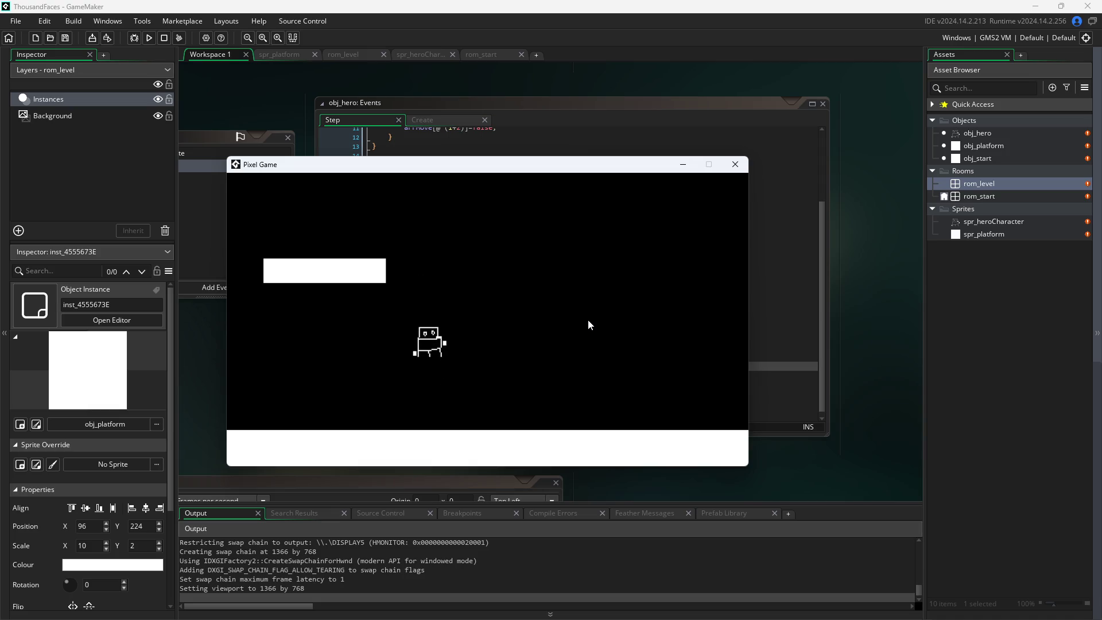
key("Left")
key("Up")
key("Right")
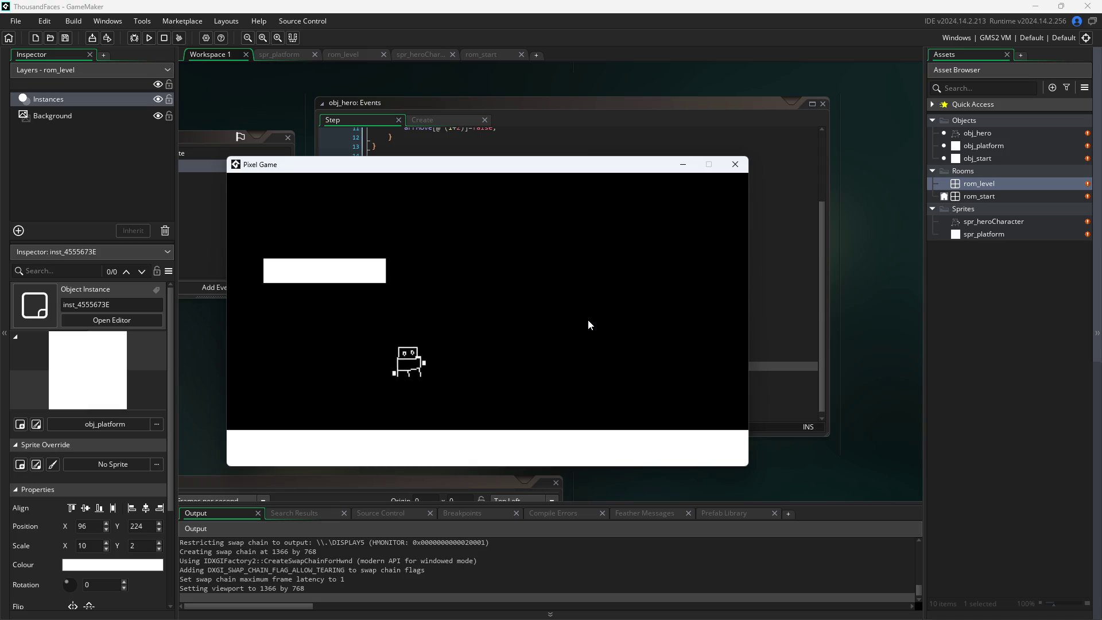
key("Right")
key("Up")
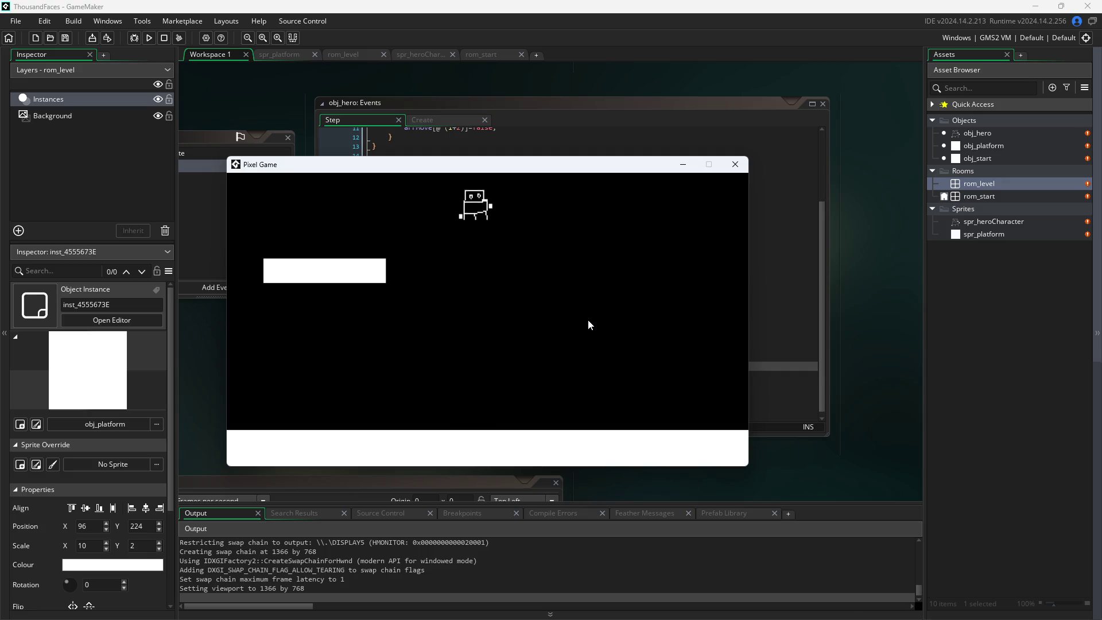
key("Left")
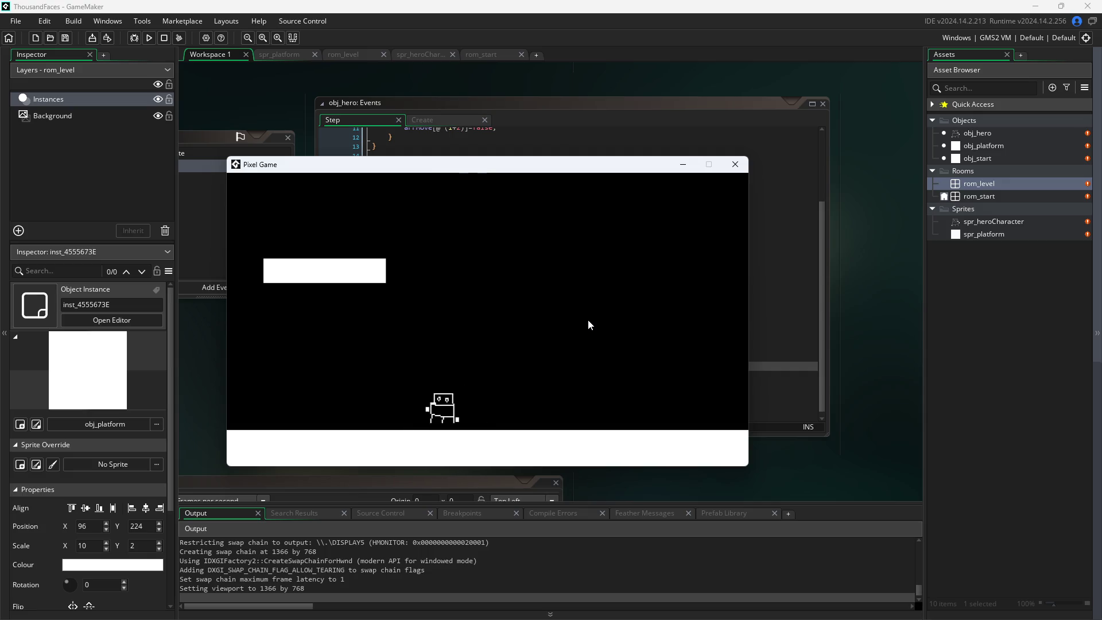
key("Up")
key("Left")
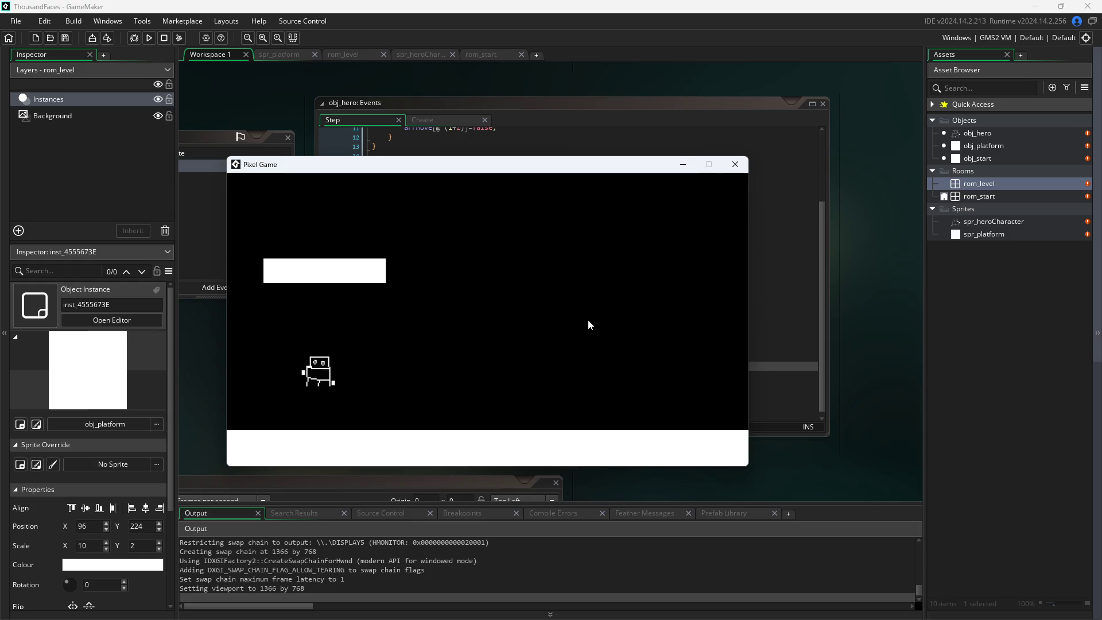
key("Up")
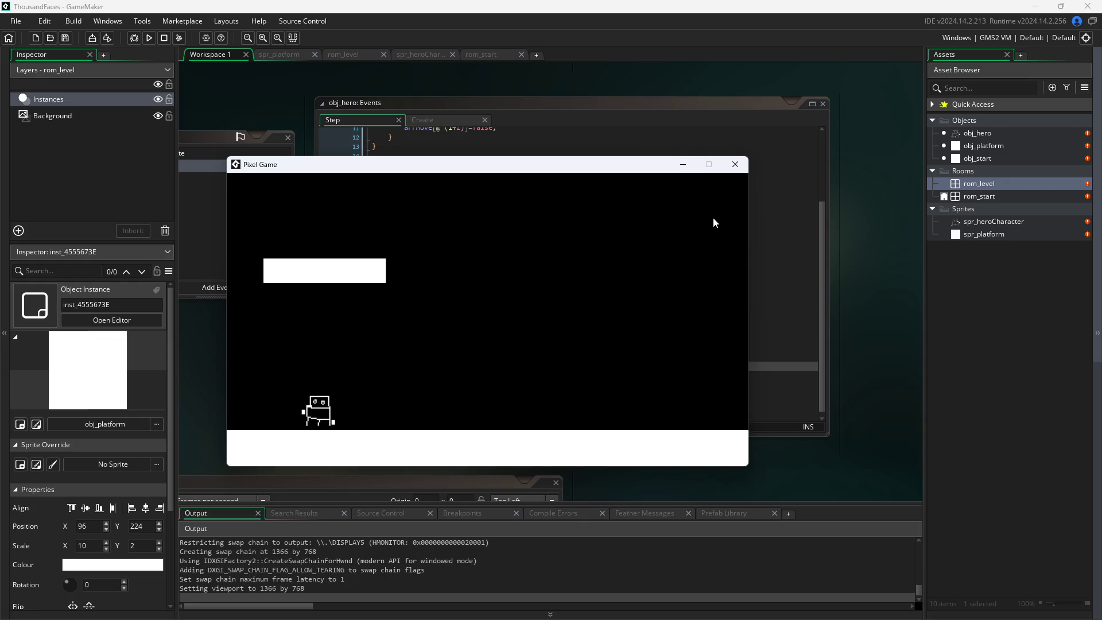
- Close the game and try a minus sign before the 0 on line 37, then remove it
left_click(737, 165)
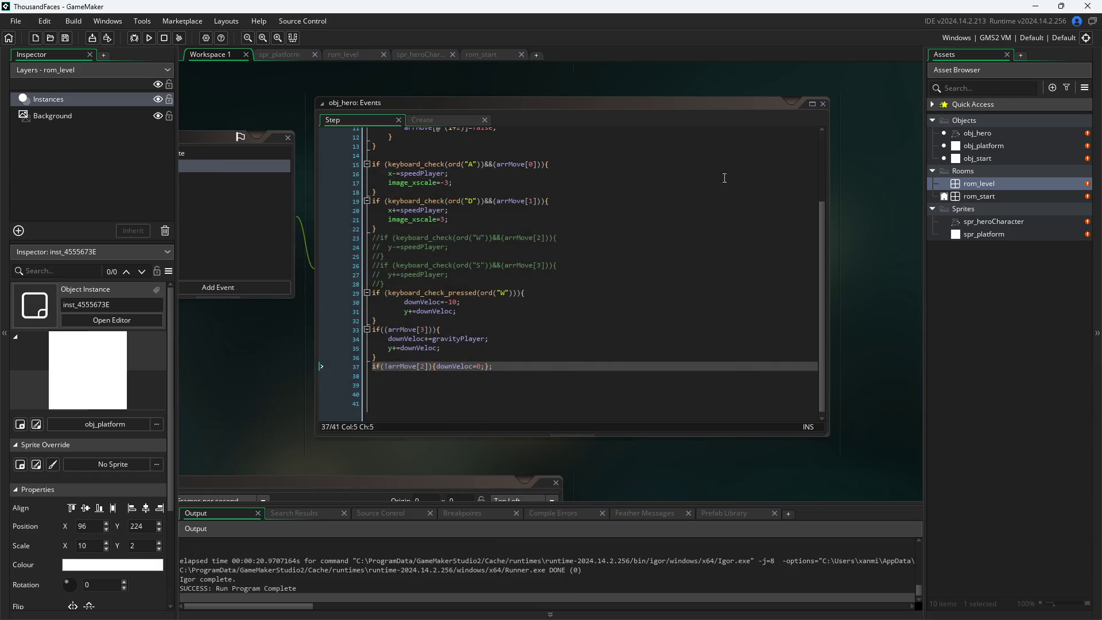
left_click(479, 366)
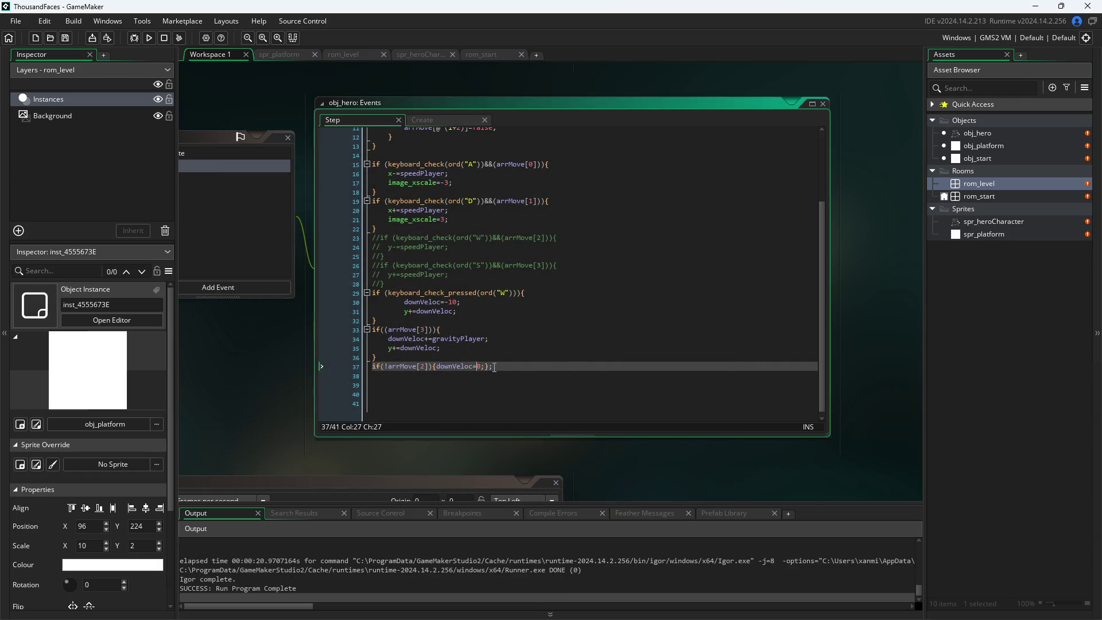
type("-")
key("Right")
key("BackSpace")
- Change line 10's arrDir collision offset from *20 to *10, save, and run the game
scroll(523, 352, "up", 3)
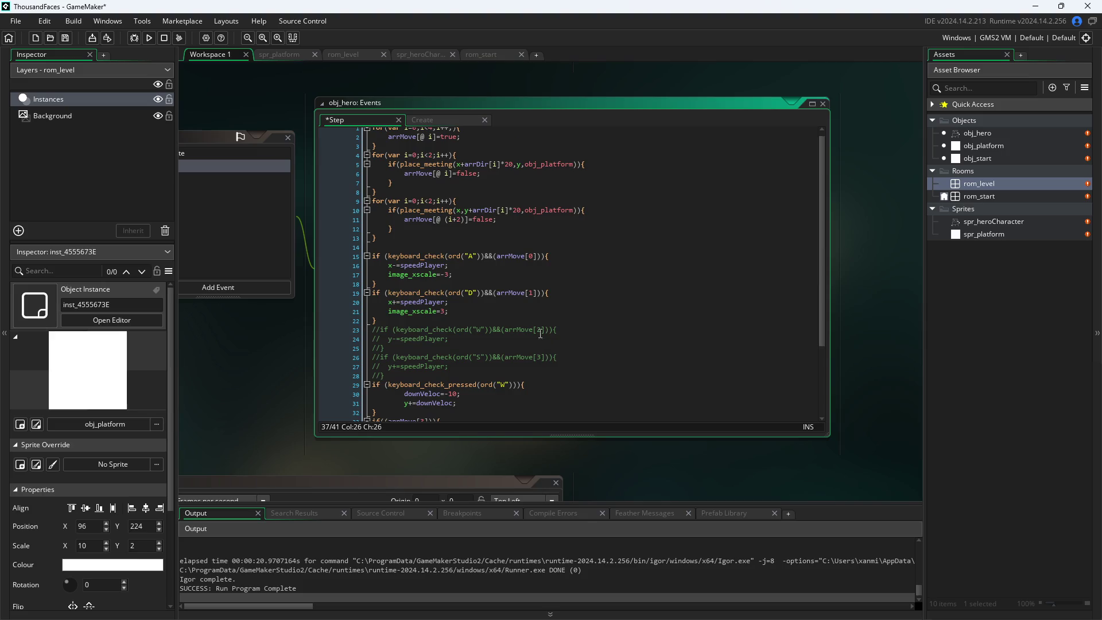
left_click(516, 215)
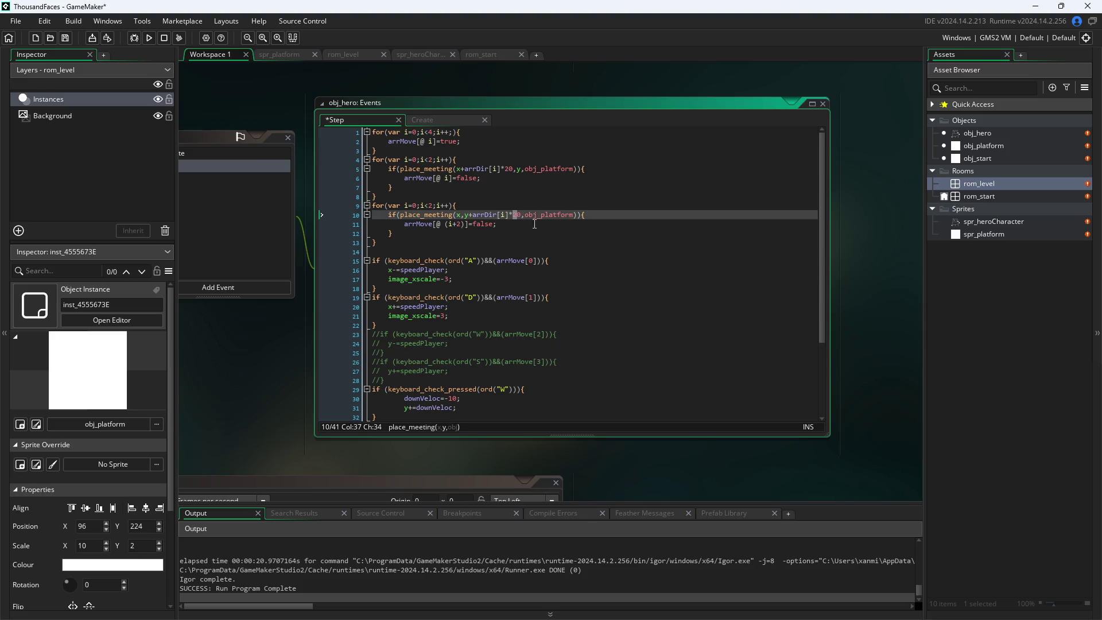
type("1")
left_click(240, 397)
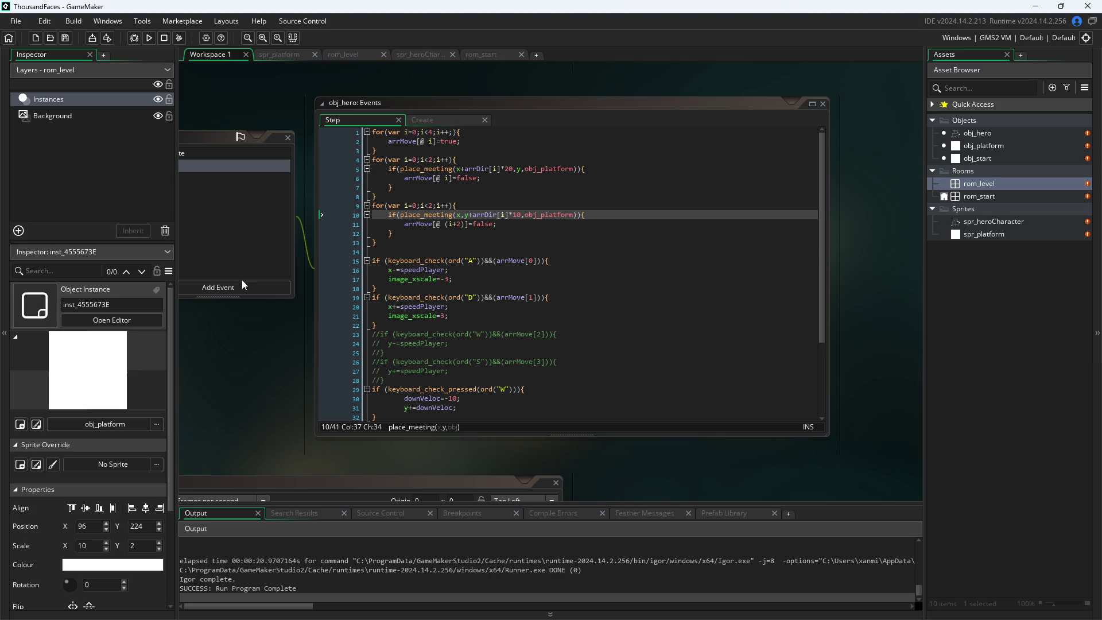
left_click(148, 39)
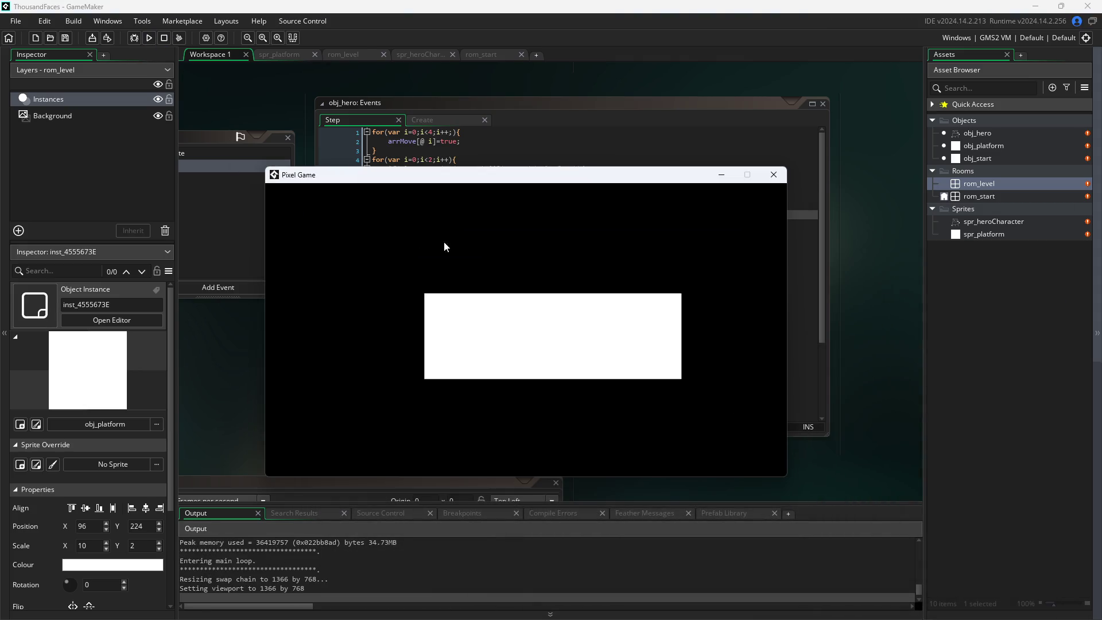
- Walk the hero off the platform and jump repeatedly from the floor using W, A and D
key("d")
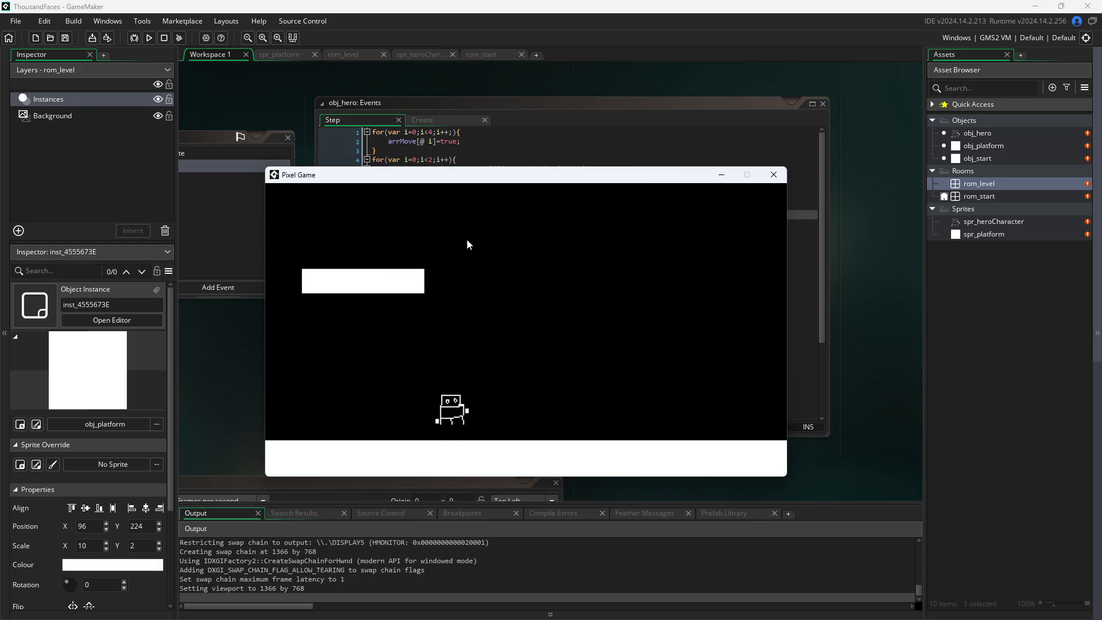
key("w")
key("a")
key("w")
key("a")
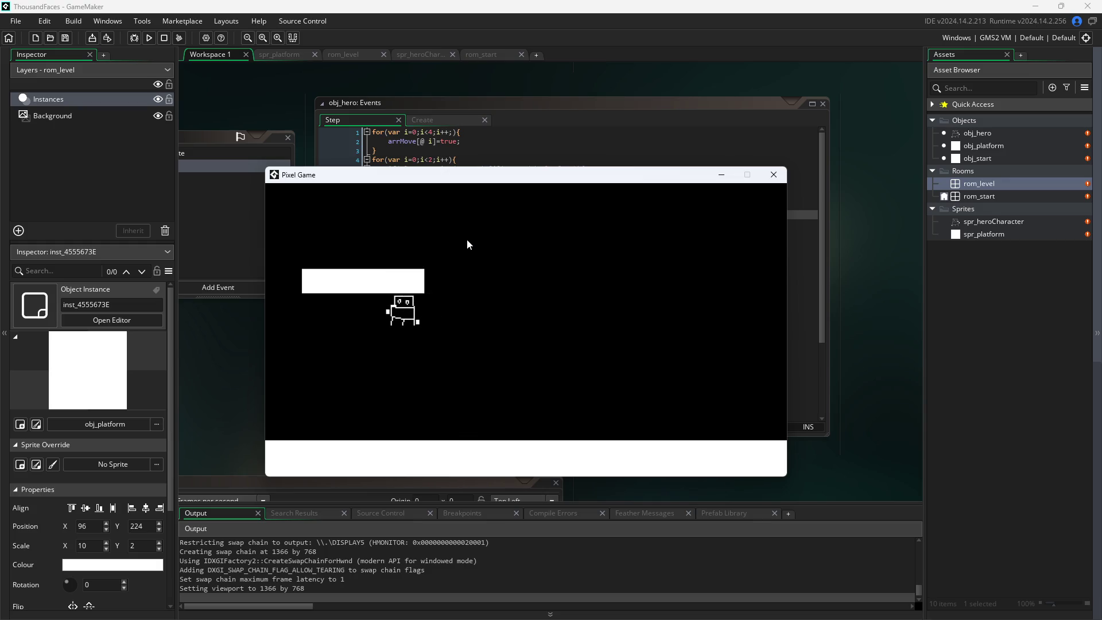
key("w")
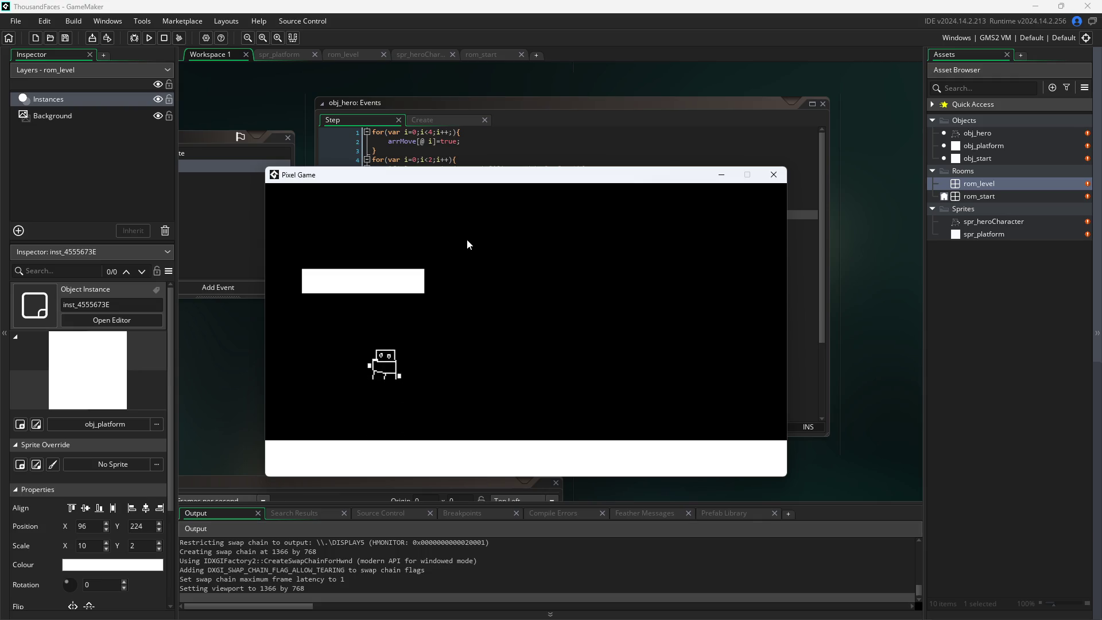
key("w")
key("d")
key("w")
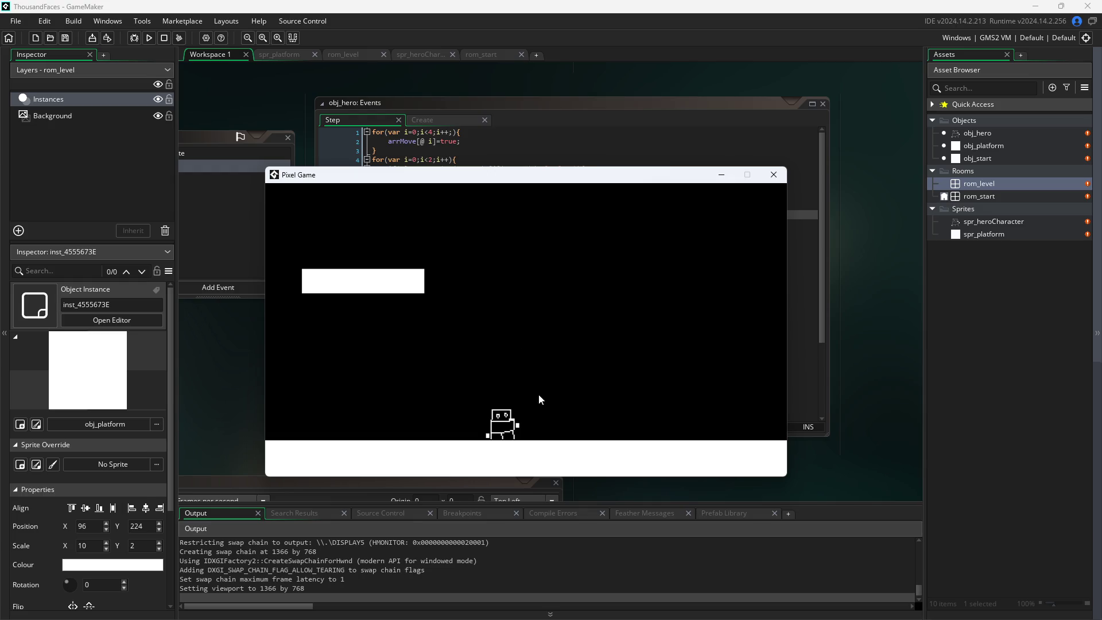
key("w")
- Close the game, restore line 10's offset to arrDir[i]*20, and start a fresh run
left_click(773, 175)
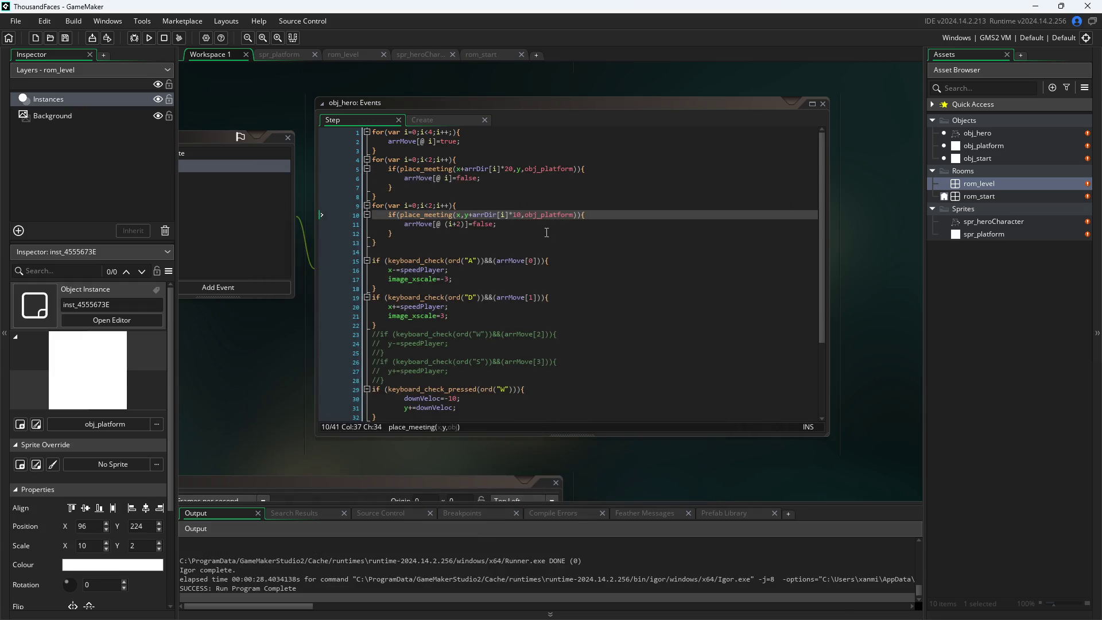
left_click(519, 214)
type("2")
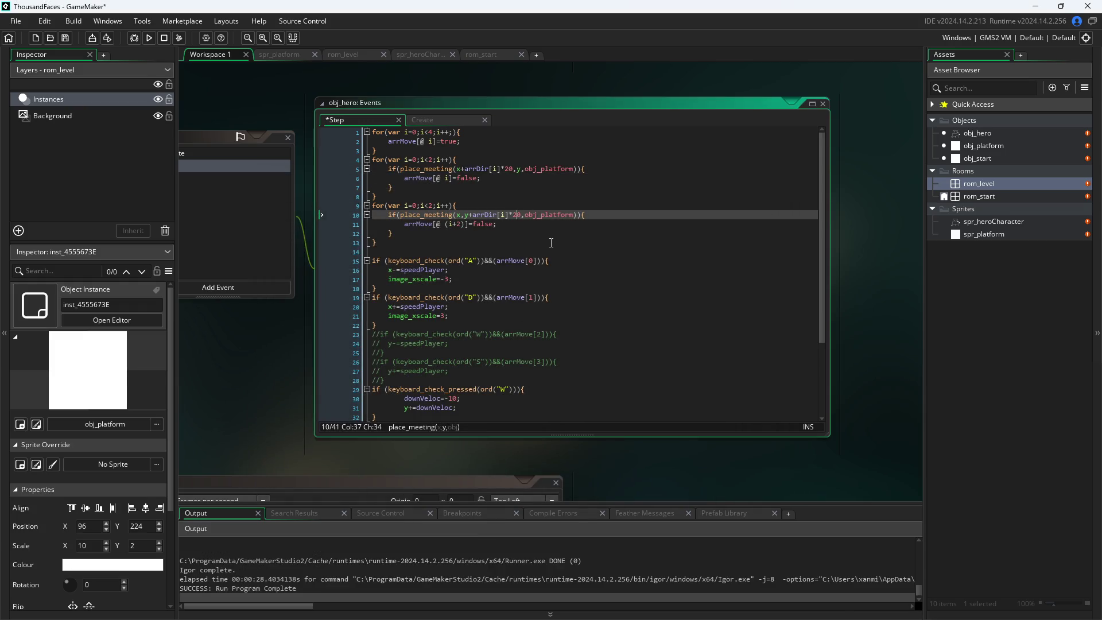
key("BackSpace")
type("2")
scroll(552, 242, "down", 1)
left_click(262, 377)
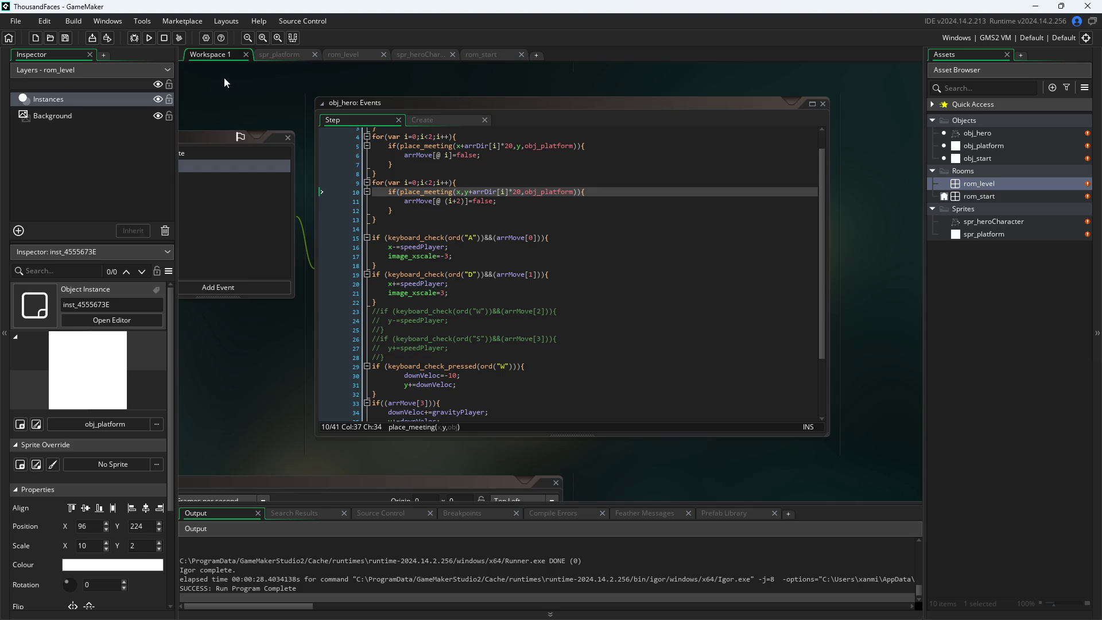
left_click(149, 38)
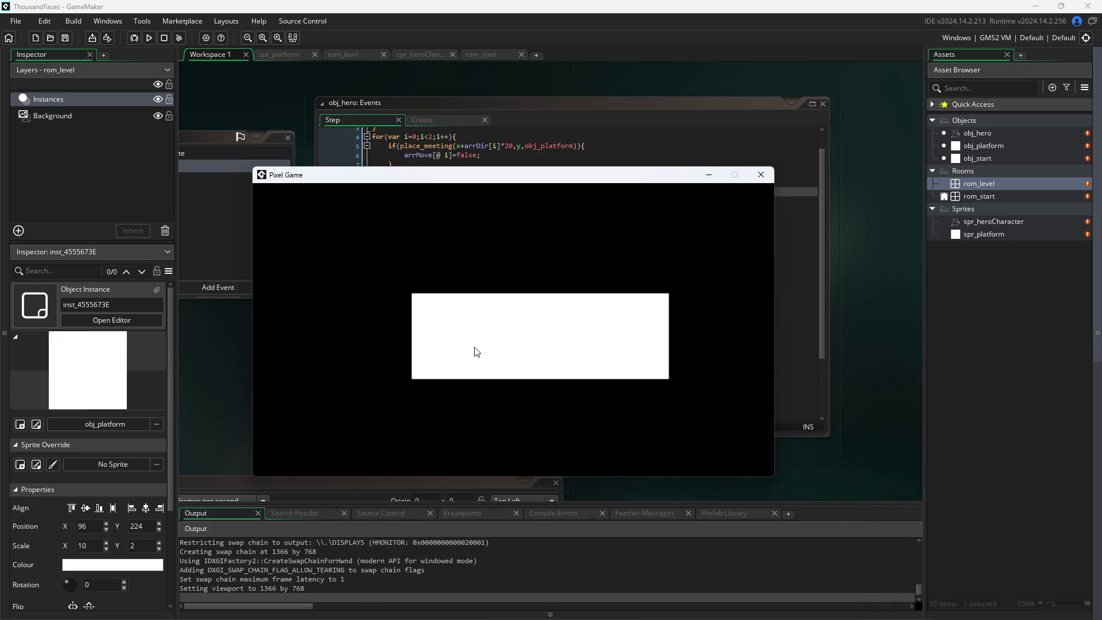
- Leave the start screen and jump the hero up above the platform, landing on it
left_click(474, 350)
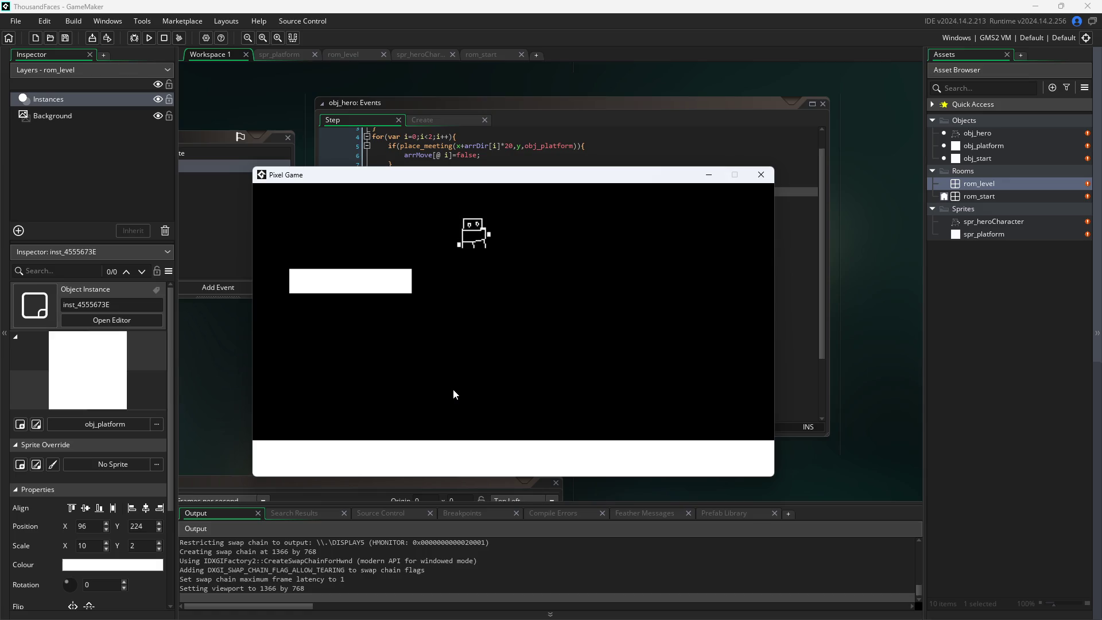
key("Left")
key("Up")
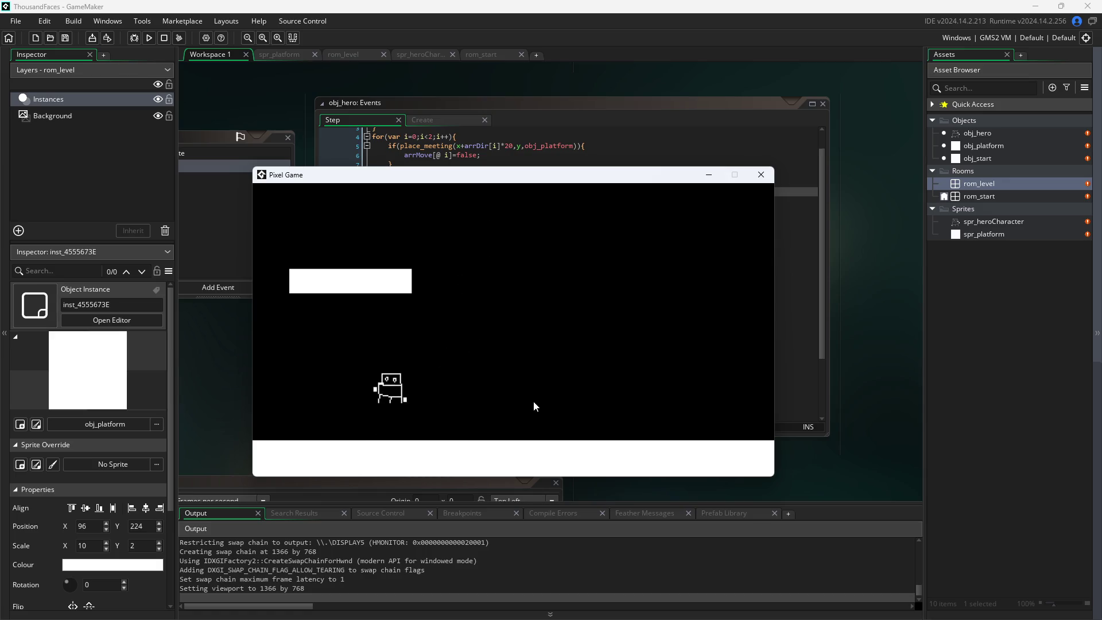
key("Right")
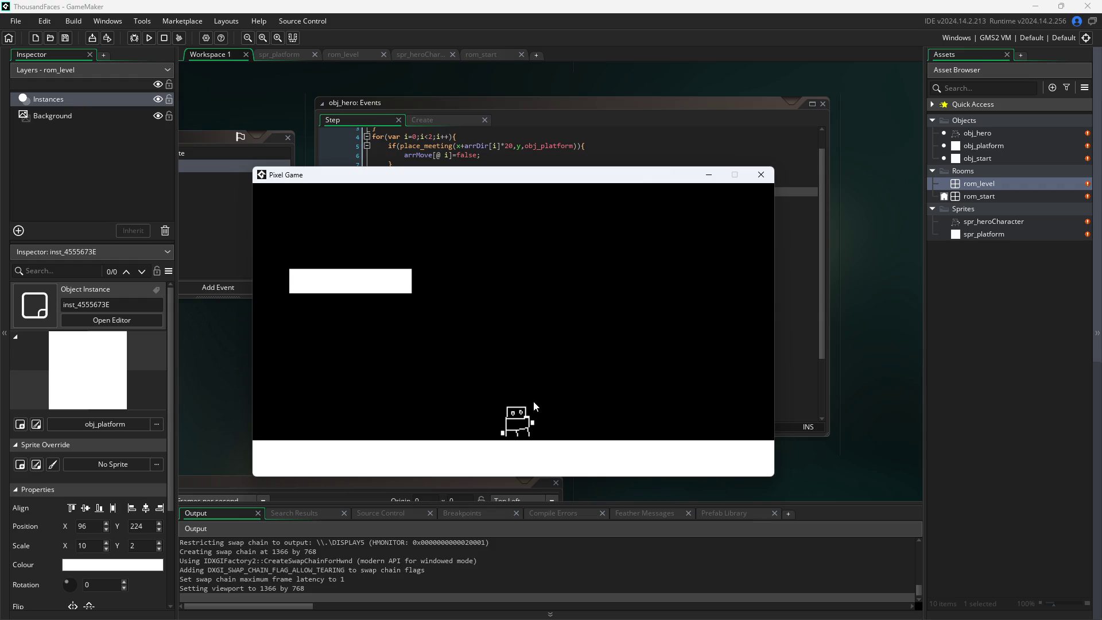
key("Up")
key("Left")
key("Up")
- Walk the hero under the platform, jump up through it, and drop back beside it
key("Right")
key("Left")
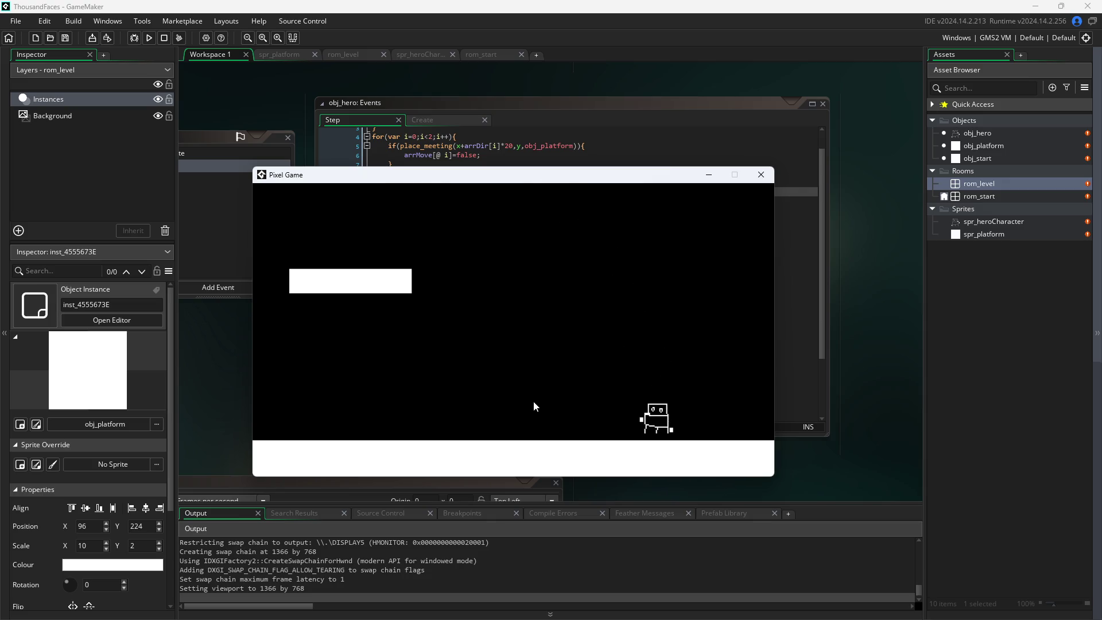
key("Up")
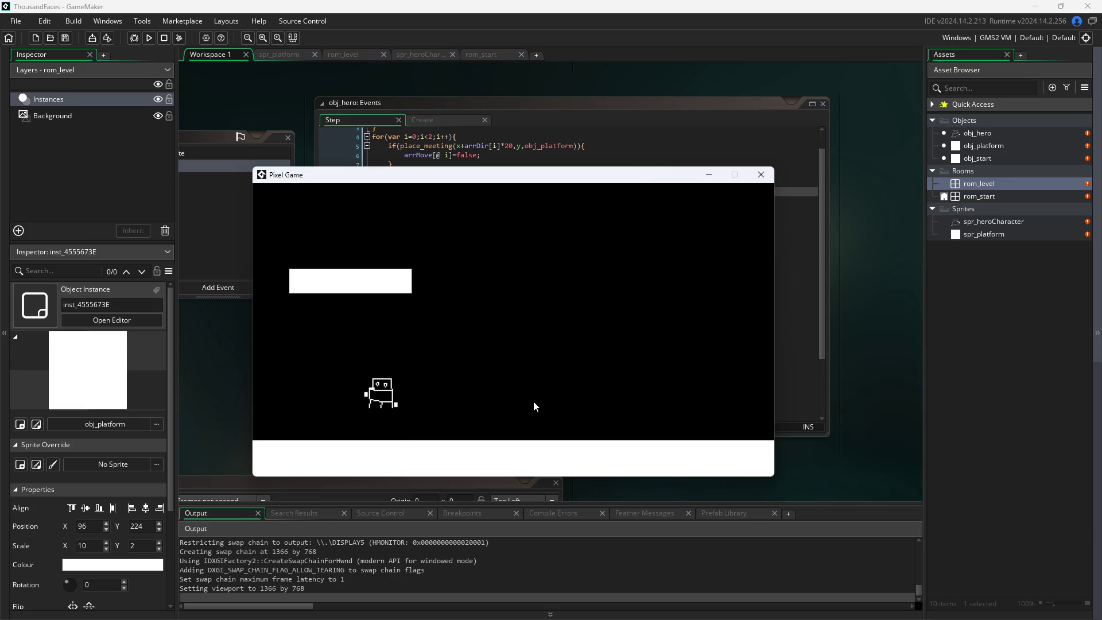
key("Up")
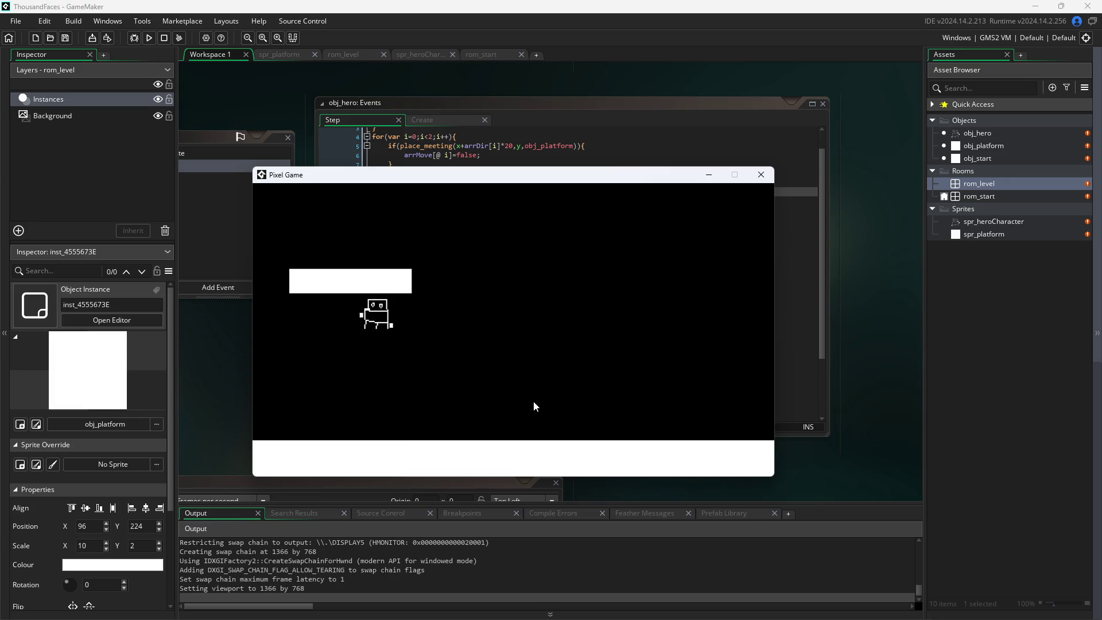
key("Left")
key("Up")
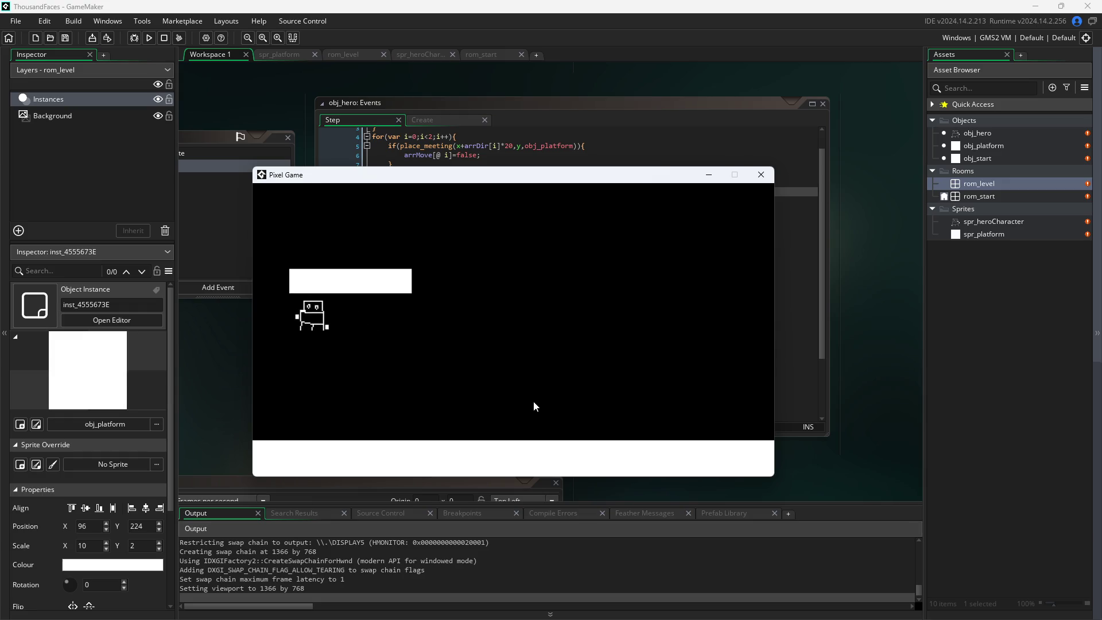
key("Right")
key("Up")
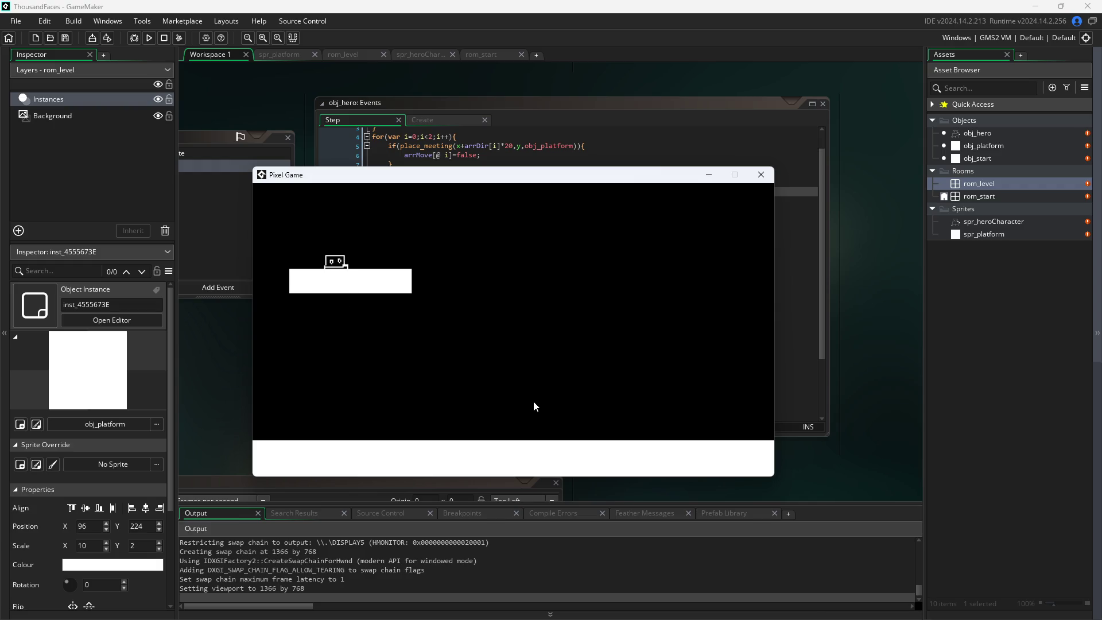
key("Up")
key("Left")
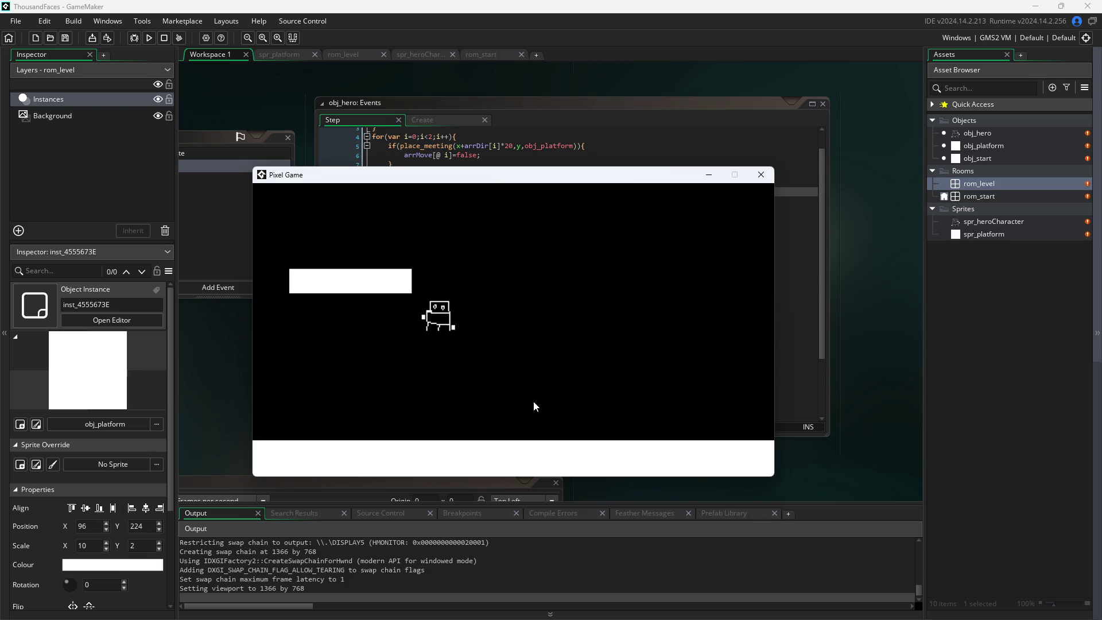
key("Up")
- Close the game and split line 37 so the downVeloc reset and closing brace get their own lines
left_click(761, 174)
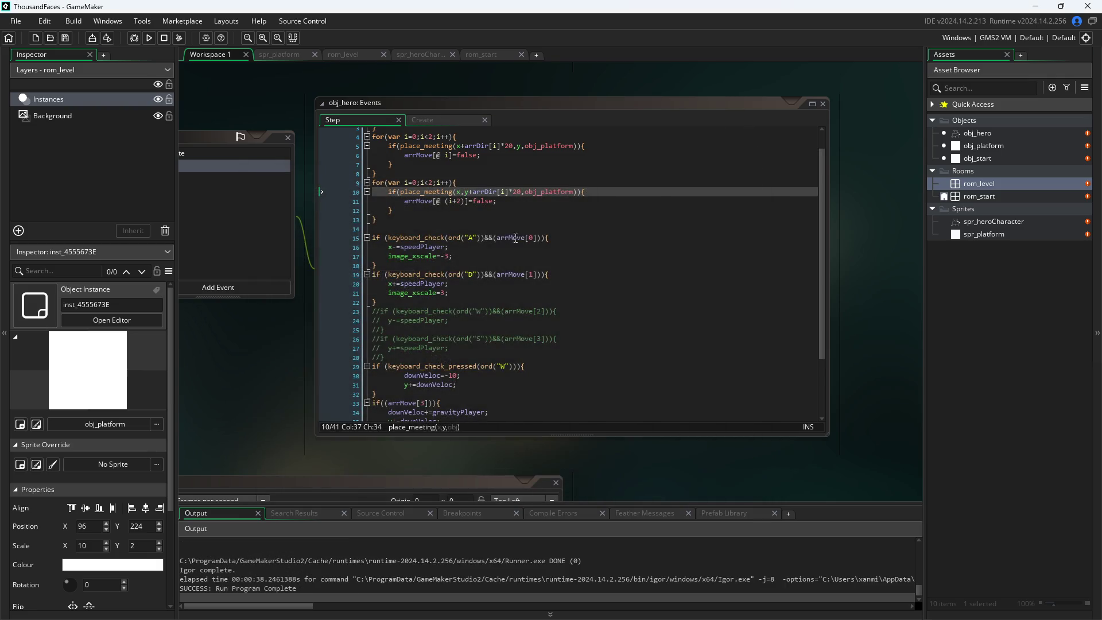
scroll(498, 398, "down", 2)
scroll(214, 342, "down", 1)
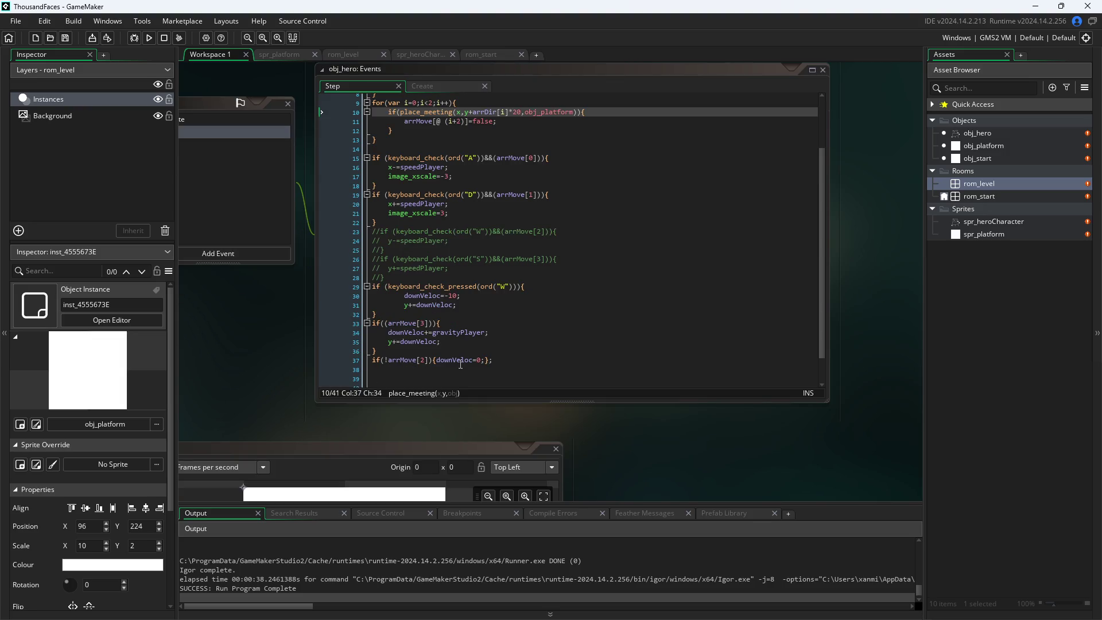
left_click(494, 360)
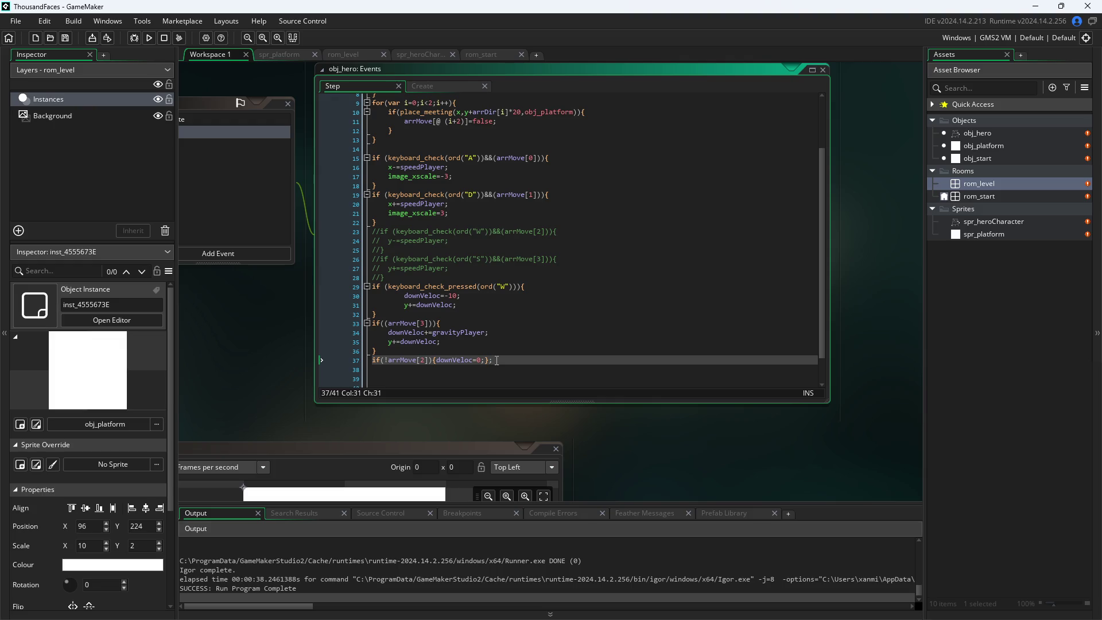
key("BackSpace")
key("Left")
key("Left")
key("Left")
key("Return")
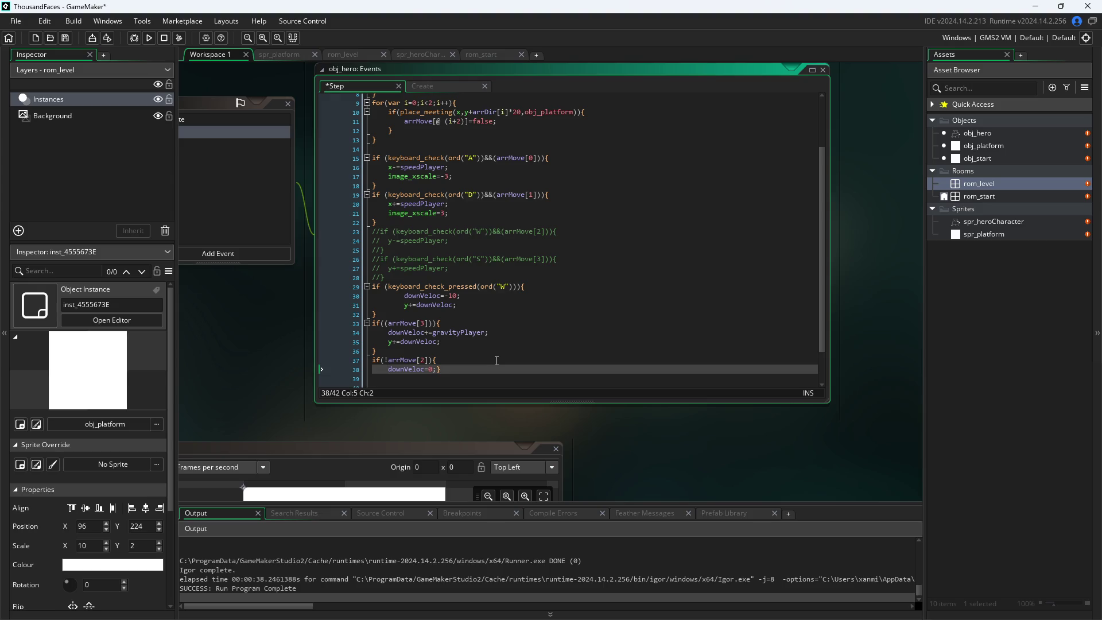
key("End")
key("Left")
key("Return")
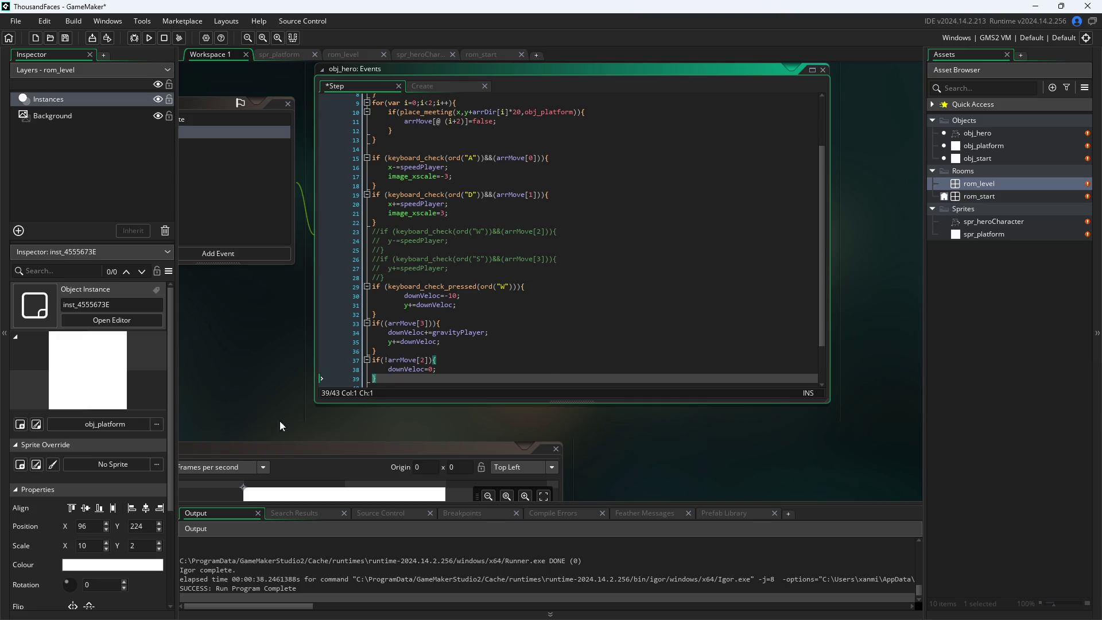
- Change the landing value on line 38 to downVeloc=-10, save, and run the game
scroll(445, 351, "down", 2)
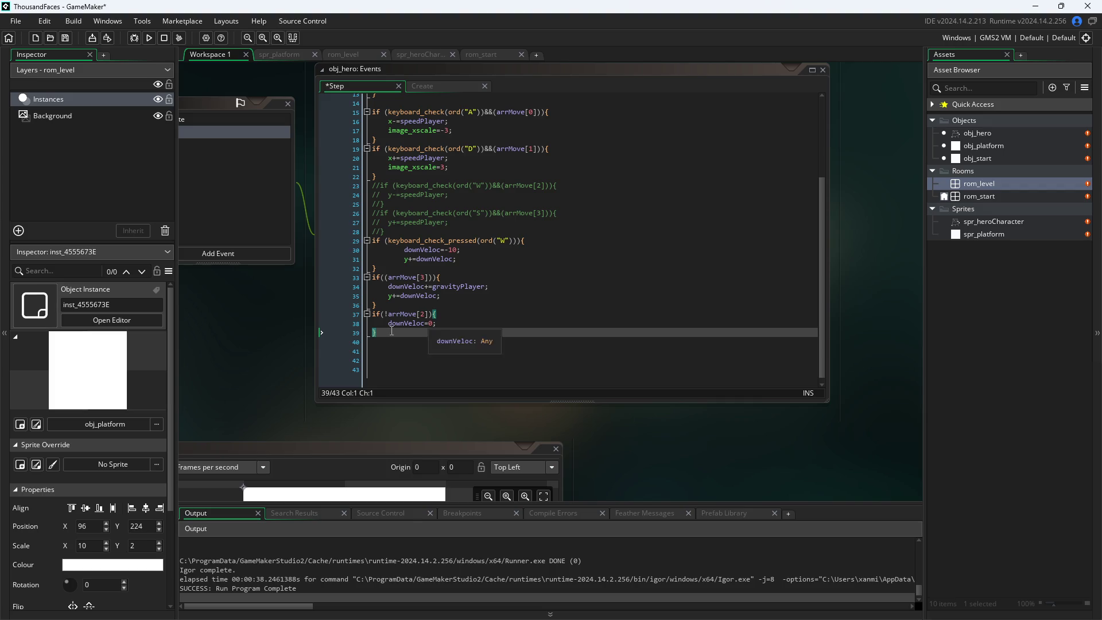
scroll(312, 363, "up", 2)
scroll(313, 363, "down", 3)
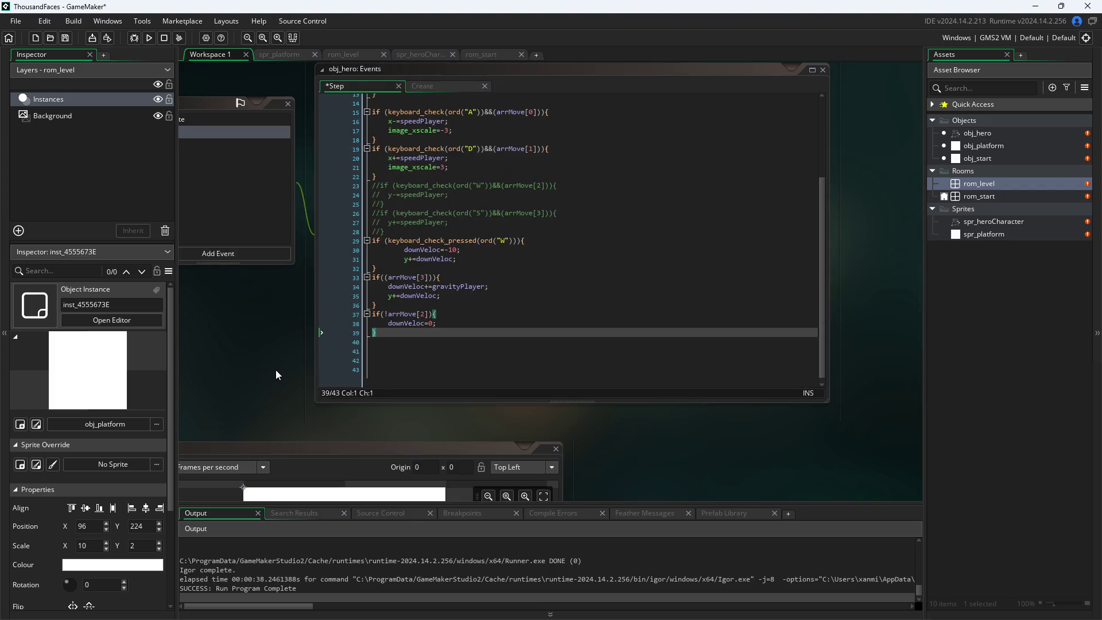
scroll(304, 407, "up", 2)
left_click(518, 376)
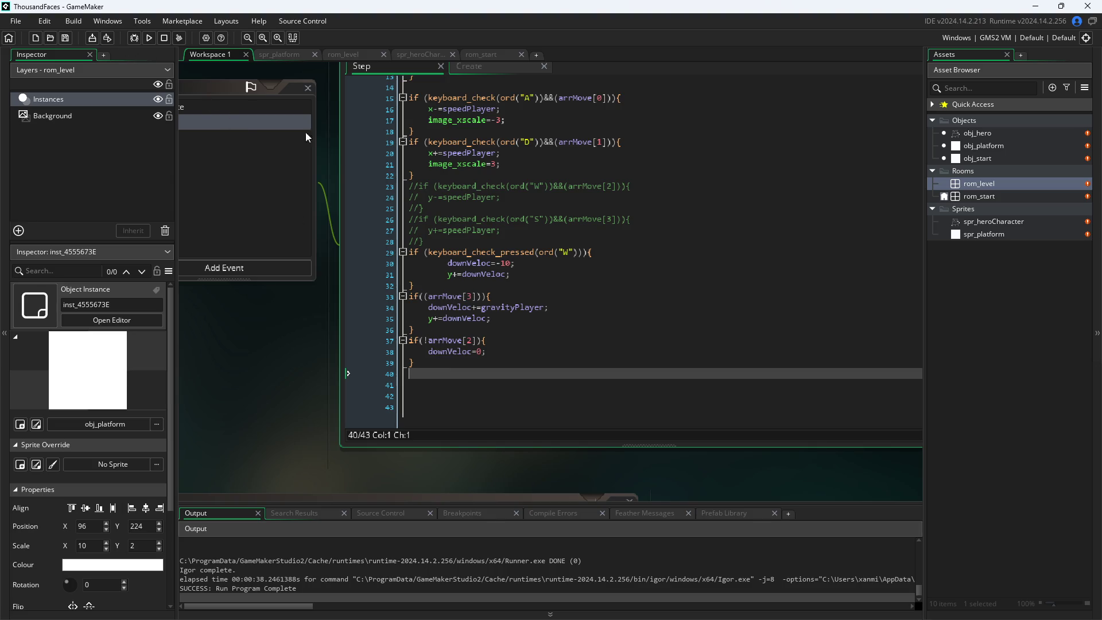
double_click(482, 352)
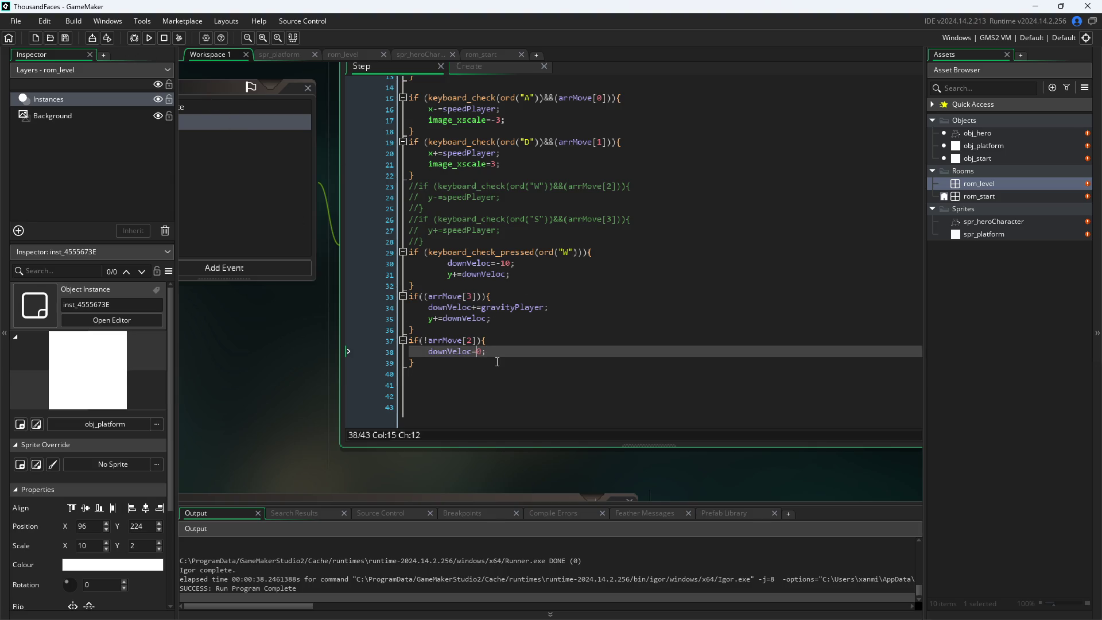
type("-1")
left_click(339, 400)
left_click(148, 38)
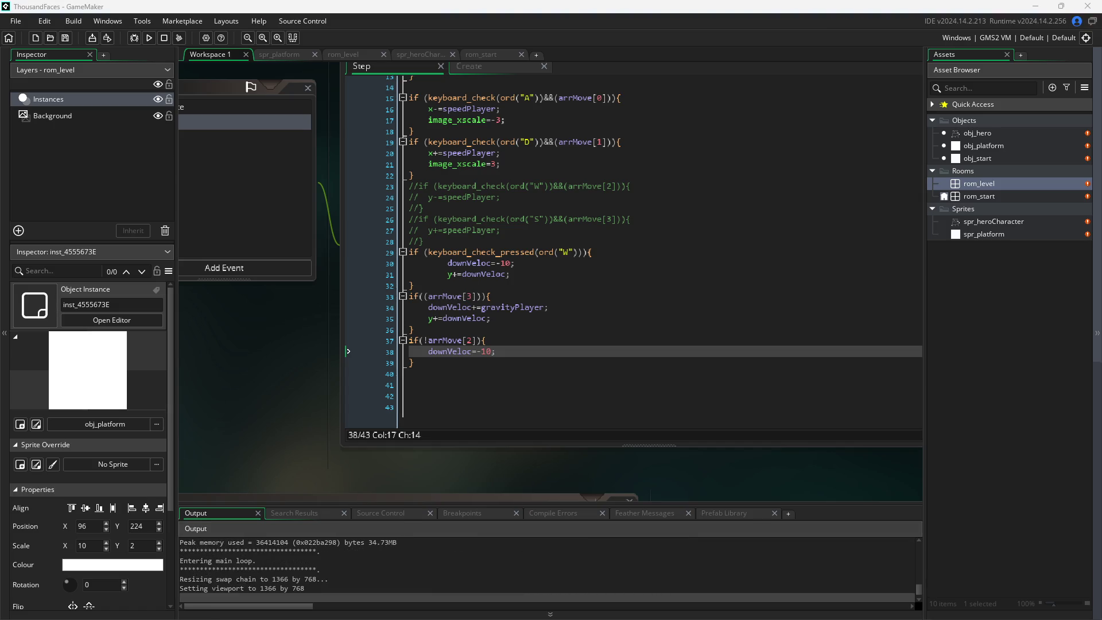
- Walk the hero right, then left off the platform while jumping
key("d")
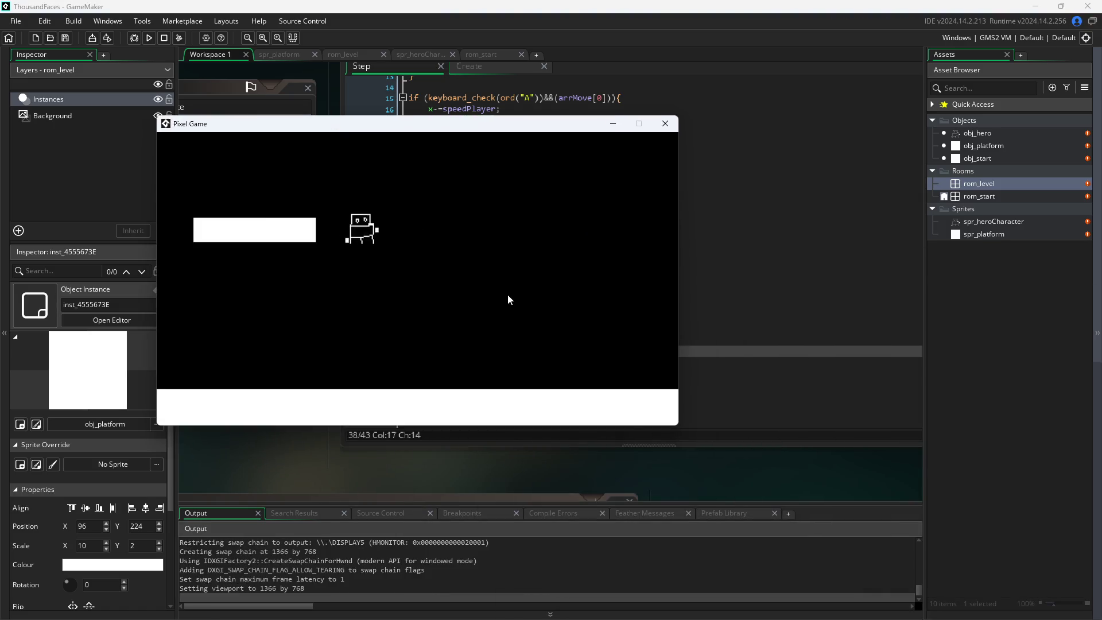
key("a")
key("w")
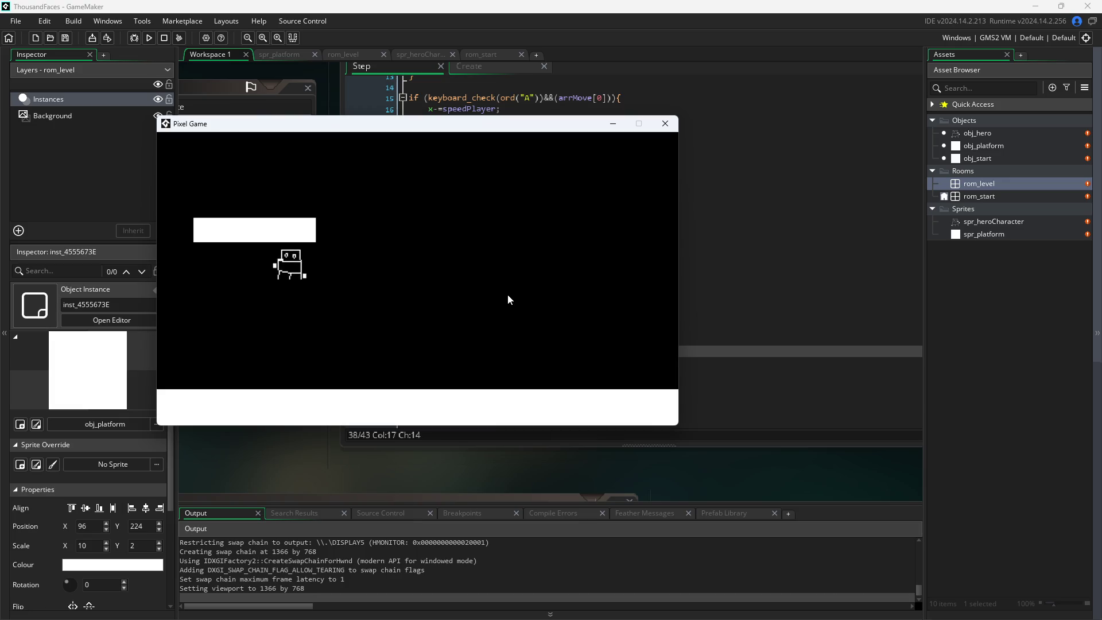
- Close the game, remove the minus to make line 38 downVeloc=10, and run again
left_click(665, 124)
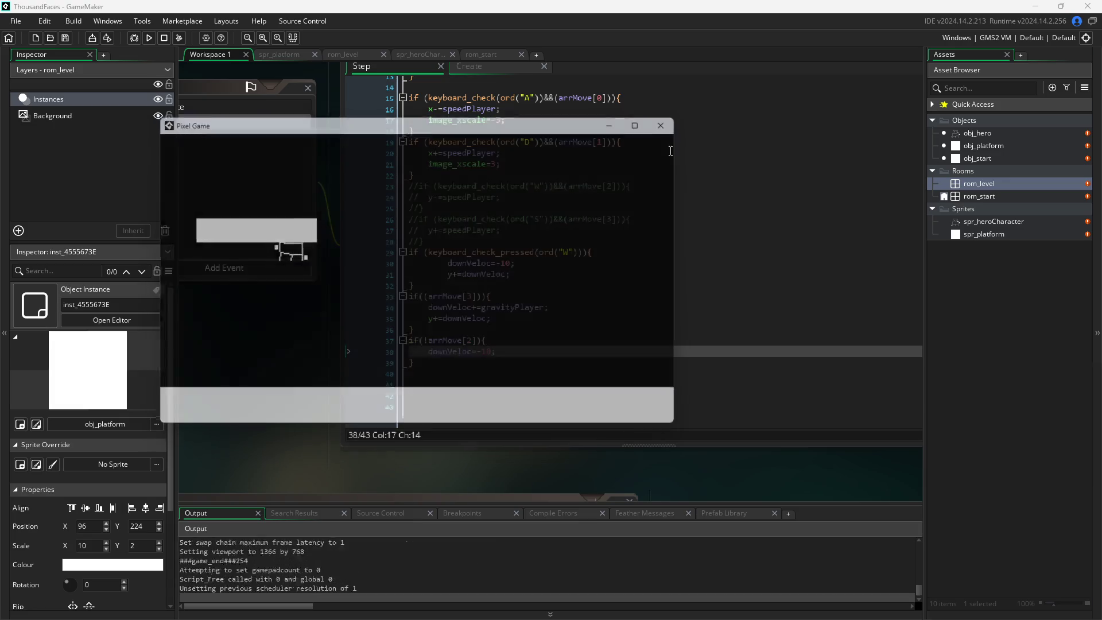
left_click(486, 352)
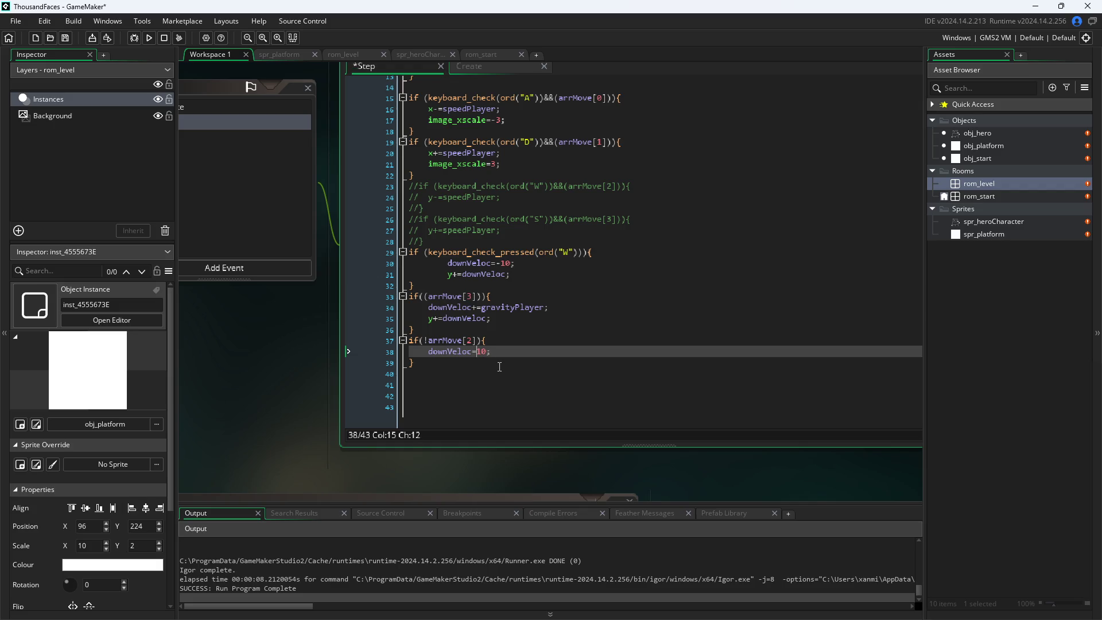
left_click(150, 38)
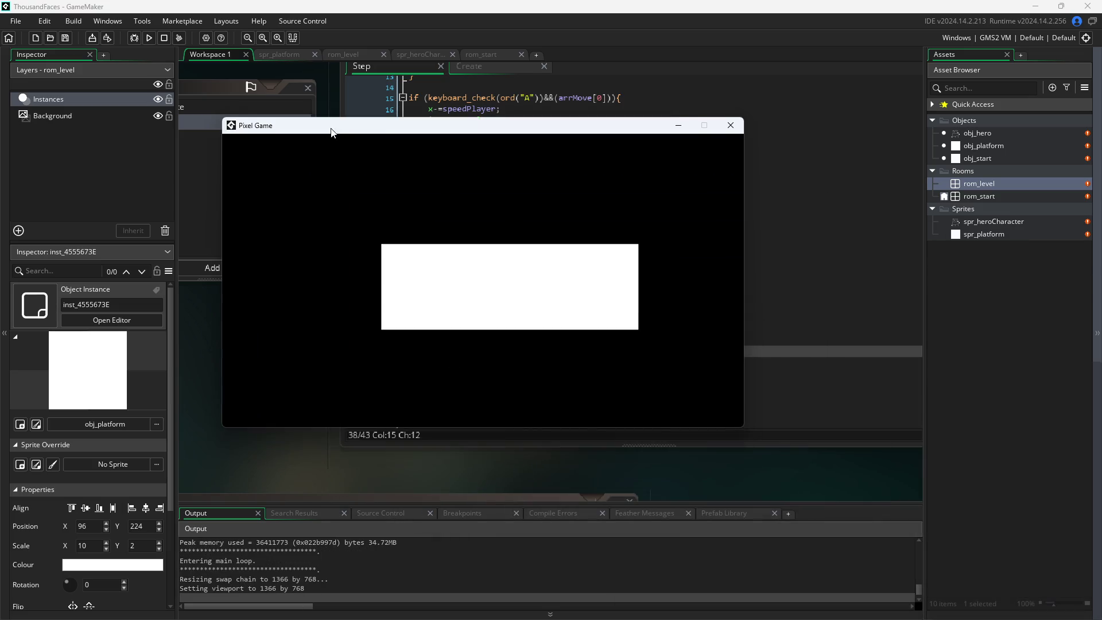
- Test the hero dropping to the floor, jumping repeatedly, and walking right and left
key("d")
key("a")
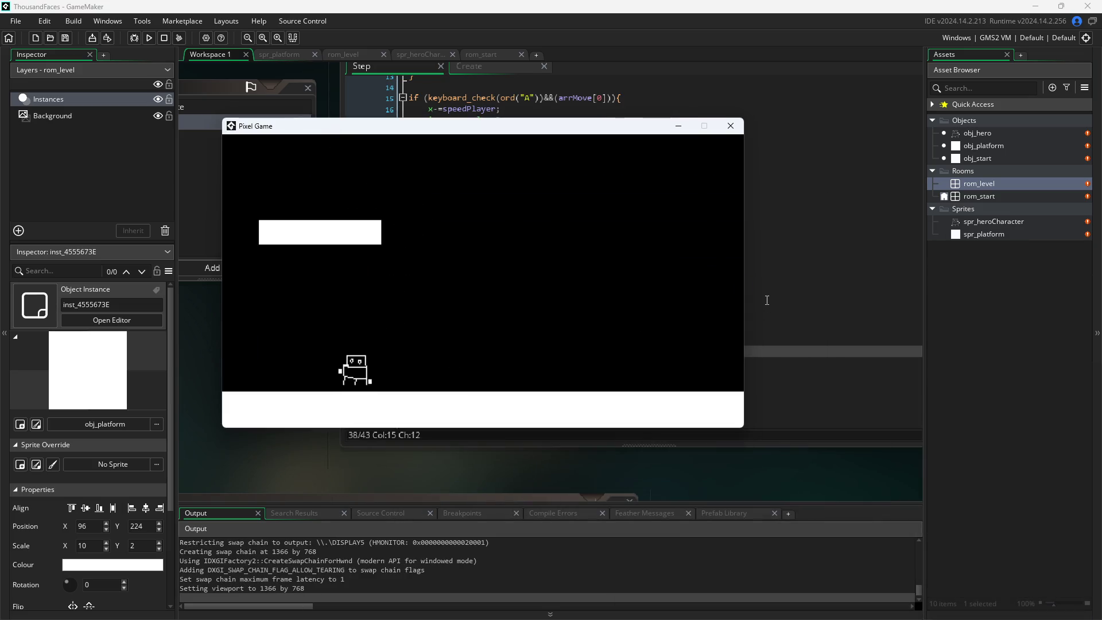
key("w")
key("w")
key("w")
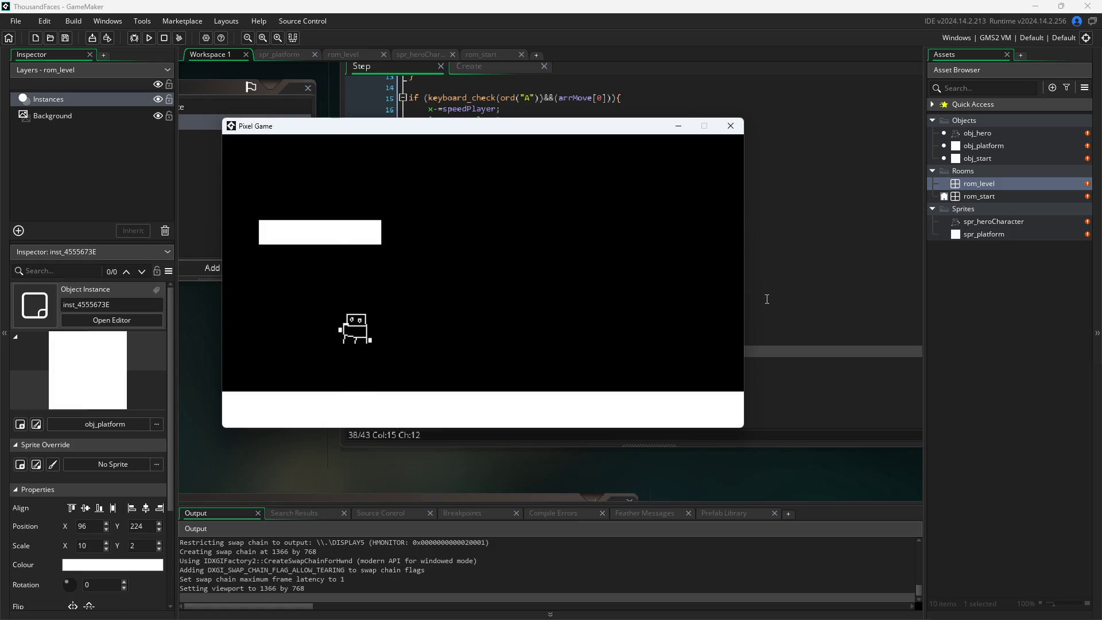
key("w")
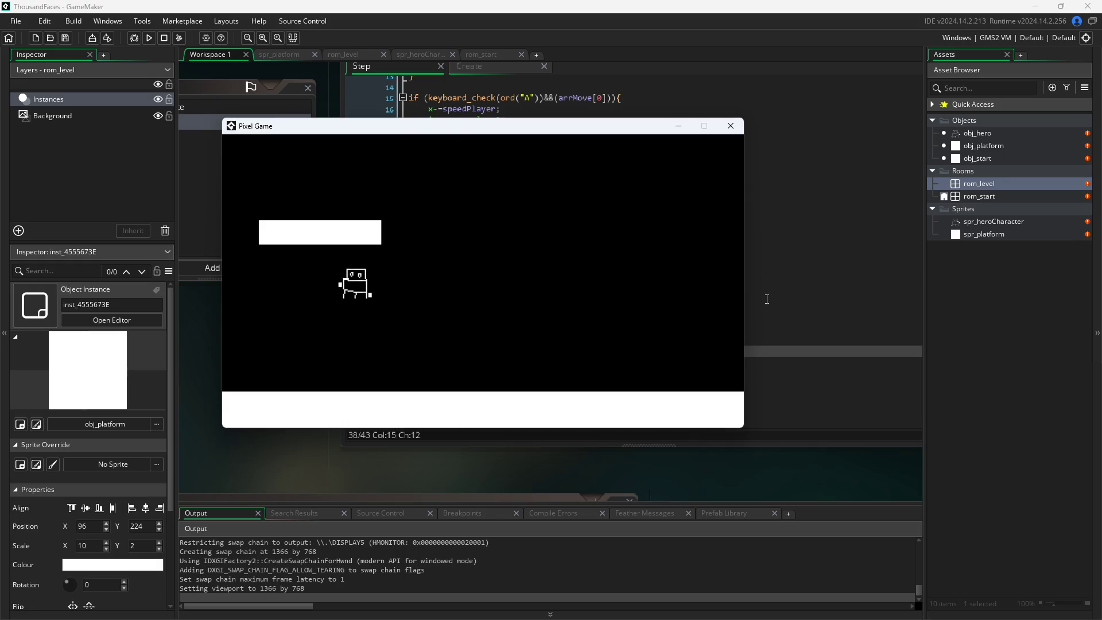
key("w")
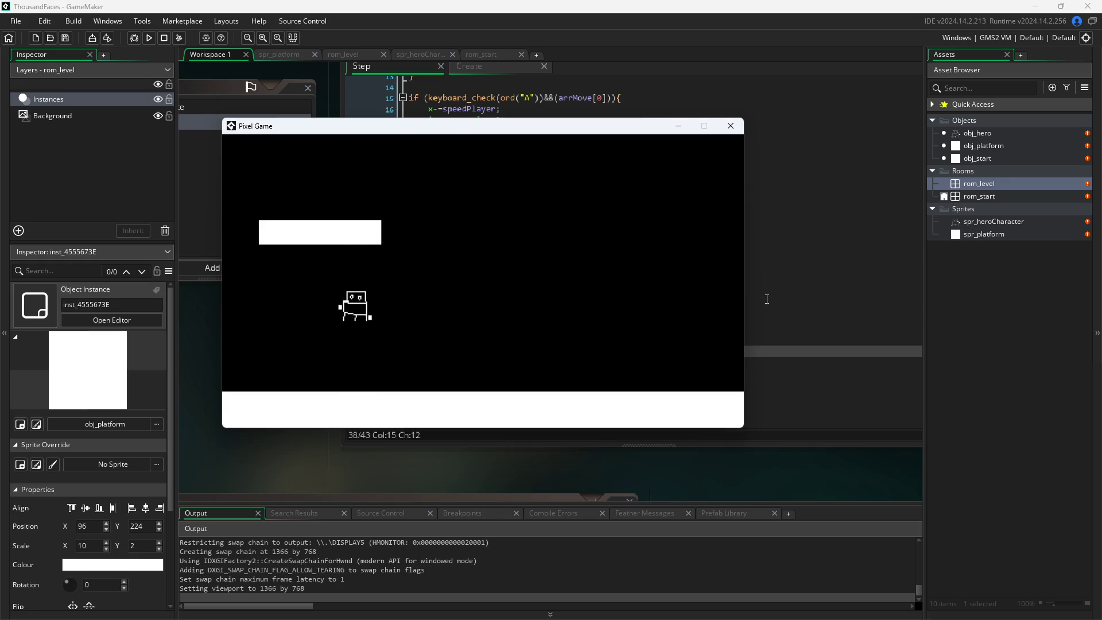
key("w")
key("w")
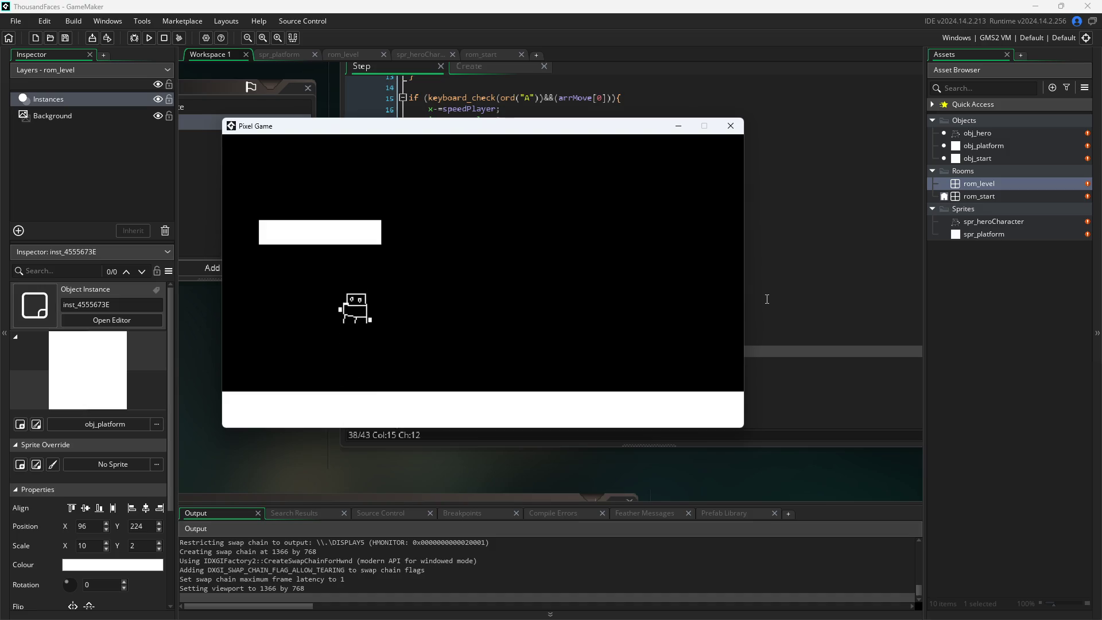
key("w")
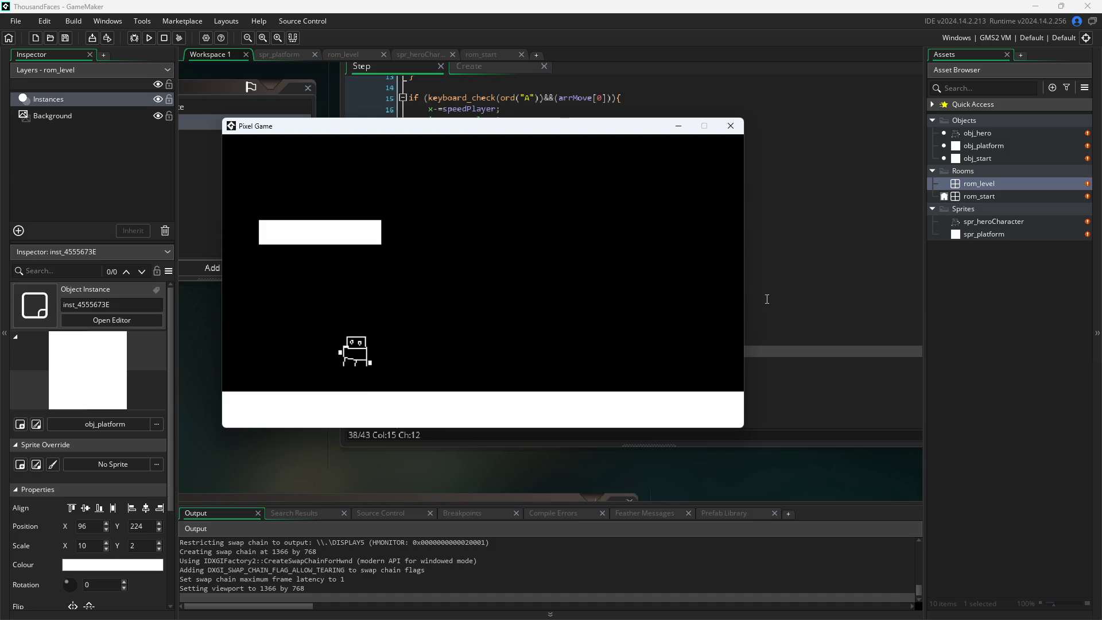
key("w")
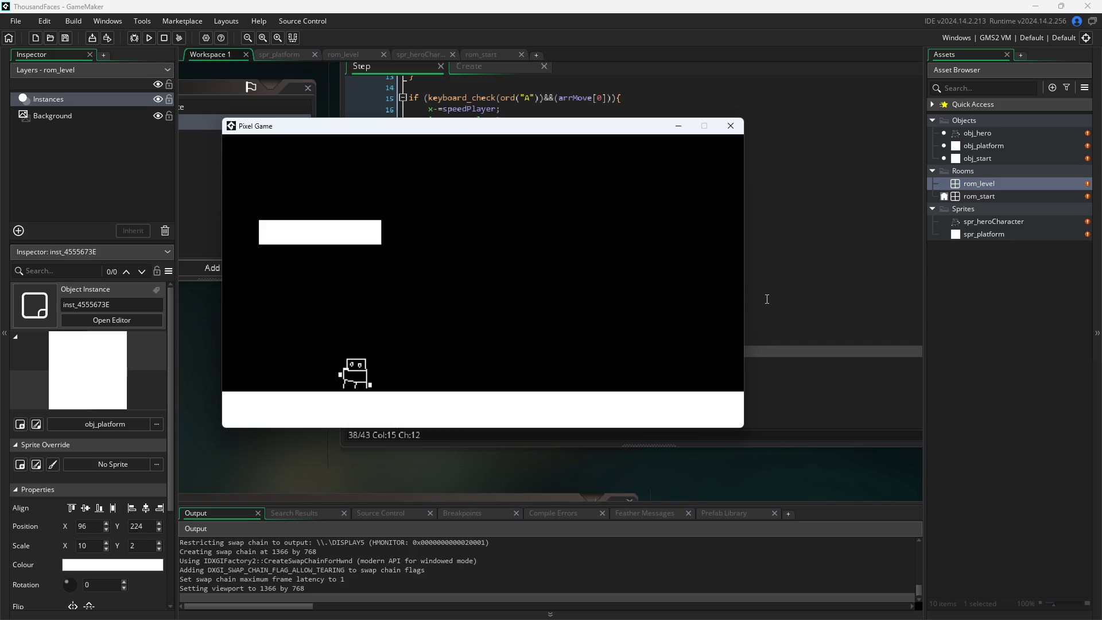
key("d")
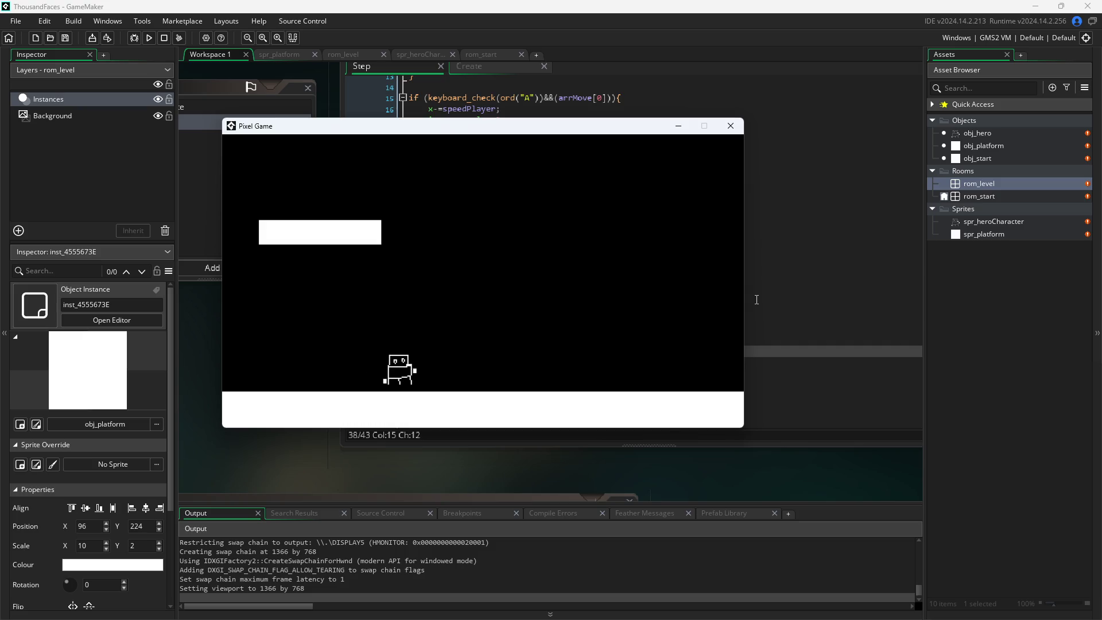
key("a")
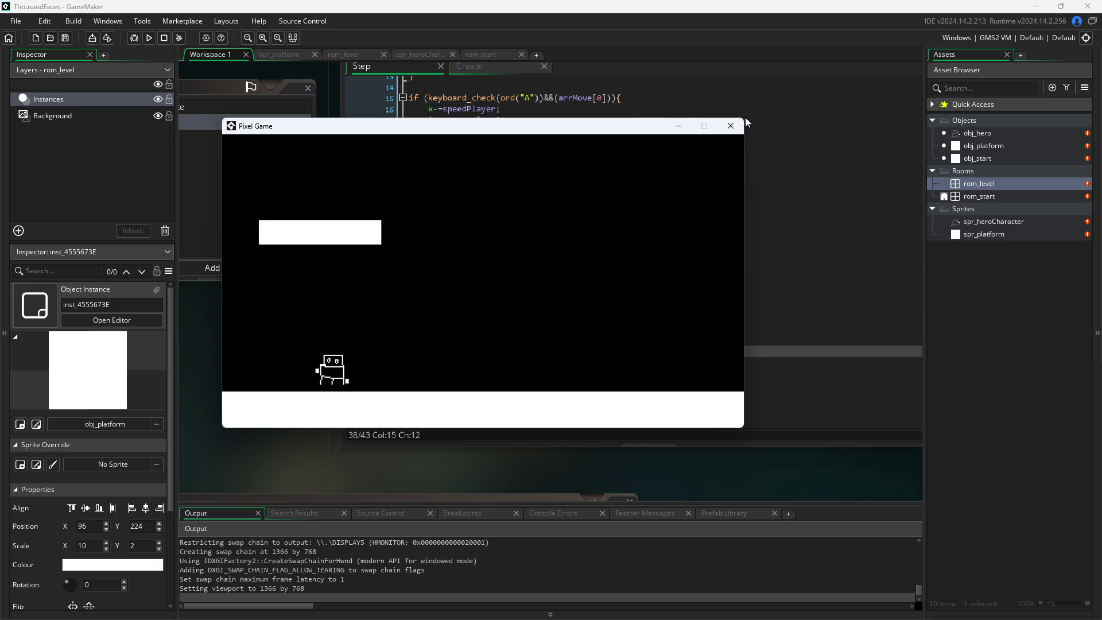
- Close the game and change line 10's vertical collision check to use arrDir[i+2]
left_click(731, 126)
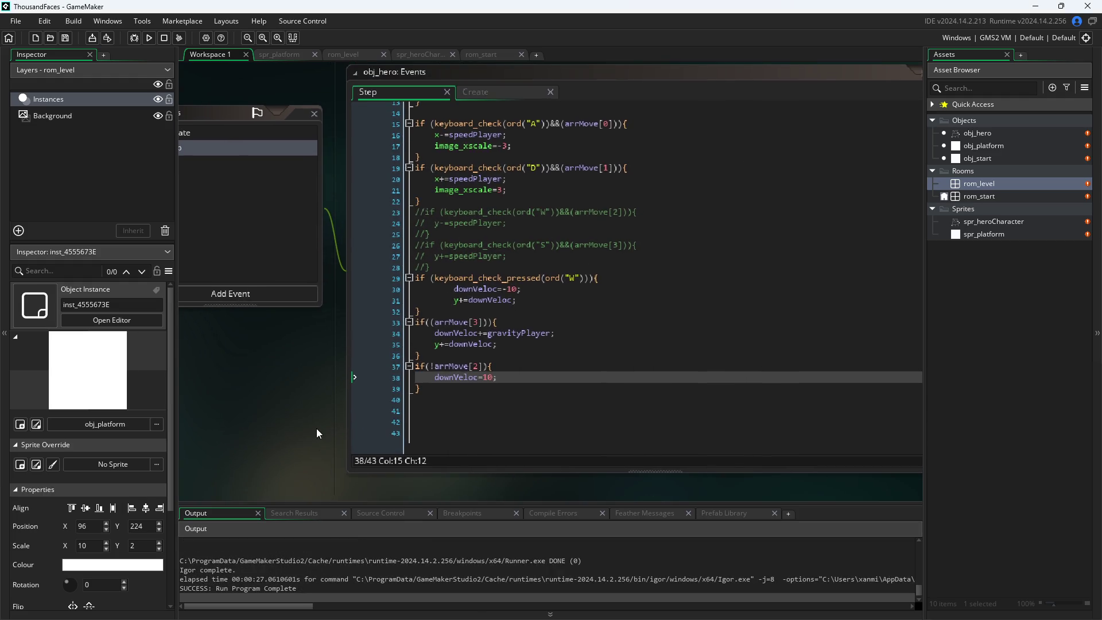
scroll(535, 342, "up", 3)
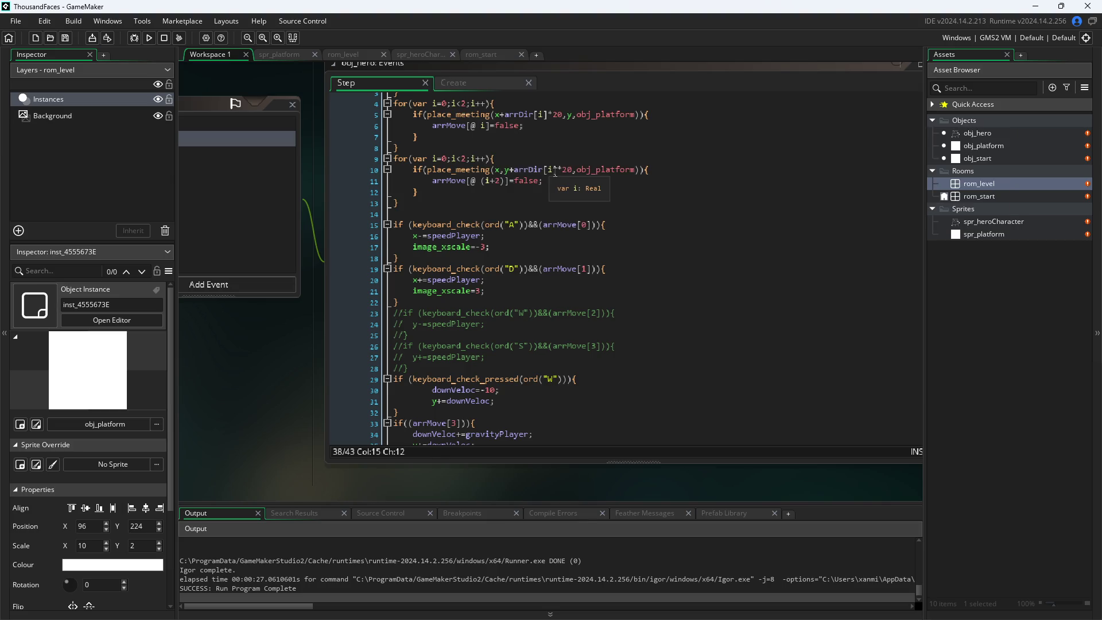
left_click(554, 170)
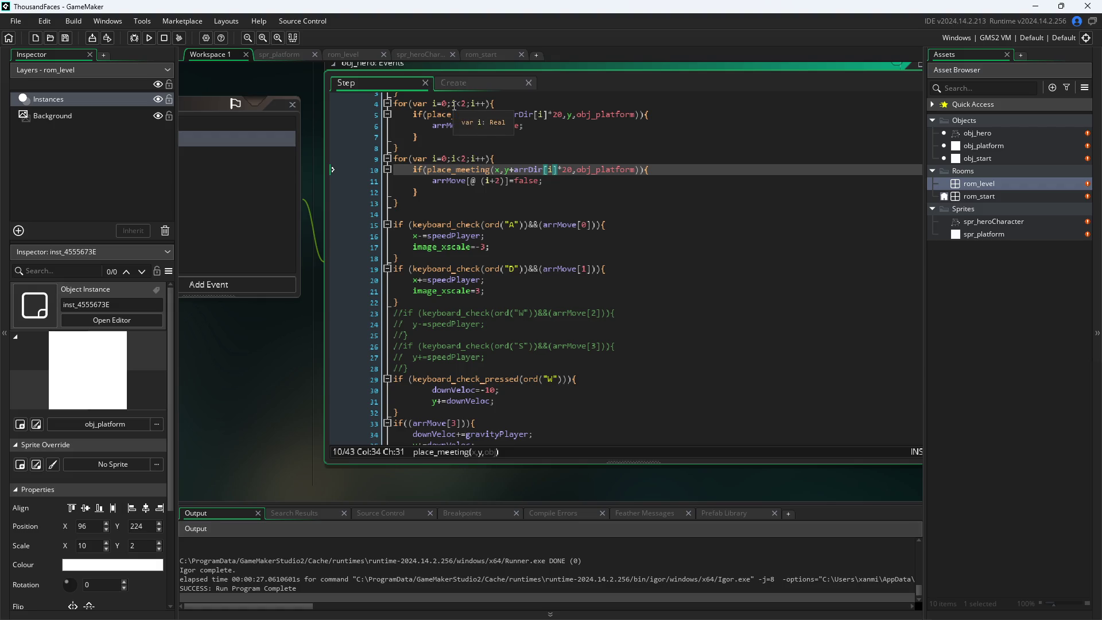
left_click(443, 159)
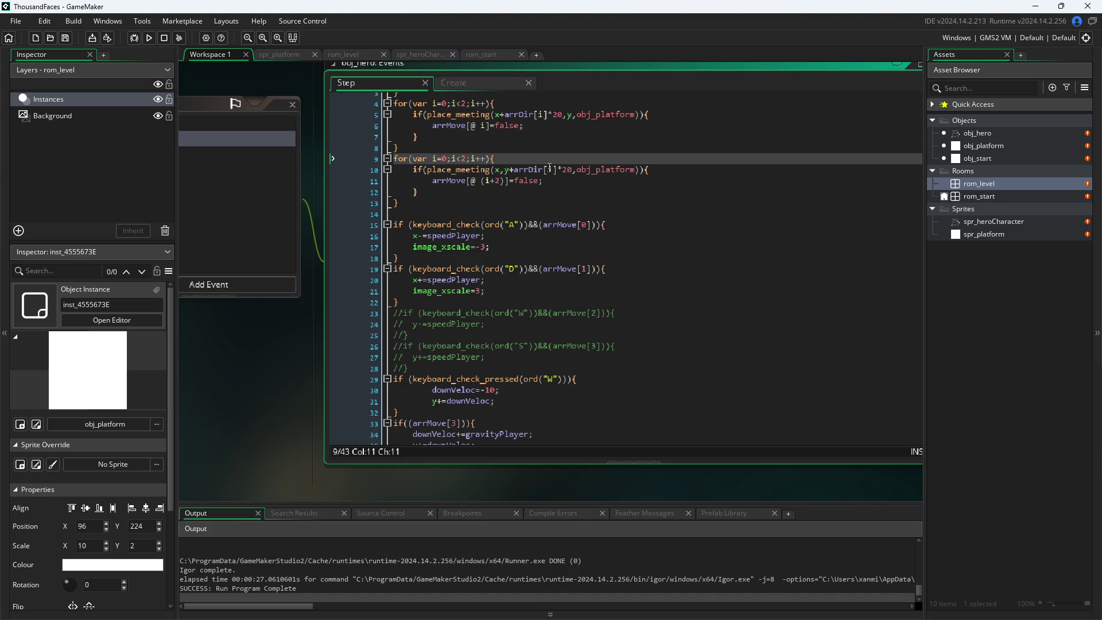
left_click(567, 170)
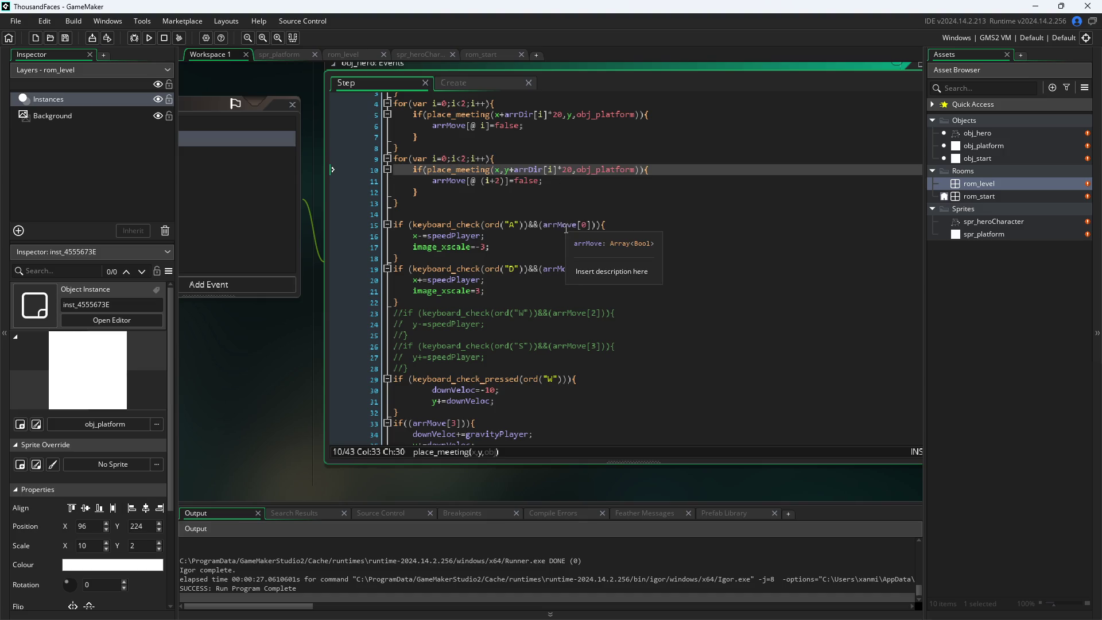
key("Right")
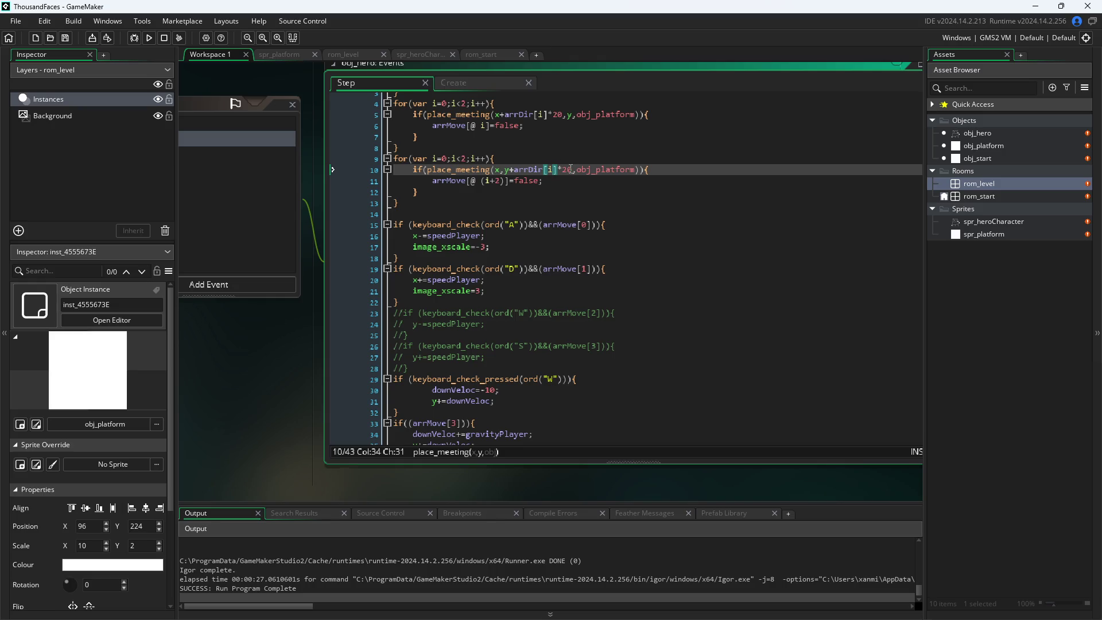
type("+2")
- Set arrDir to [-1,1,-1,1] in the Create event and rerun the game with F5
left_click(457, 85)
left_click(444, 175)
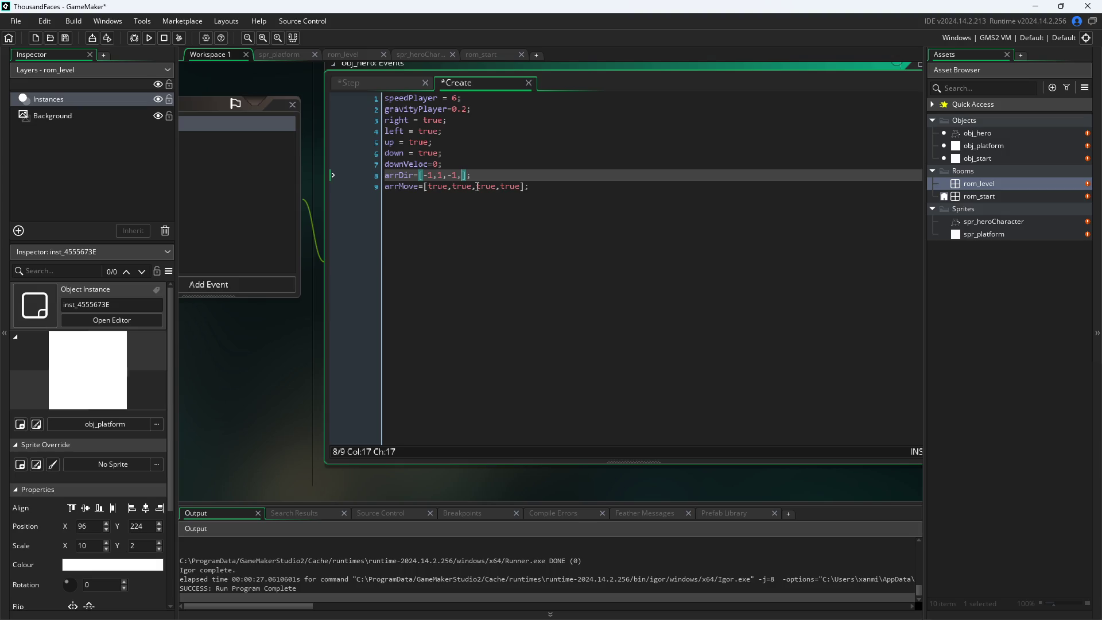
key("Down")
key("Home")
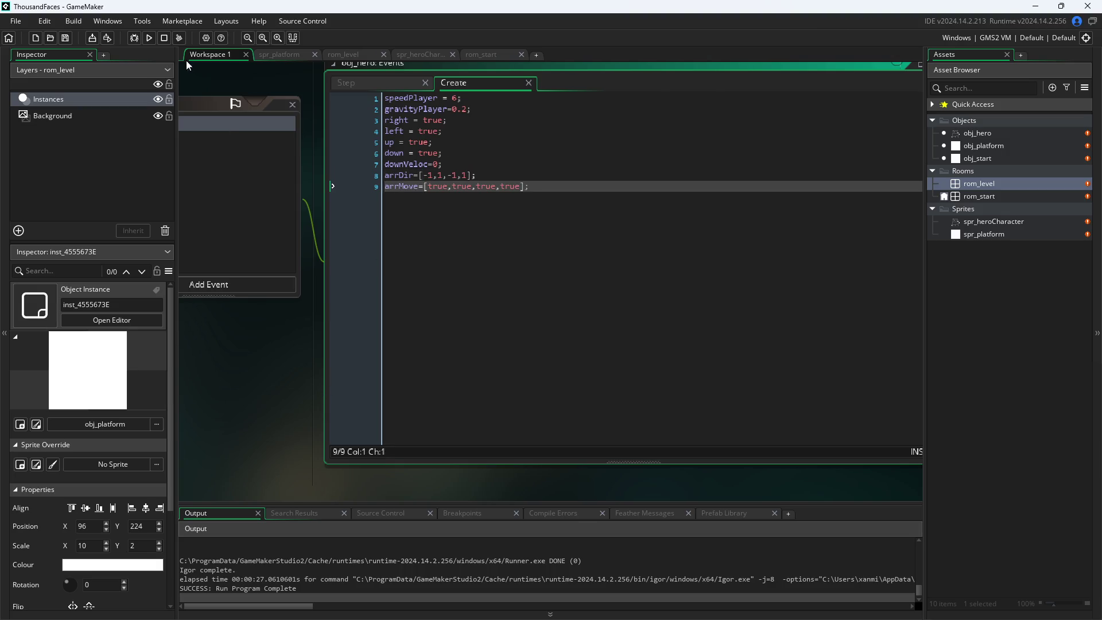
key("F5")
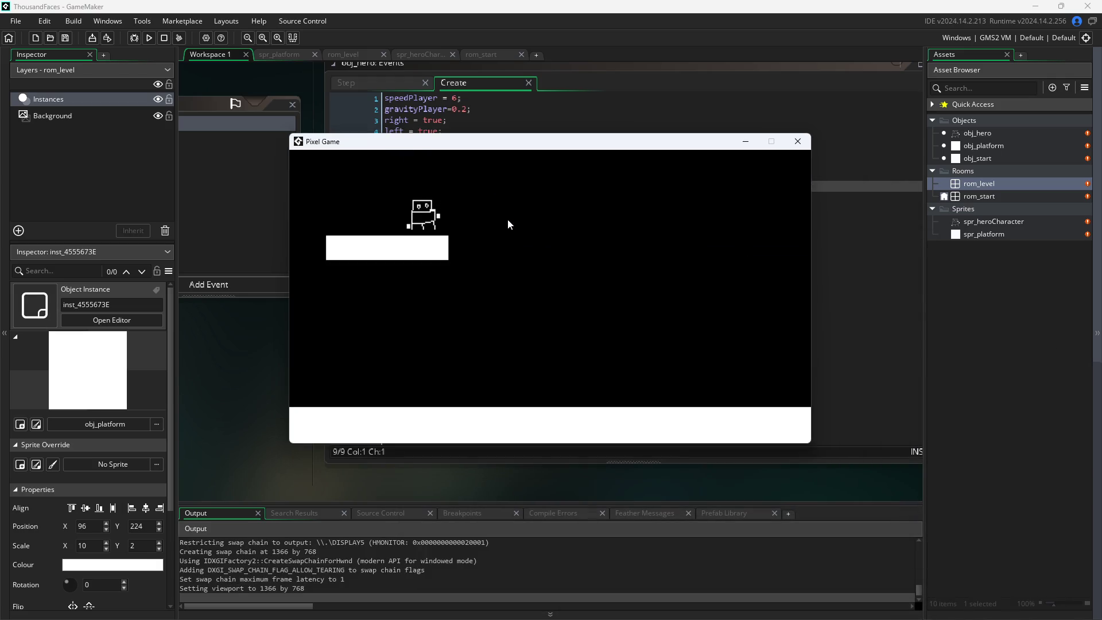
- Walk the hero off the platform and steer it left and right across the floor
key("Right")
key("Left")
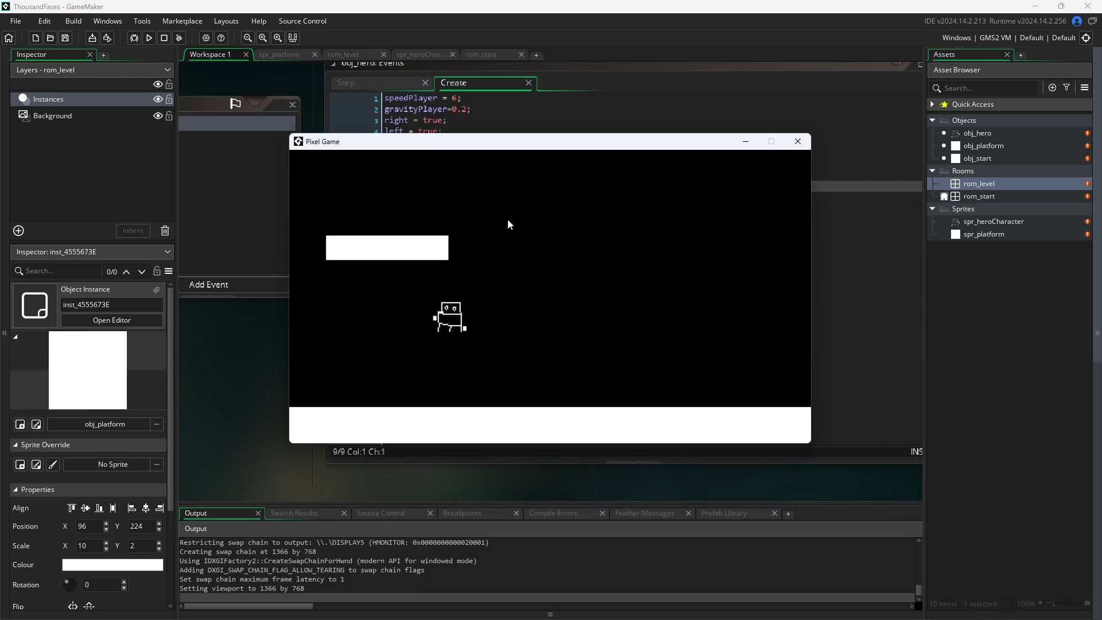
key("Right")
key("Left")
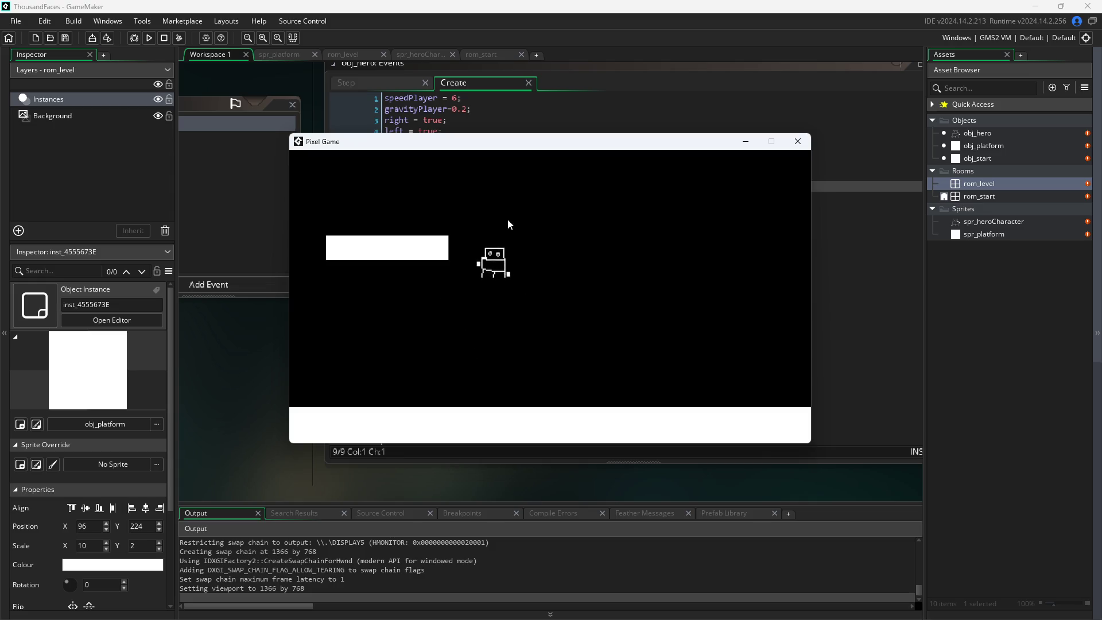
key("Left")
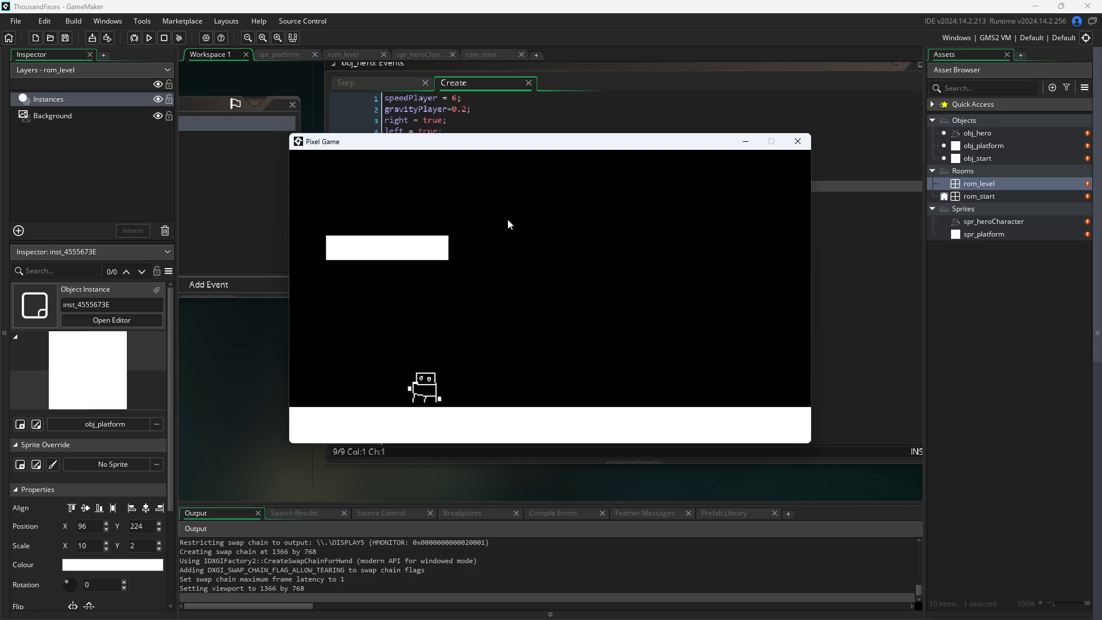
key("Right")
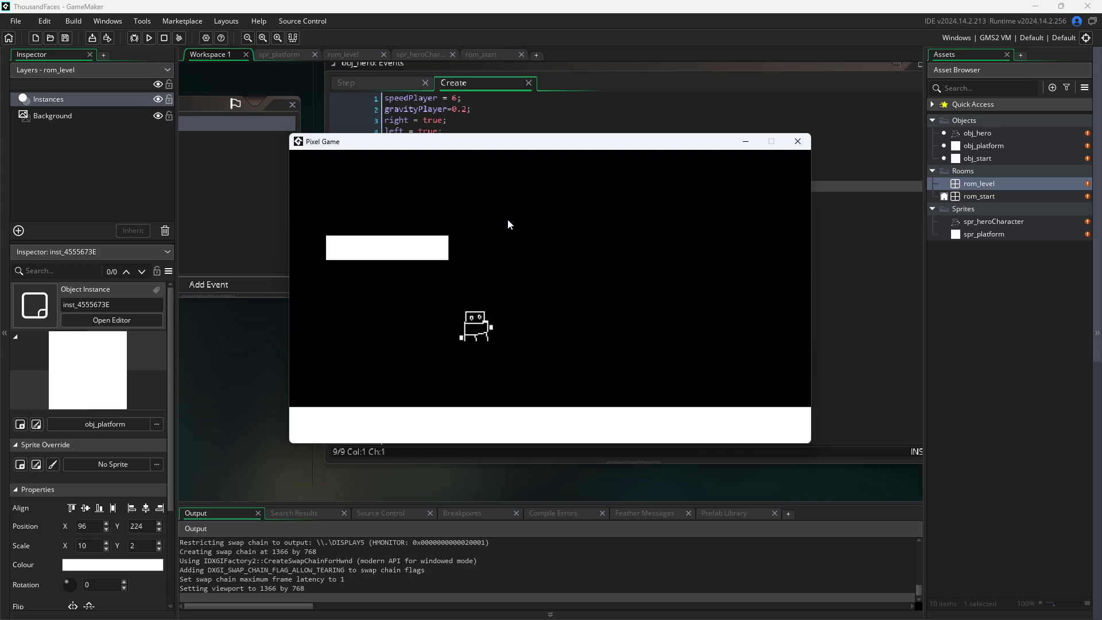
key("Left")
key("Right")
key("Left")
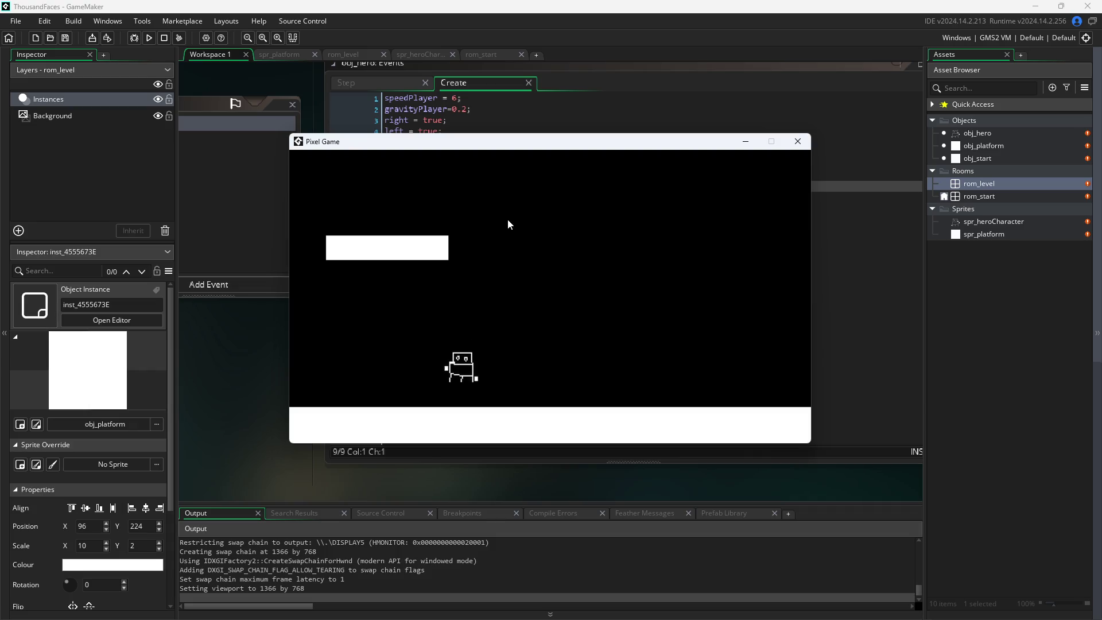
key("Right")
key("Left")
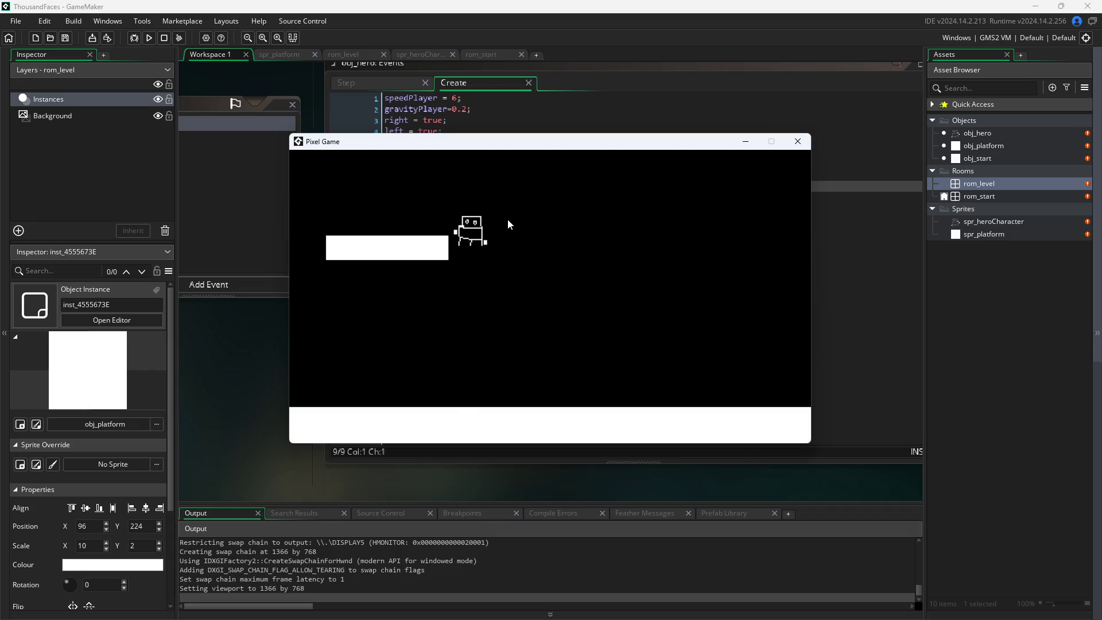
key("Left")
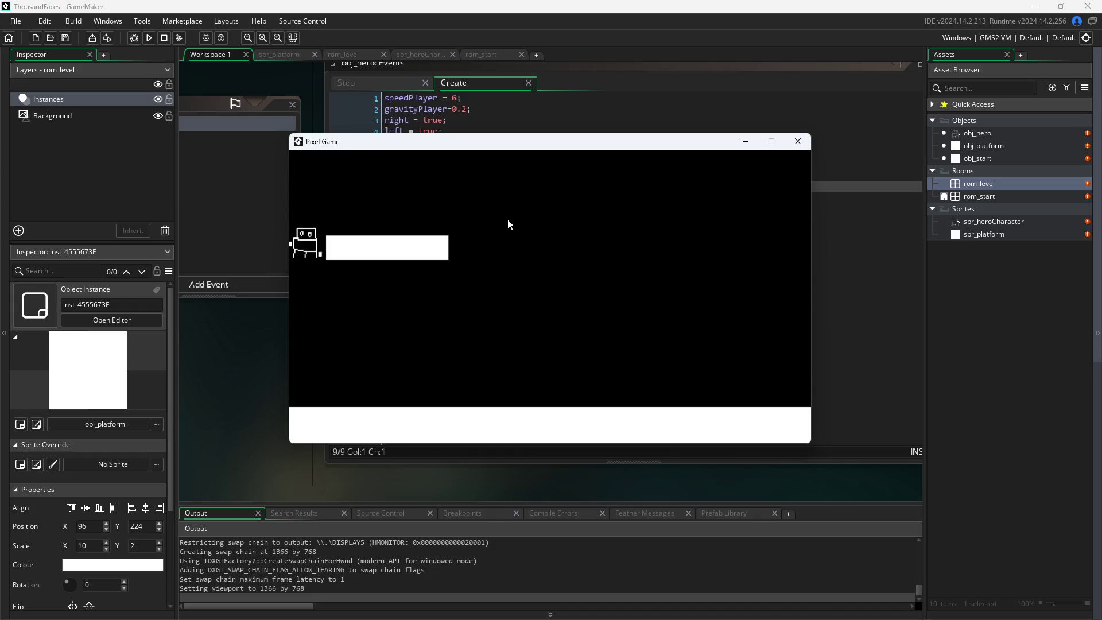
key("Right")
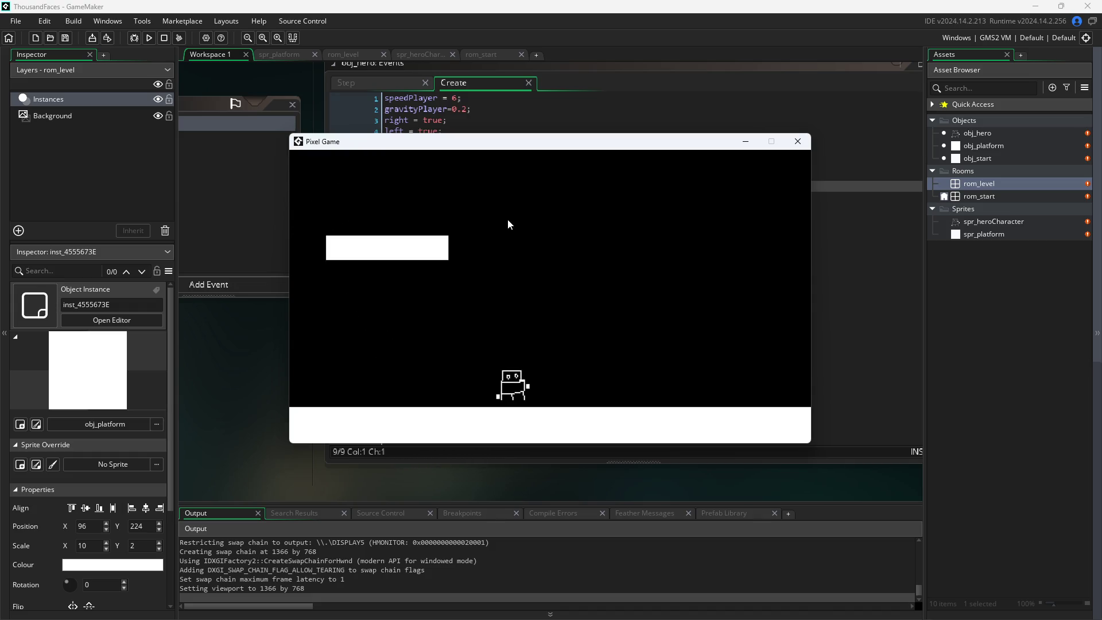
key("Left")
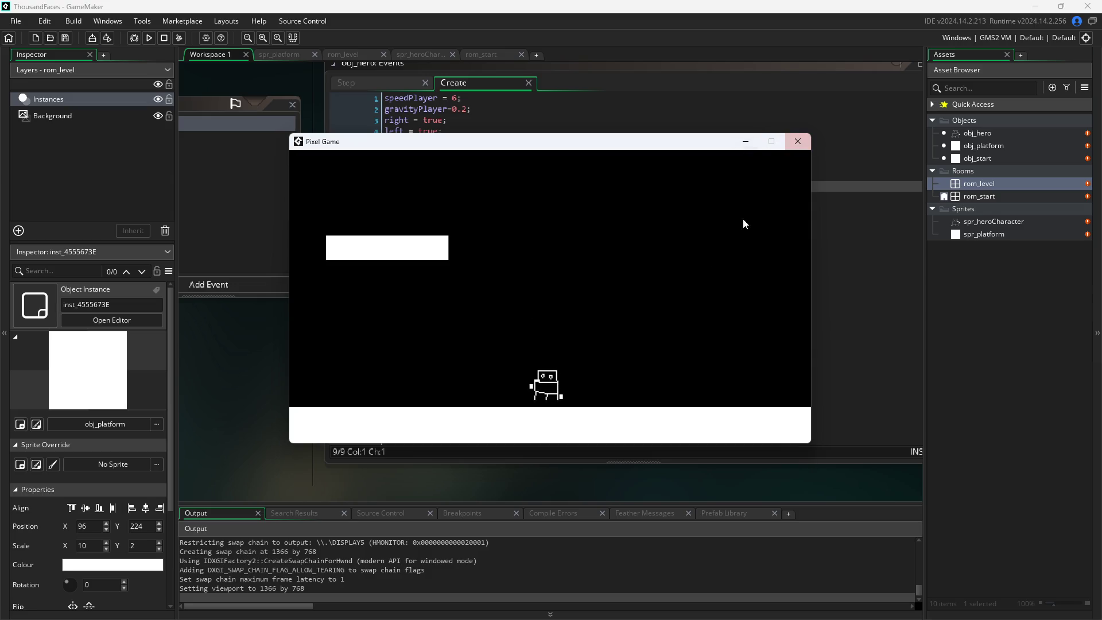
- Jump the hero up onto the platform, run off it, and hop along the floor
key("space")
key("Left")
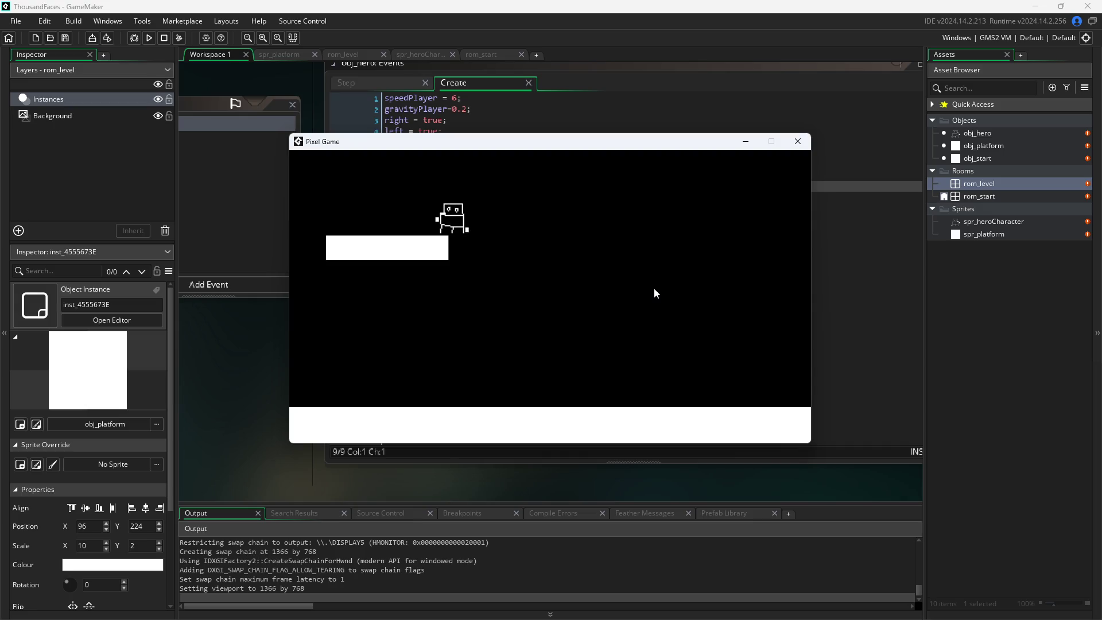
key("Right")
key("Left")
key("space")
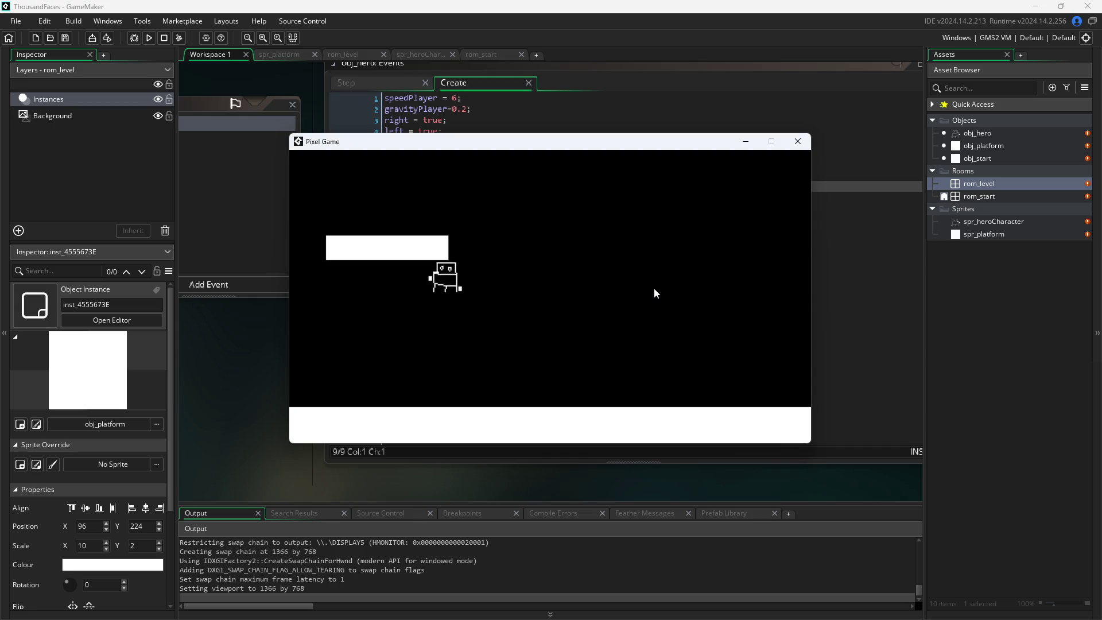
key("Left")
key("space")
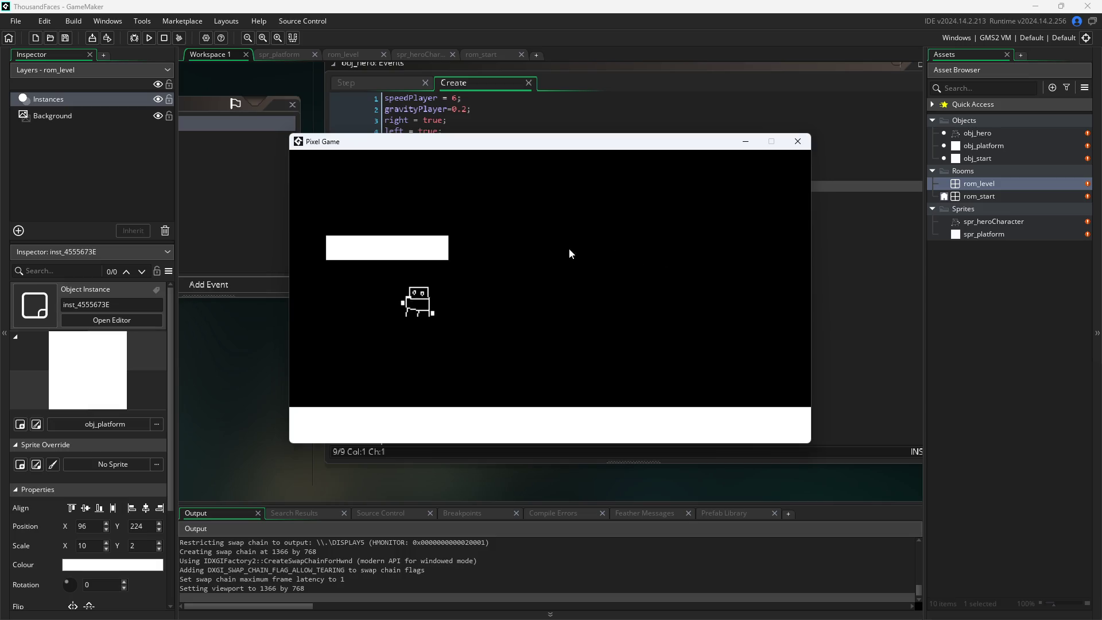
key("Right")
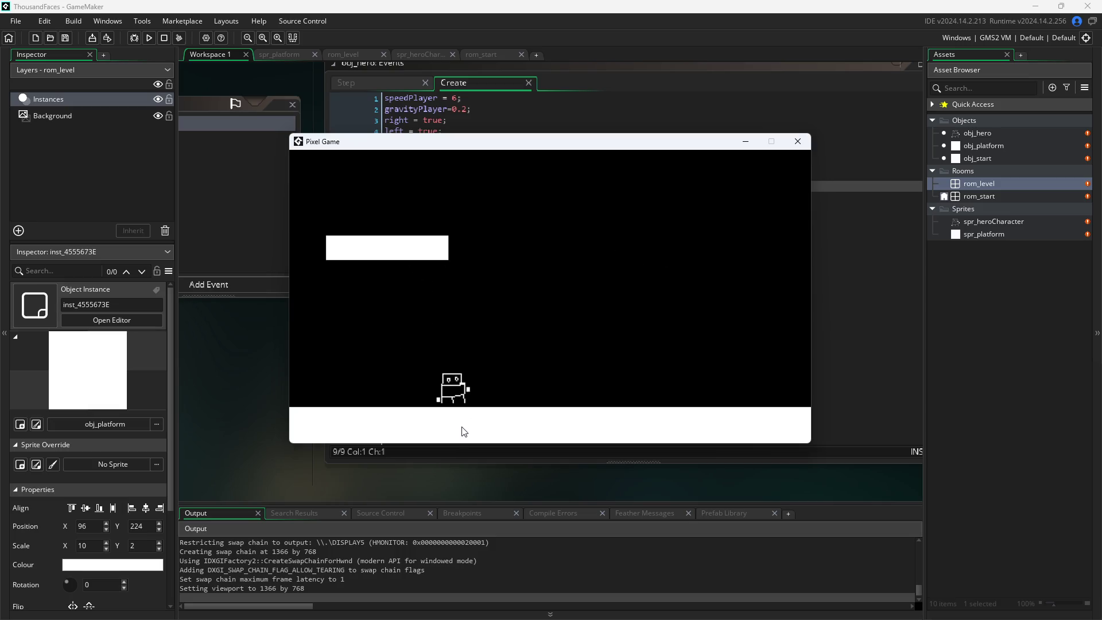
key("space")
key("Right")
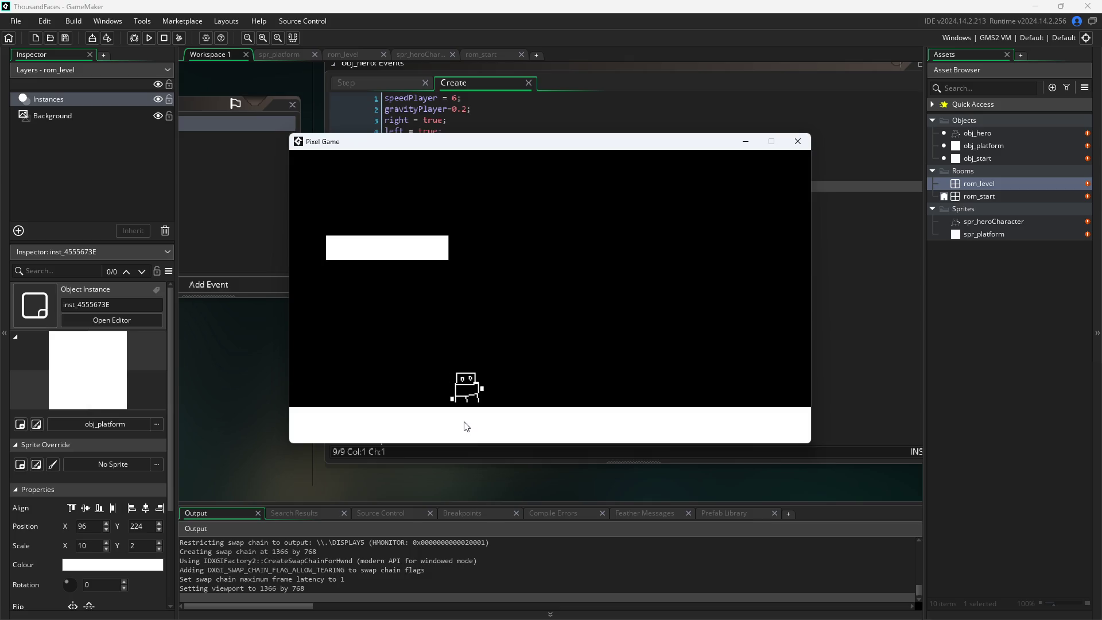
key("space")
key("Left")
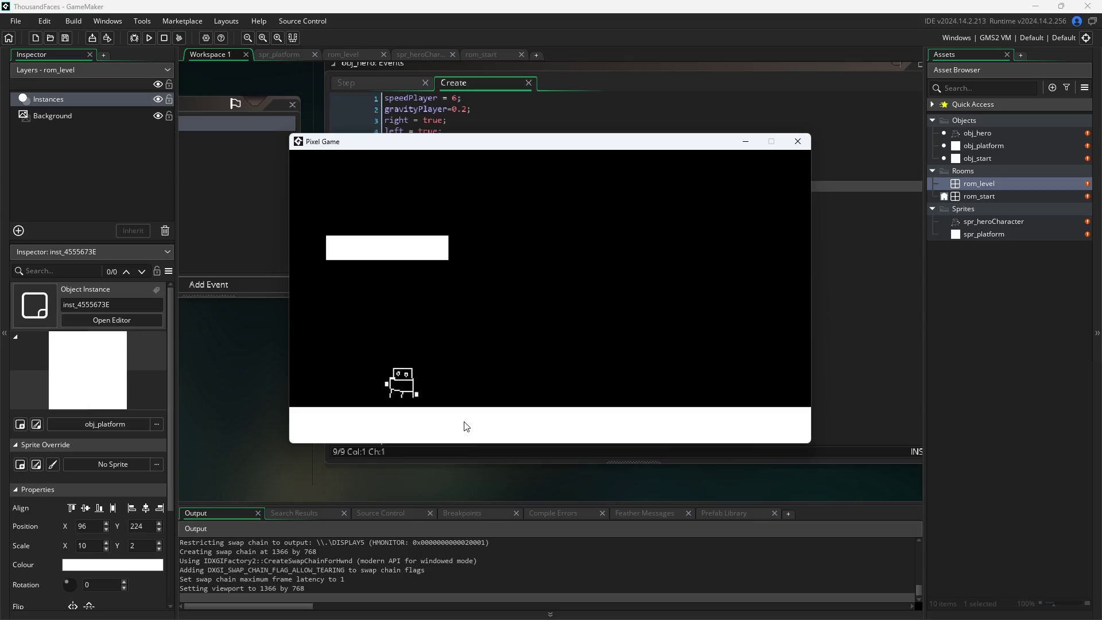
key("space")
key("Left")
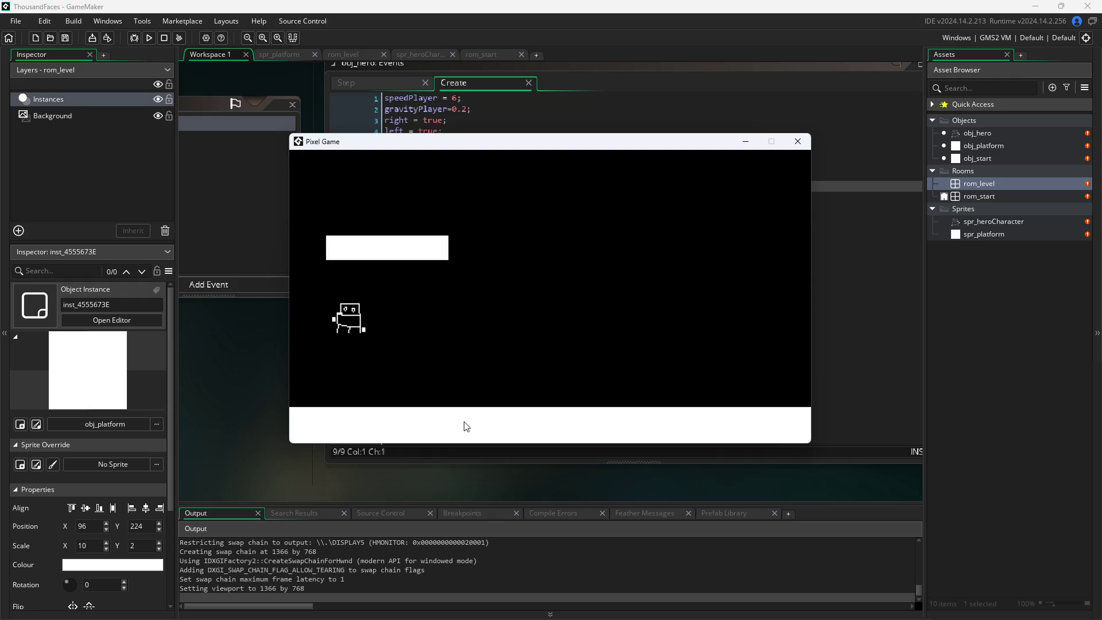
key("Right")
key("space")
- Keep jumping the hero left and right across the floor, checking each landing
key("Left")
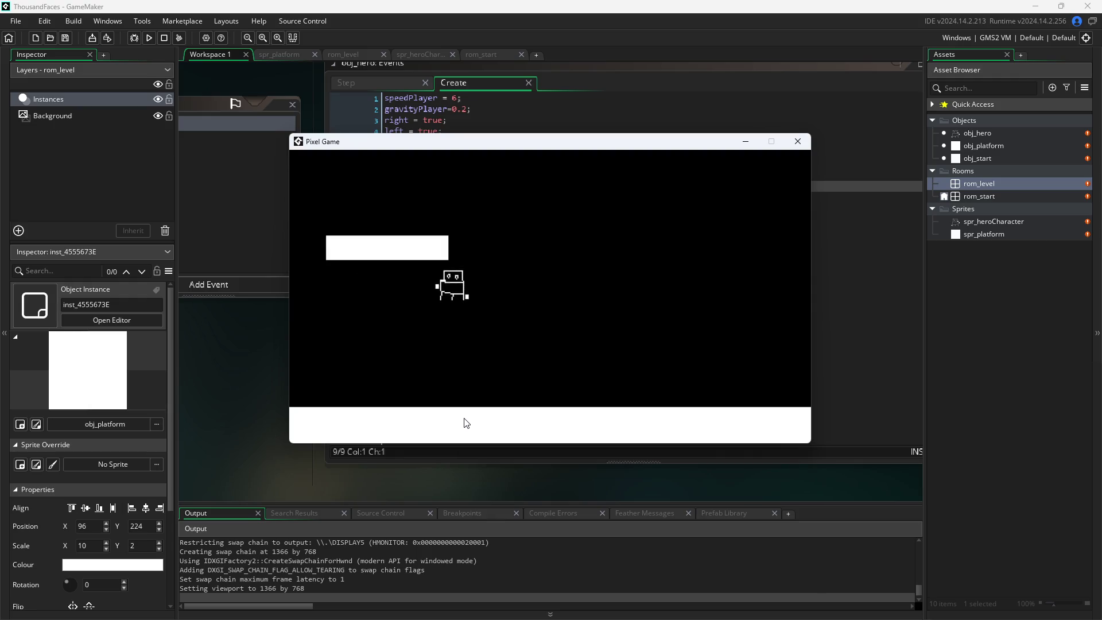
key("Right")
key("space")
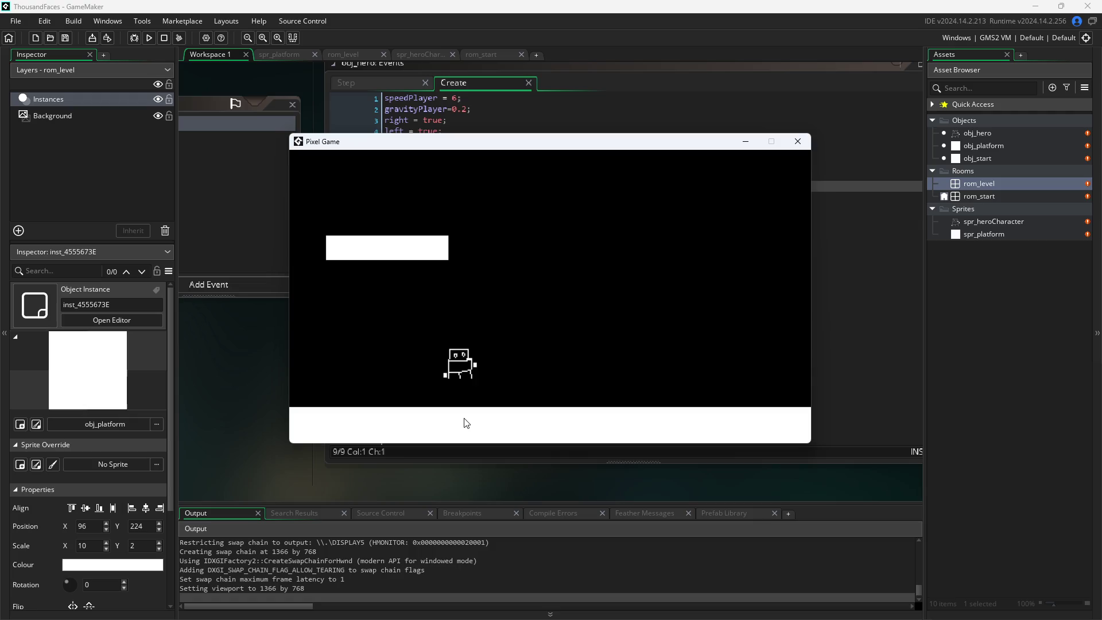
key("Left")
key("space")
key("Right")
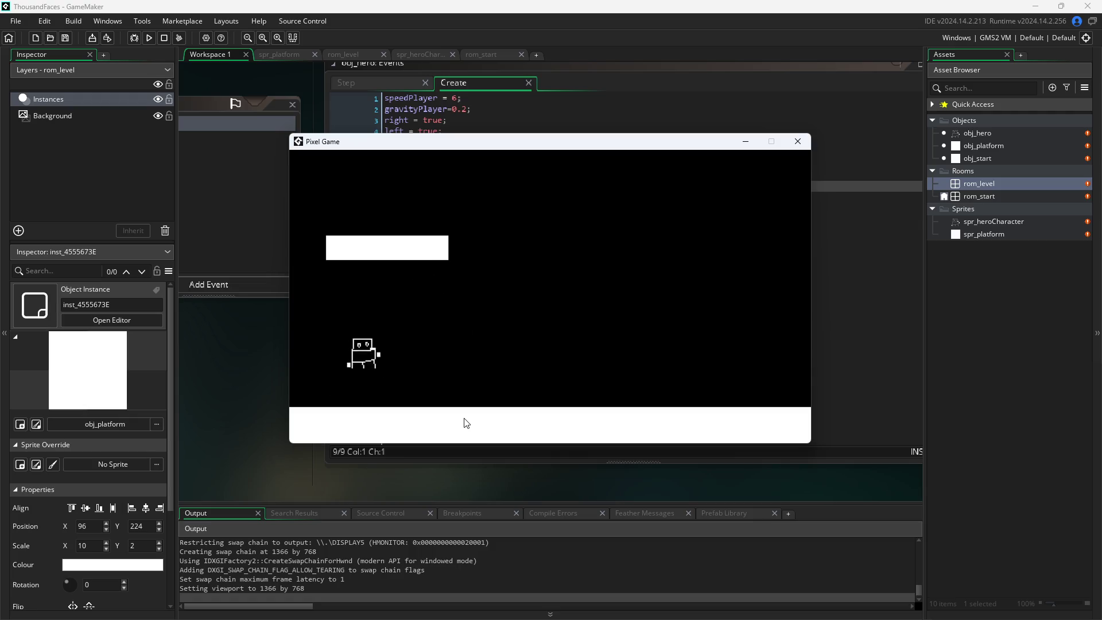
key("Left")
key("space")
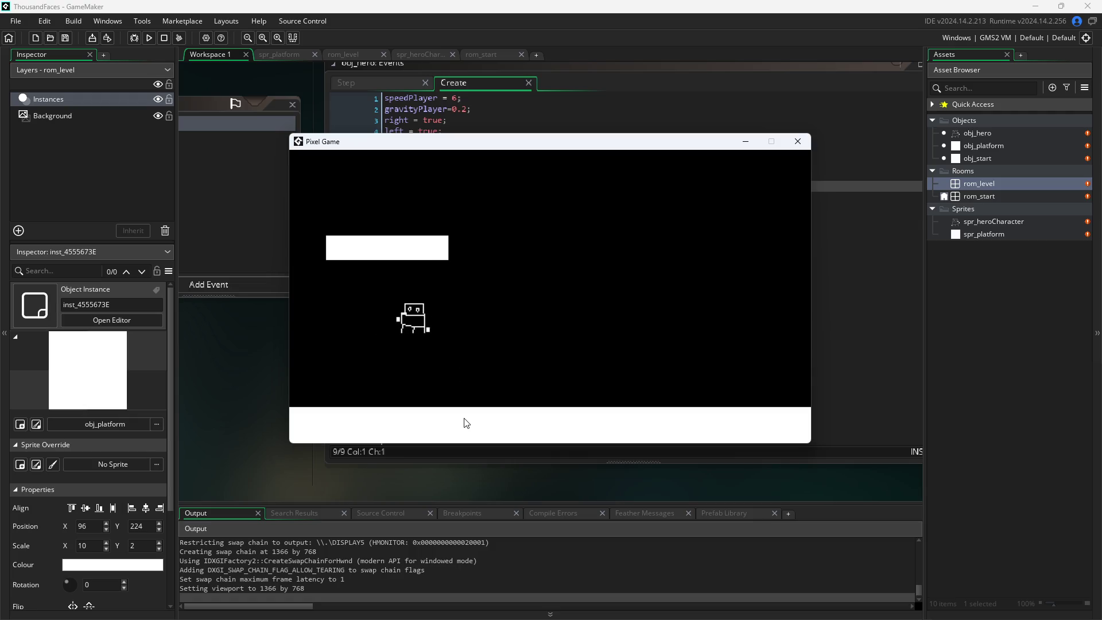
key("Right")
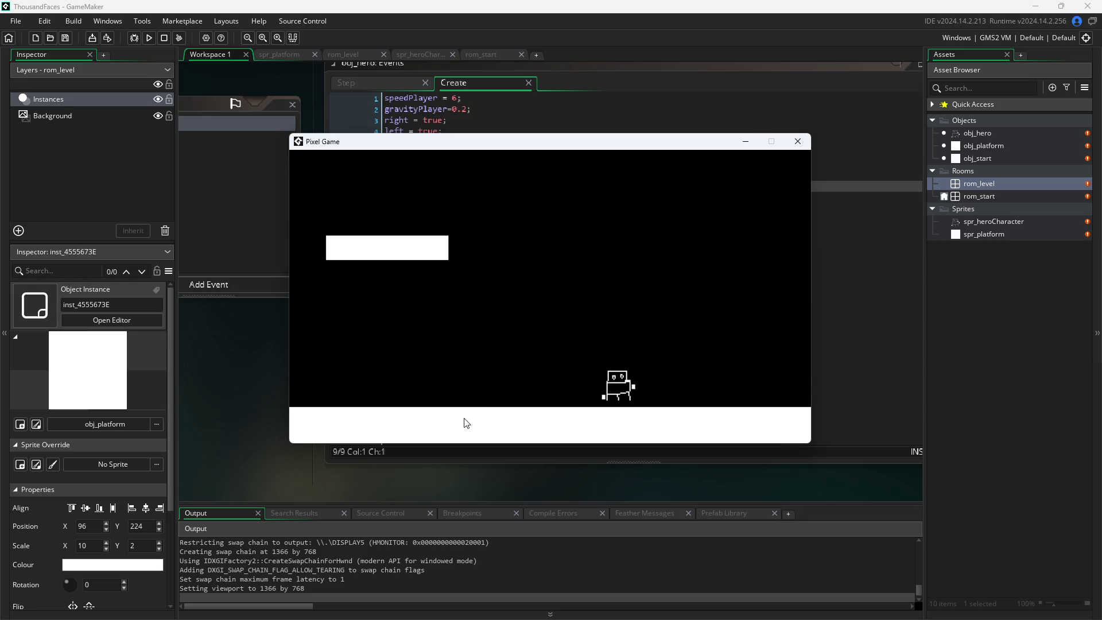
key("Left")
key("space")
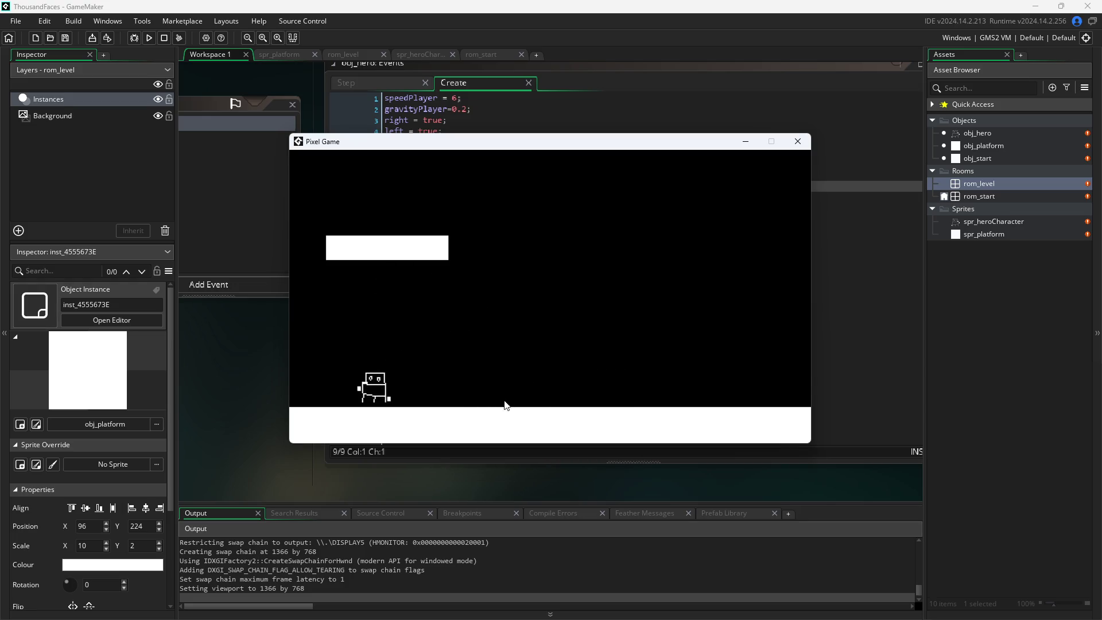
key("Right")
key("space")
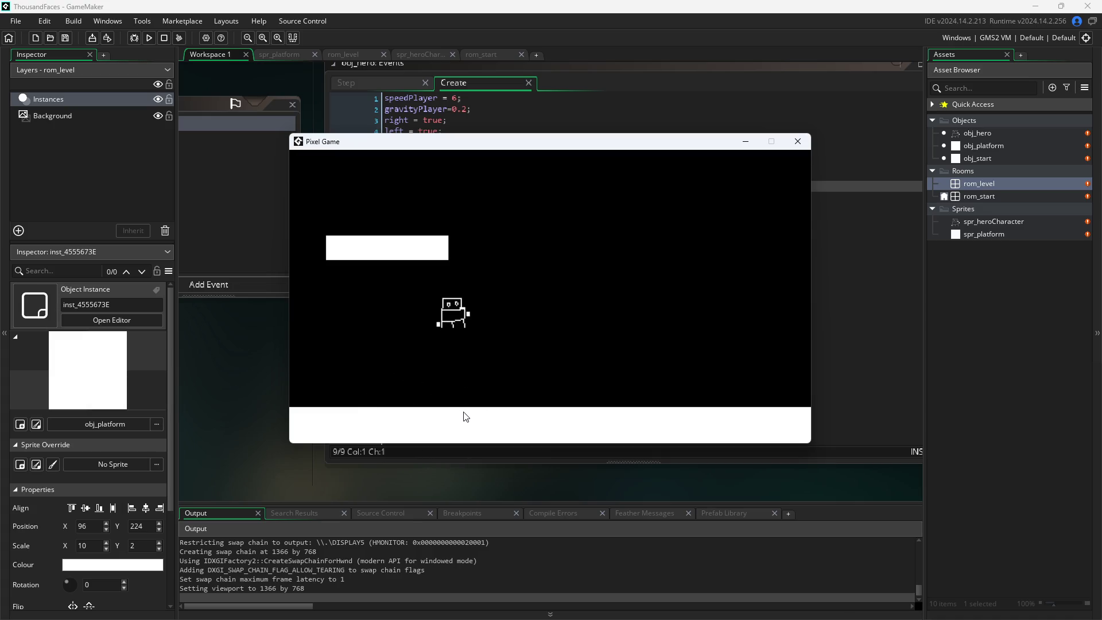
key("Left")
key("Right")
key("Right")
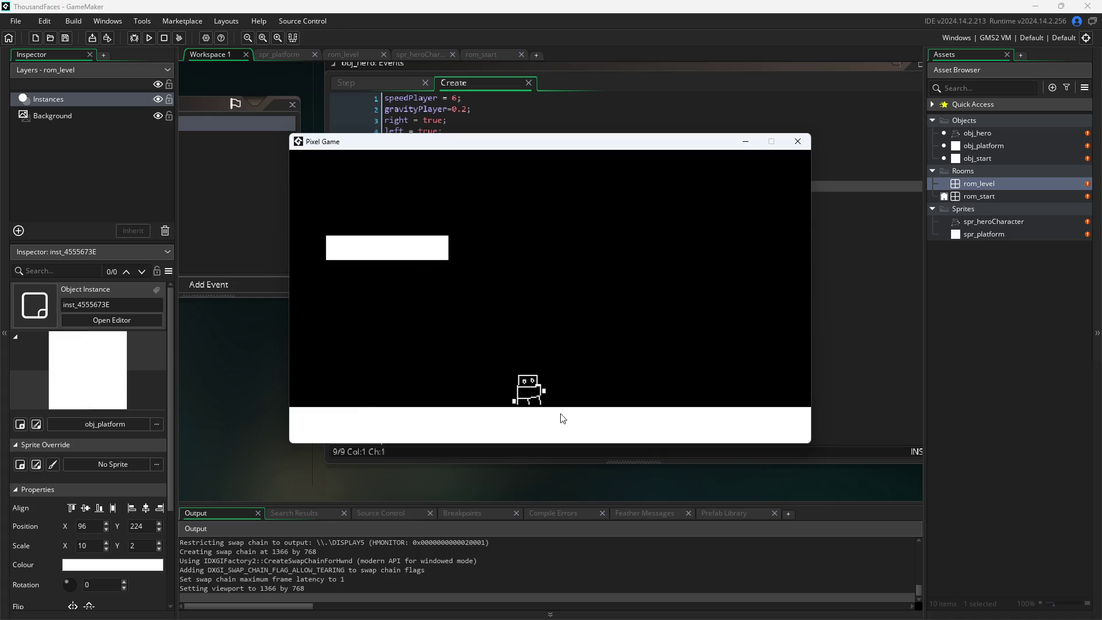
key("space")
key("space")
key("Left")
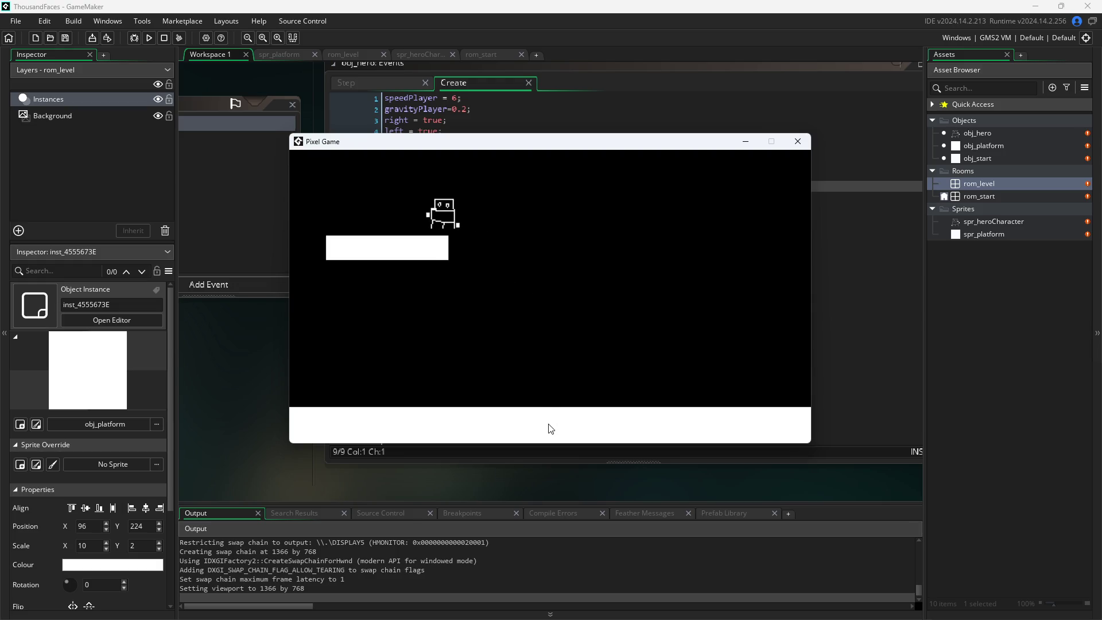
key("Right")
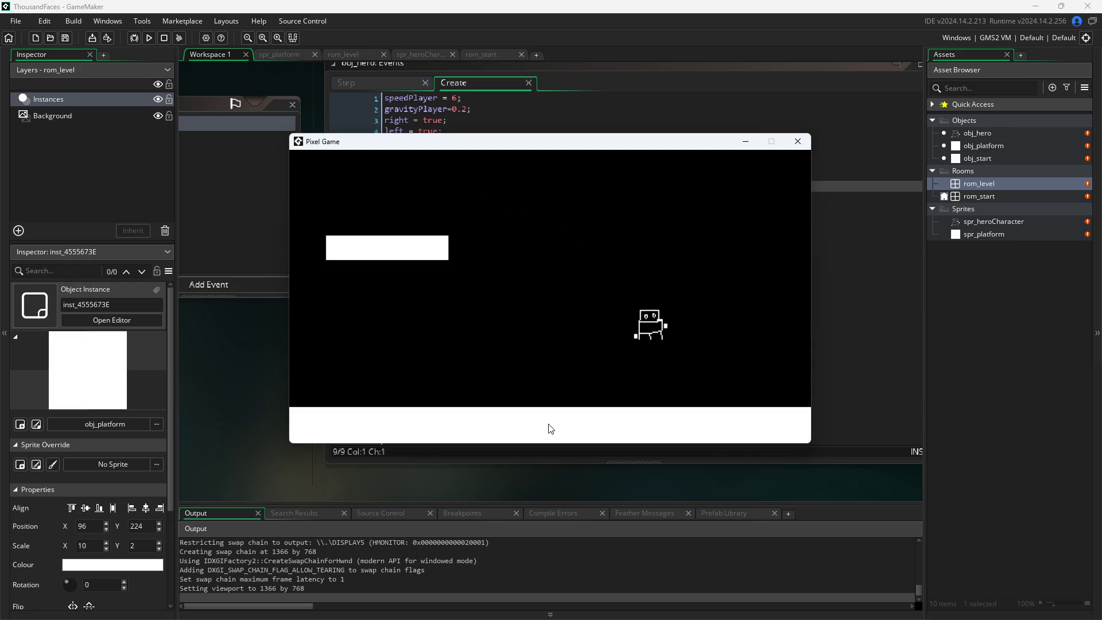
key("Left")
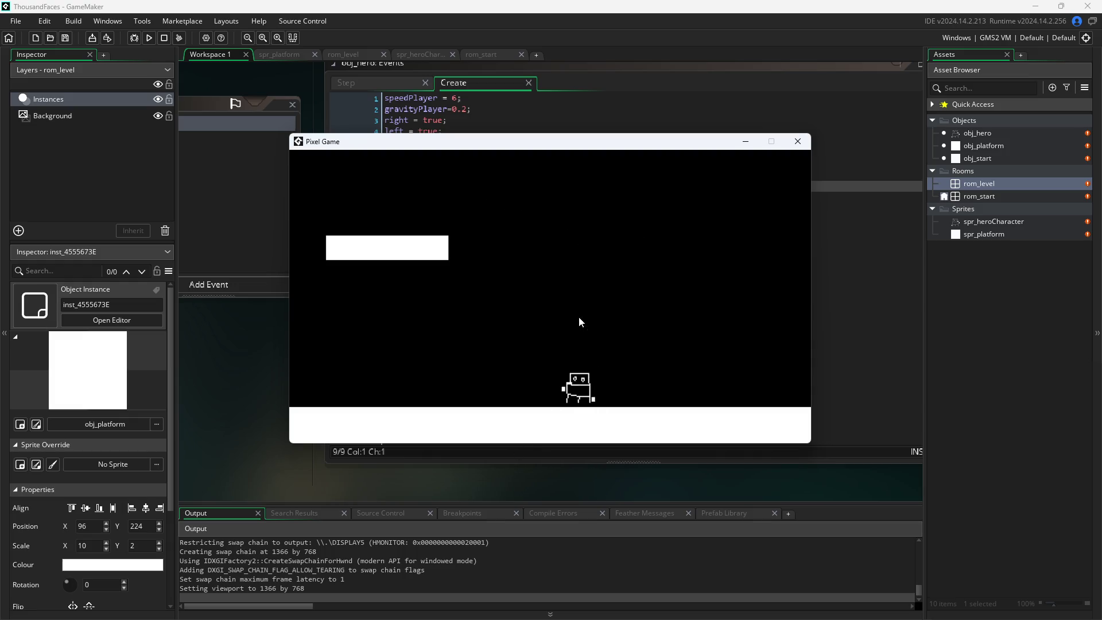
key("space")
- Jump the hero high toward the window's top edge and let it land back on the floor
key("Left")
key("Left")
key("space")
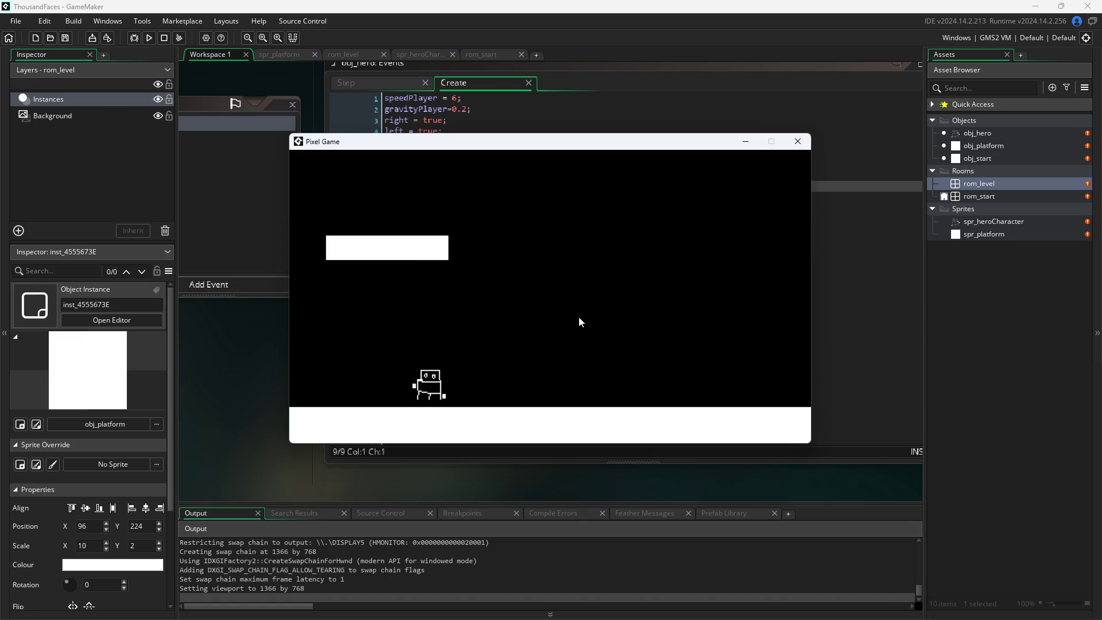
key("space")
key("Right")
key("space")
key("Right")
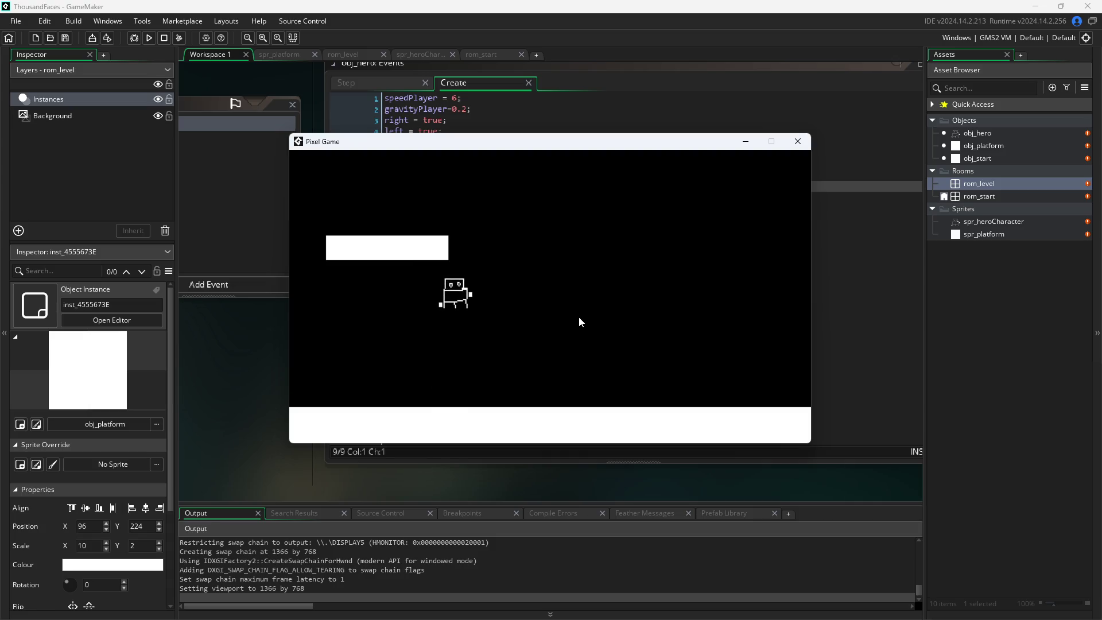
key("space")
key("Left")
key("space")
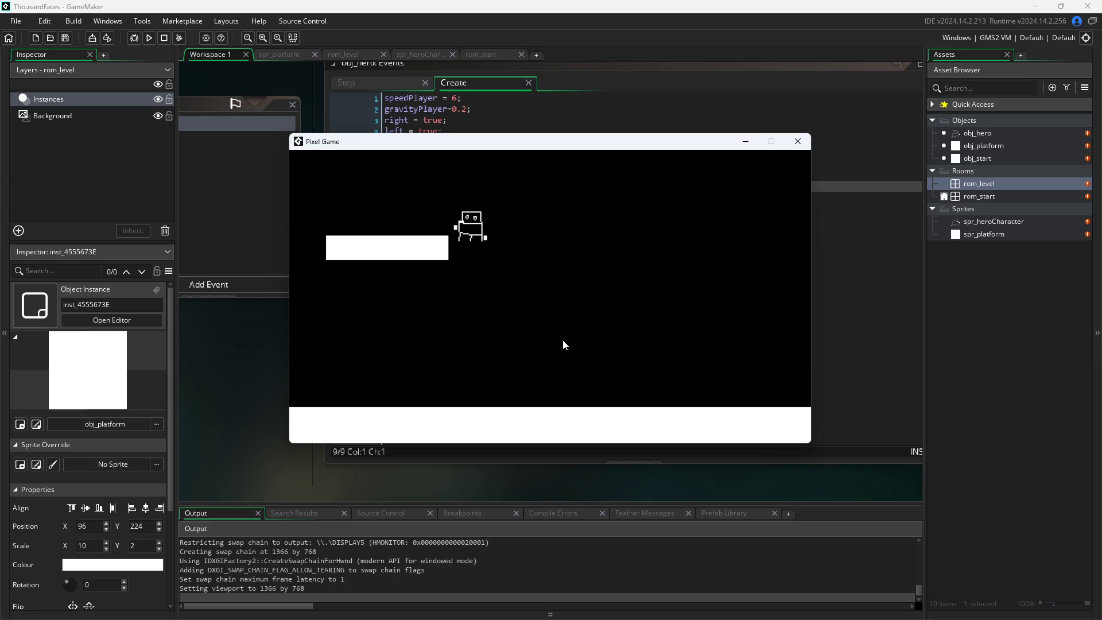
key("Right")
key("space")
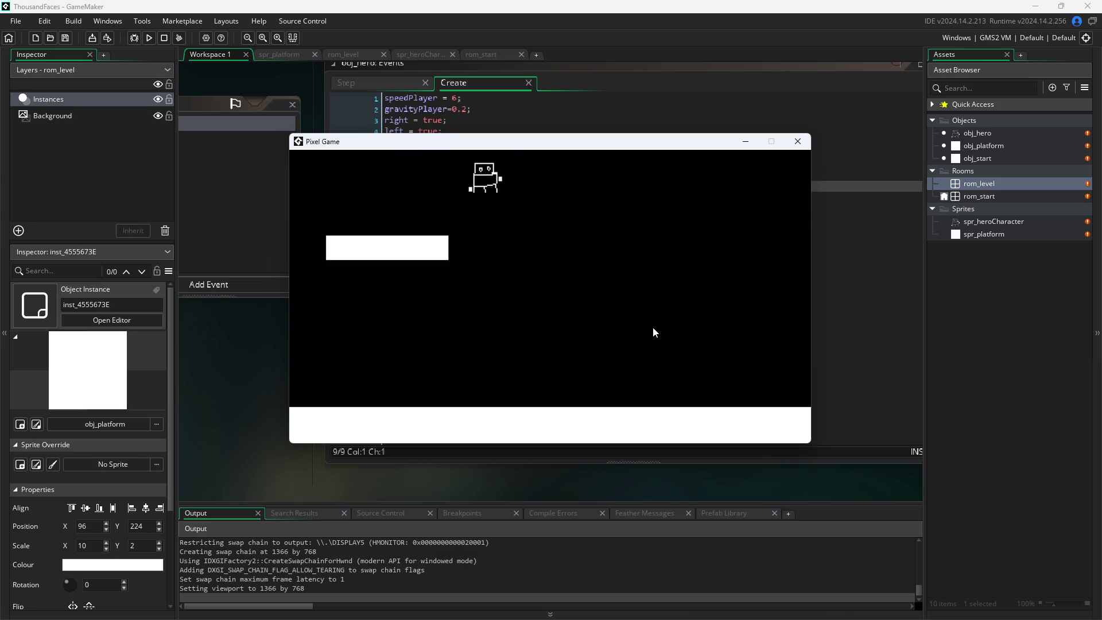
key("Left")
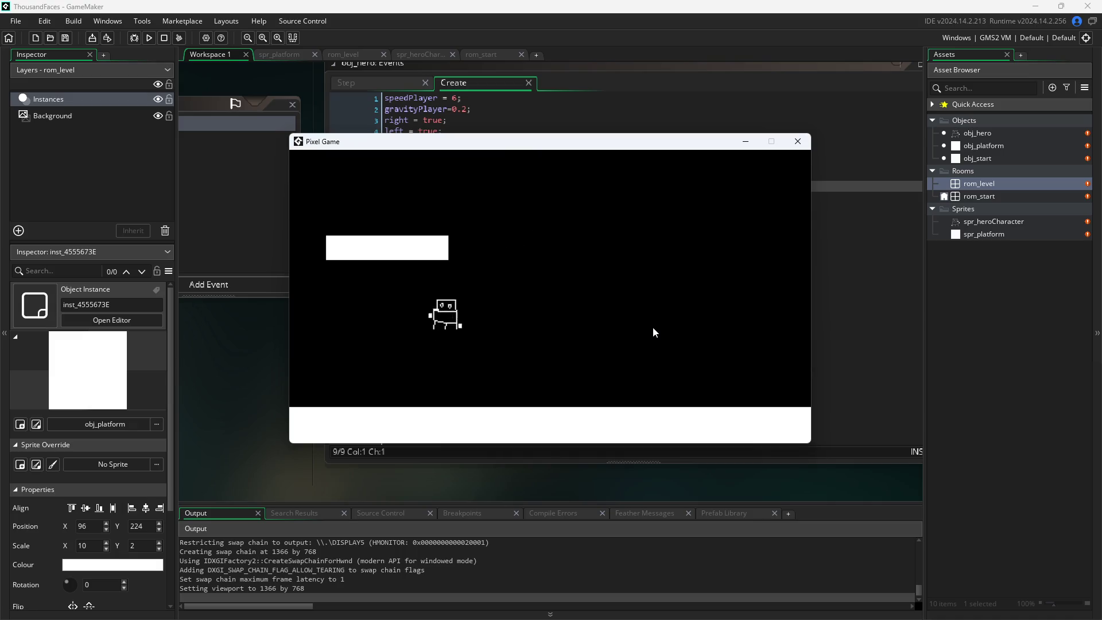
key("Right")
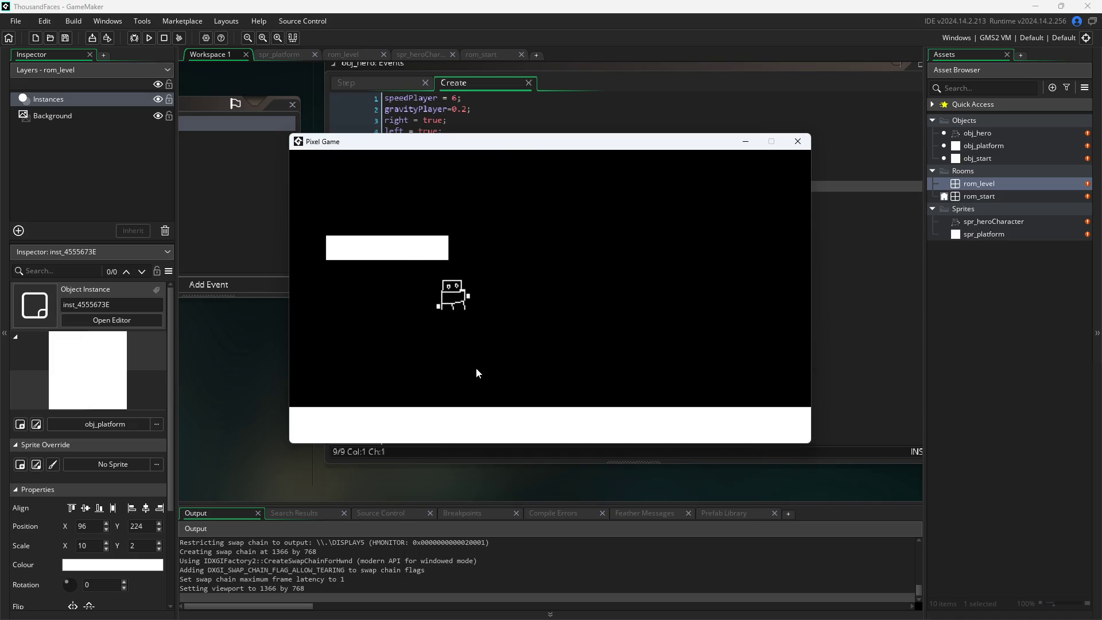
key("Left")
key("Up")
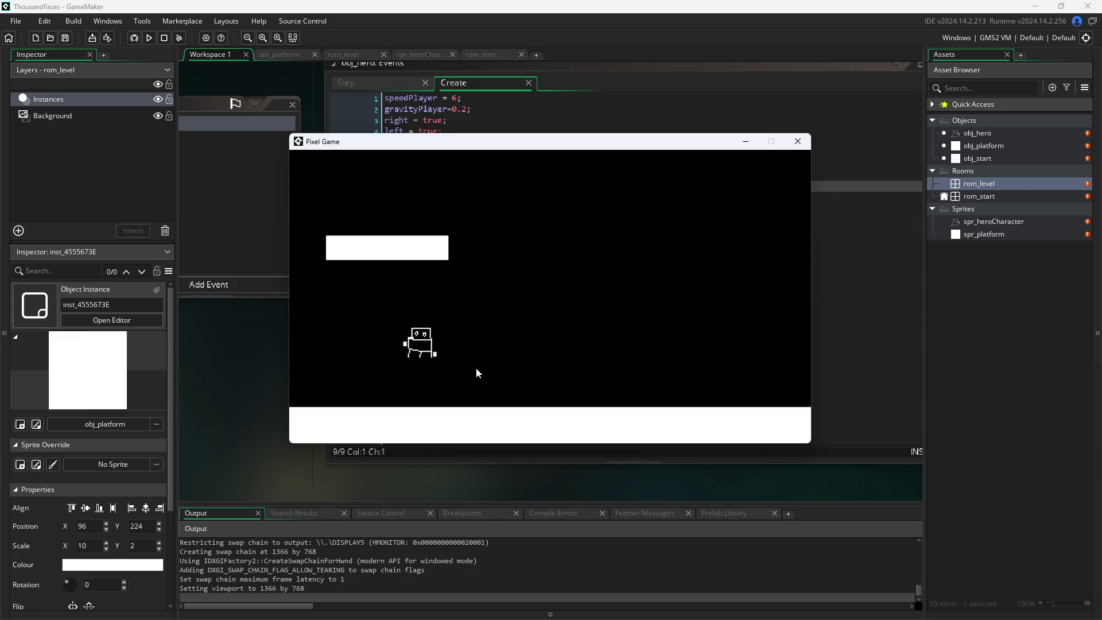
key("Right")
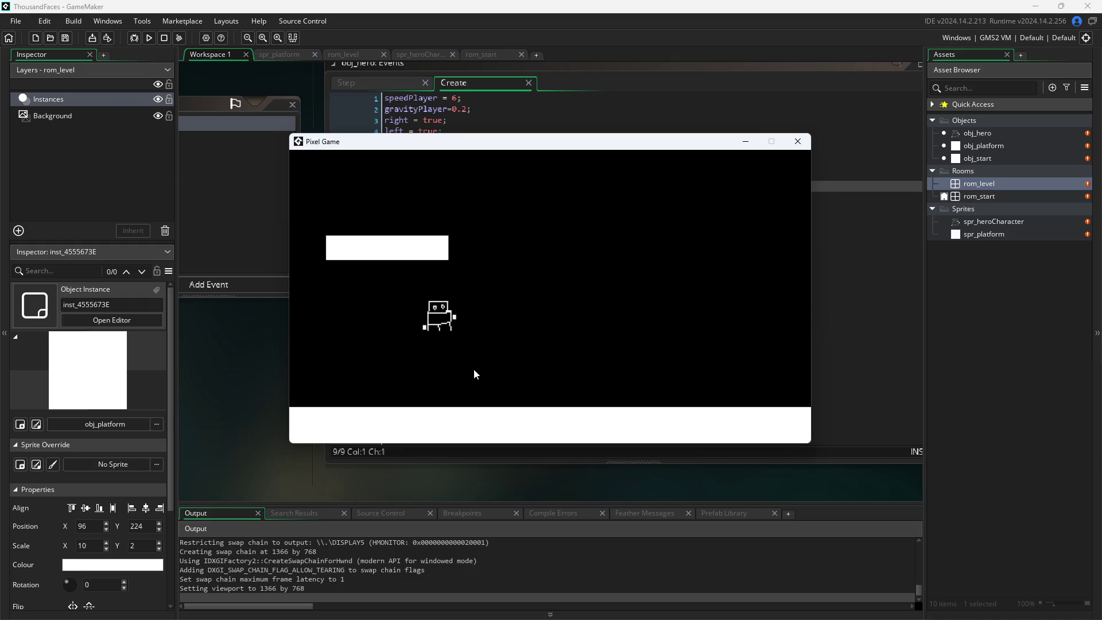
key("Right")
key("Left")
key("Left")
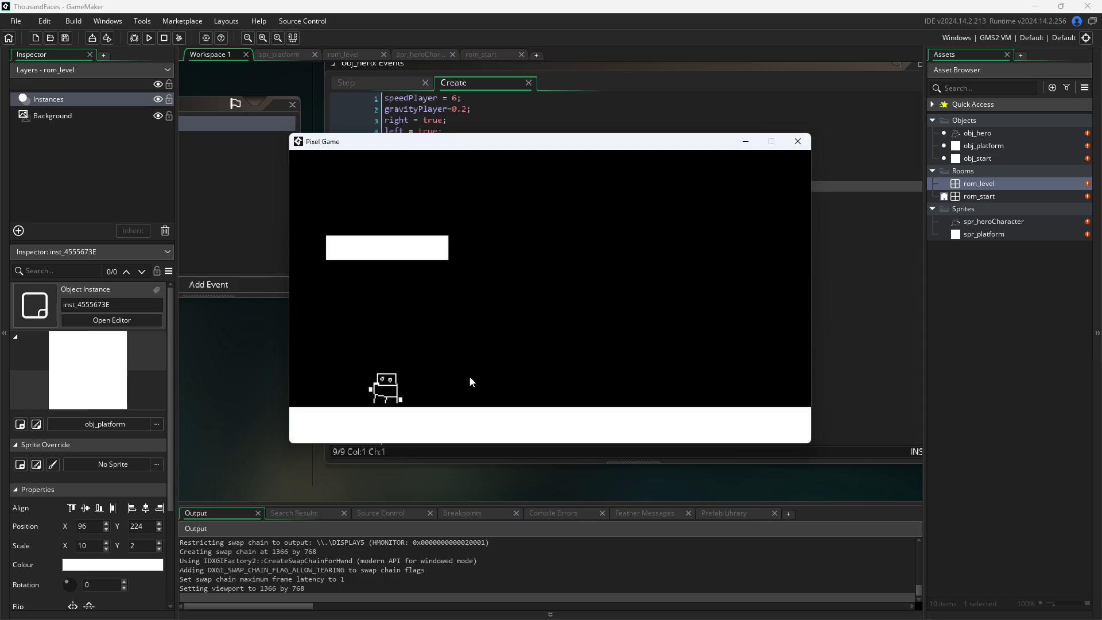
- Close the game and, in the Step event's second loop, reduce line 11's arrMove index to (i)
mouse_move(674, 143)
left_mouse_down()
mouse_move(928, 273)
mouse_move(906, 273)
left_mouse_up()
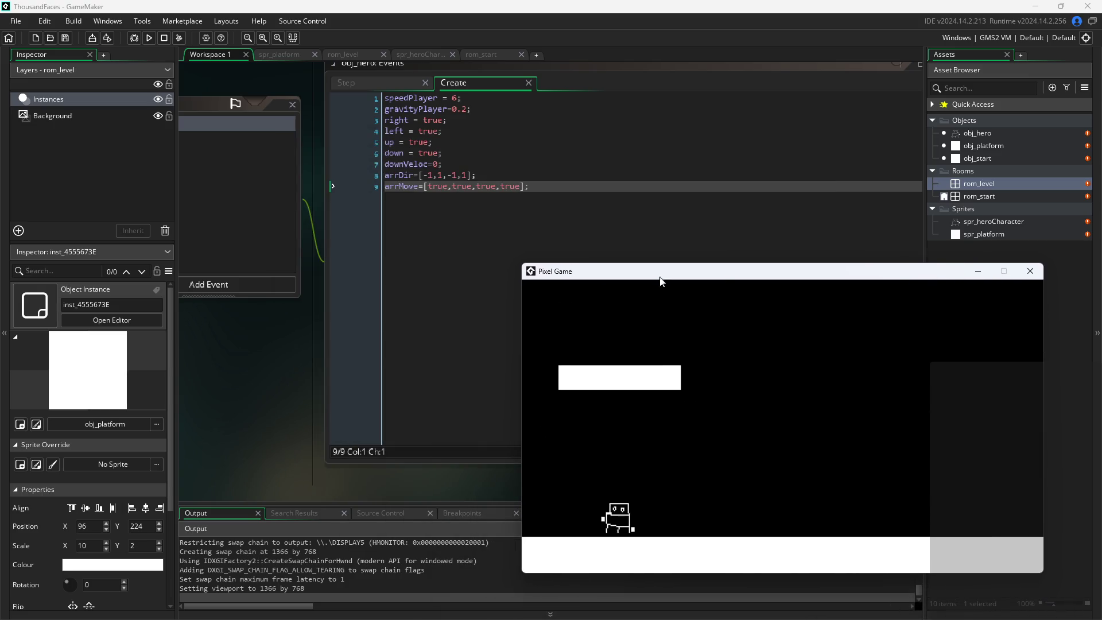
left_click(1030, 271)
left_click(464, 176)
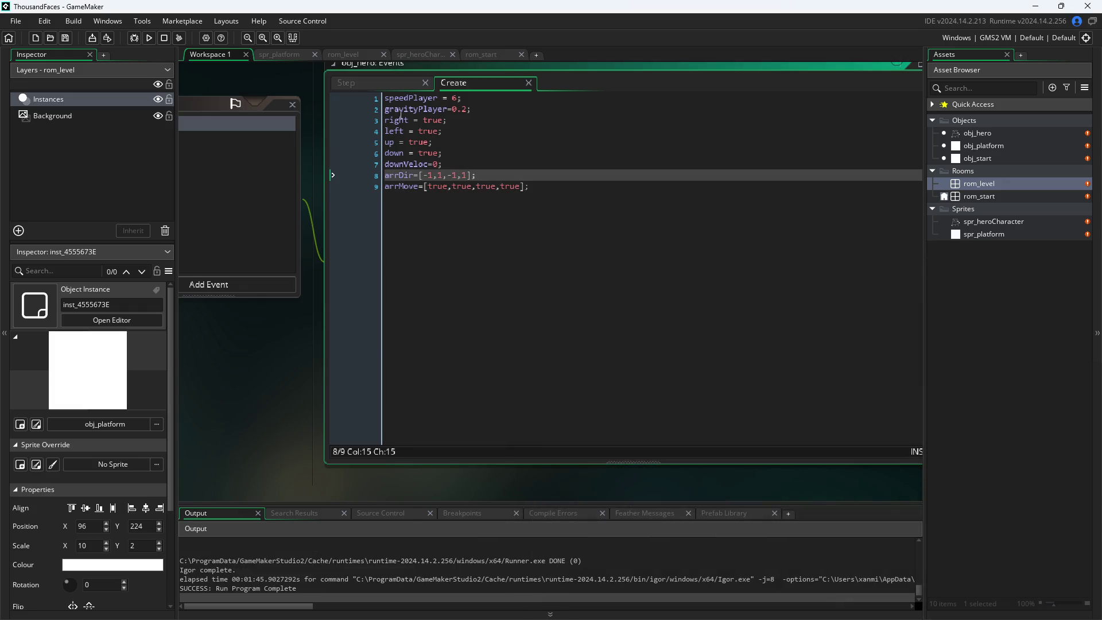
left_click(381, 82)
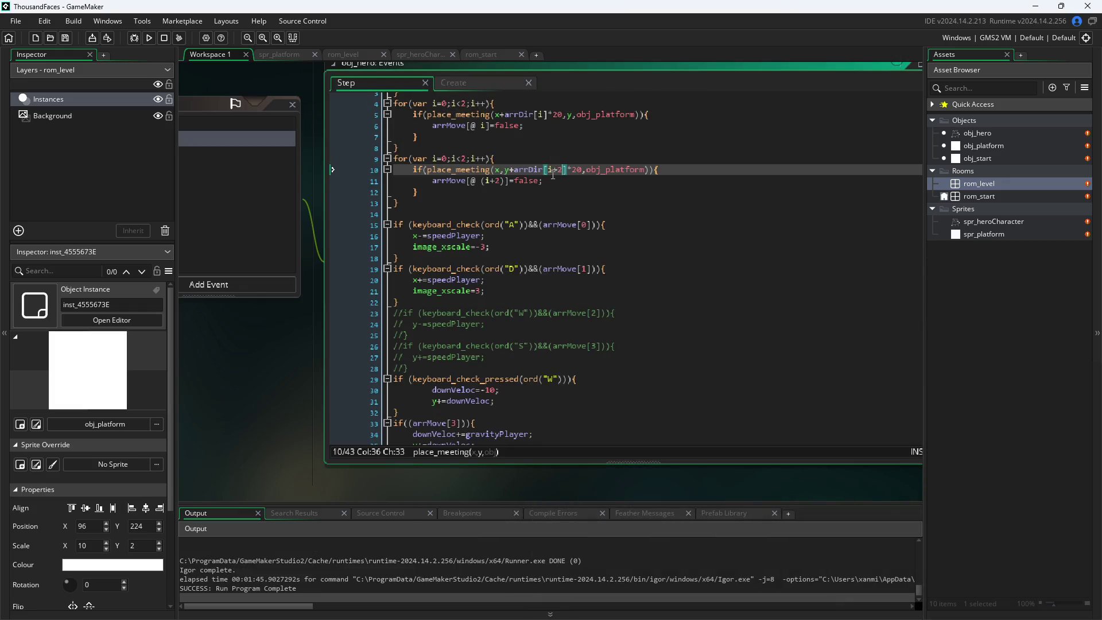
left_click(453, 159)
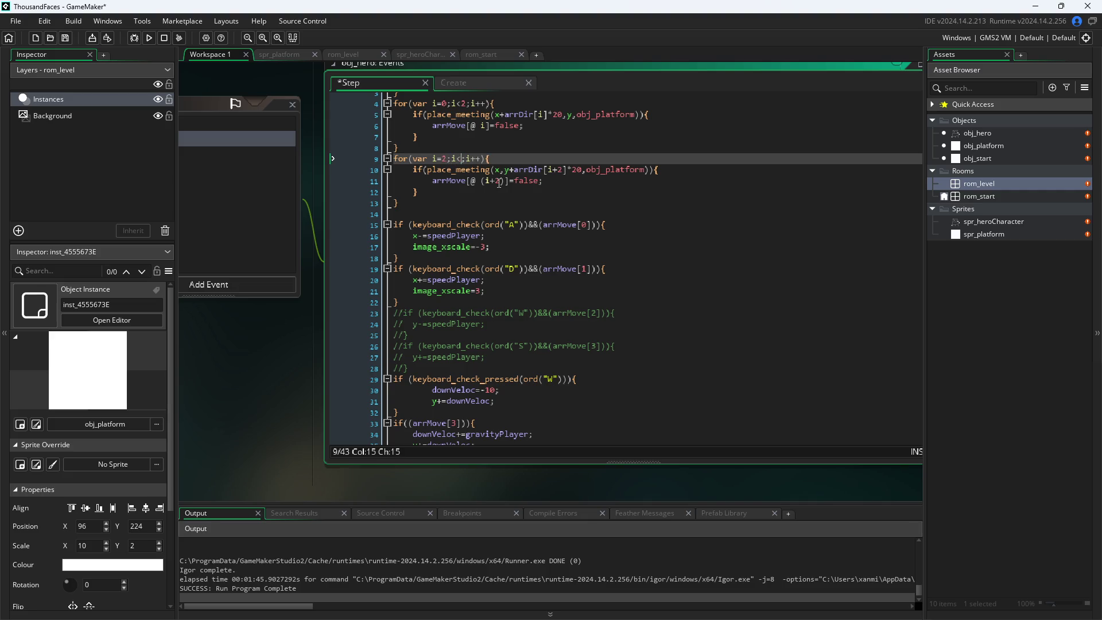
key("Down")
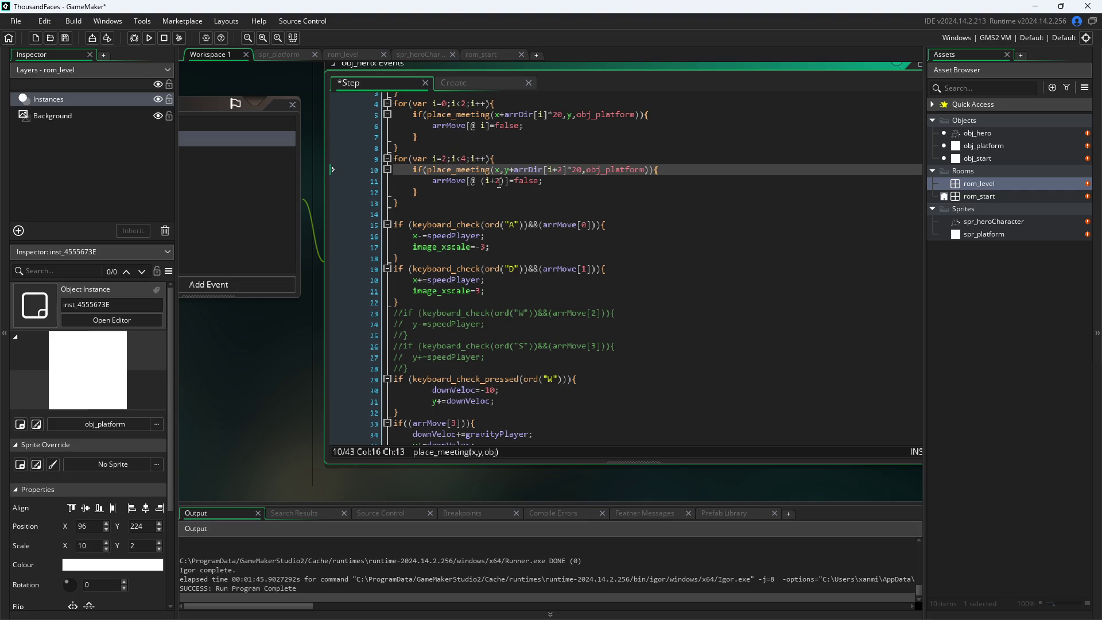
left_click(498, 181)
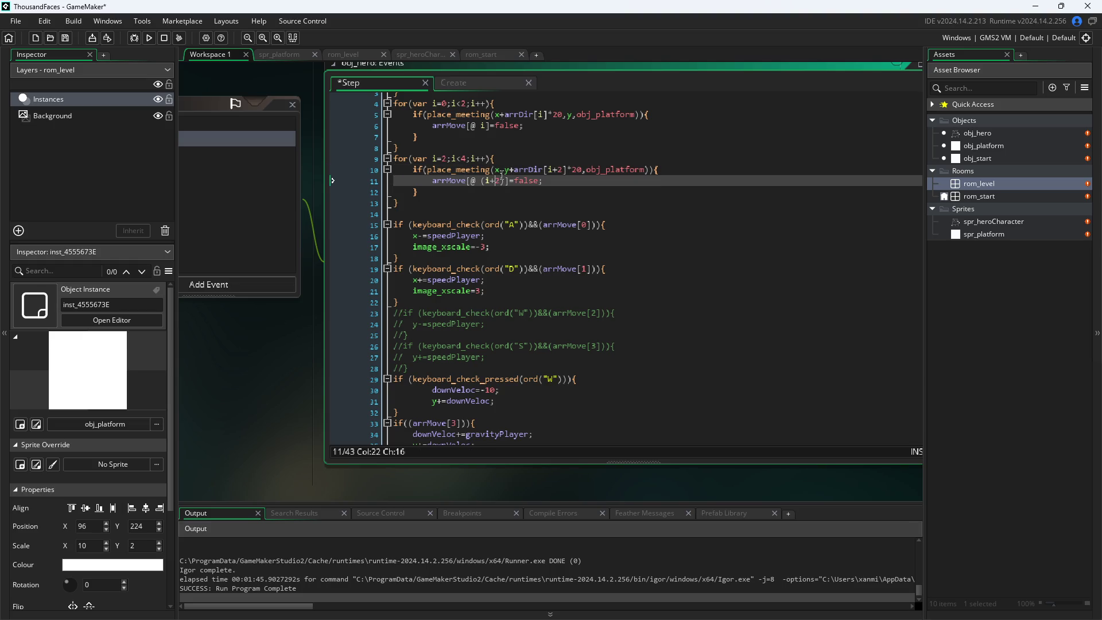
key("BackSpace")
key("BackSpace")
type(")")
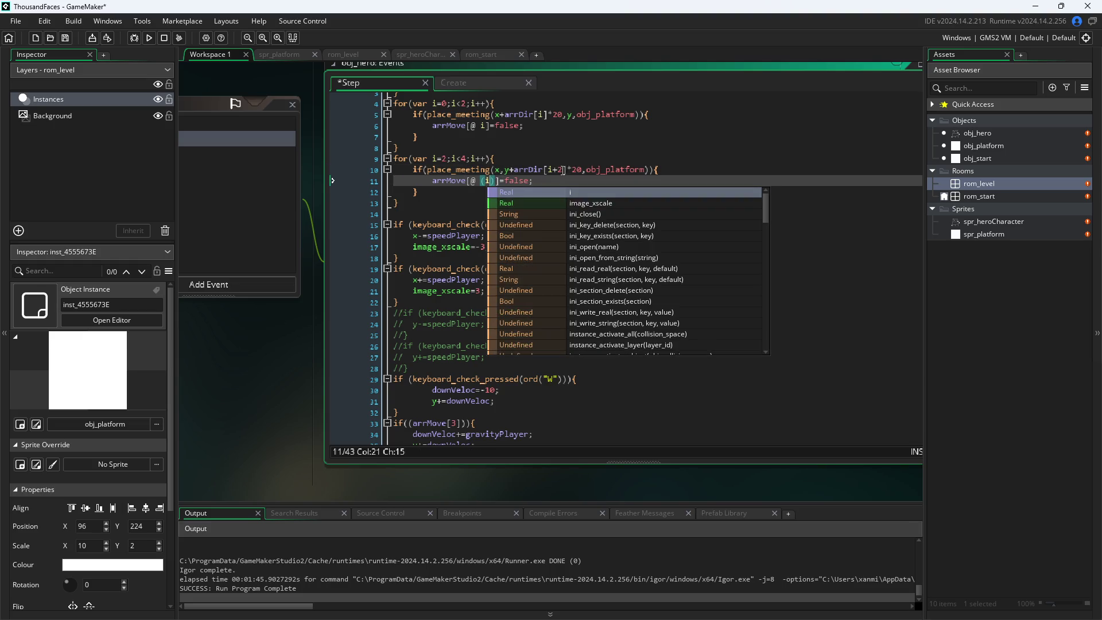
- Change line 10 to arrDir[i] and delete the *20 multipliers on lines 10 and 5
left_click(562, 170)
key("BackSpace")
key("BackSpace")
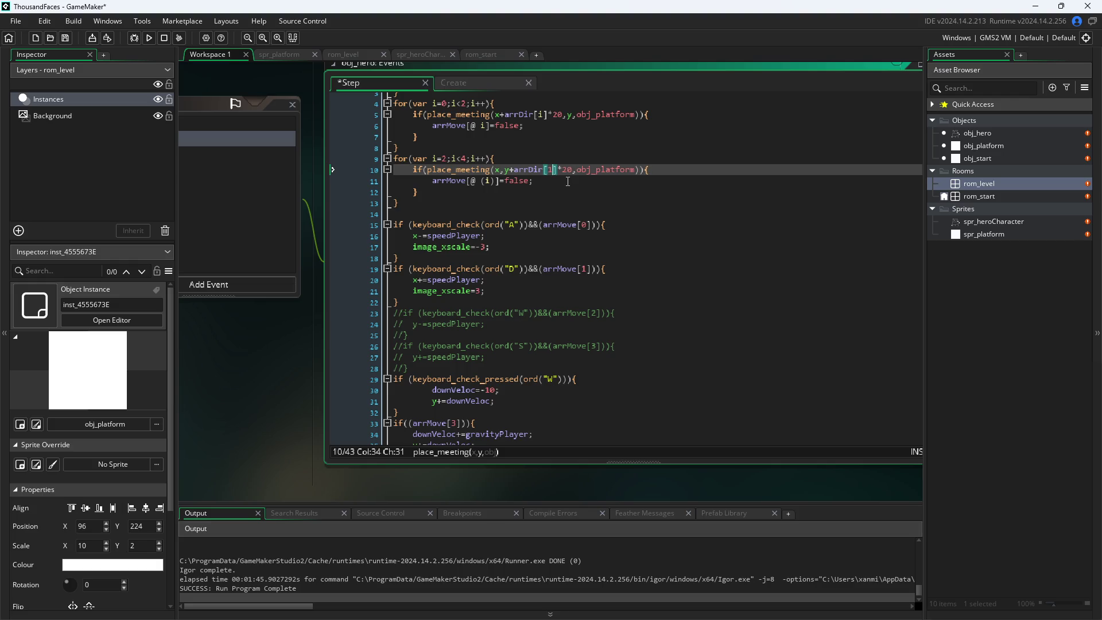
key("Right")
key("BackSpace")
key("BackSpace")
key("BackSpace")
left_click(558, 115)
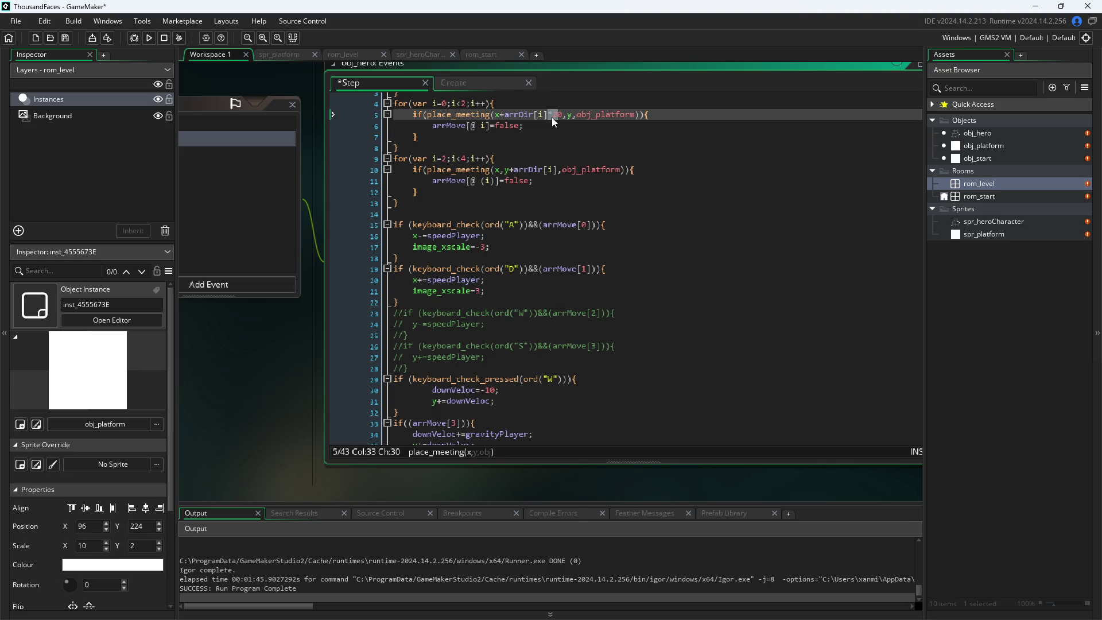
key("BackSpace")
key("Delete")
- Check the Create event's arrDir=[-20,20,-20,20], then return to the Step code
left_click(480, 84)
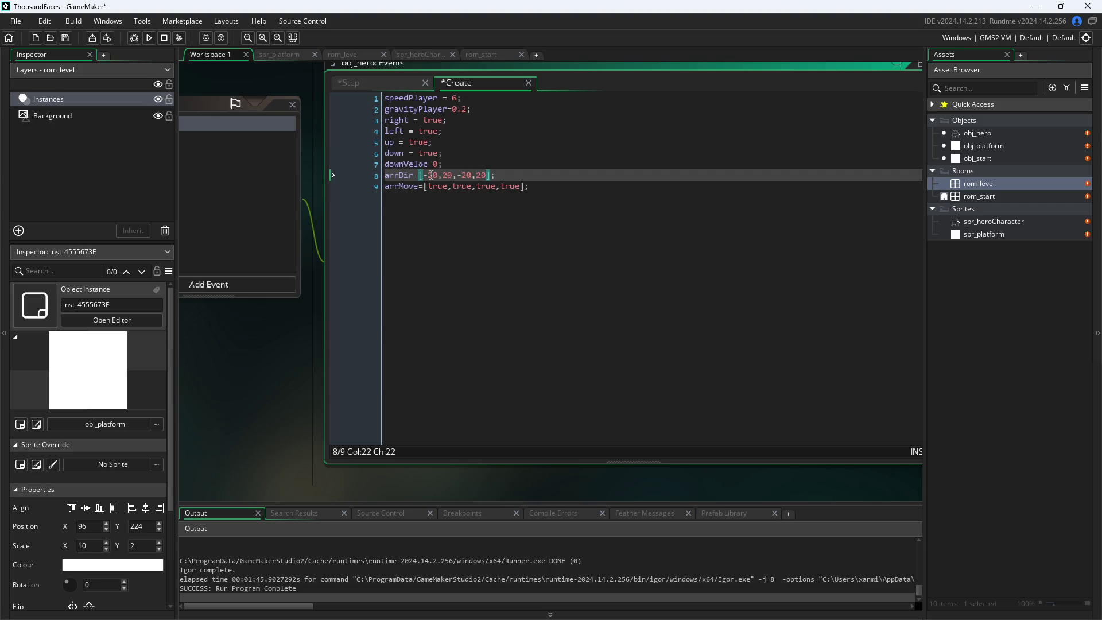
left_click(395, 85)
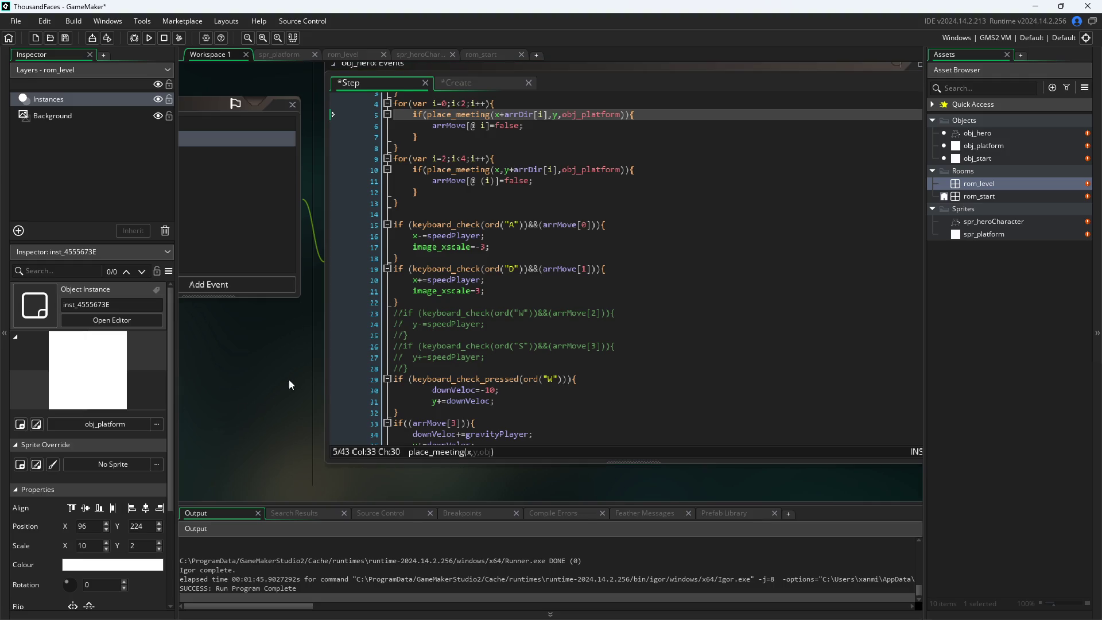
scroll(288, 380, "up", 3)
scroll(335, 428, "down", 3)
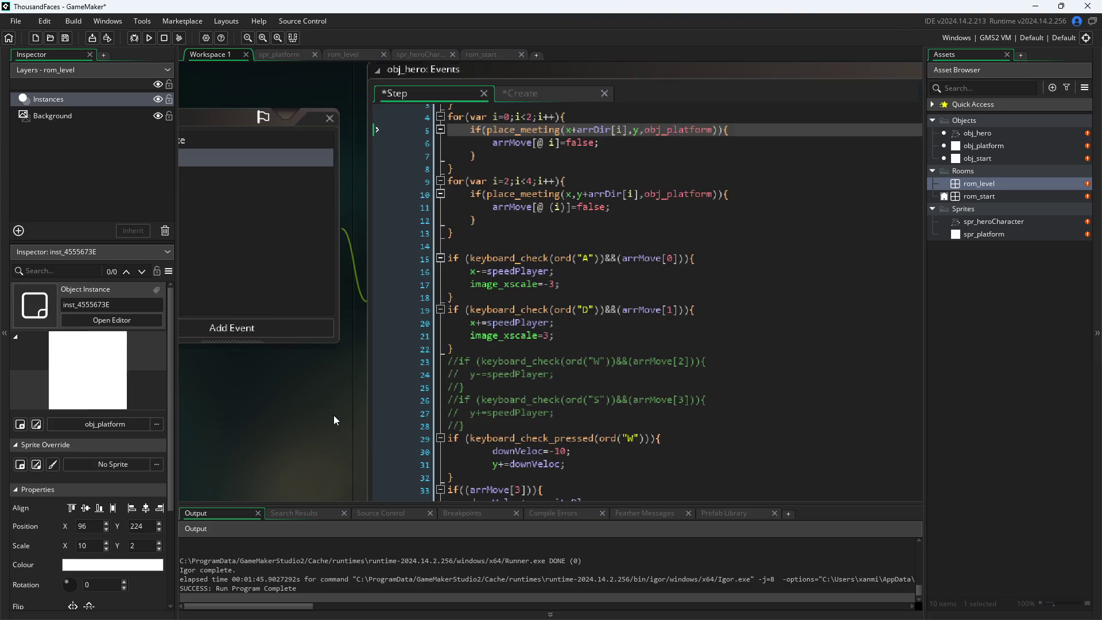
left_click(149, 37)
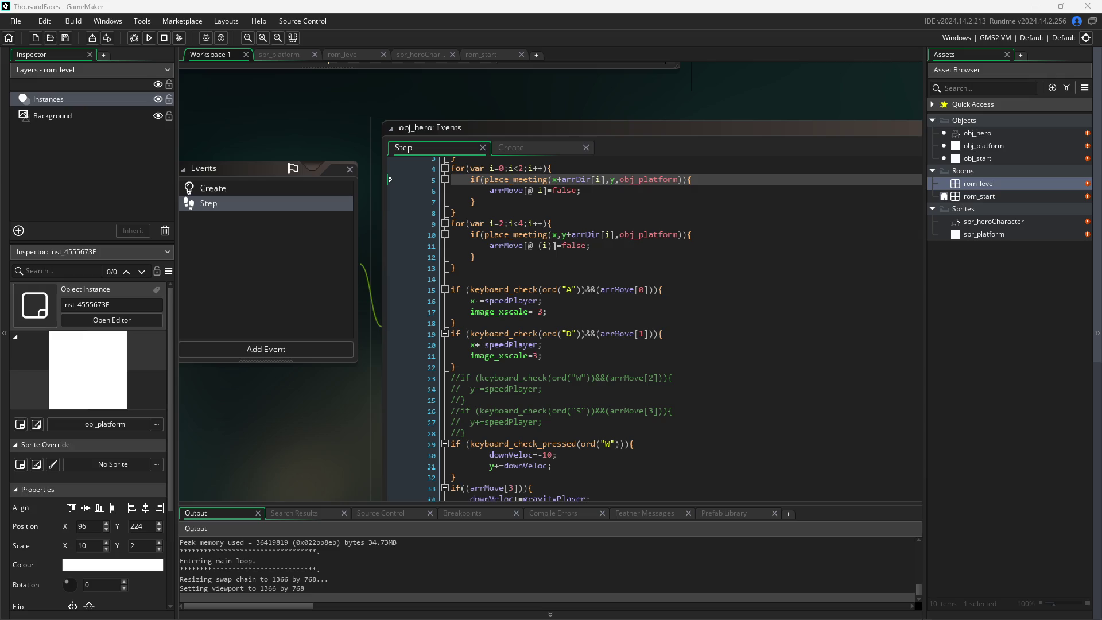
key("d")
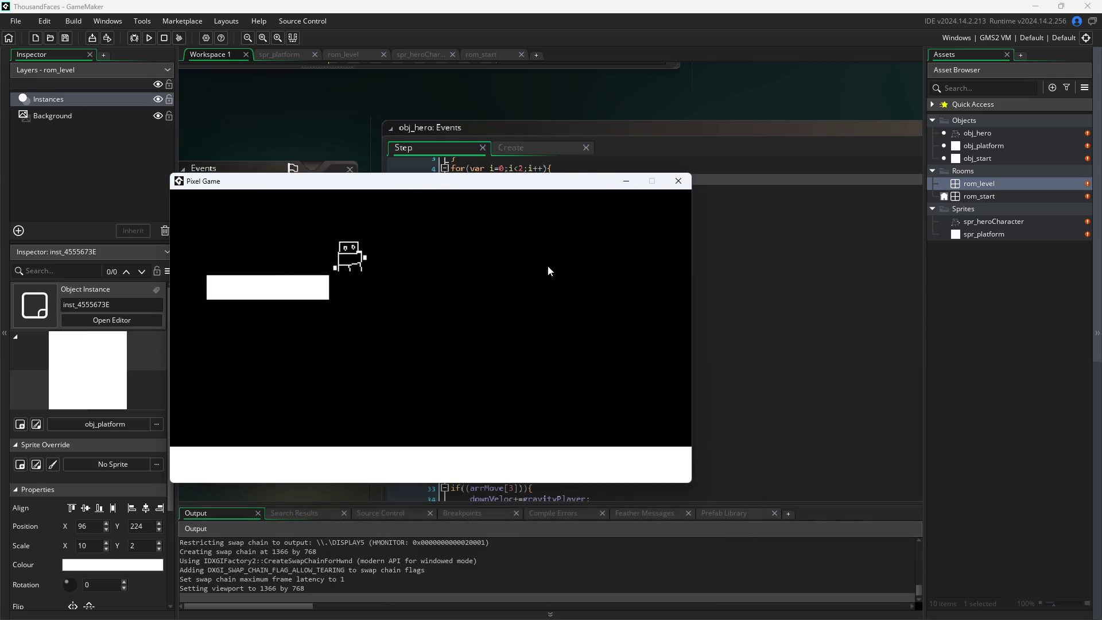
key("w")
key("d")
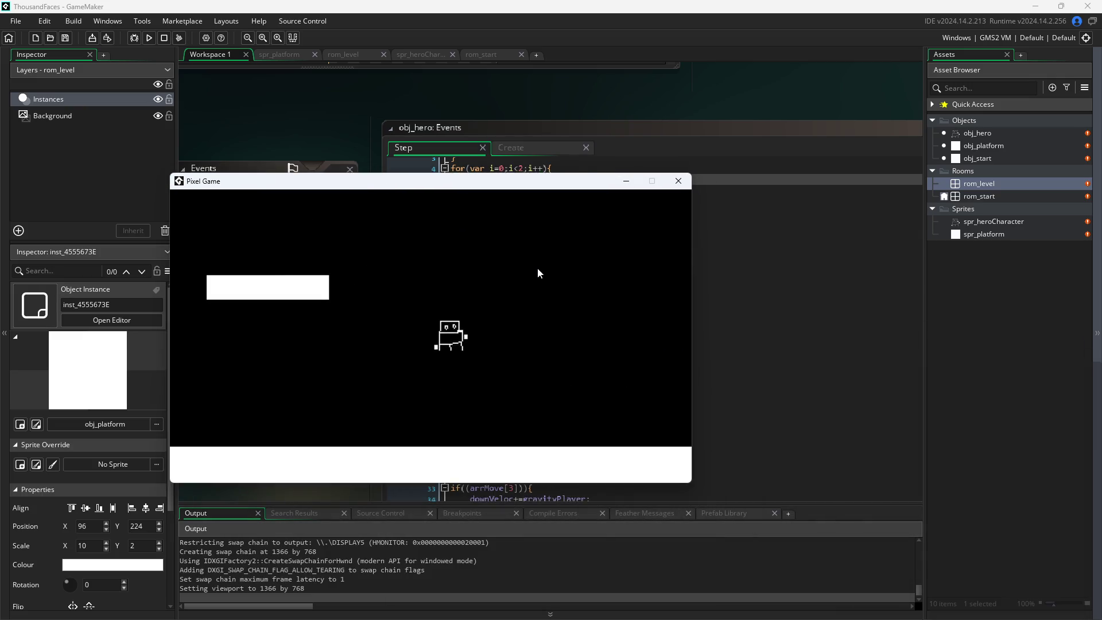
key("a")
key("a")
key("w")
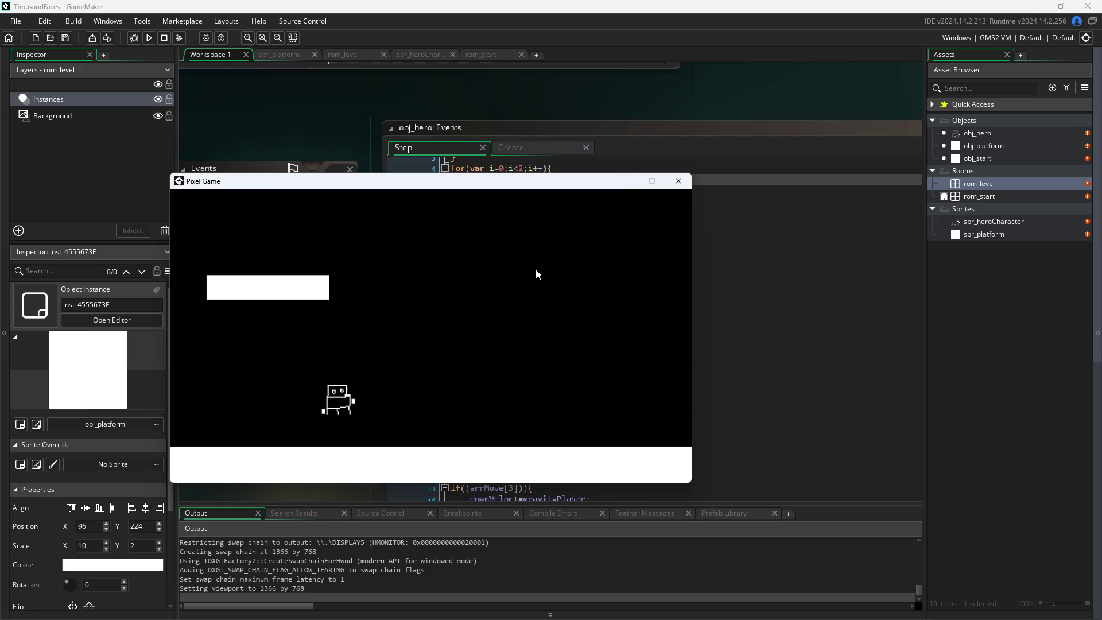
key("d")
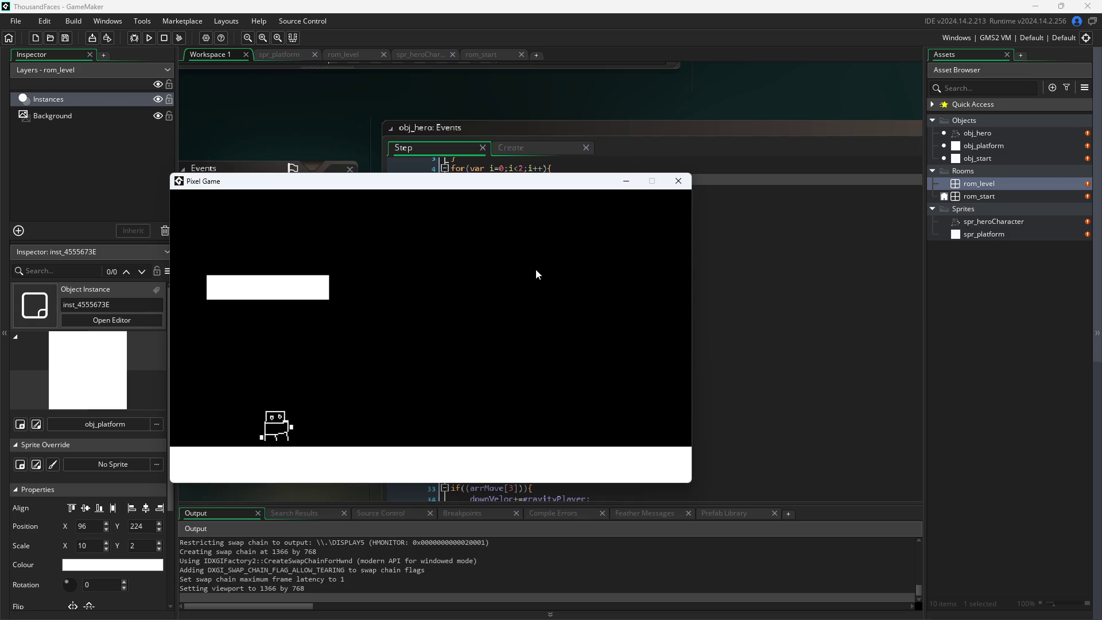
key("w")
key("d")
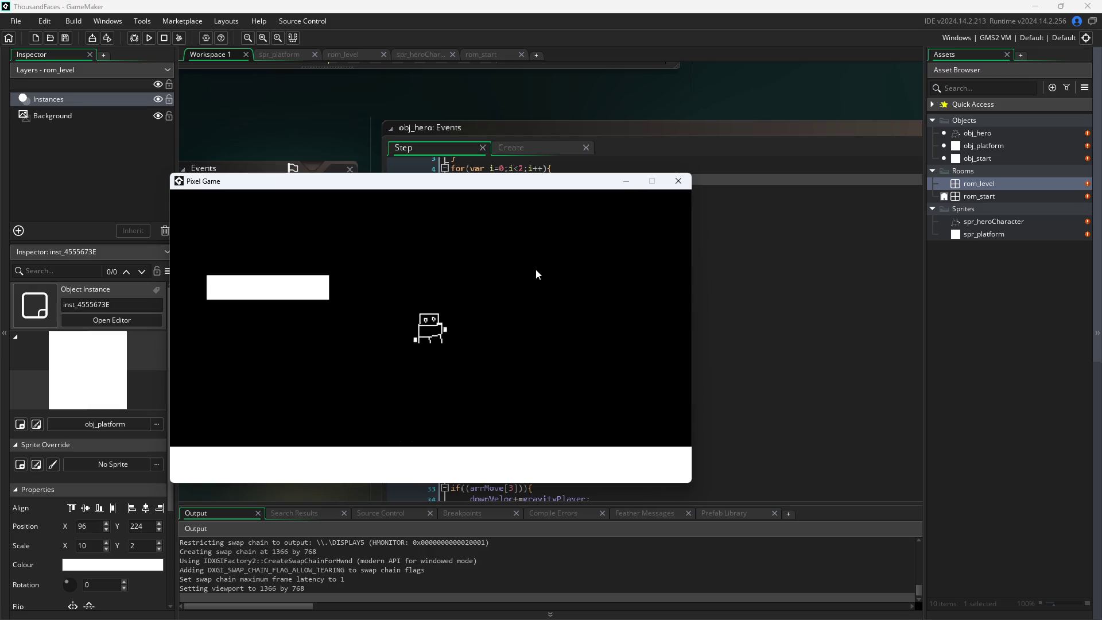
key("a")
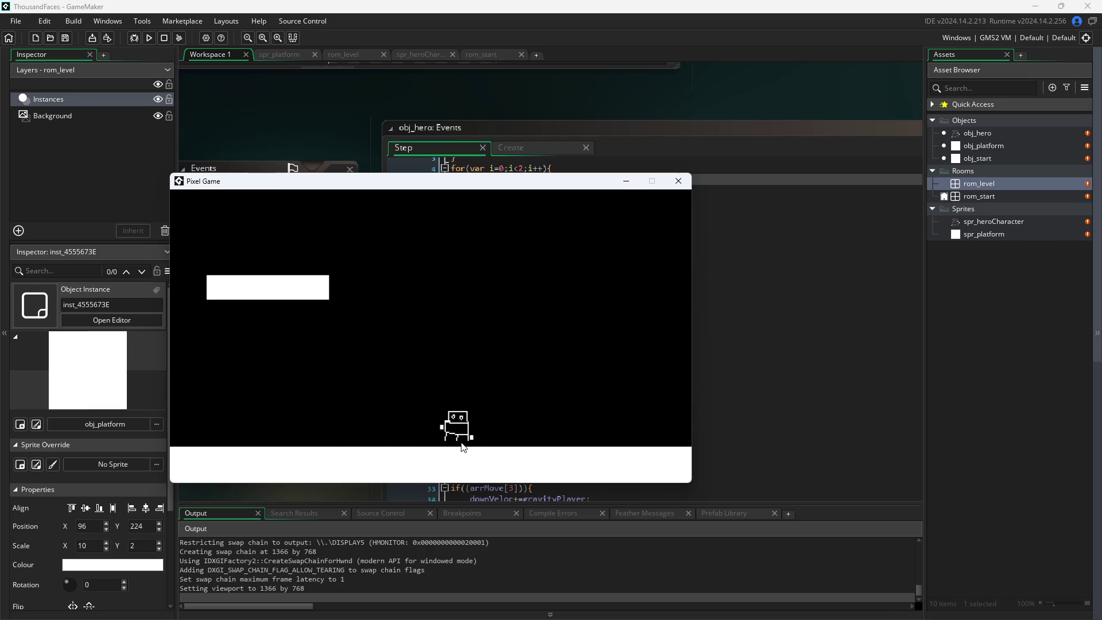
left_click(679, 182)
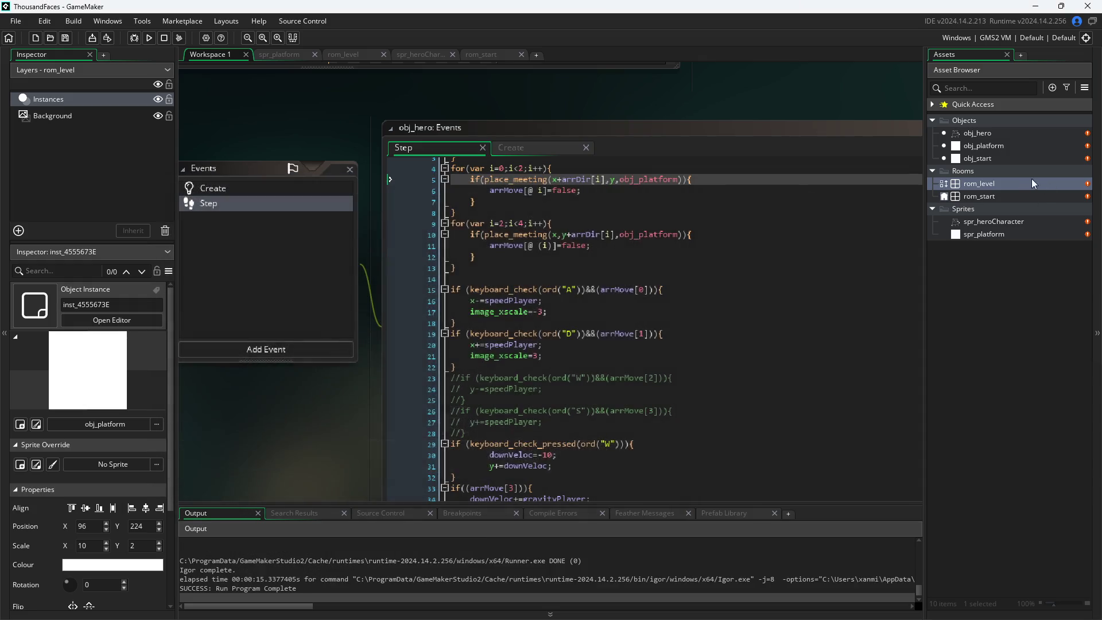
- Draw a hat above the hero's head in spr_heroCharacter with the pencil
double_click(992, 222)
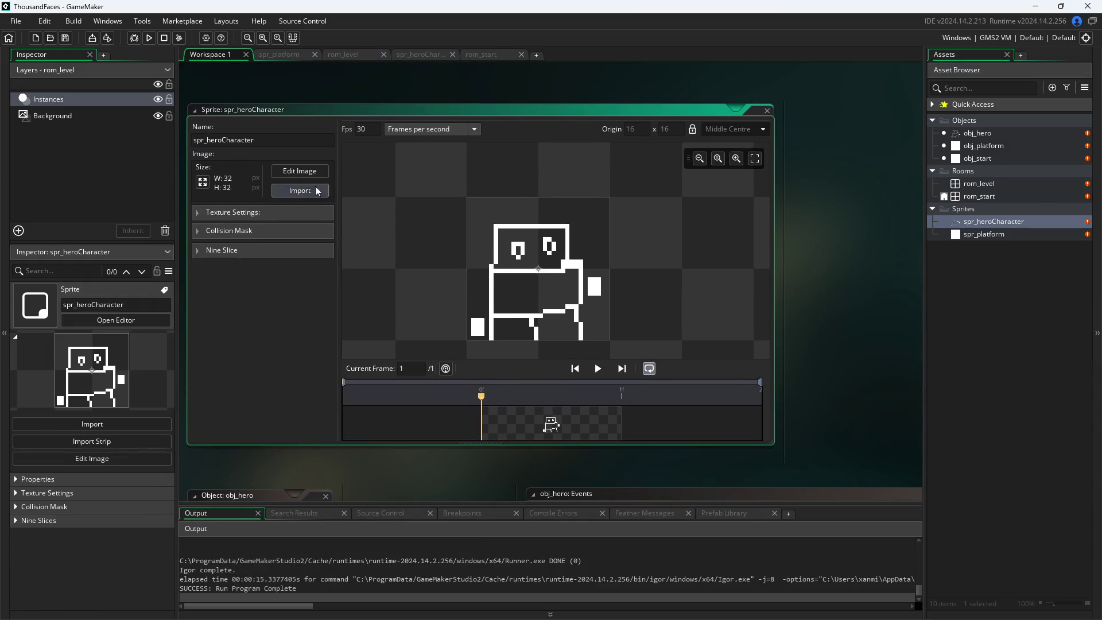
left_click(300, 170)
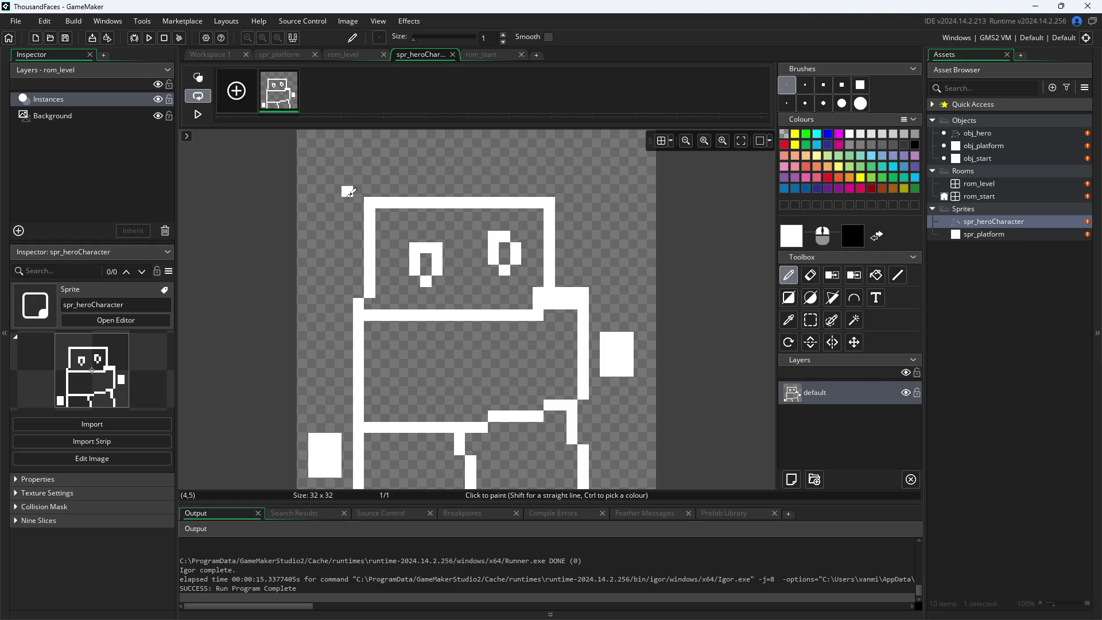
mouse_move(357, 202)
left_mouse_down()
mouse_move(317, 174)
mouse_move(394, 153)
mouse_move(372, 141)
mouse_move(500, 133)
mouse_move(531, 140)
mouse_move(528, 160)
mouse_move(588, 188)
mouse_move(559, 198)
mouse_move(695, 277)
left_mouse_up()
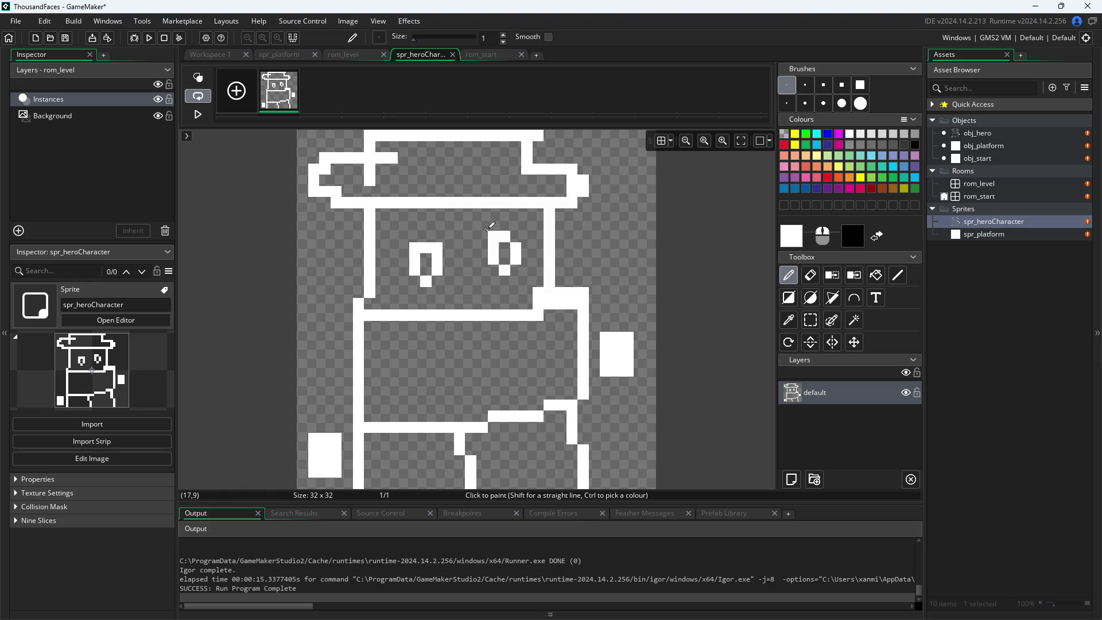
left_click(206, 54)
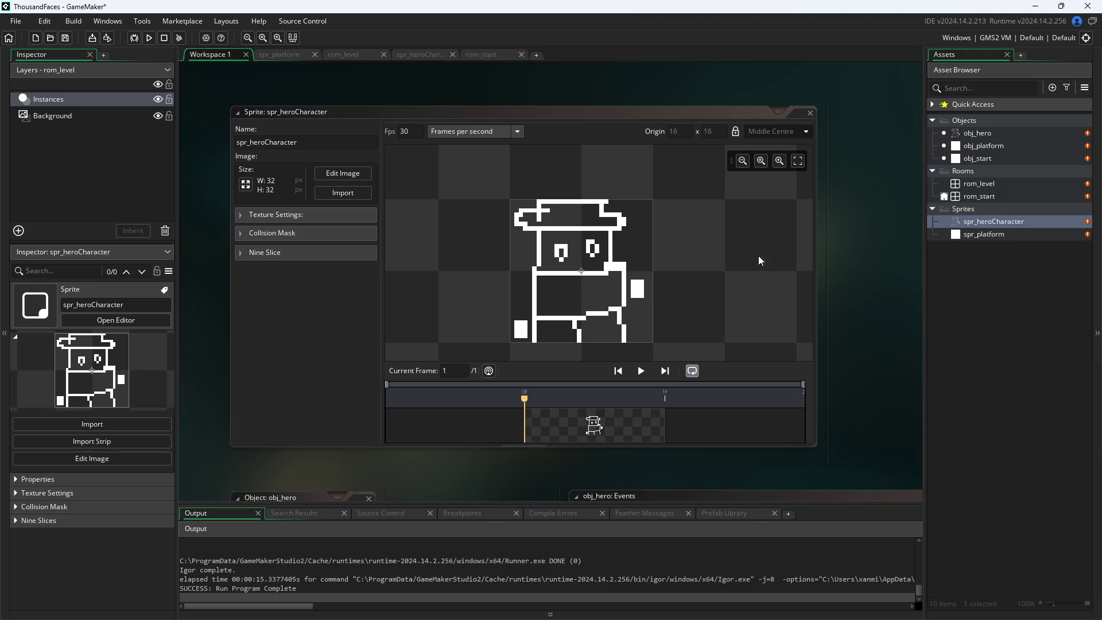
- Move the two detached hand blocks further out from the body with rectangle selection
double_click(966, 224)
left_click(415, 54)
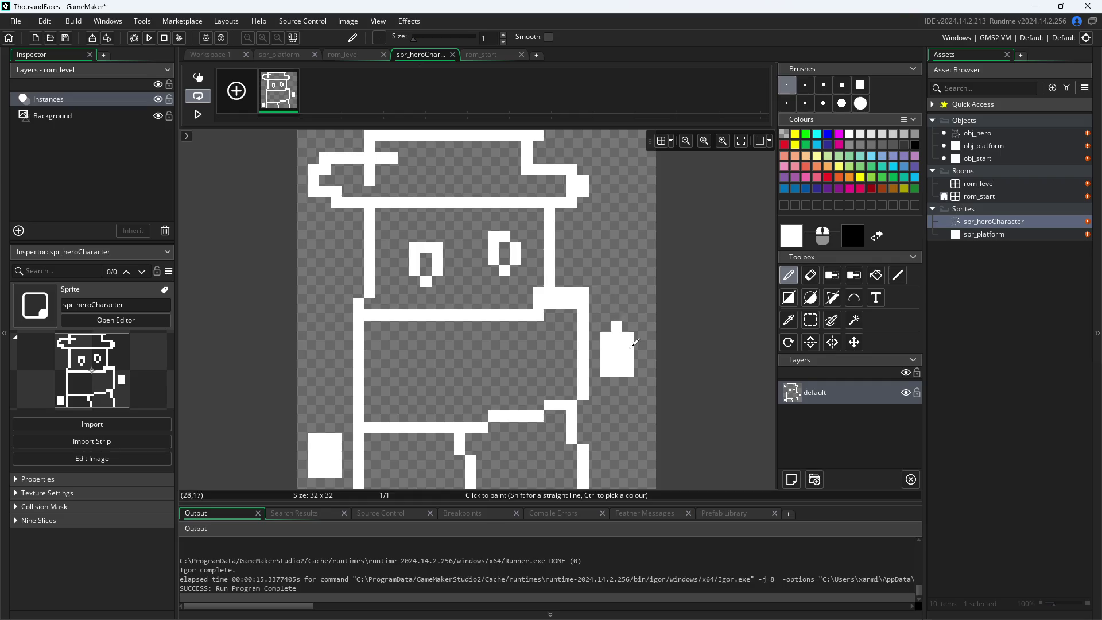
left_click(811, 320)
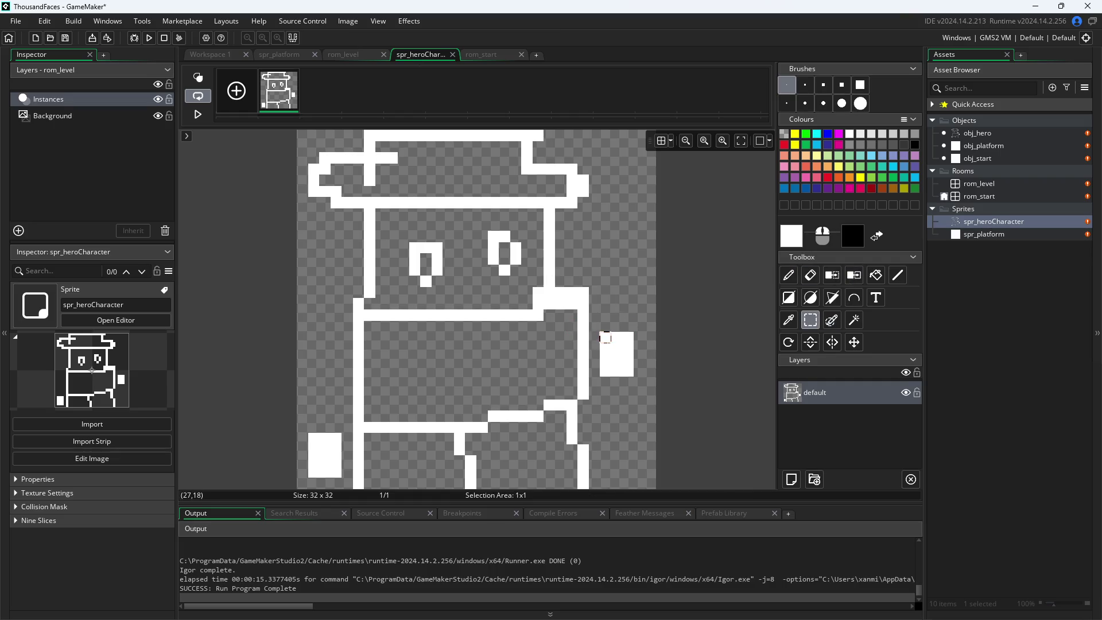
mouse_move(600, 331)
left_mouse_down()
mouse_move(634, 377)
mouse_move(640, 354)
left_mouse_up()
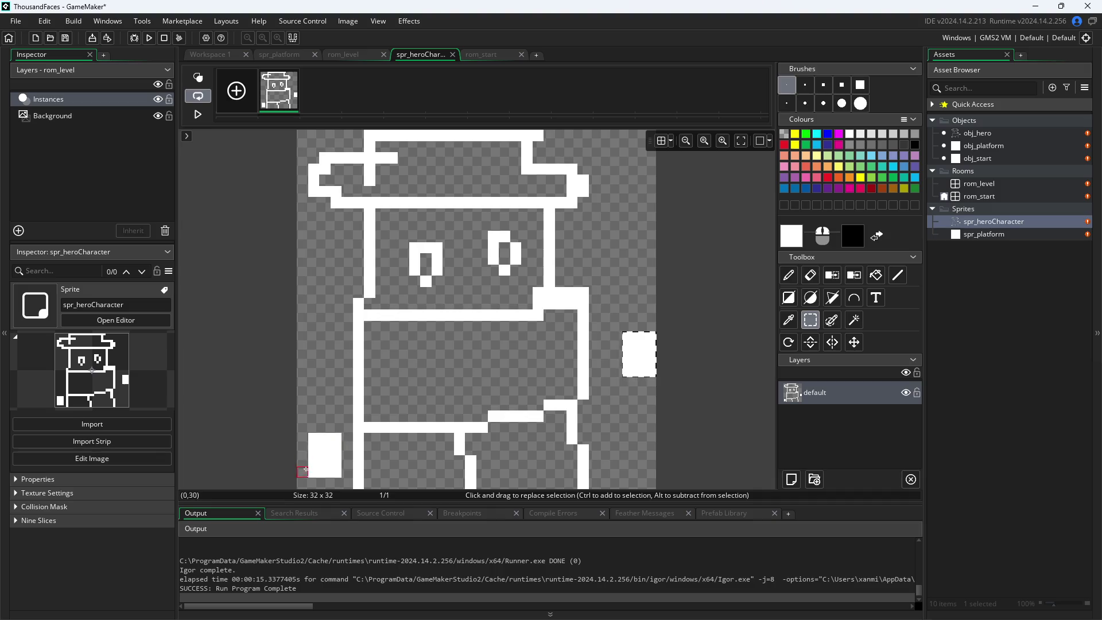
mouse_move(308, 434)
left_mouse_down()
mouse_move(342, 477)
mouse_move(322, 462)
left_mouse_up()
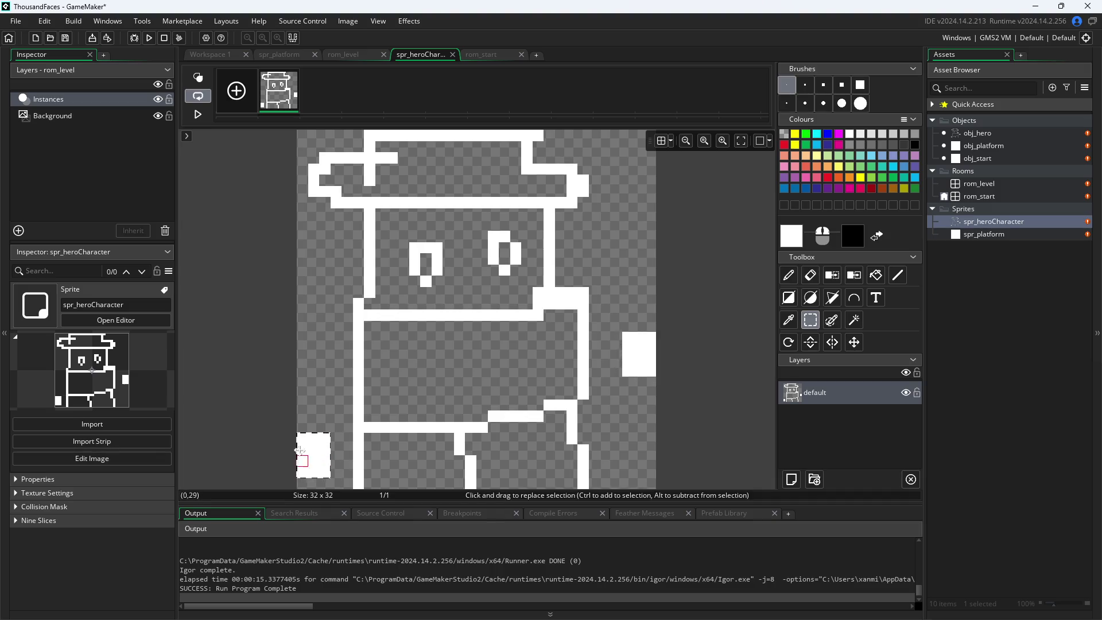
left_click(208, 58)
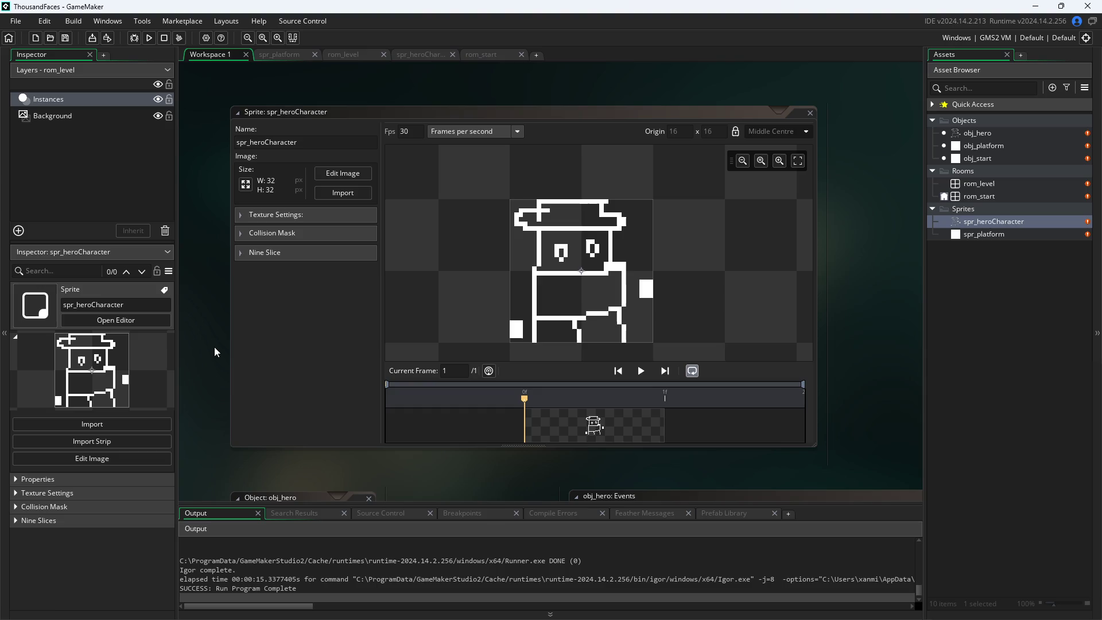
left_click_drag(215, 347, 224, 349)
- Run the game with the hatted hero, walk and hop it around the platform, then close it
left_click(149, 37)
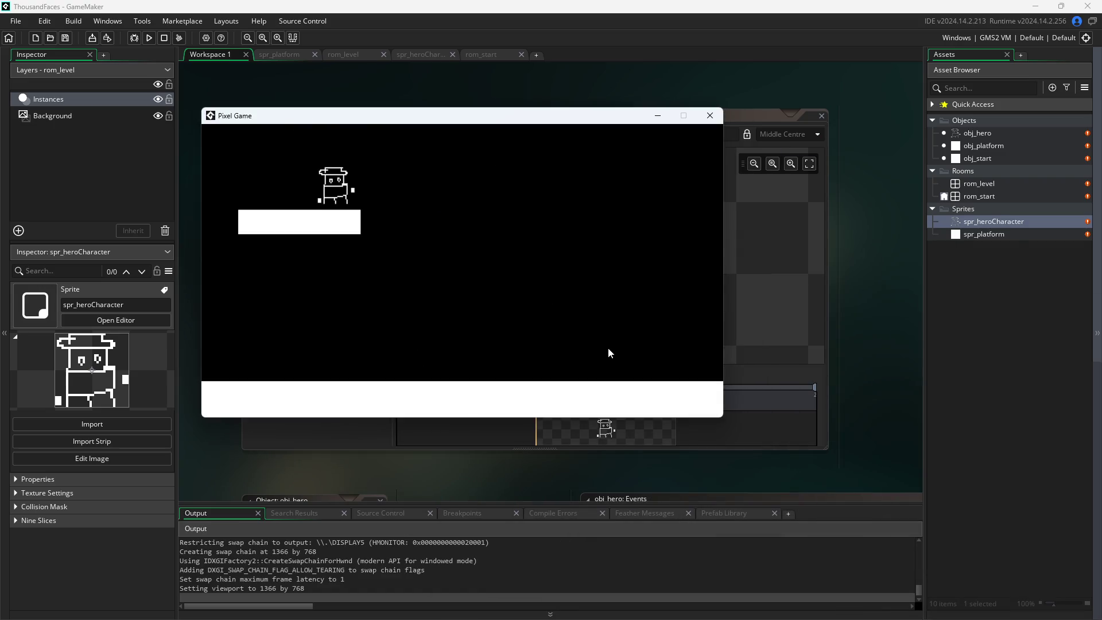
key("Right")
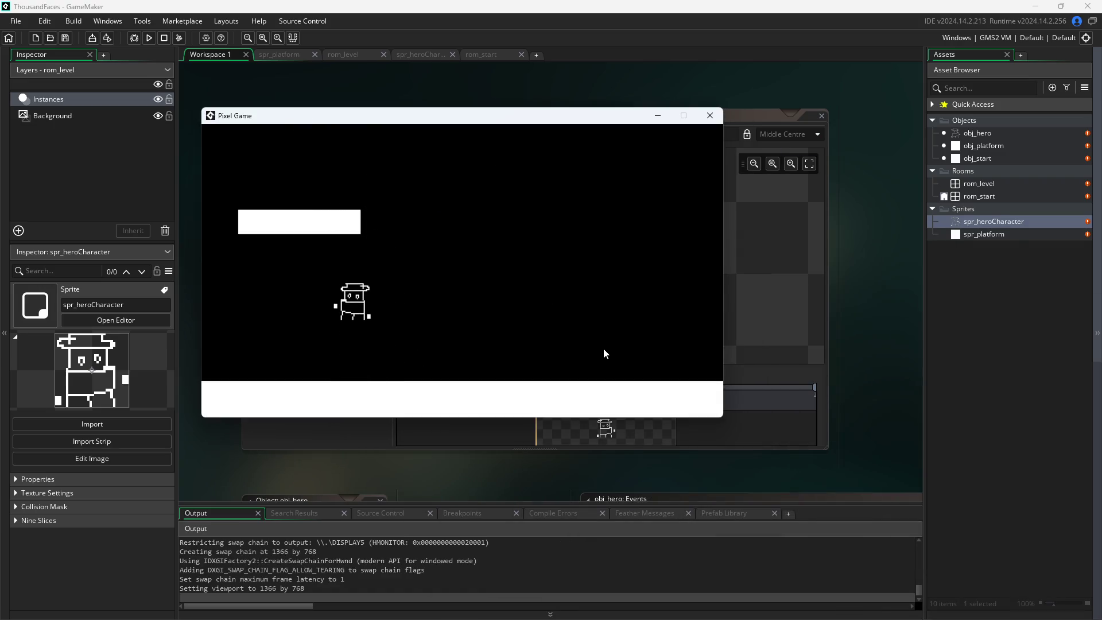
key("Left")
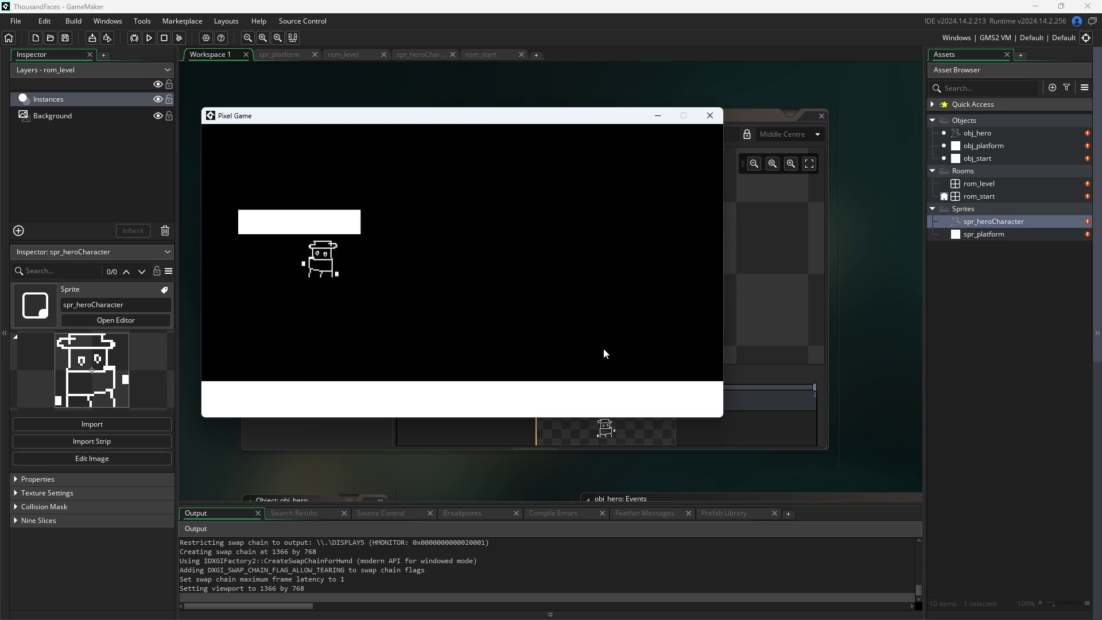
key("Right")
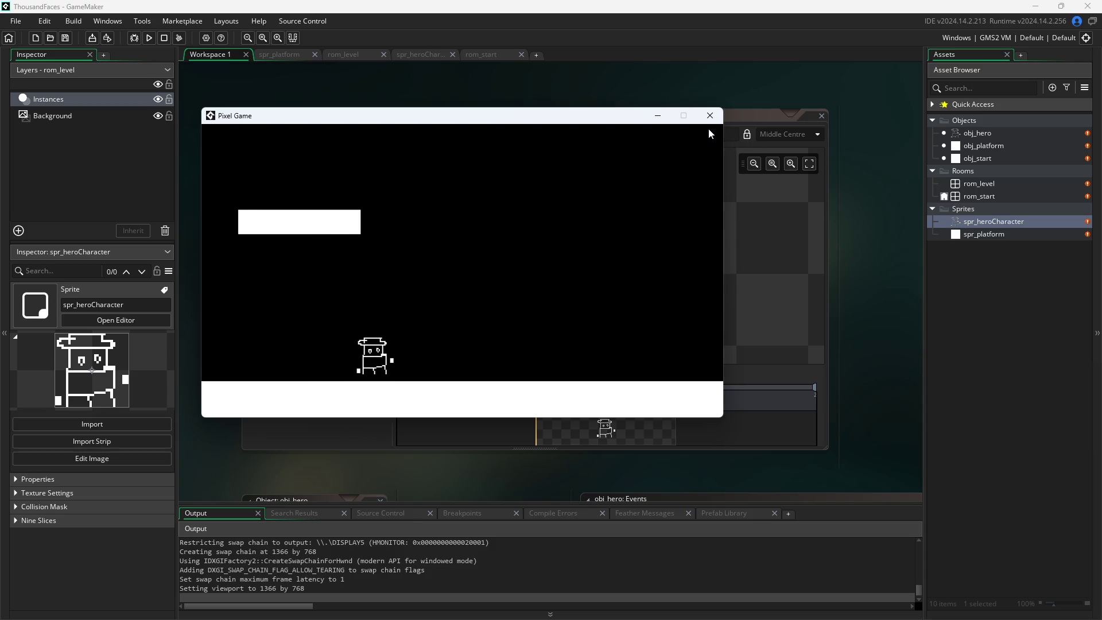
key("Left")
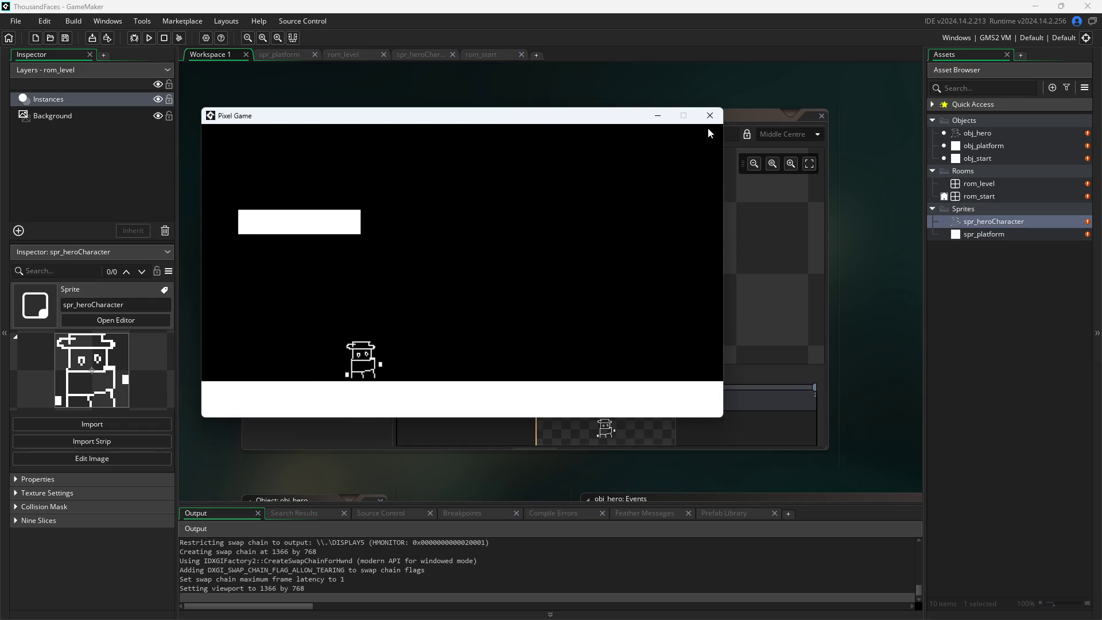
key("Right")
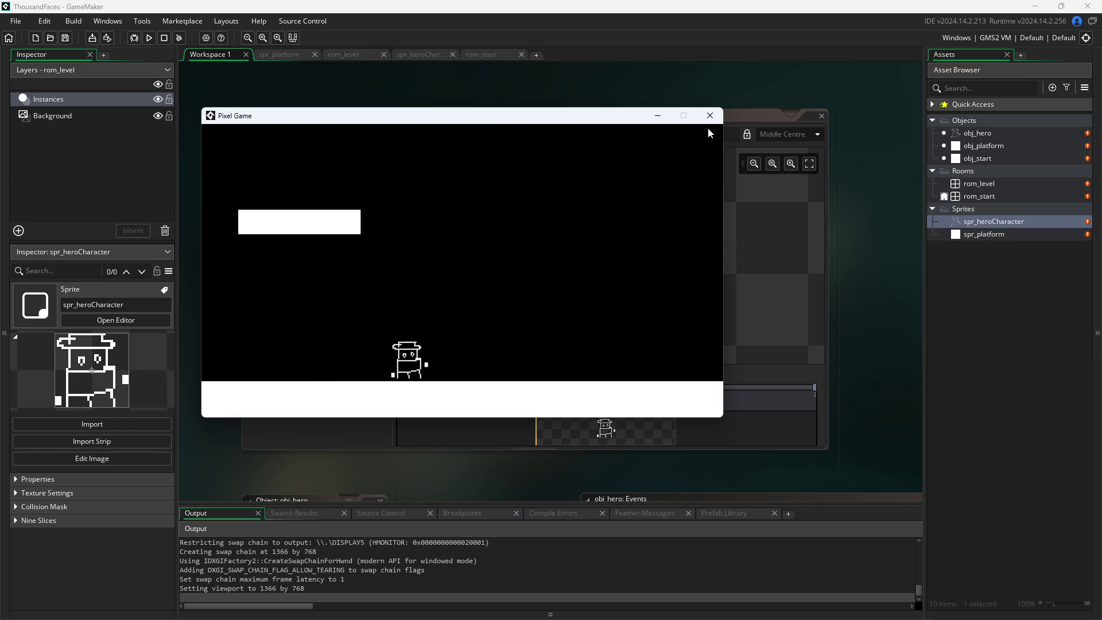
key("Left")
key("Left")
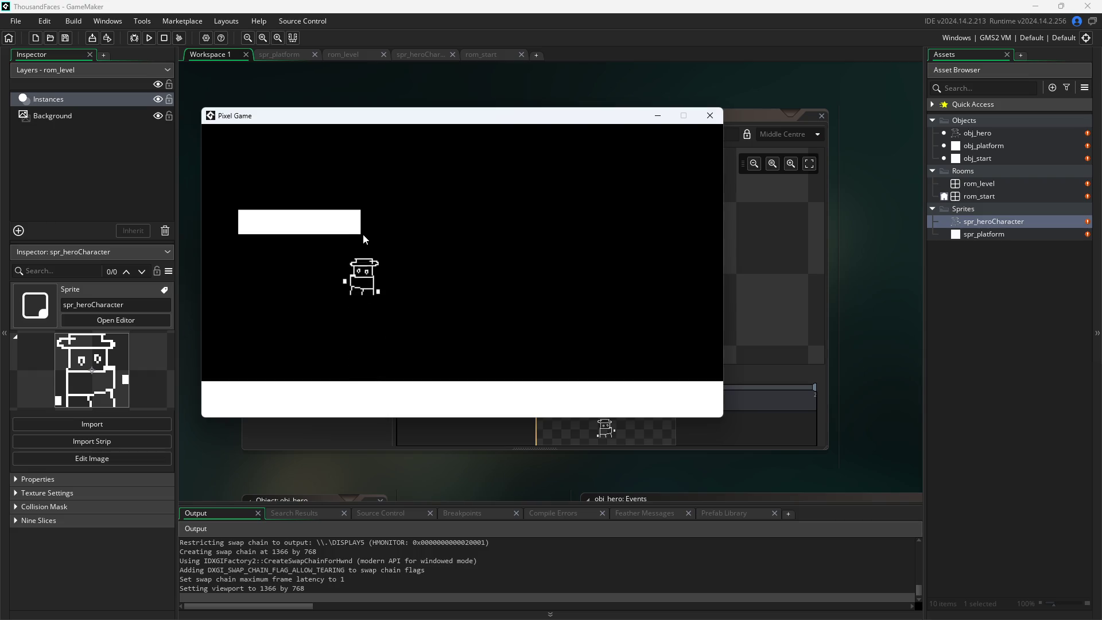
key("Right")
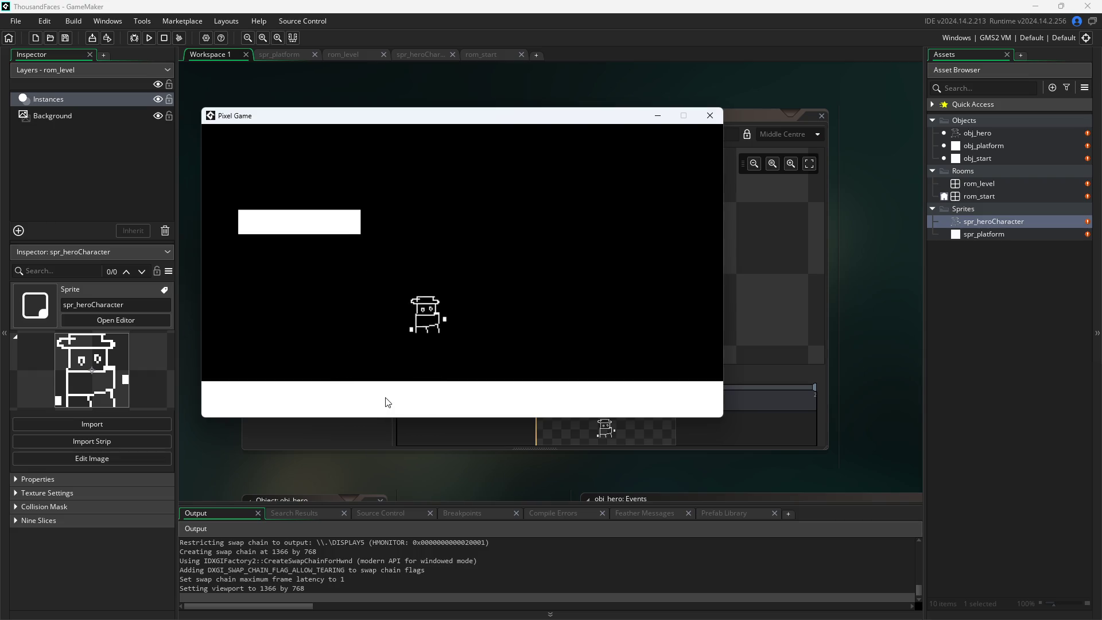
left_click(710, 115)
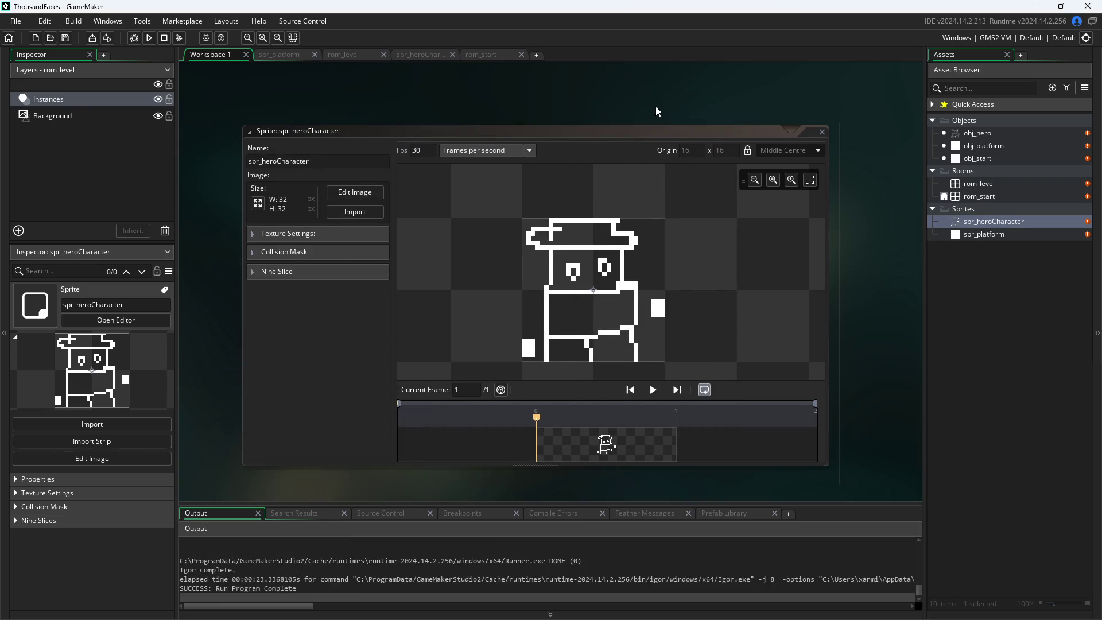
- Change obj_hero's Create line to arrDir=[-20,20,-10,10], save, and start the playtest
double_click(985, 132)
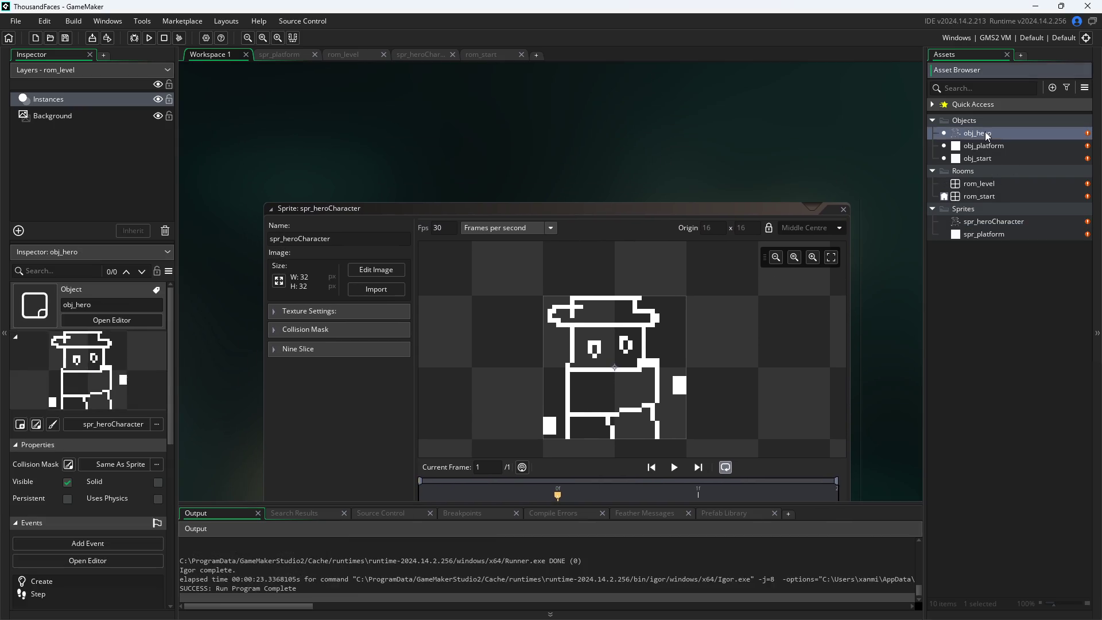
scroll(346, 418, "up", 3)
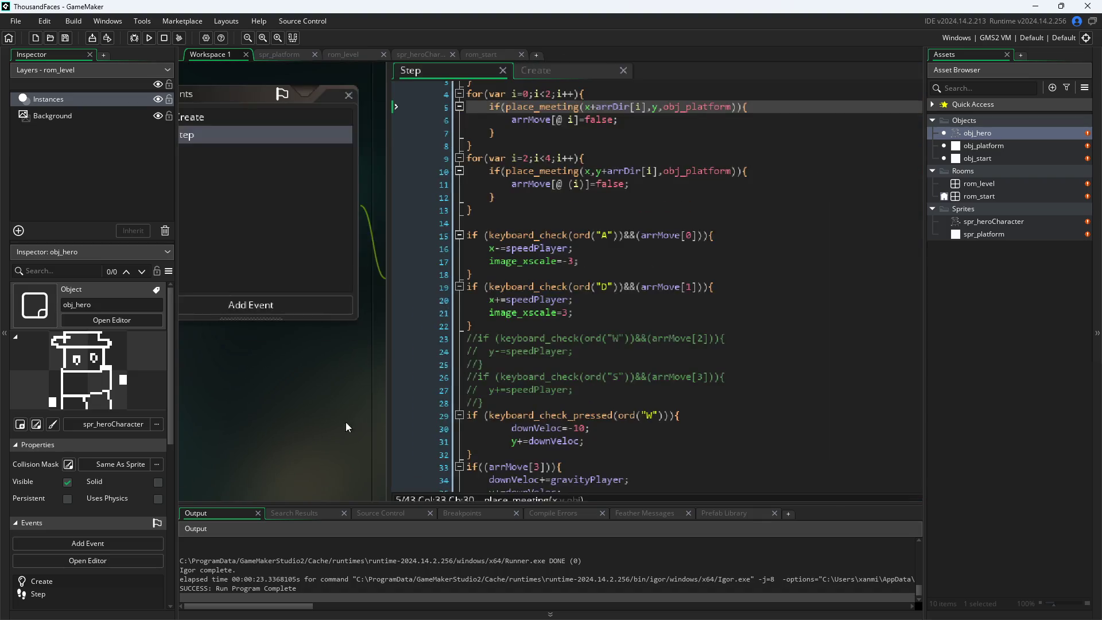
left_click(449, 118)
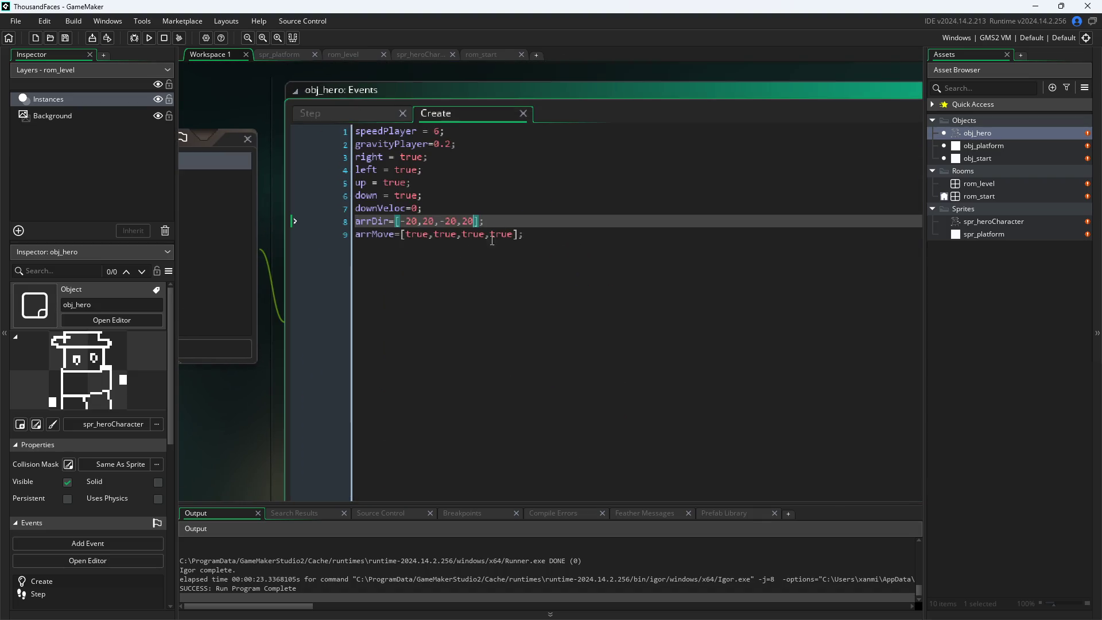
double_click(431, 221)
type("1")
key("Right")
key("Right")
key("Right")
key("BackSpace")
type("1")
left_click(272, 377)
left_click(149, 37)
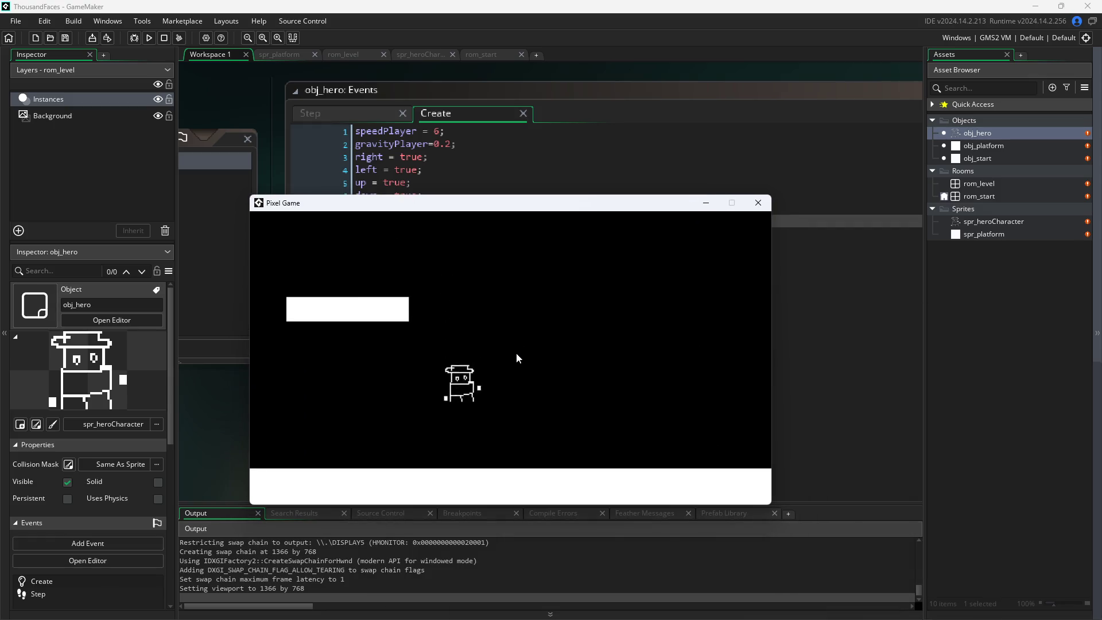
- With offsets -20,20,-10,10, walk the hero left and right and jump, checking floor landings
key("Up")
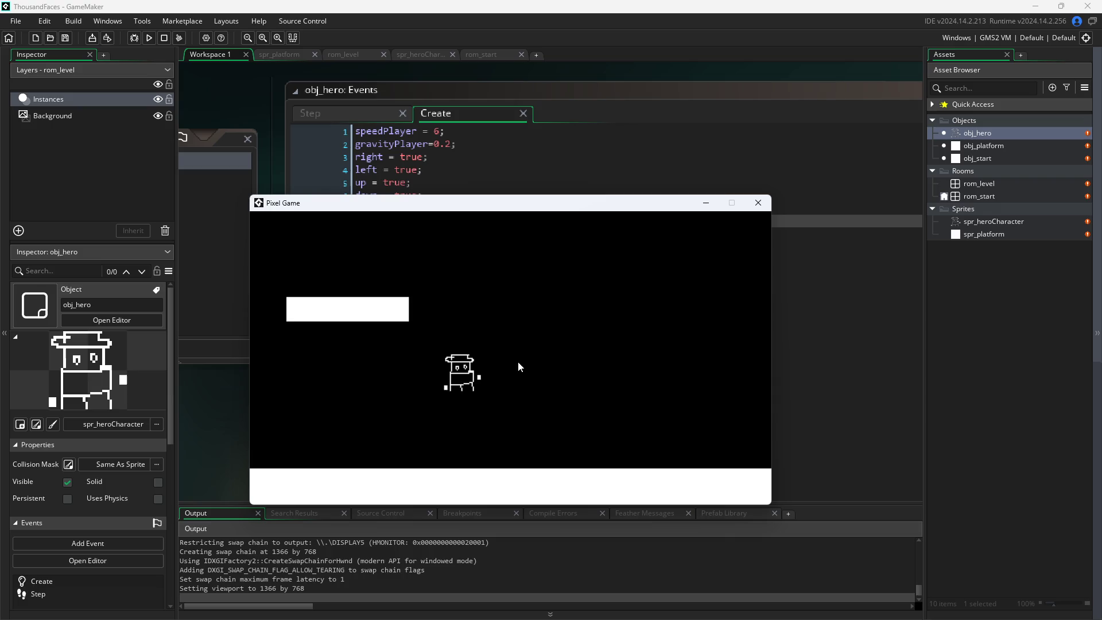
key("Right")
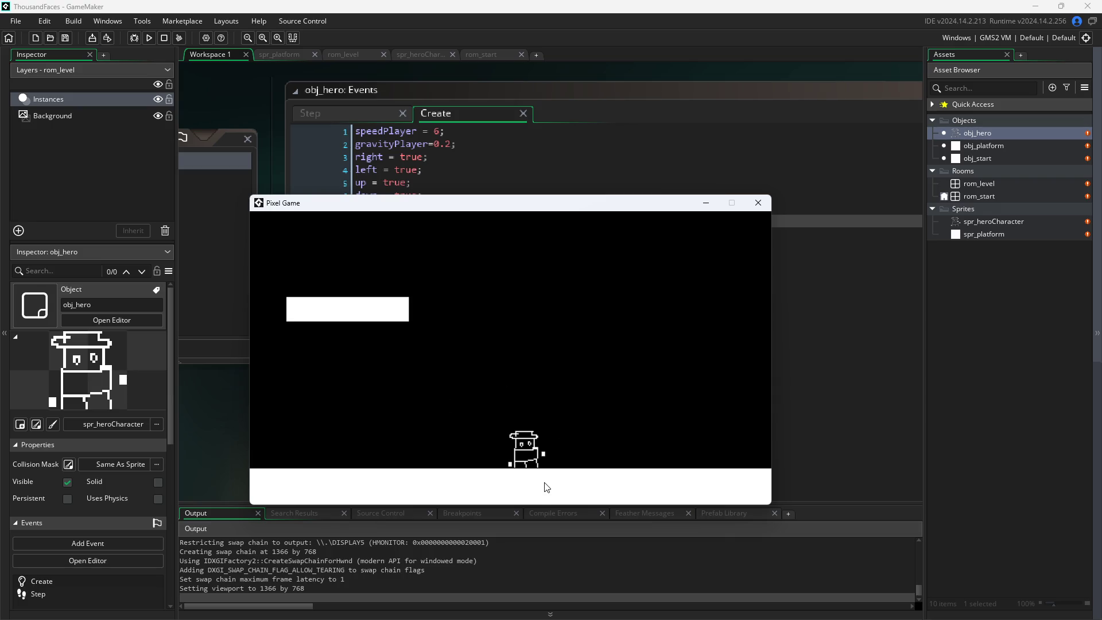
key("Left")
key("Up")
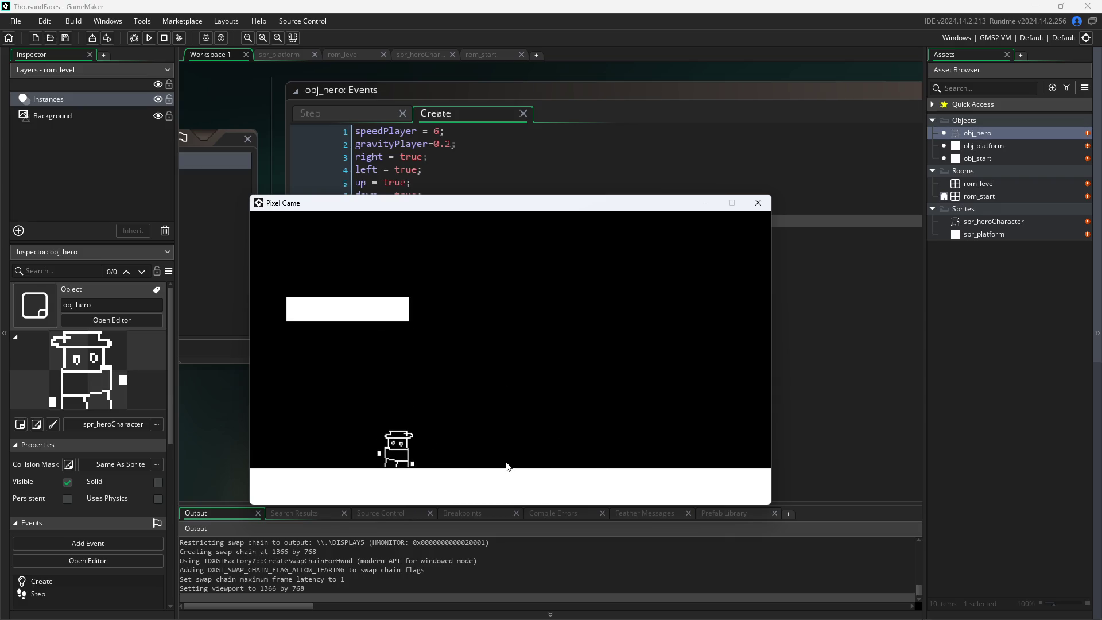
key("Up")
key("Right")
key("Left")
key("Up")
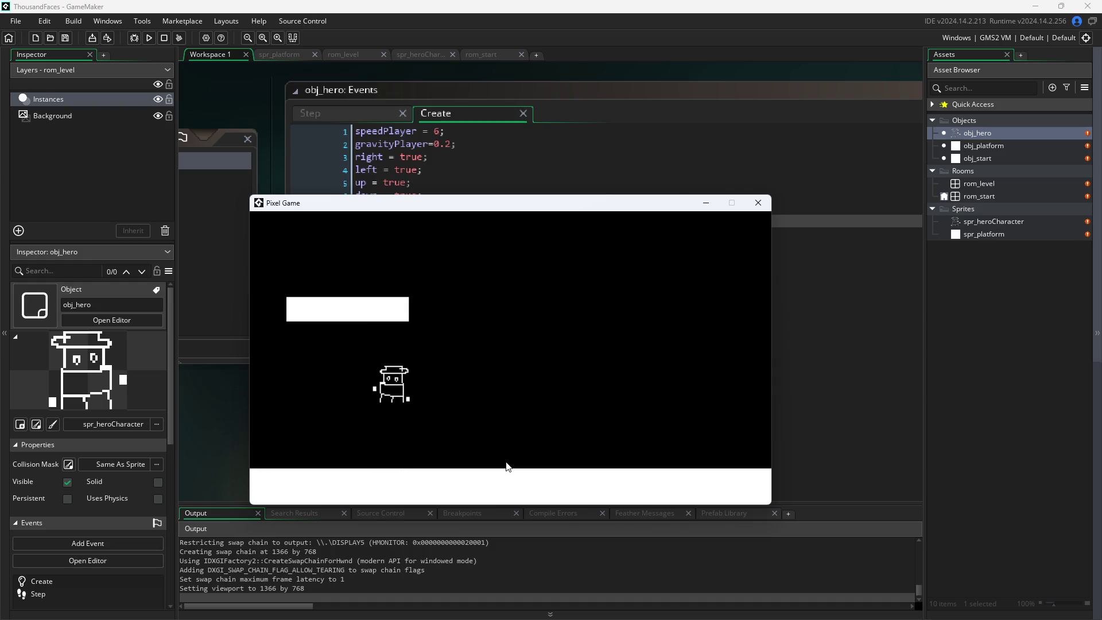
key("Right")
key("Left")
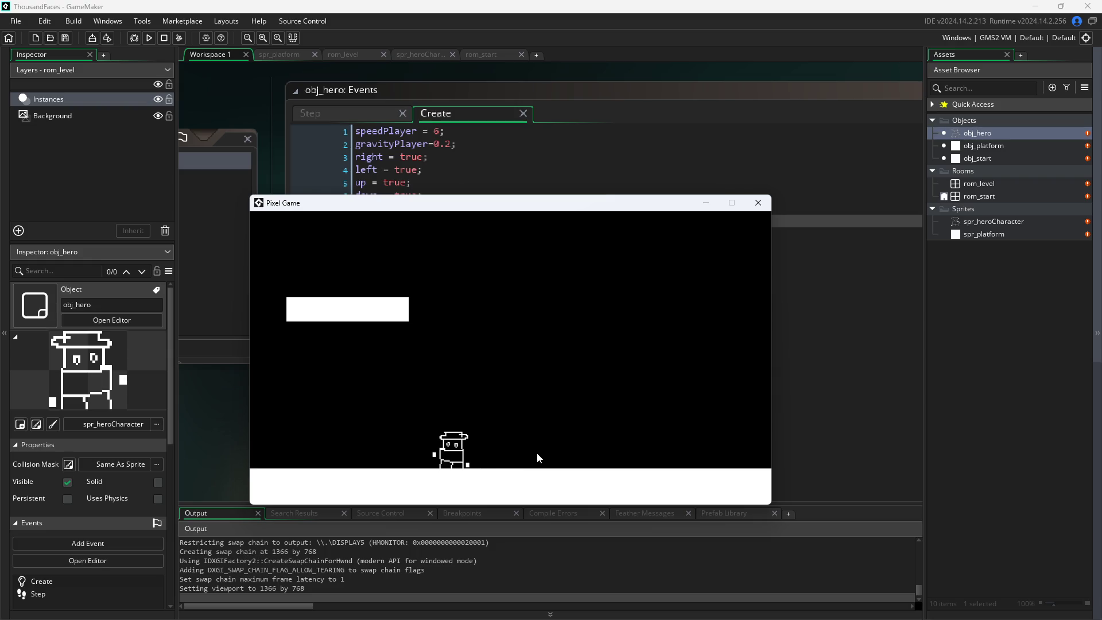
key("Up")
key("Left")
key("Right")
key("Left")
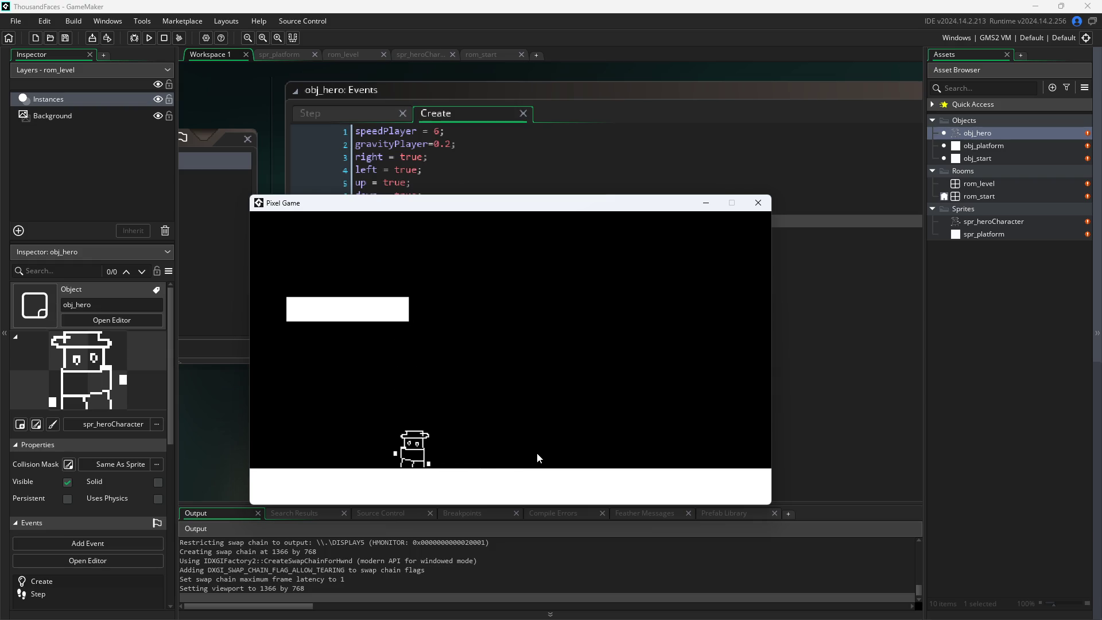
key("Left")
key("Up")
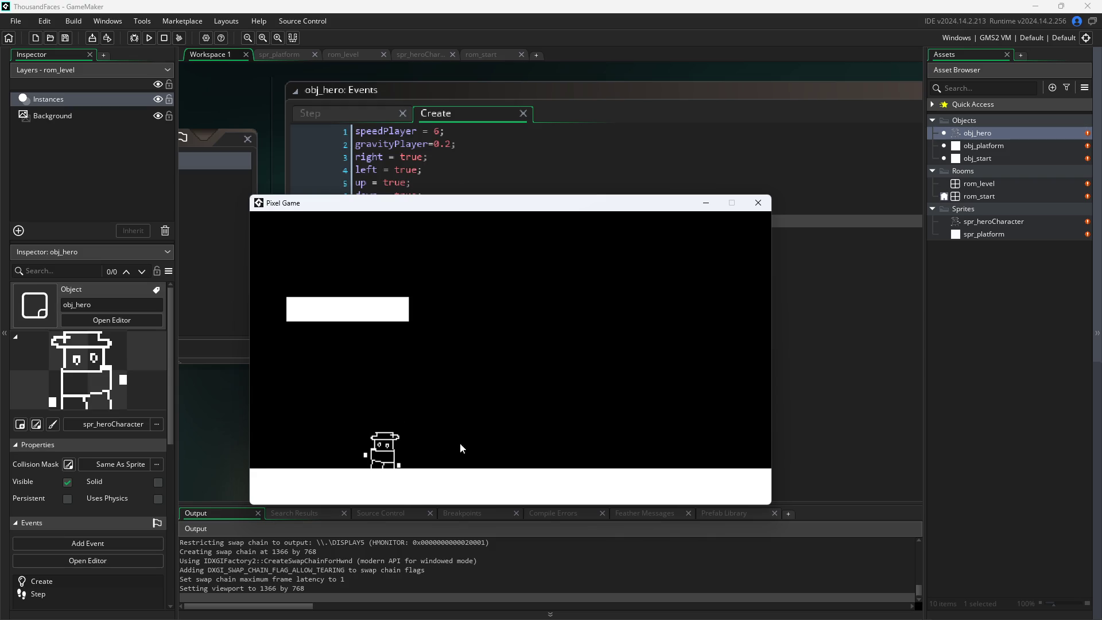
key("Up")
- Close the playtest and switch to obj_hero's Step event code
left_click(772, 208)
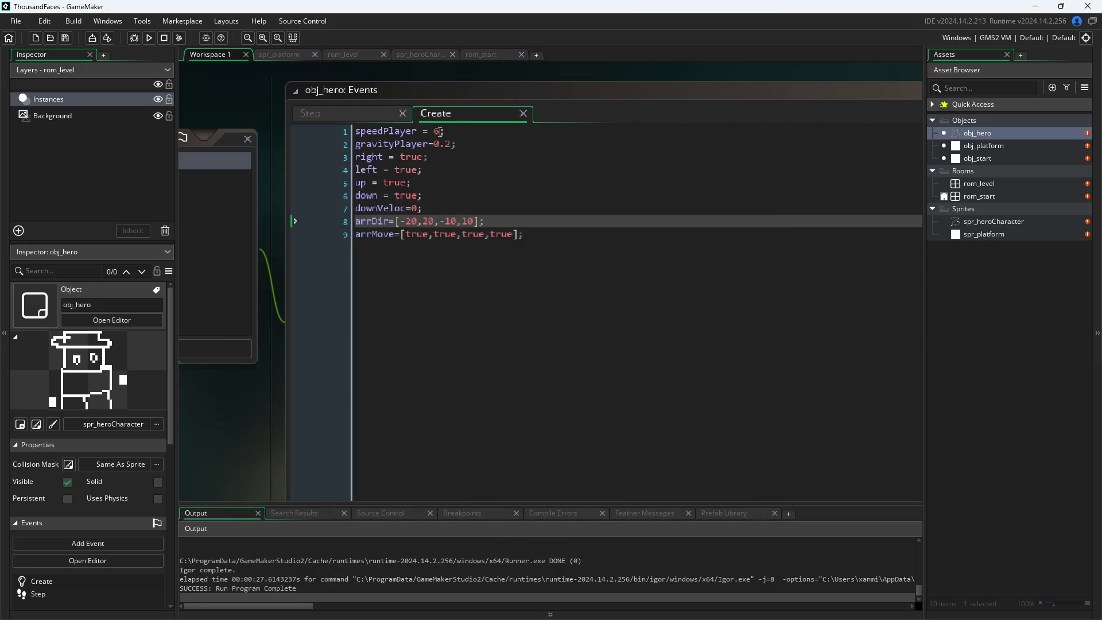
left_click(413, 208)
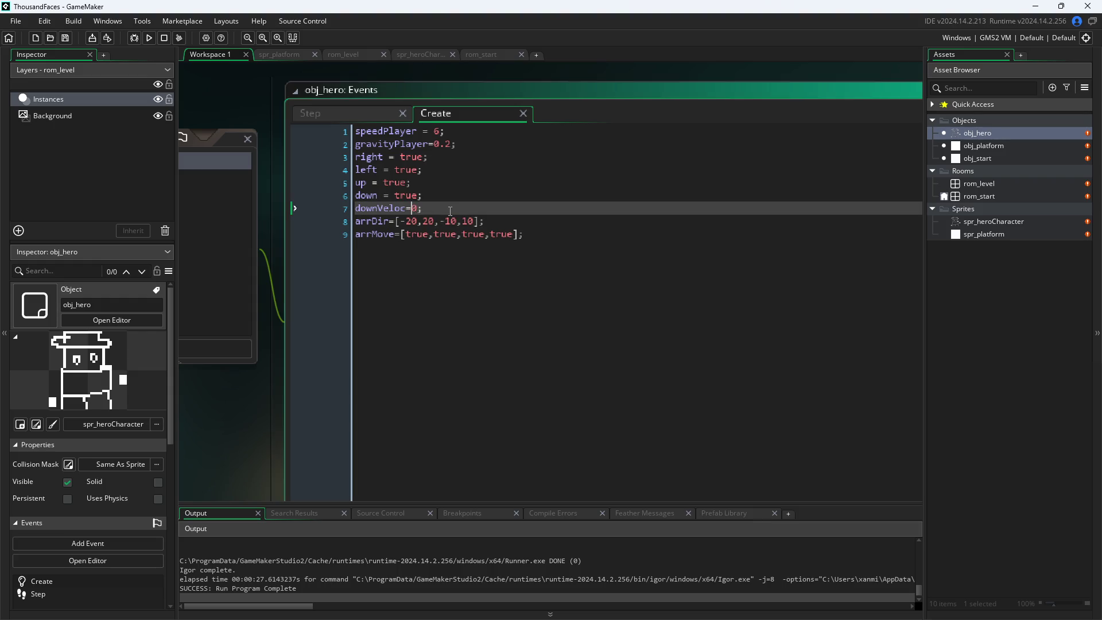
left_click(354, 118)
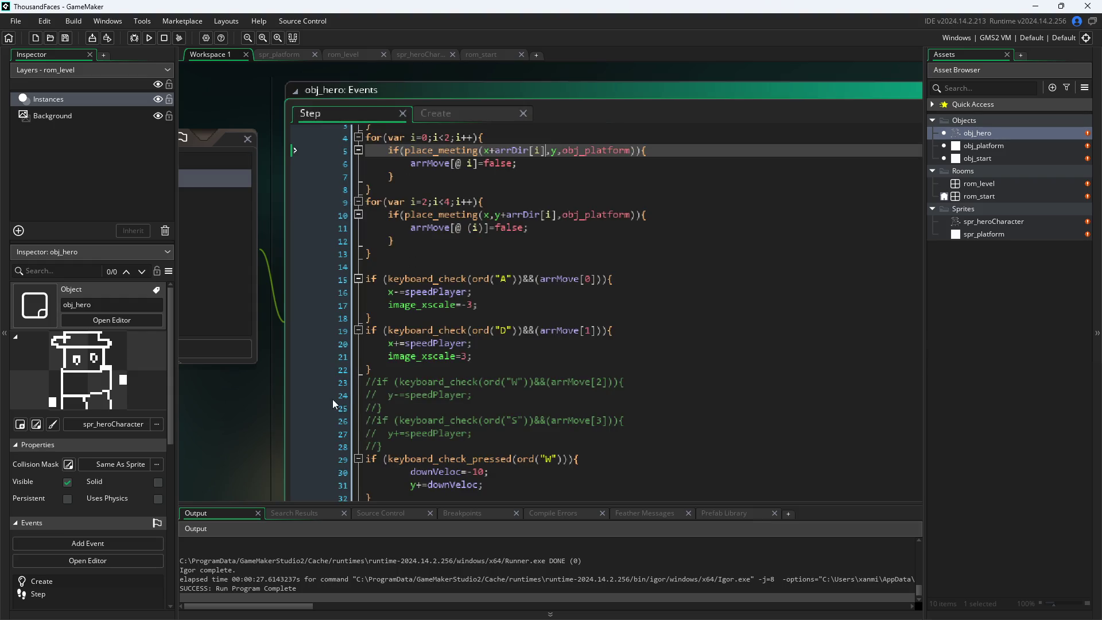
left_click(282, 425)
- Scroll through the Step event code to the jump and landing section
scroll(282, 427, "down", 3)
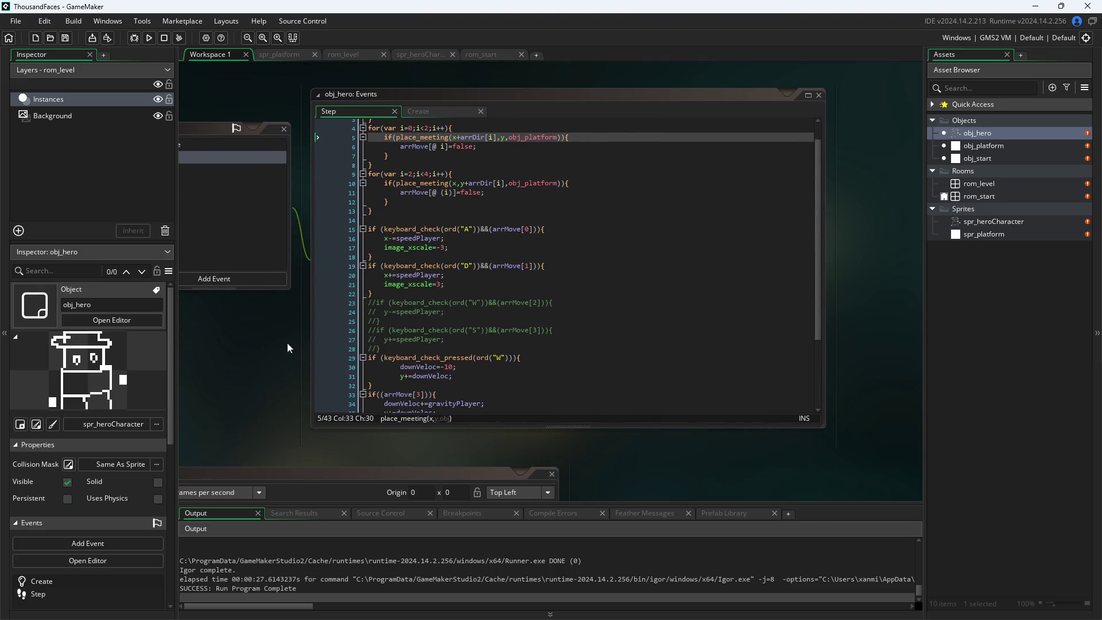
scroll(340, 345, "down", 3)
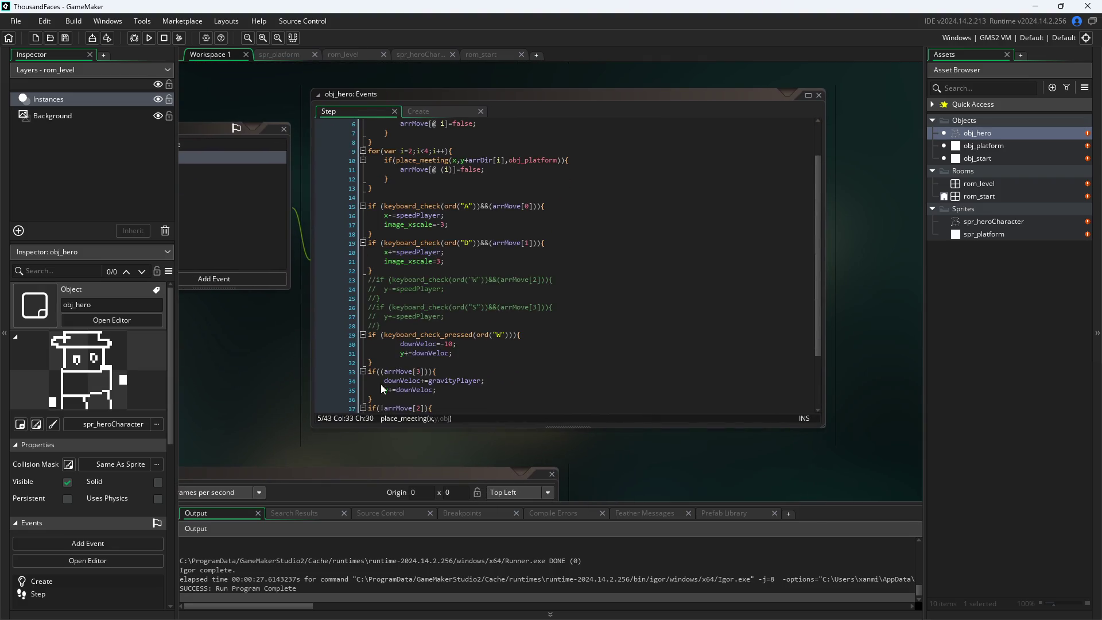
scroll(230, 365, "up", 3)
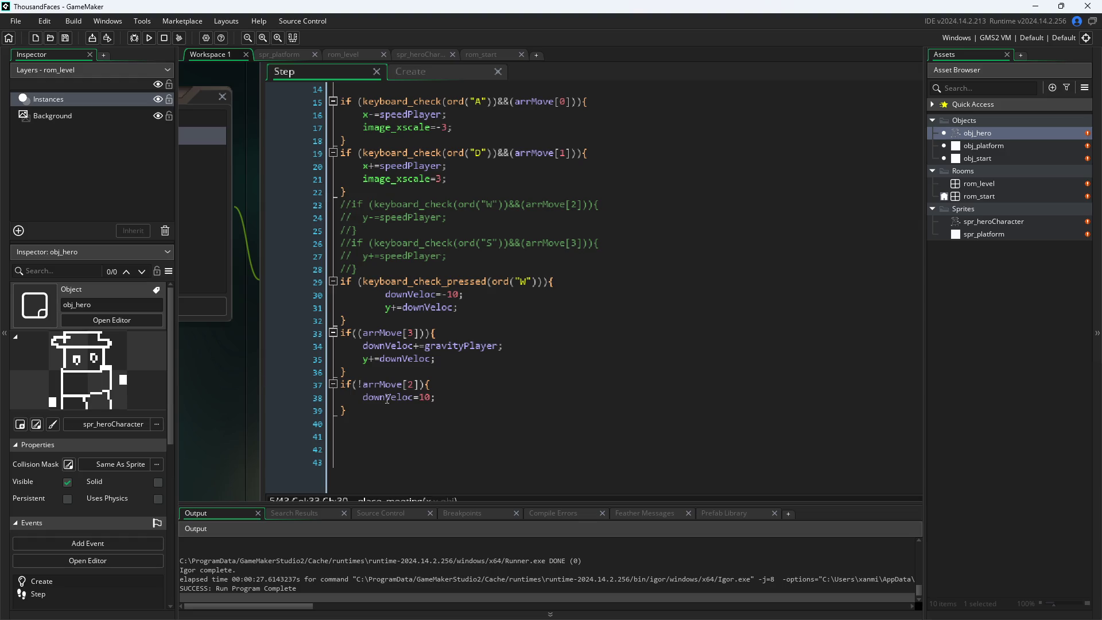
left_click(400, 408)
scroll(381, 388, "up", 4)
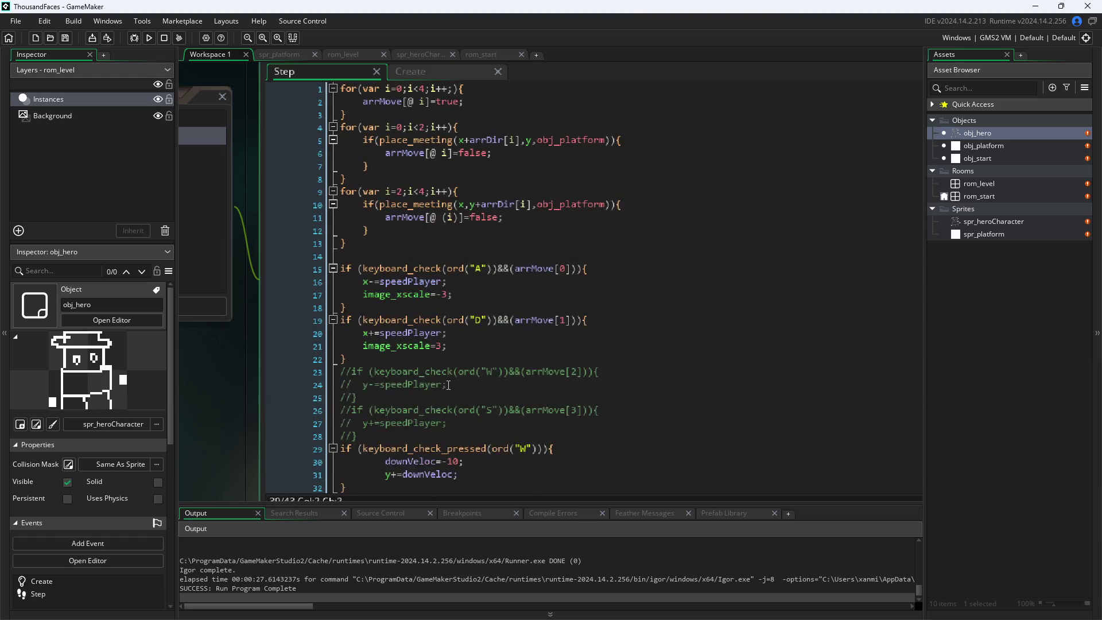
left_click_drag(265, 457, 308, 464)
scroll(476, 387, "down", 10)
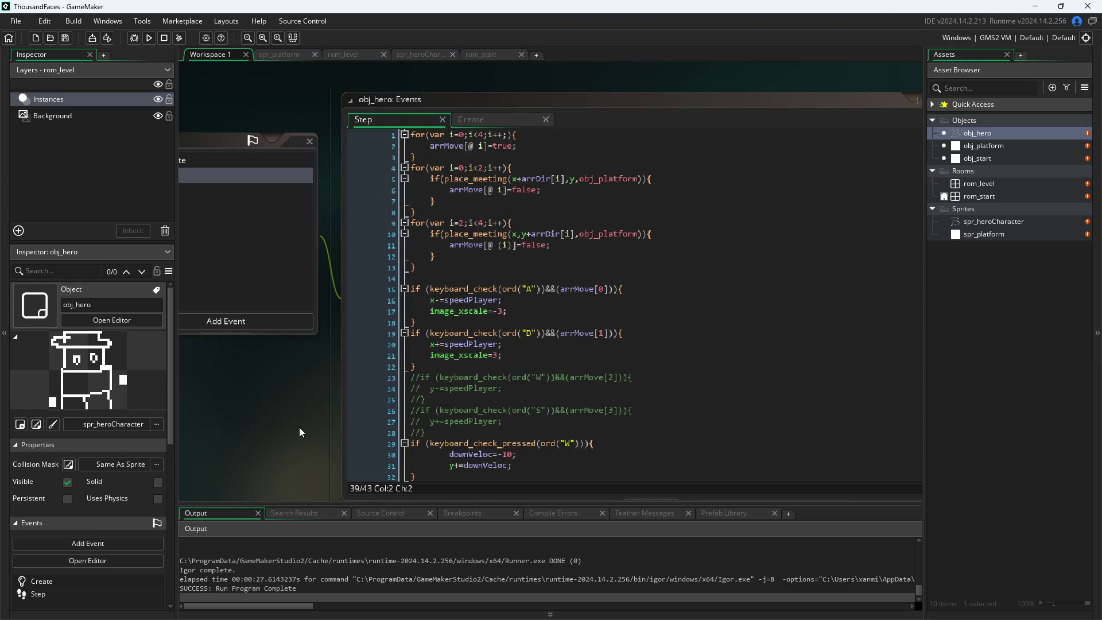
scroll(269, 406, "up", 3)
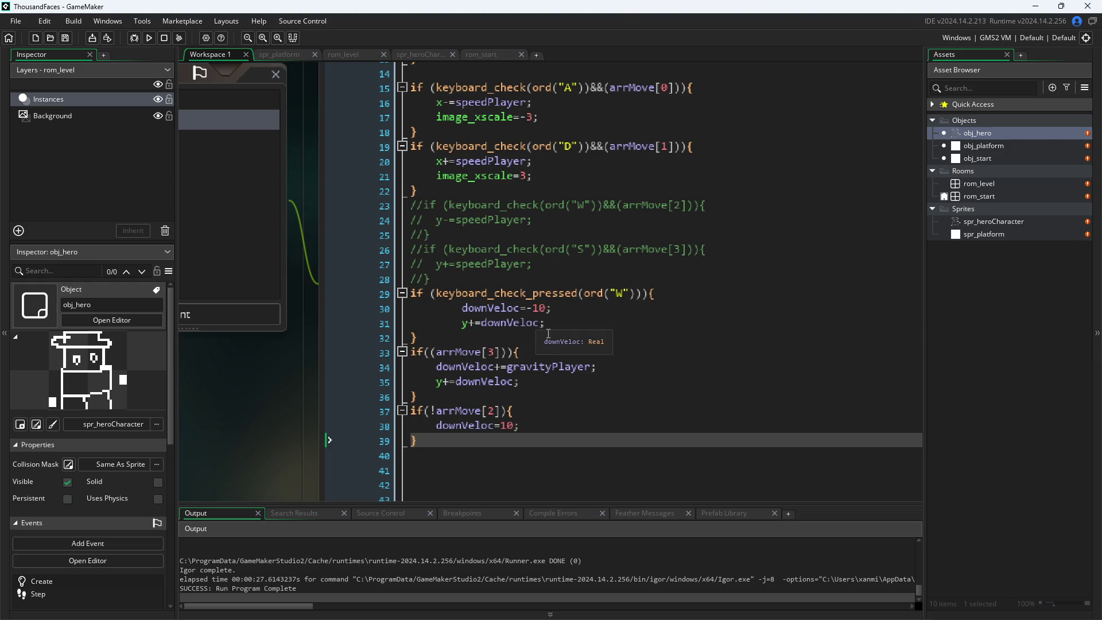
scroll(554, 343, "down", 1)
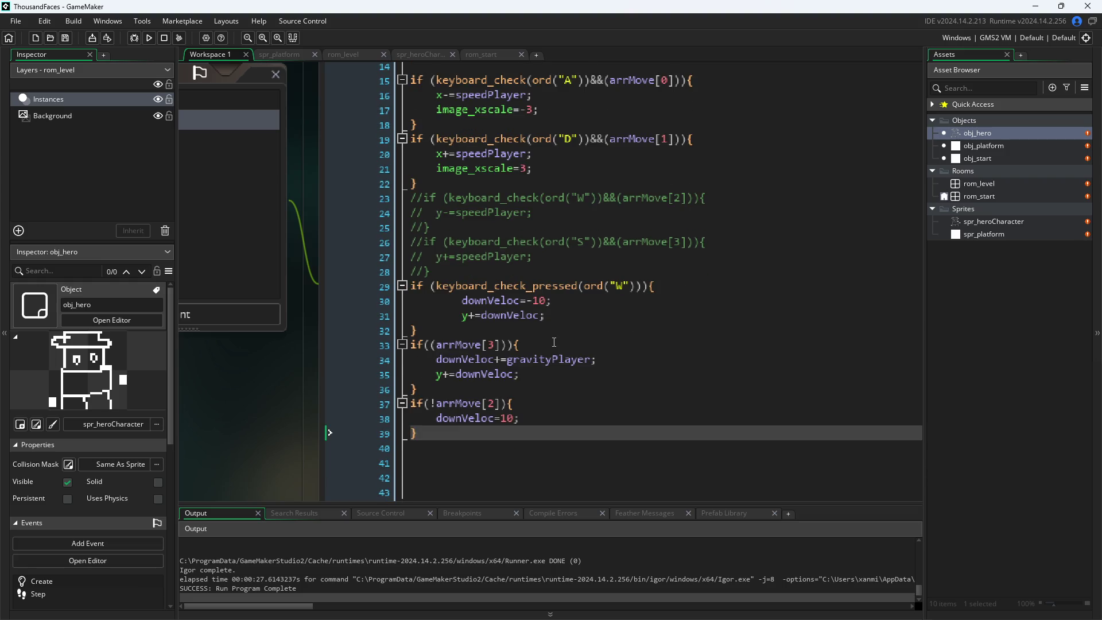
- Inspect the if(!arrMove[2]) landing block by selecting it, then run the game again
left_click(533, 433)
left_click_drag(533, 433, 373, 395)
left_click(603, 331)
left_click(562, 392)
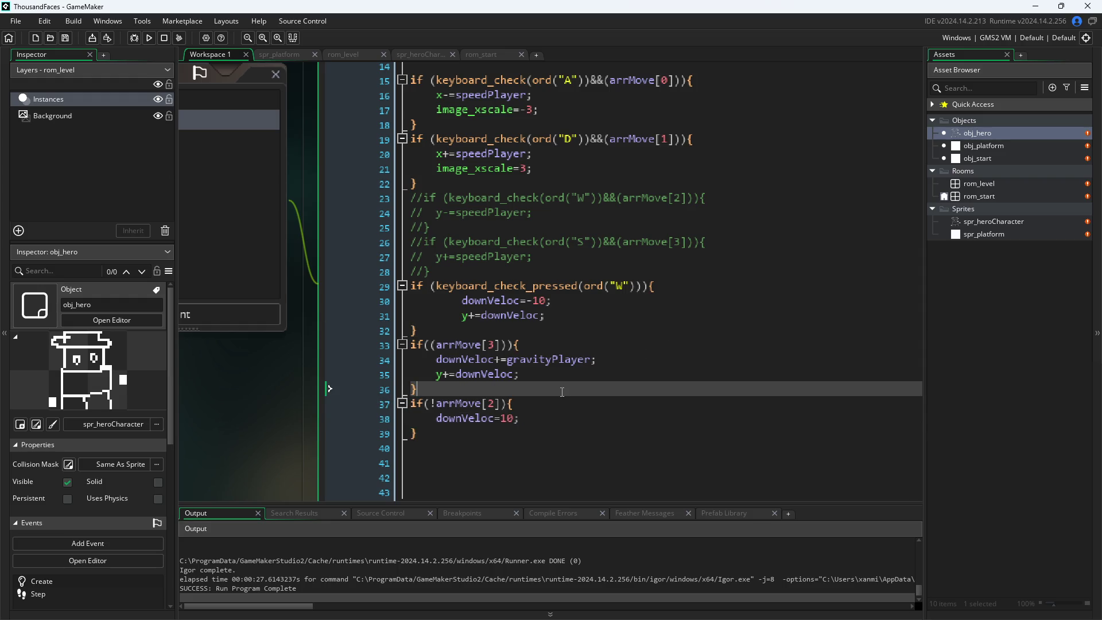
mouse_move(418, 434)
left_mouse_down()
mouse_move(323, 425)
mouse_move(321, 407)
left_mouse_up()
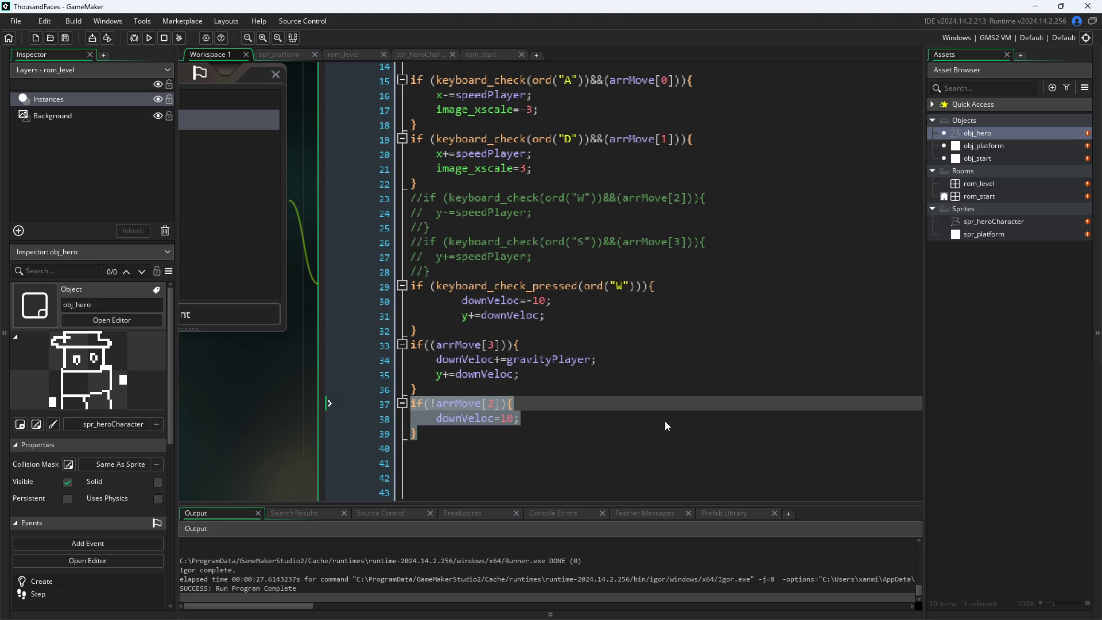
left_click(670, 376)
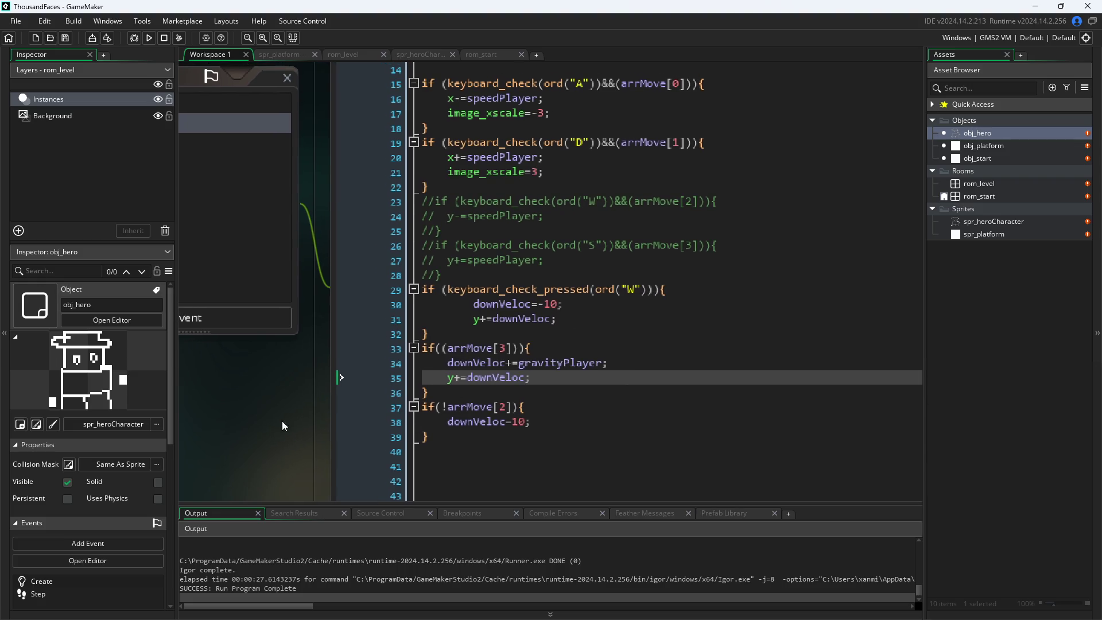
left_click(150, 37)
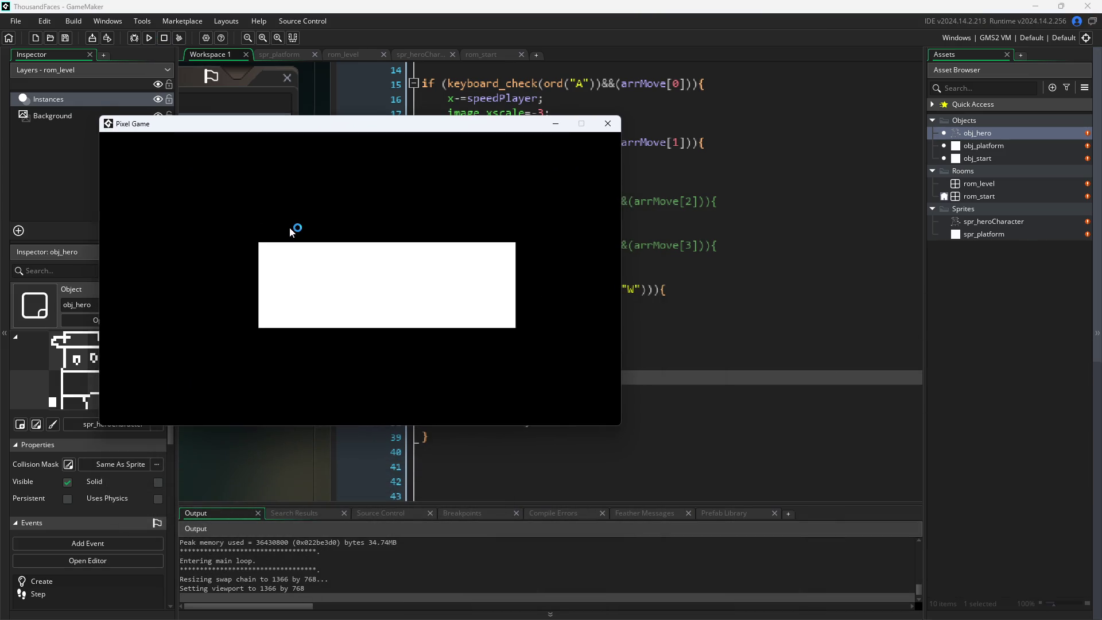
- Walk the hero with D and A and jump with W under the platform, then close the game
left_click(304, 249)
key("d")
key("a")
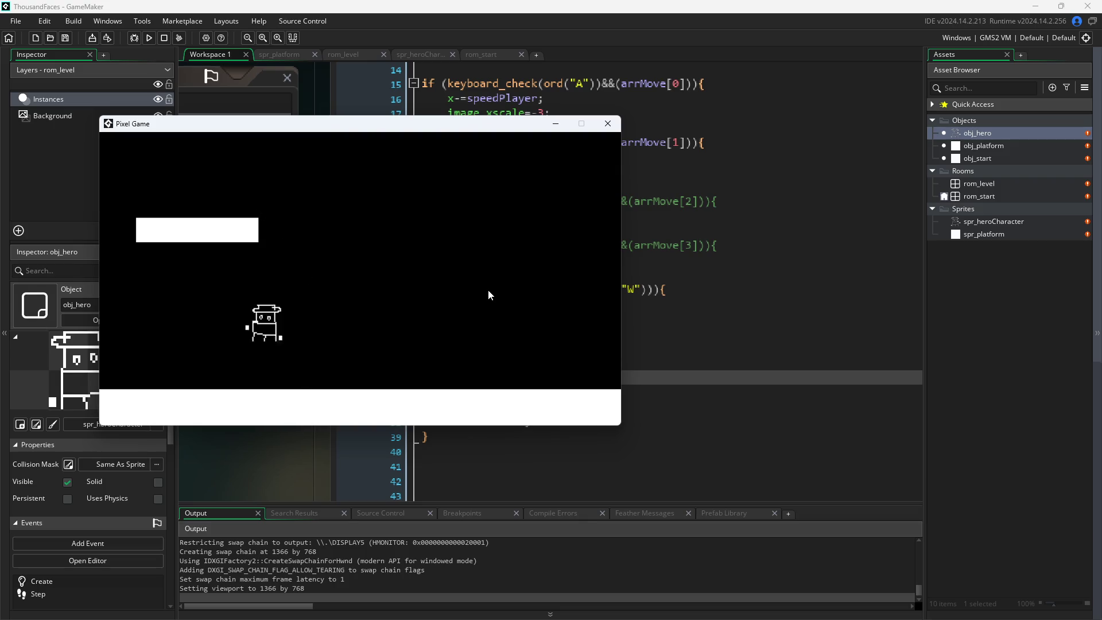
key("w")
key("w")
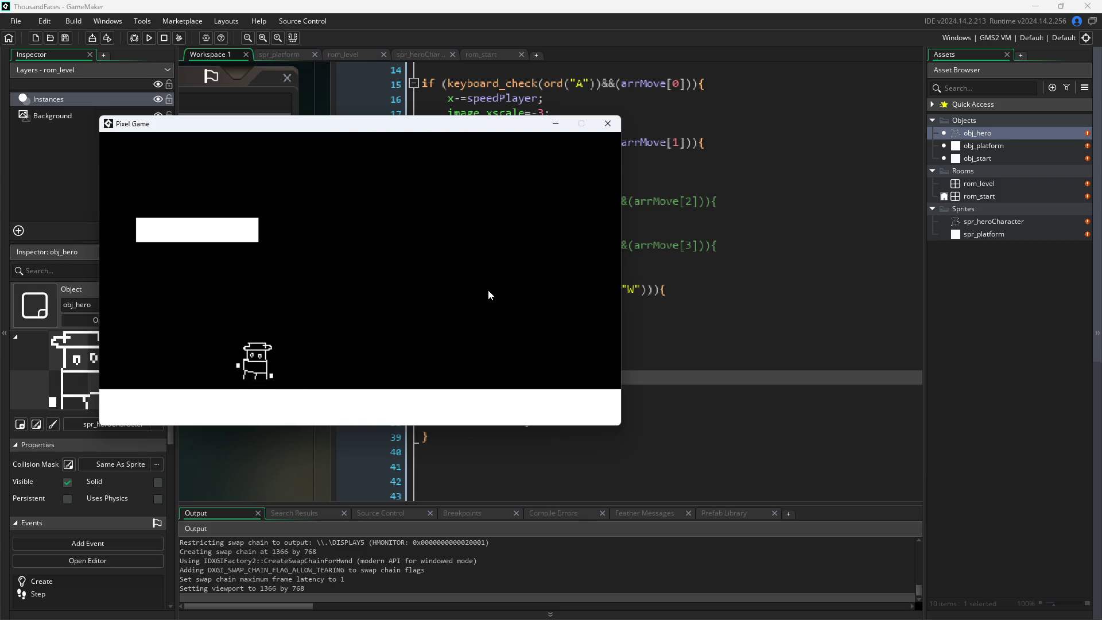
key("w")
key("d")
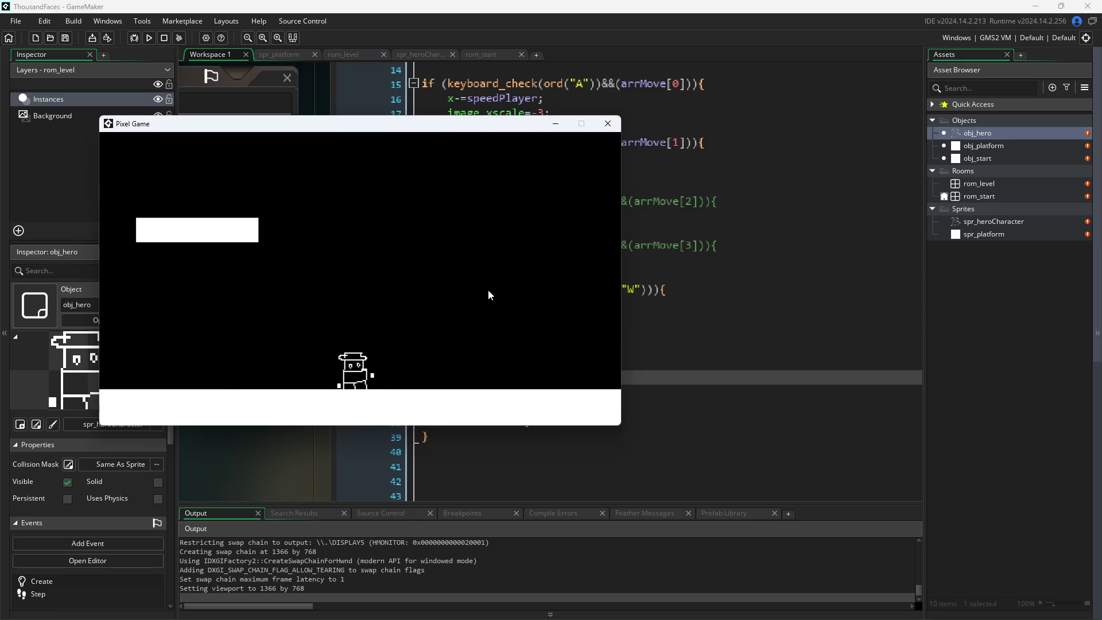
key("a")
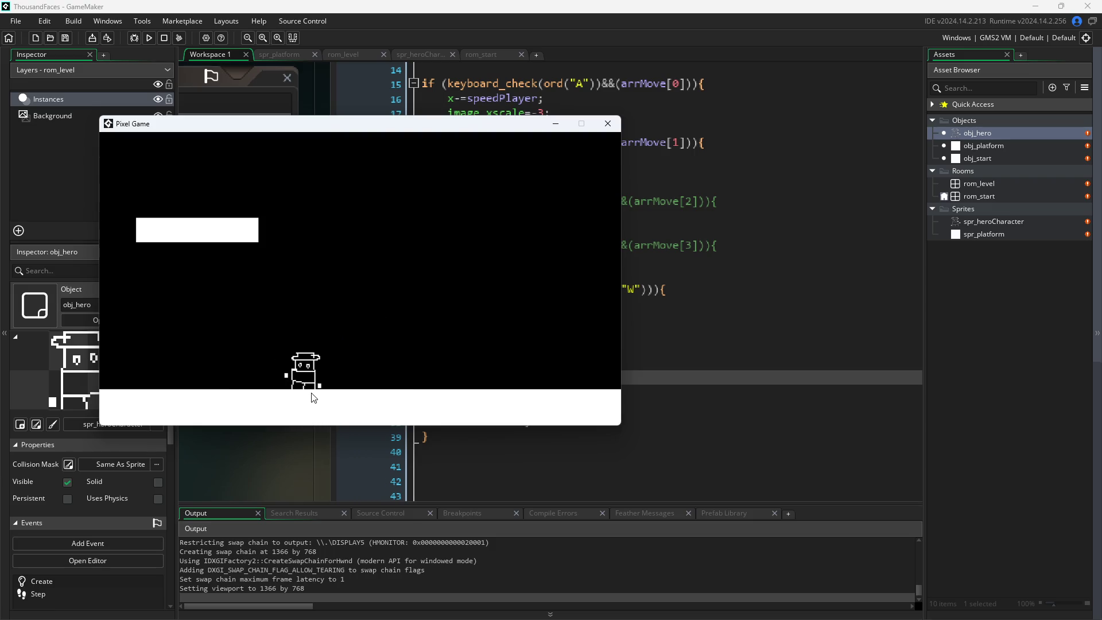
key("w")
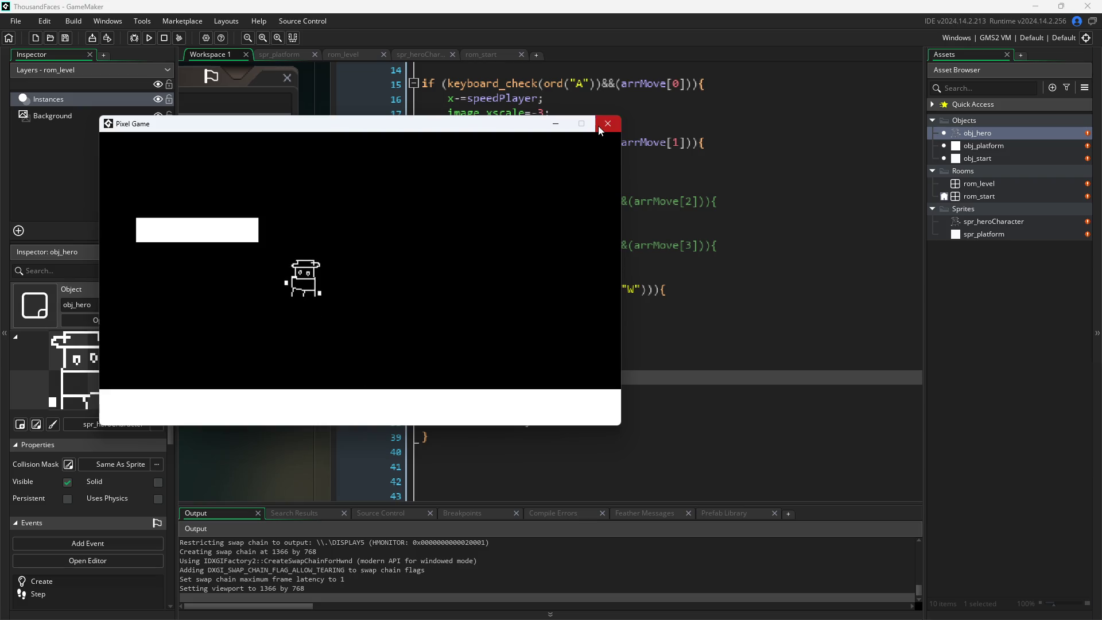
left_click(608, 123)
scroll(630, 247, "up", 5)
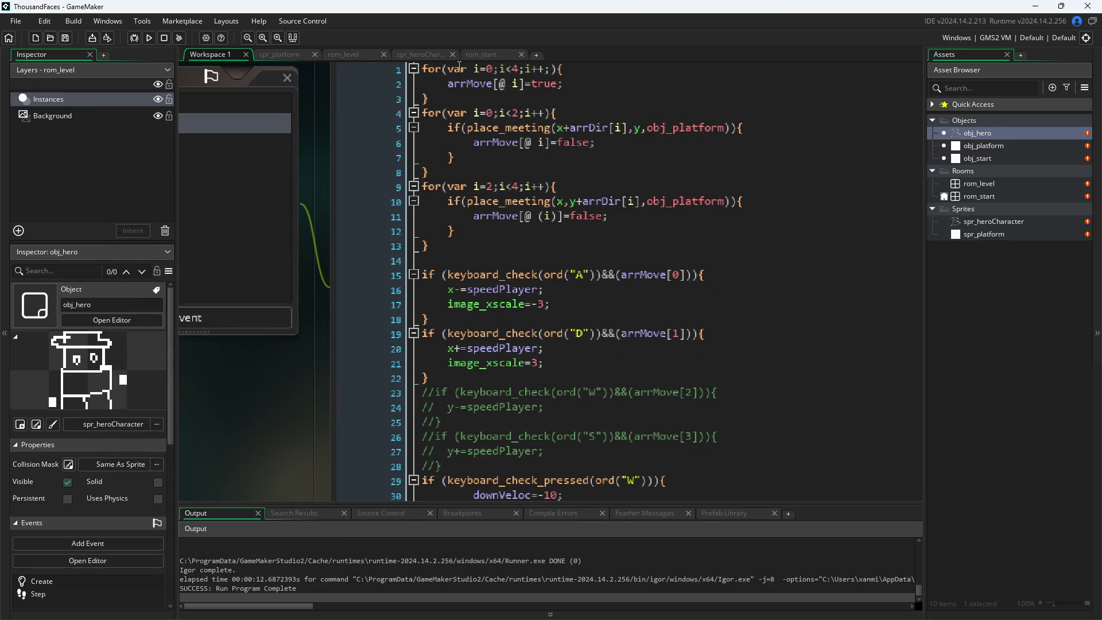
- Browse the platform sprite, room and hero sprite tabs, then open obj_hero's Create event
left_click(296, 54)
left_click(235, 54)
left_click(488, 55)
left_click(421, 54)
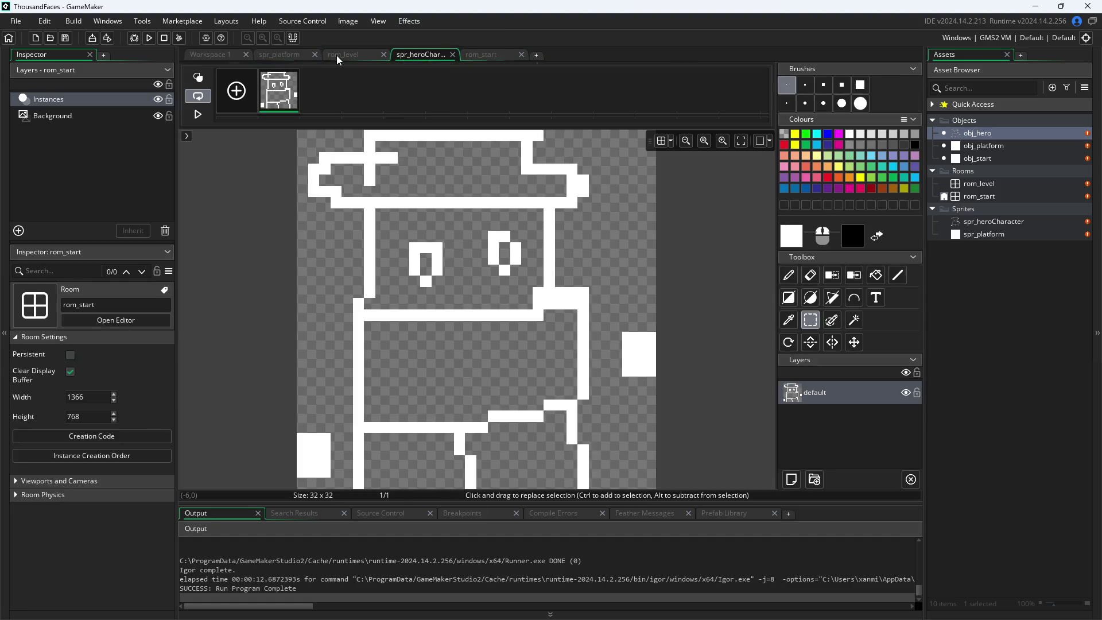
left_click(337, 55)
left_click(271, 54)
left_click(209, 53)
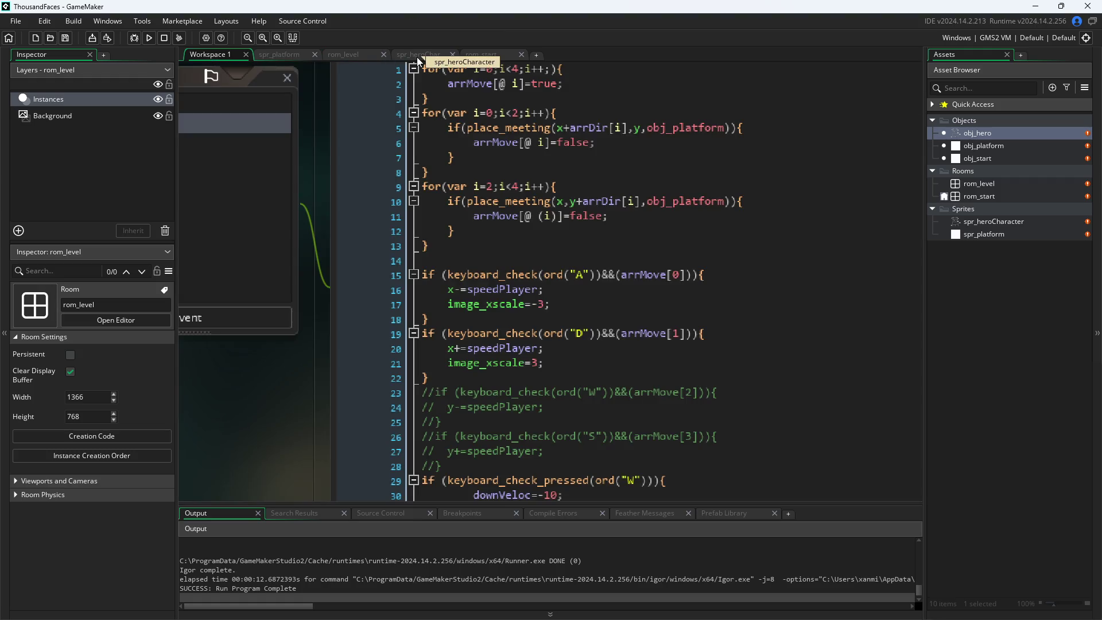
scroll(322, 191, "down", 2)
left_click(494, 140)
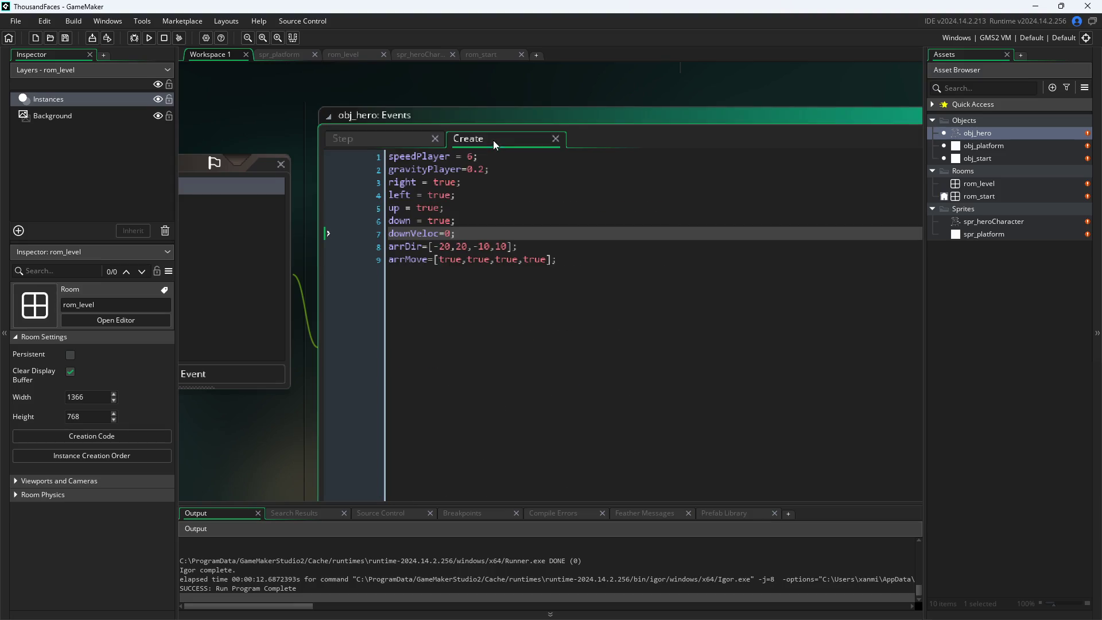
- Change line 8 to arrDir=[-20,20,-16,16], then save and run with F5
left_click(486, 247)
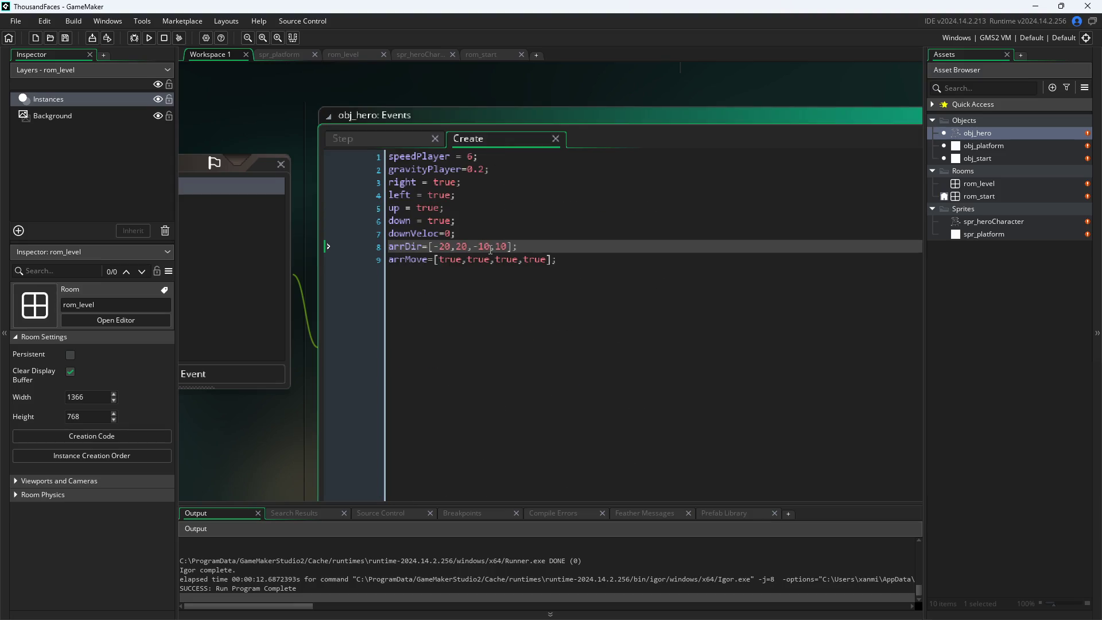
key("BackSpace")
type("6")
key("Right")
key("Right")
key("Right")
key("BackSpace")
type("6")
key("F5")
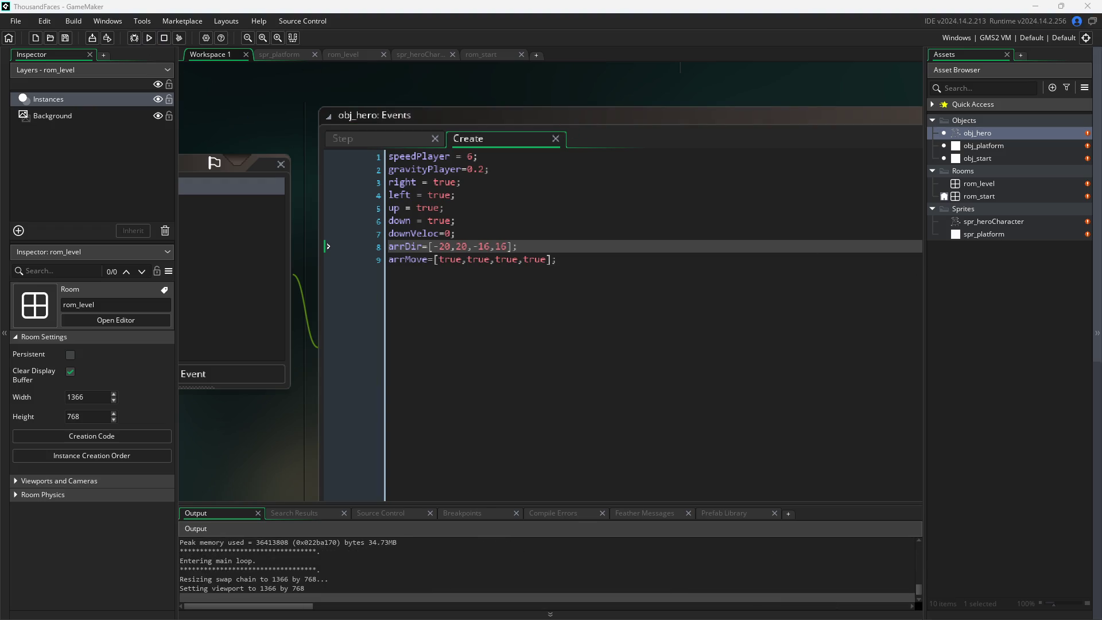
- Start the level, then walk the hero left and right and jump, steering mid-air and landing on the floor
left_click(414, 197)
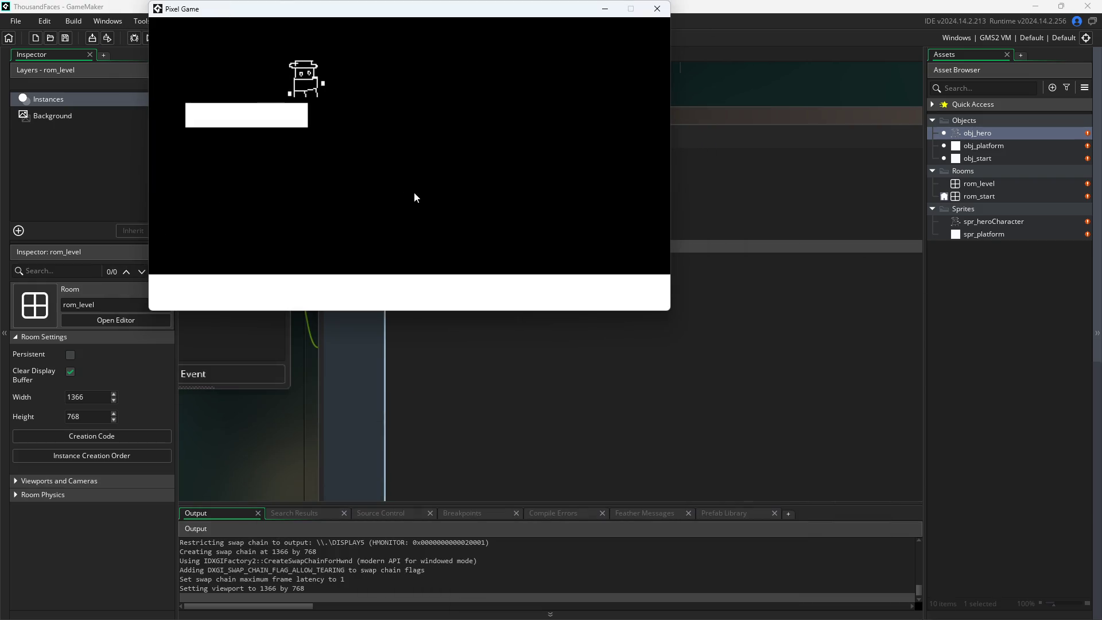
key("Left")
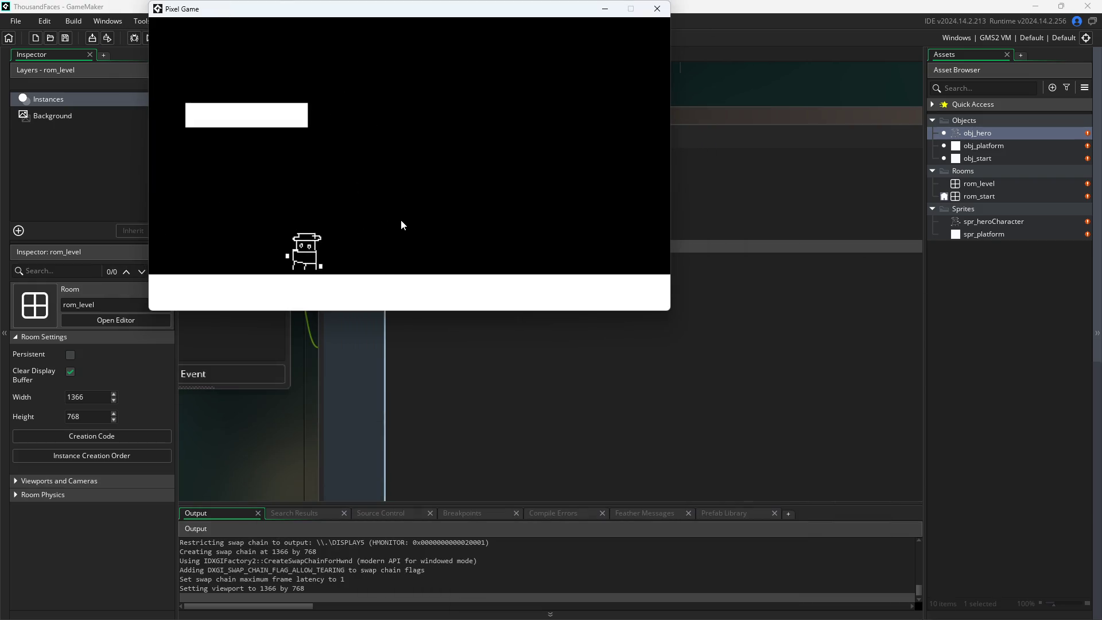
key("space")
key("Right")
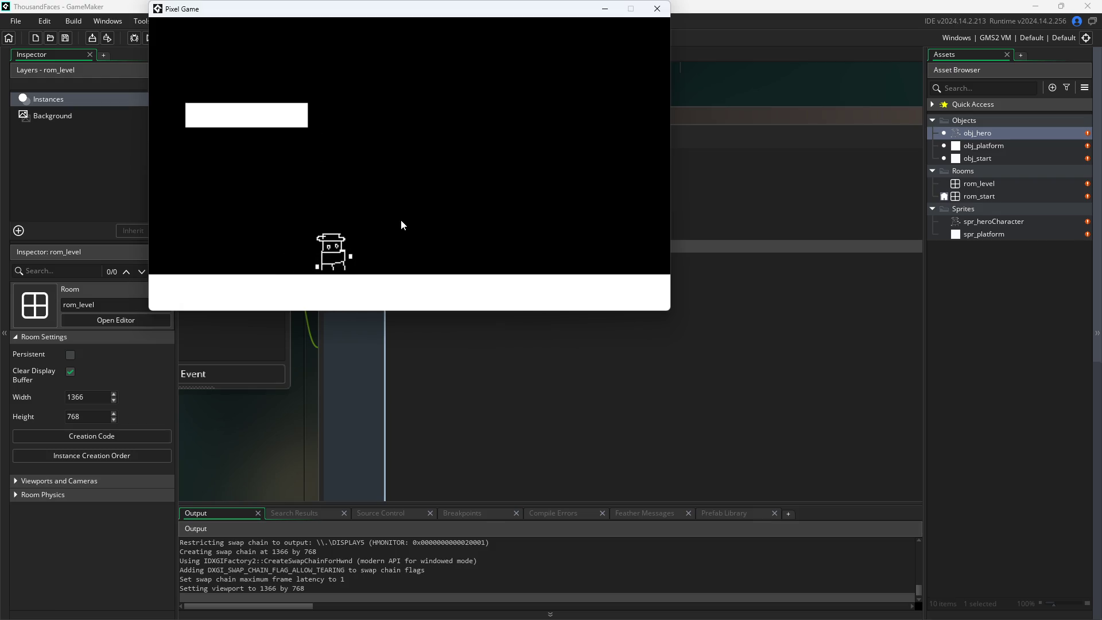
key("Right")
key("space")
key("Left")
key("Right")
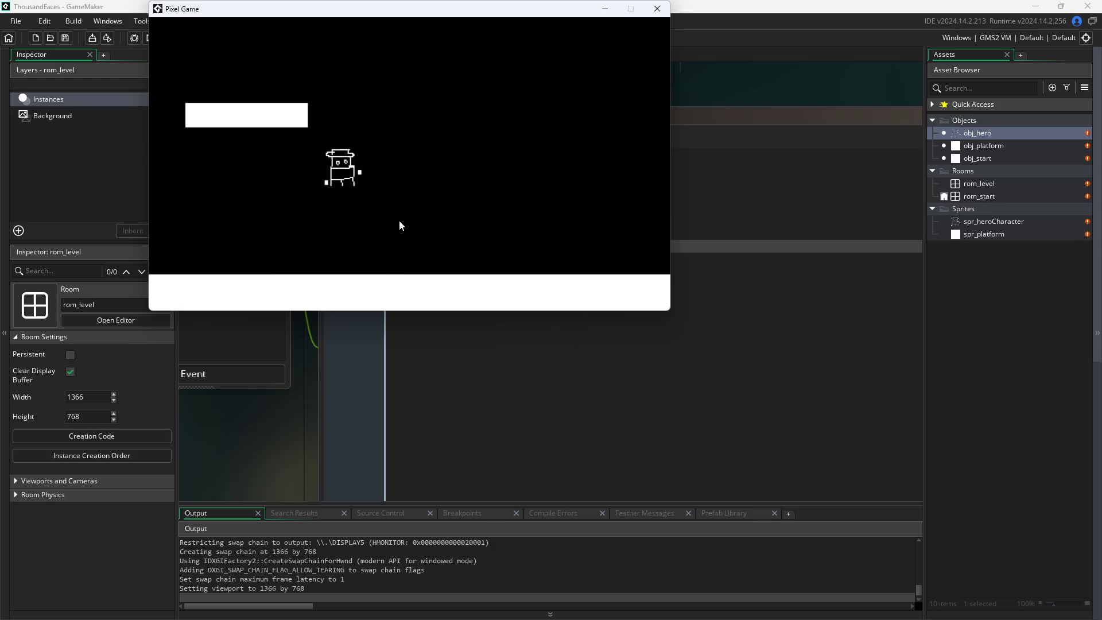
key("Left")
key("space")
key("Right")
key("Left")
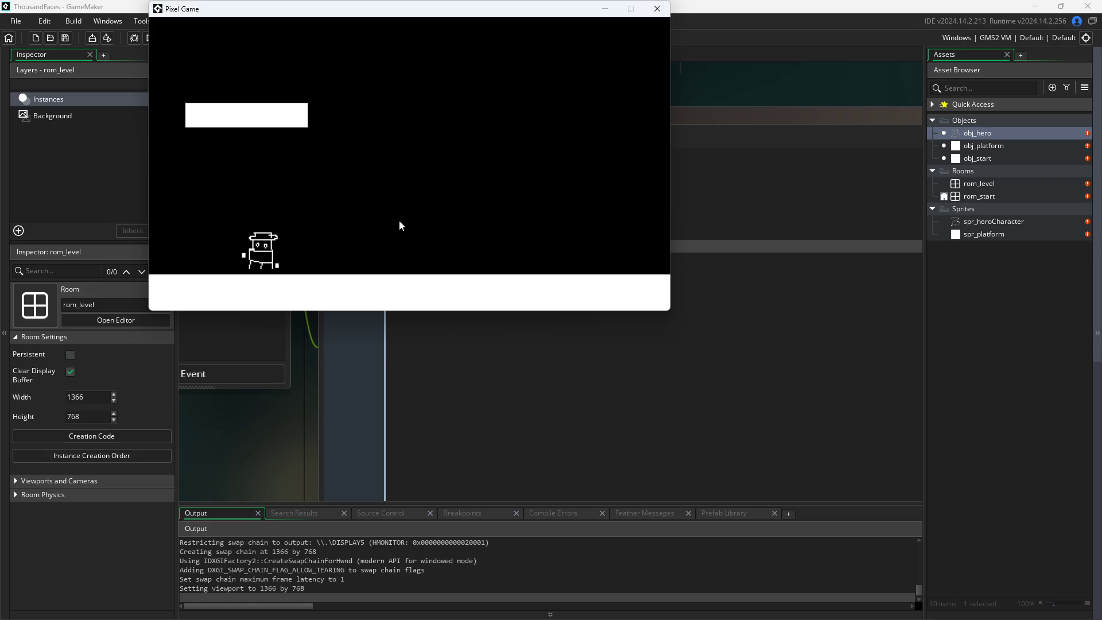
key("Right")
key("space")
key("Left")
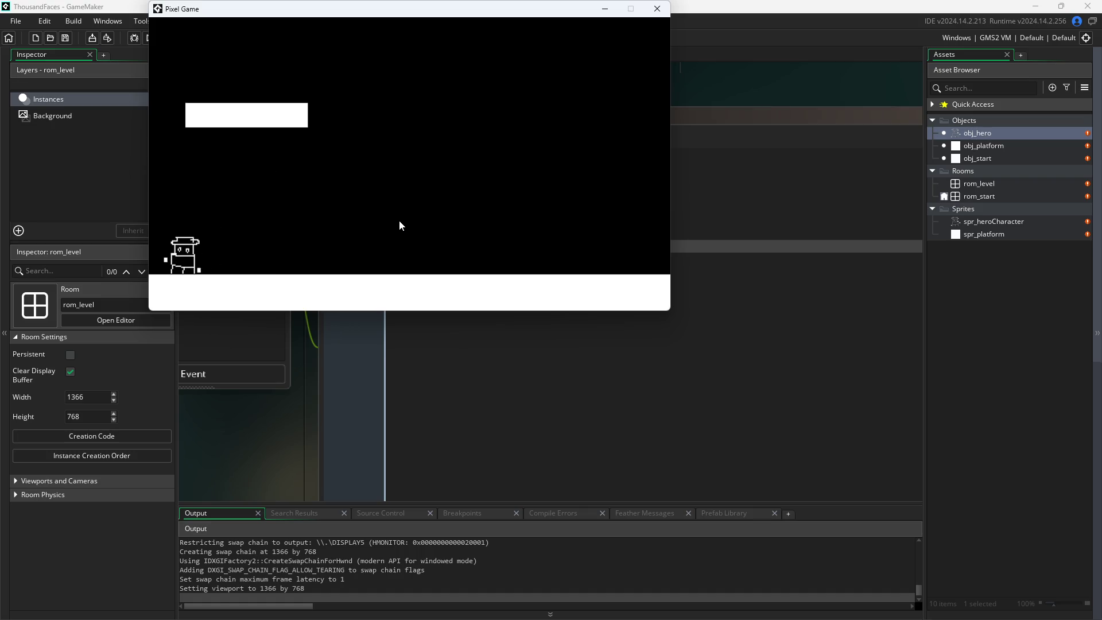
key("Right")
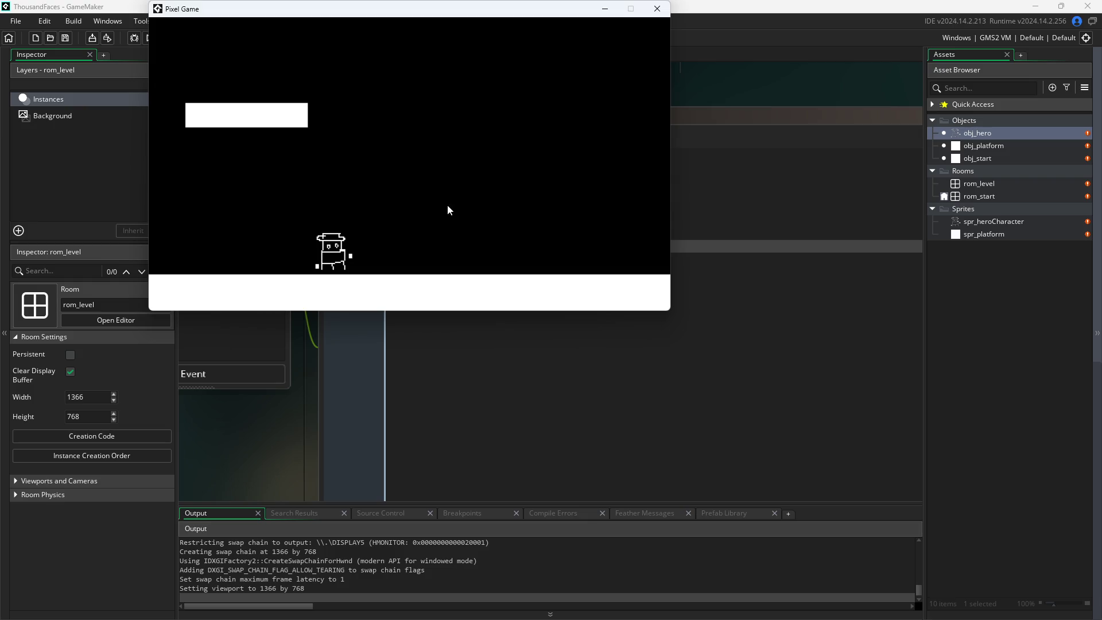
- Close the game, change line 8 to arrDir=[-20,20,-30,30], and relaunch with F5
left_click(657, 8)
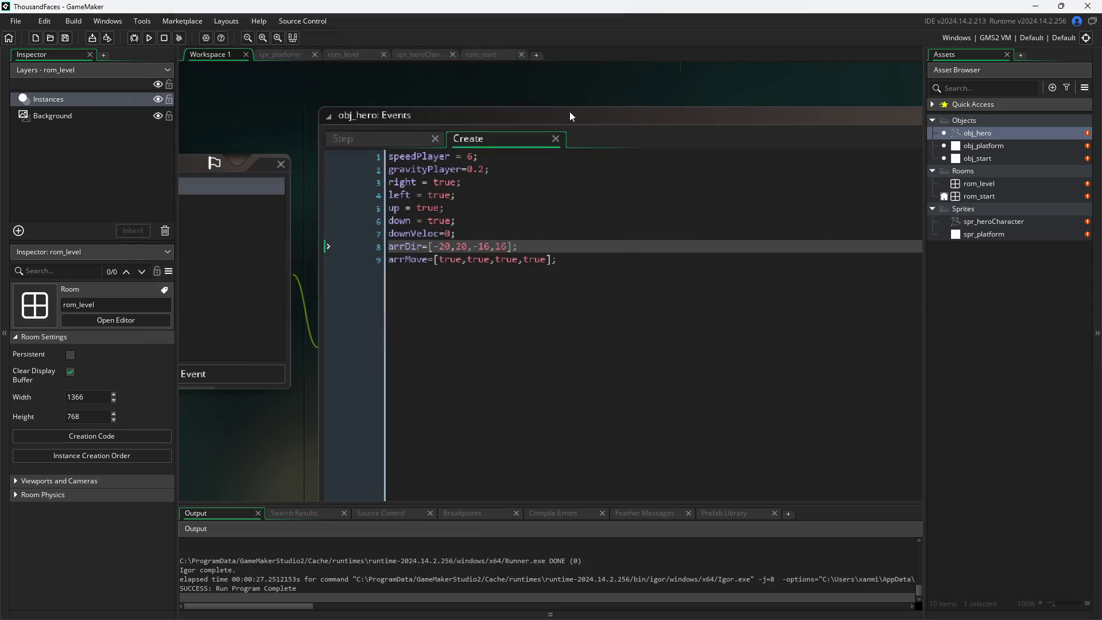
left_click(379, 141)
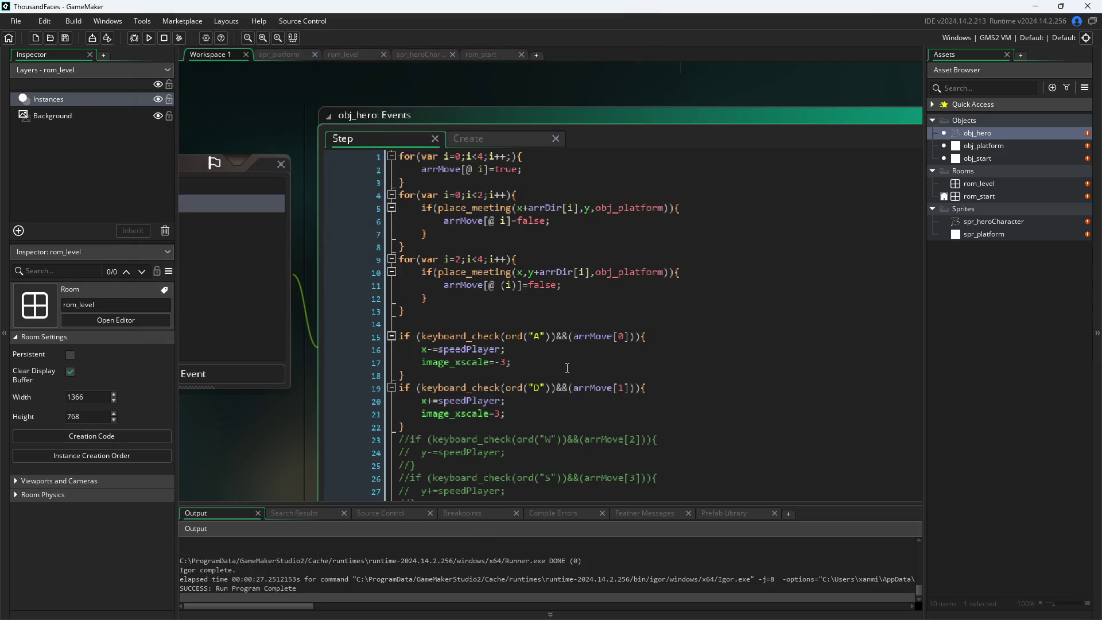
left_click(484, 140)
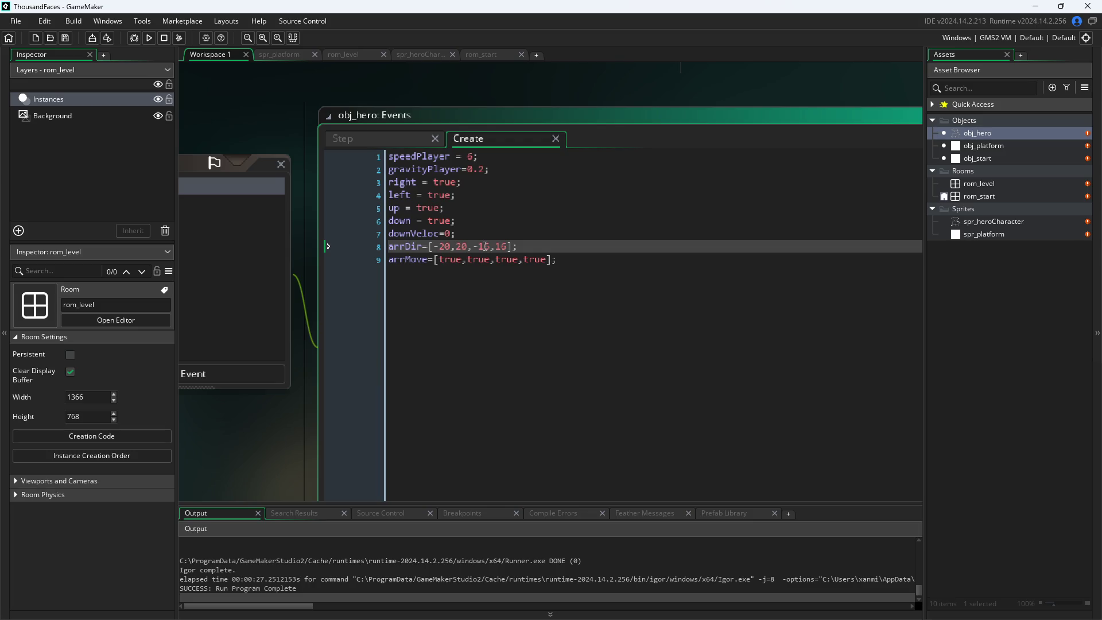
key("BackSpace")
key("BackSpace")
type("30")
key("Delete")
key("BackSpace")
type("30")
key("F5")
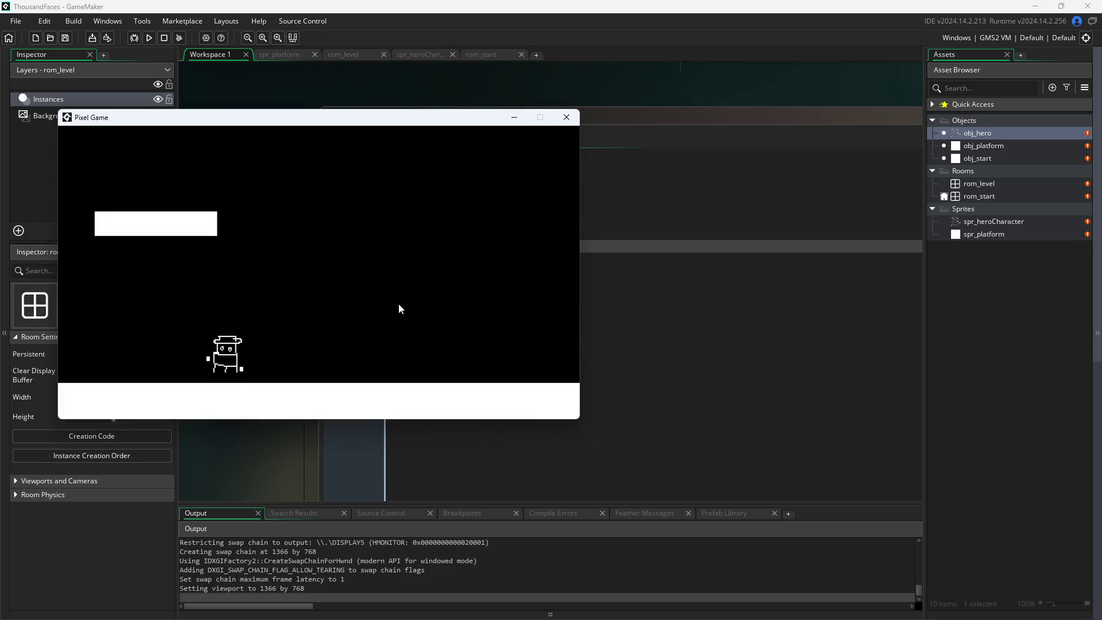
- Test jumping onto the white platform, then close the game and select 30 on line 8
key("space")
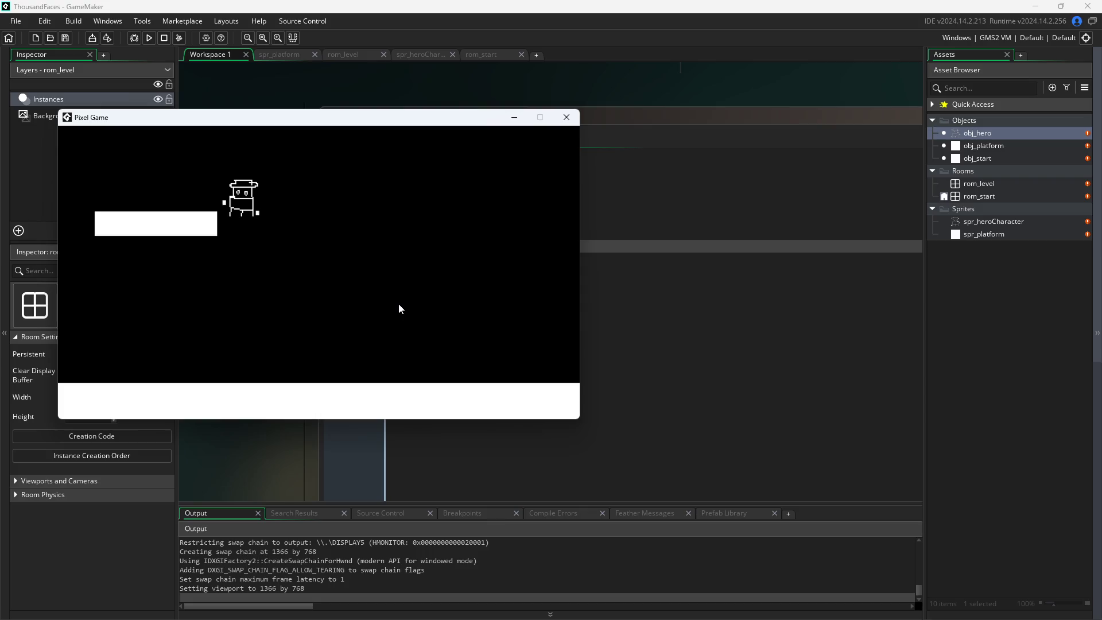
key("Right")
key("space")
key("Left")
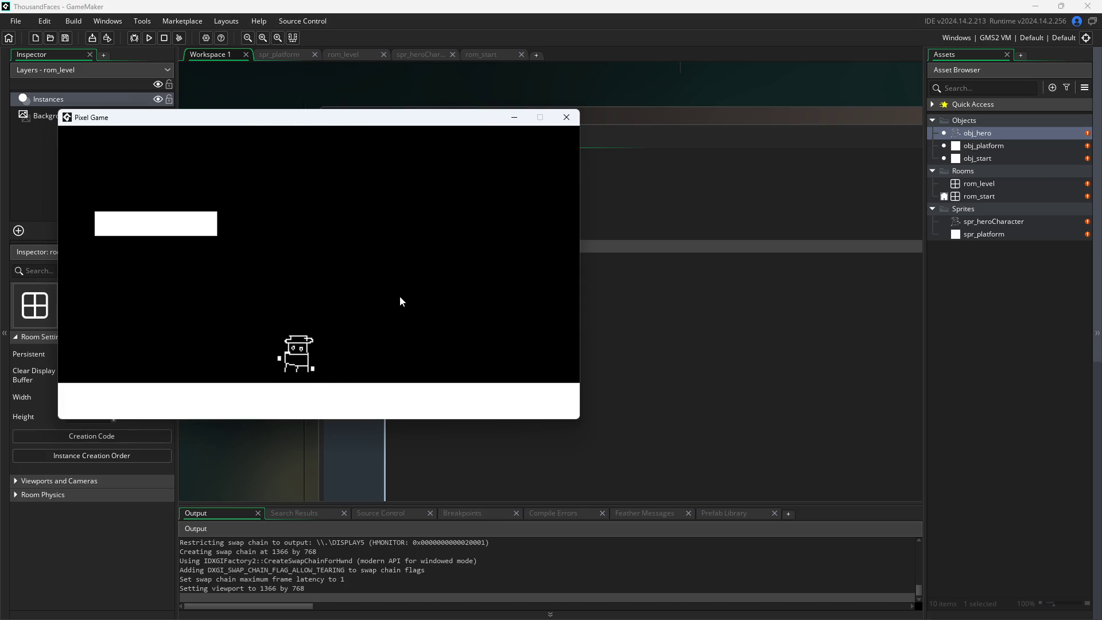
key("Right")
key("space")
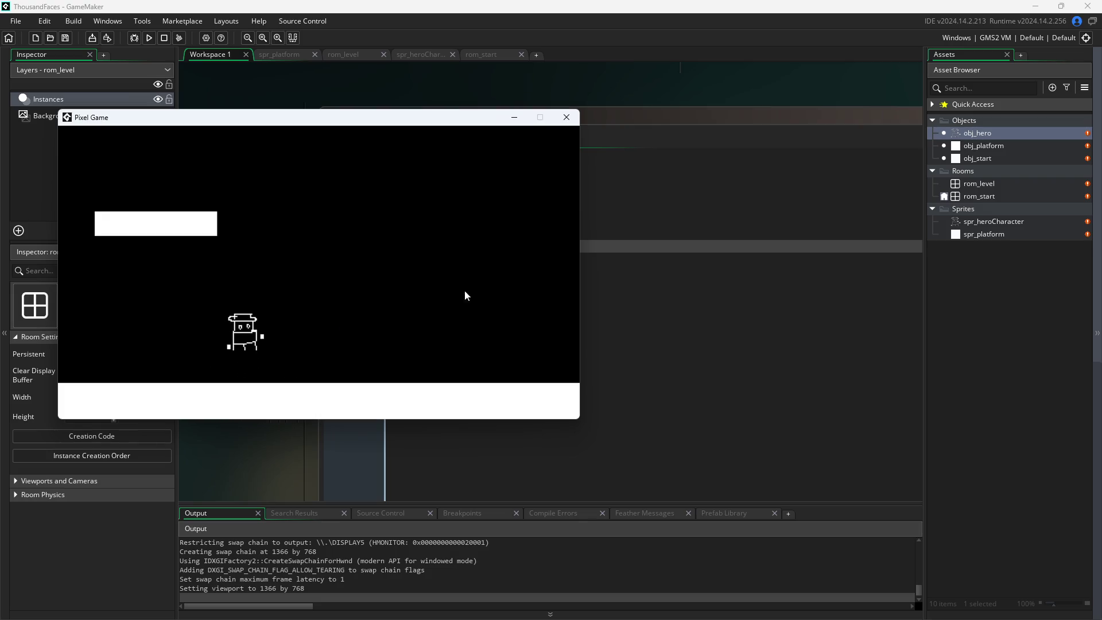
left_click(567, 117)
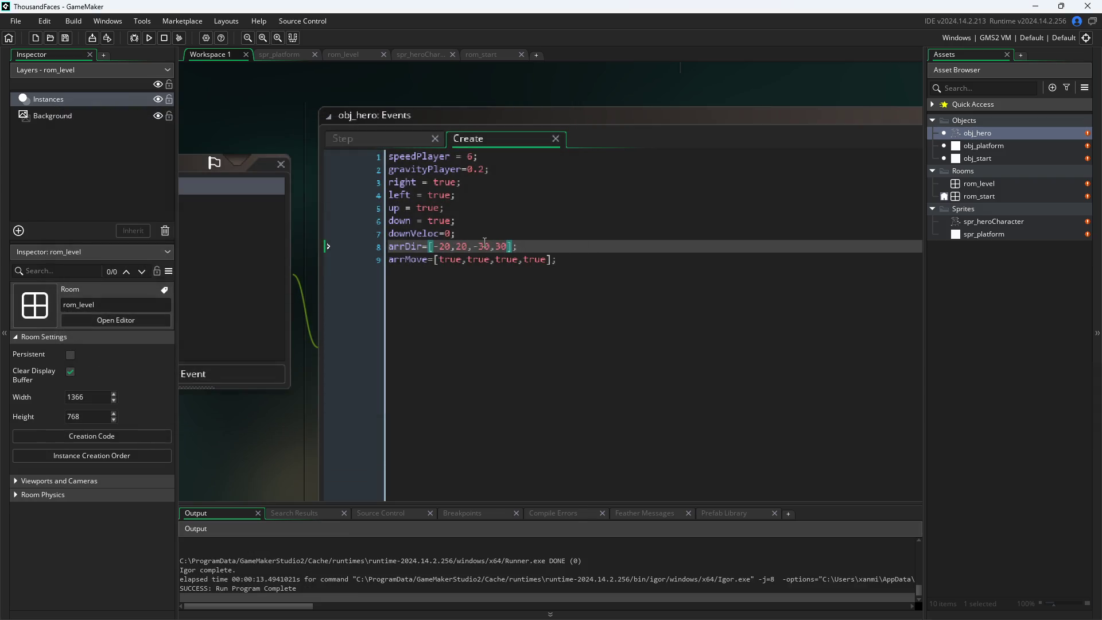
left_click_drag(485, 242, 476, 245)
- Change the vertical offsets on line 8 to -8,8 and run the game
type("8")
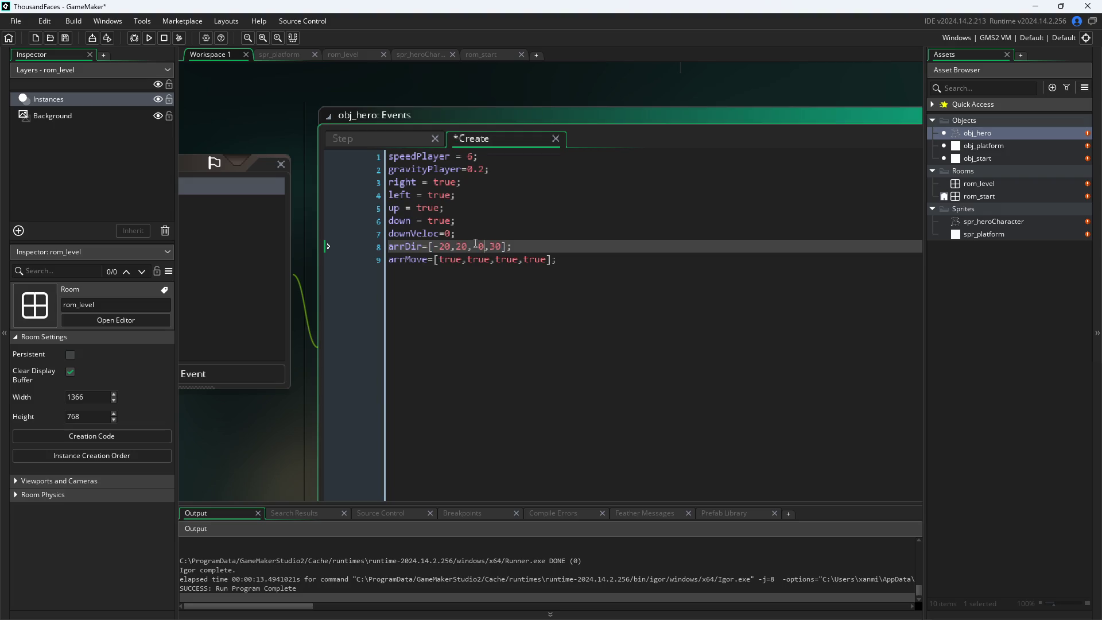
key("Right")
key("Right")
key("BackSpace")
key("BackSpace")
type("8")
left_click(258, 163)
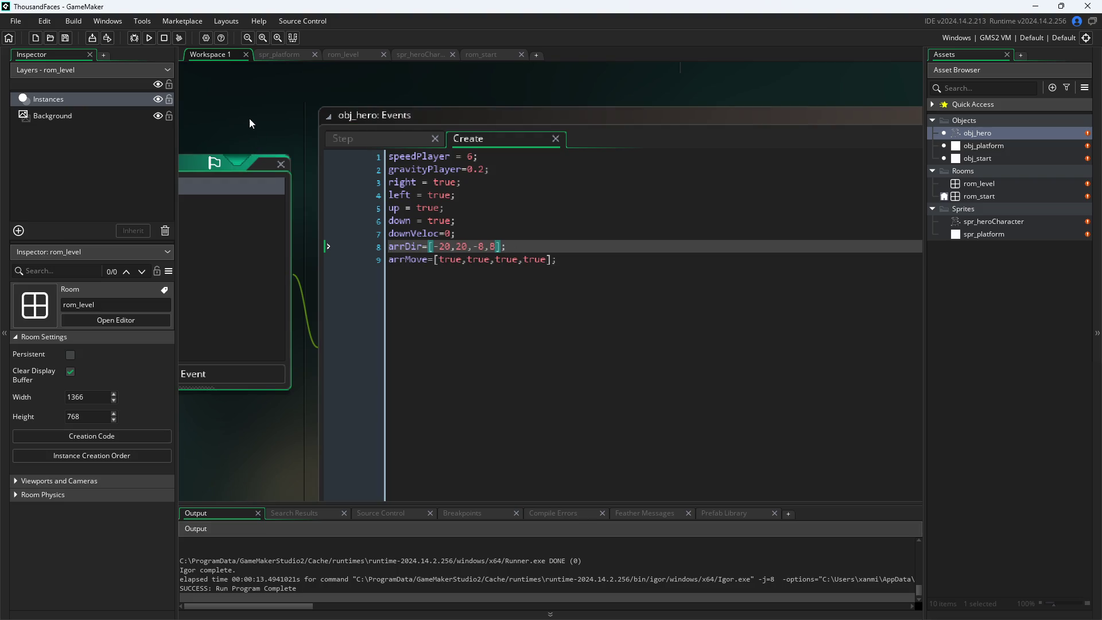
left_click(149, 38)
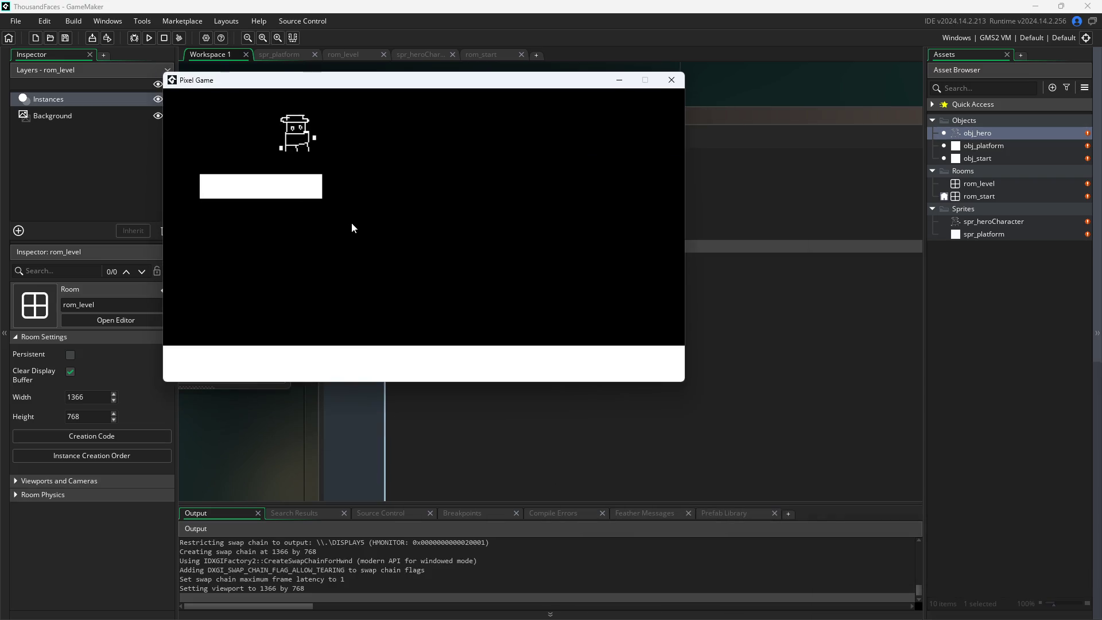
- Walk the hero left and right and jump repeatedly, steering mid-air and checking landings
key("Left")
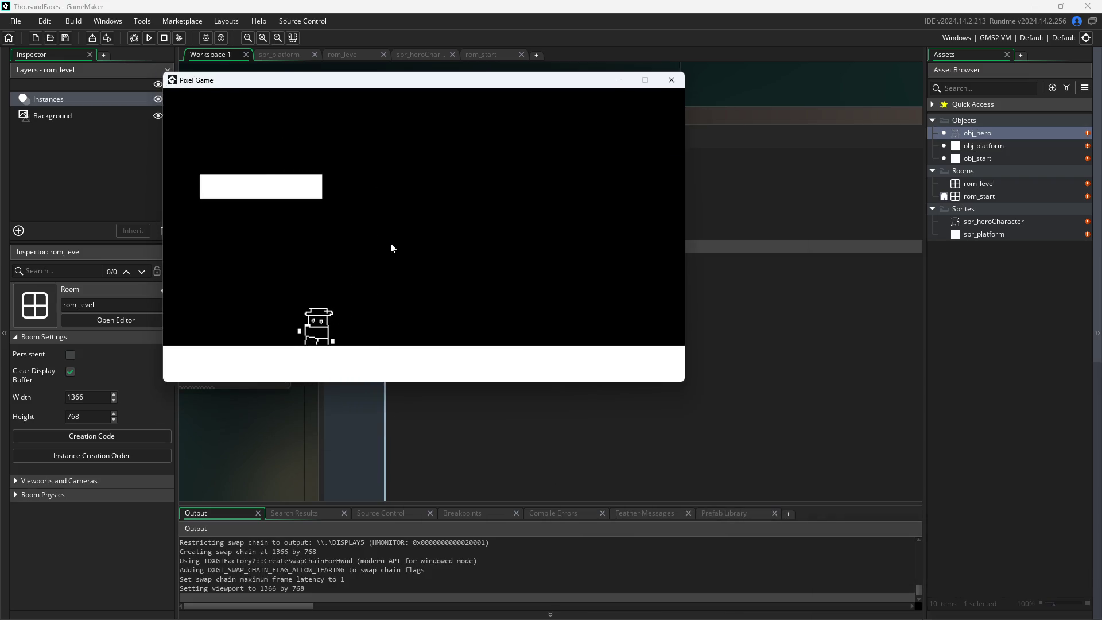
key("Up")
key("Up")
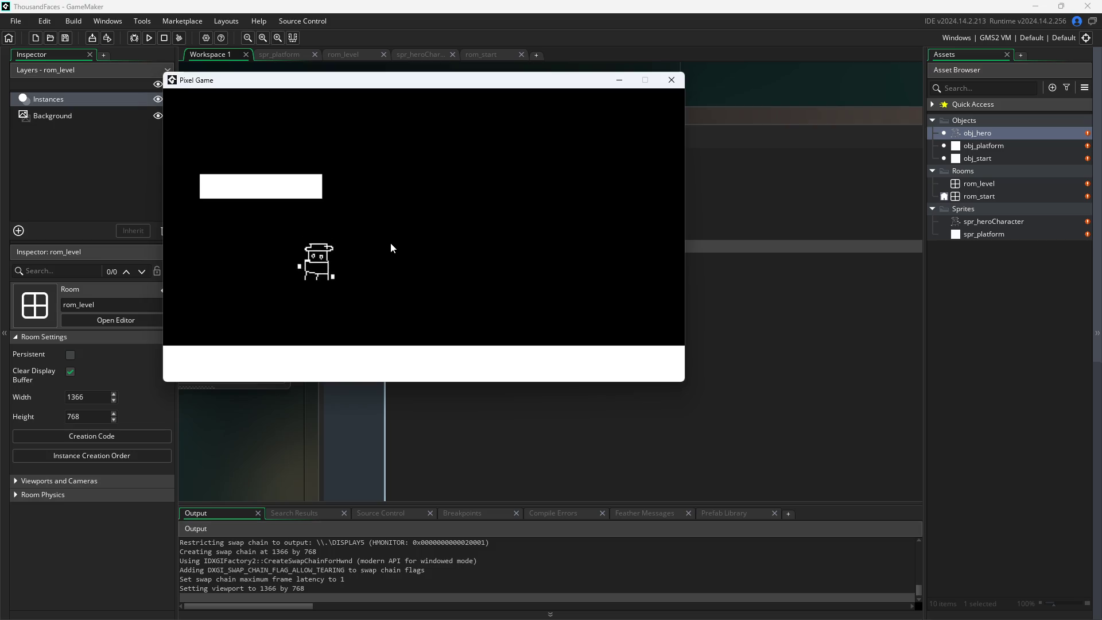
key("Right")
key("Up")
key("Left")
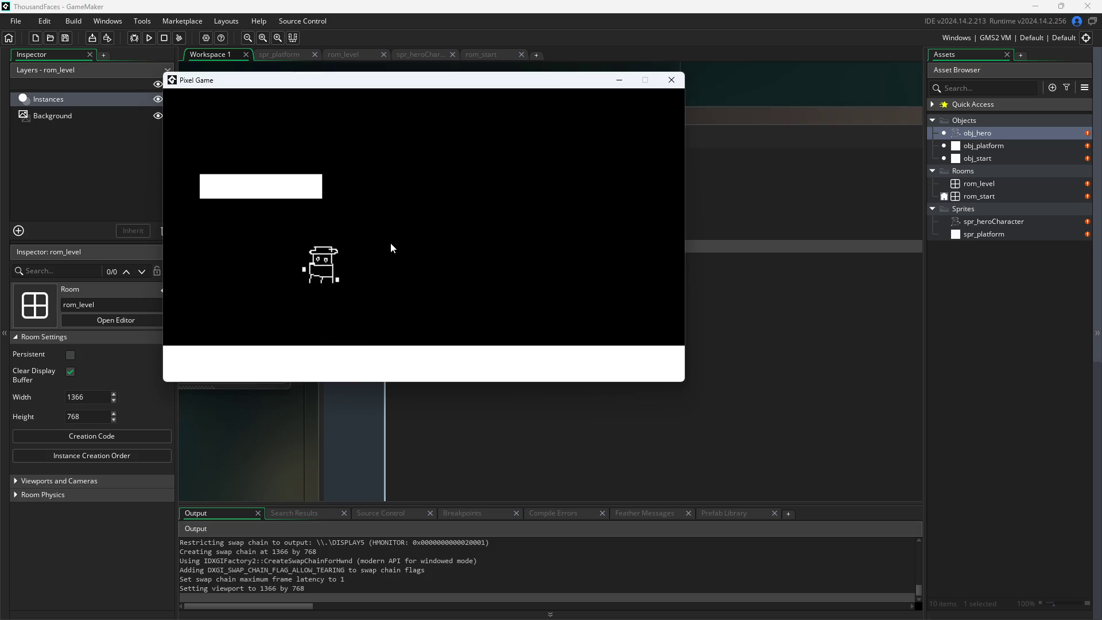
key("Right")
key("Up")
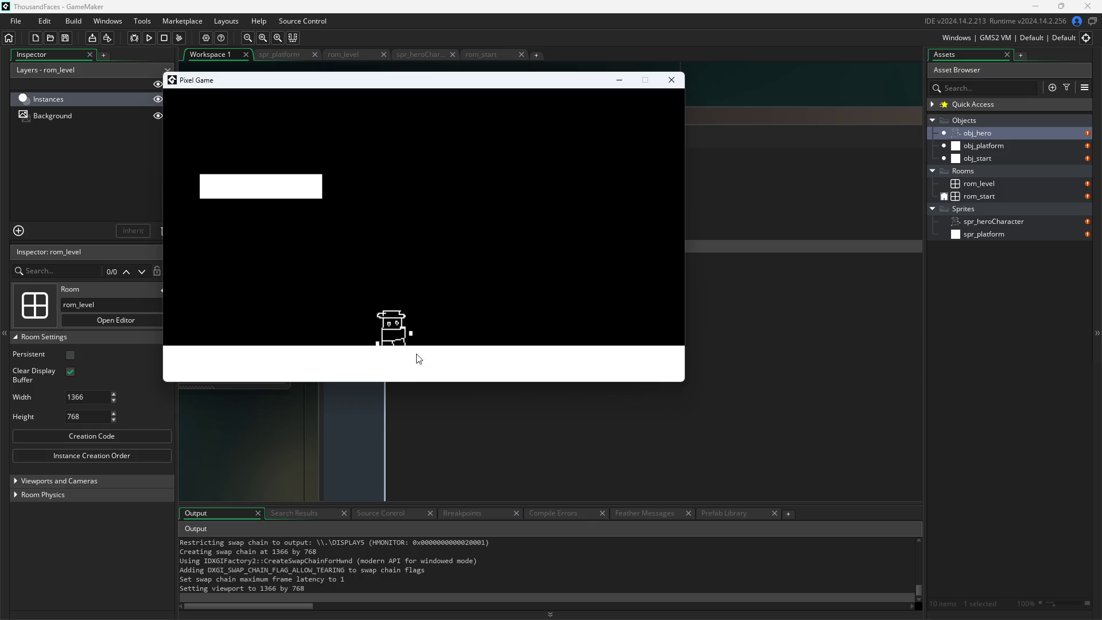
key("space")
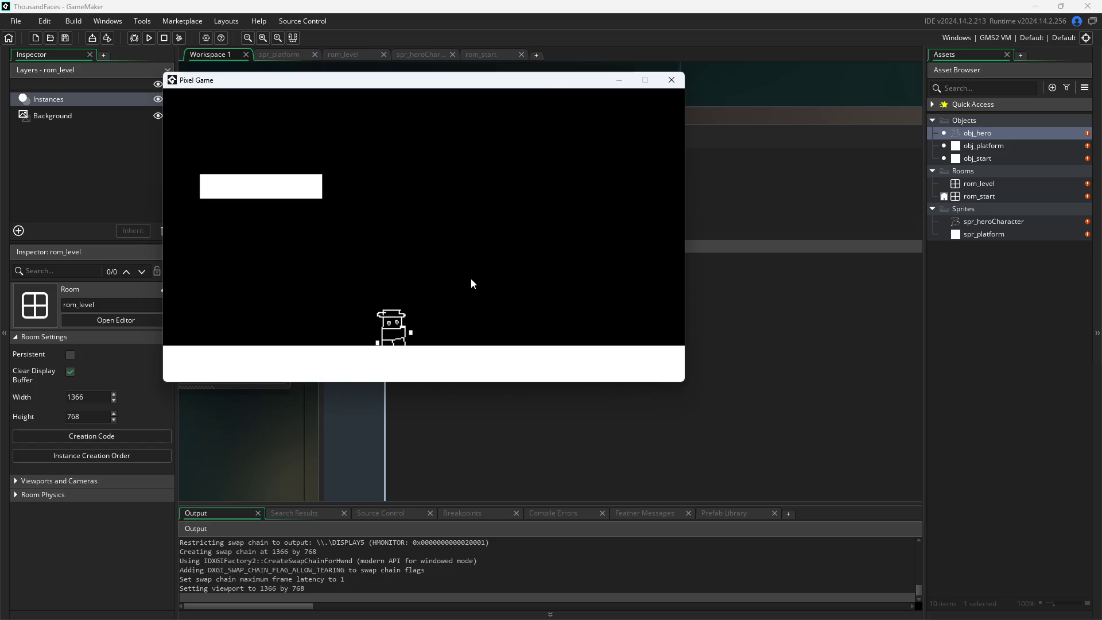
key("space")
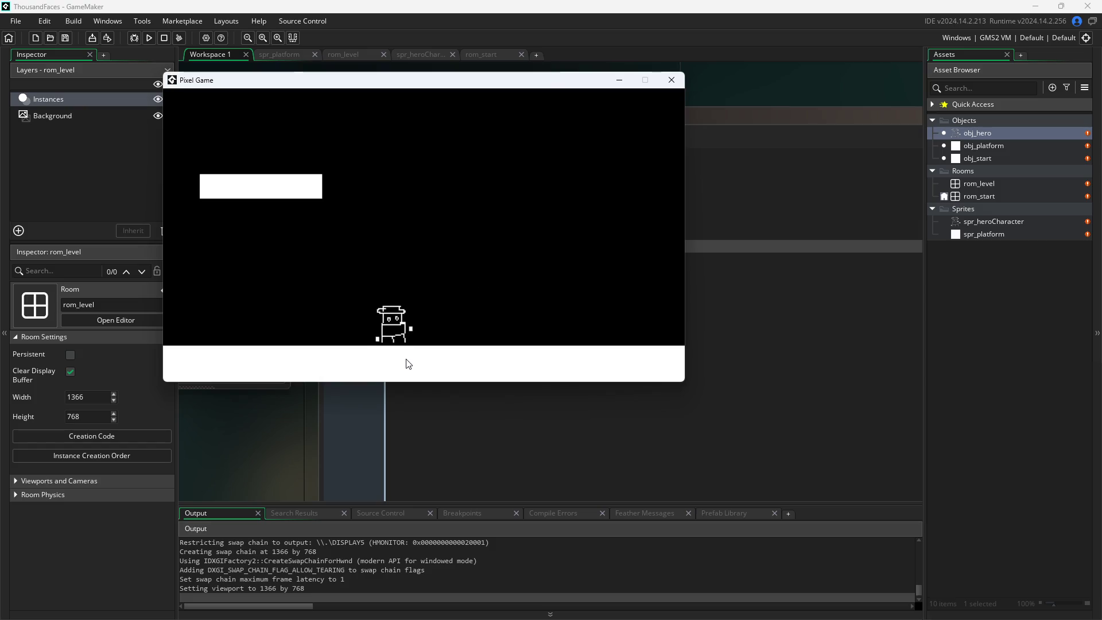
key("space")
key("Right")
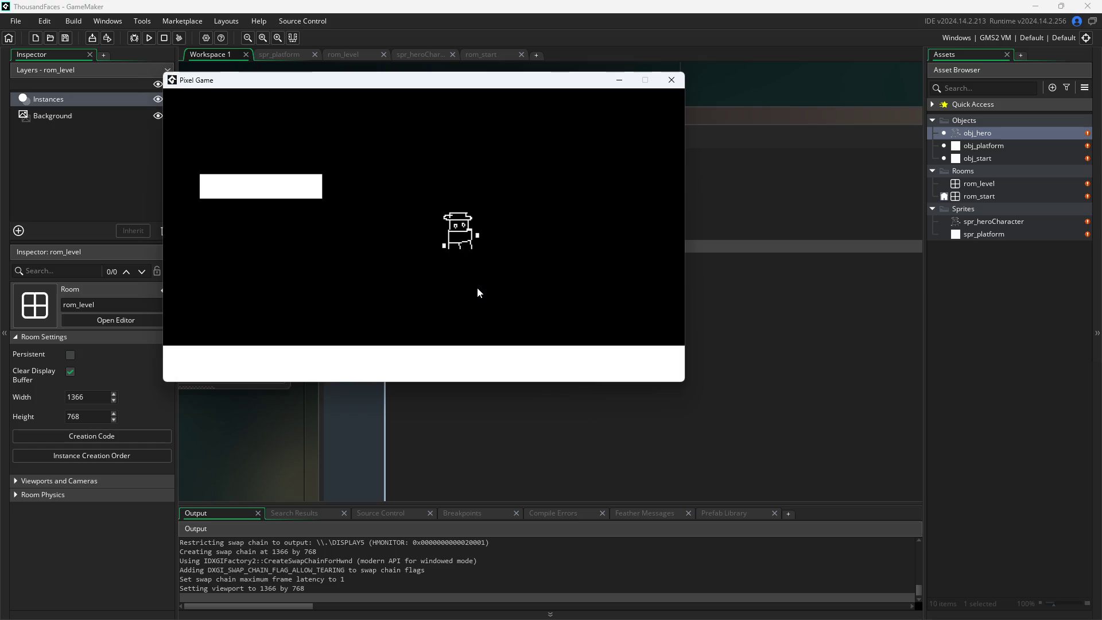
- Close the game and fill spr_platform with pink FF9999 at saturation 40
left_click(671, 80)
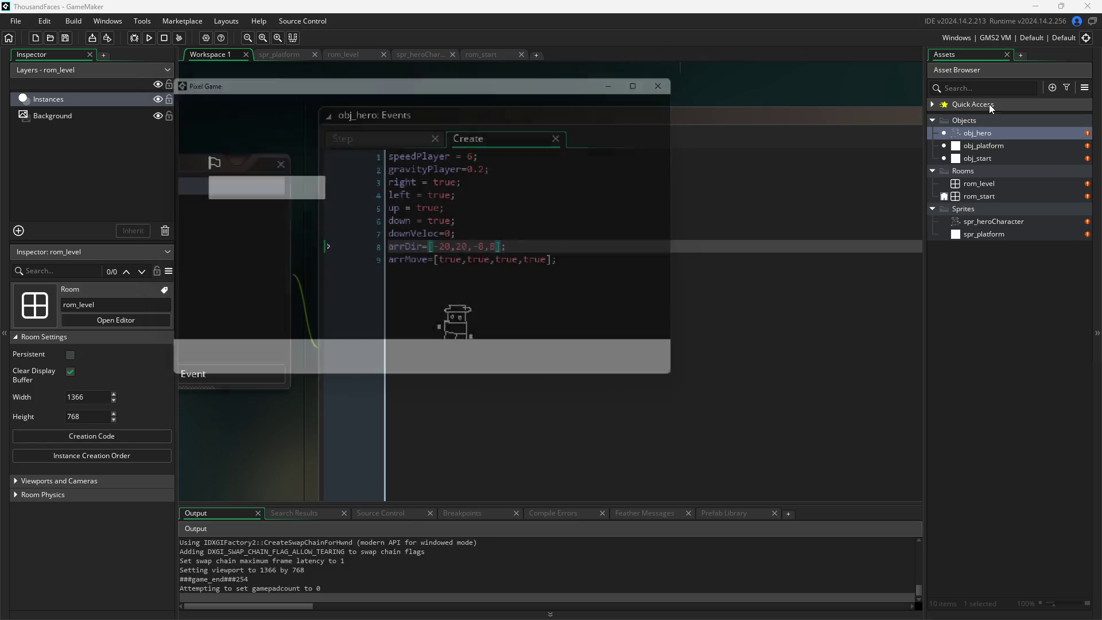
double_click(984, 145)
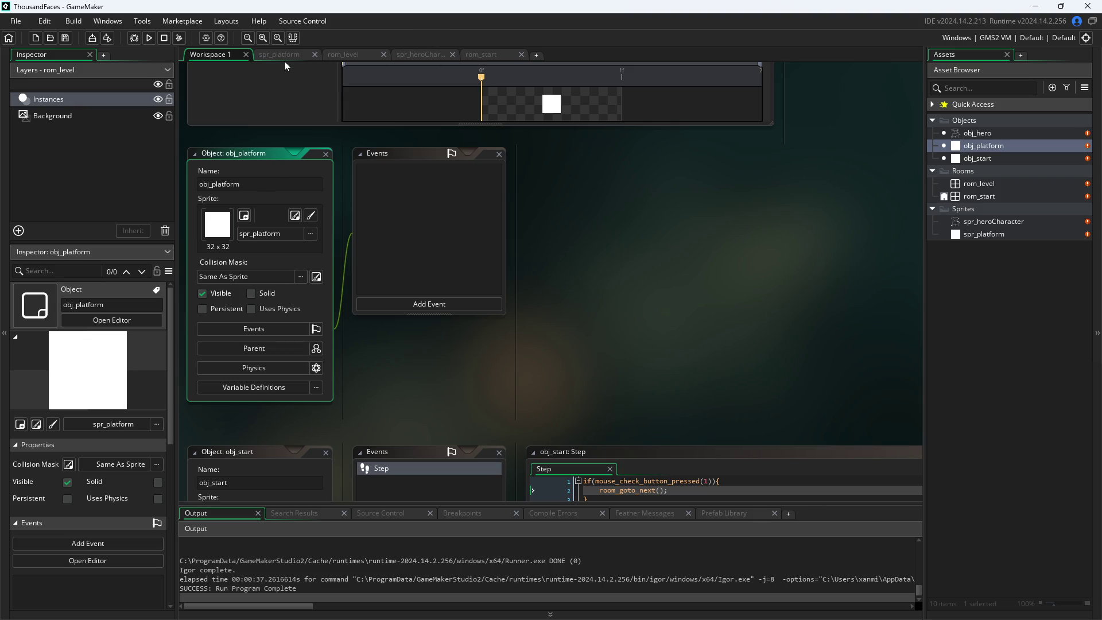
left_click(304, 53)
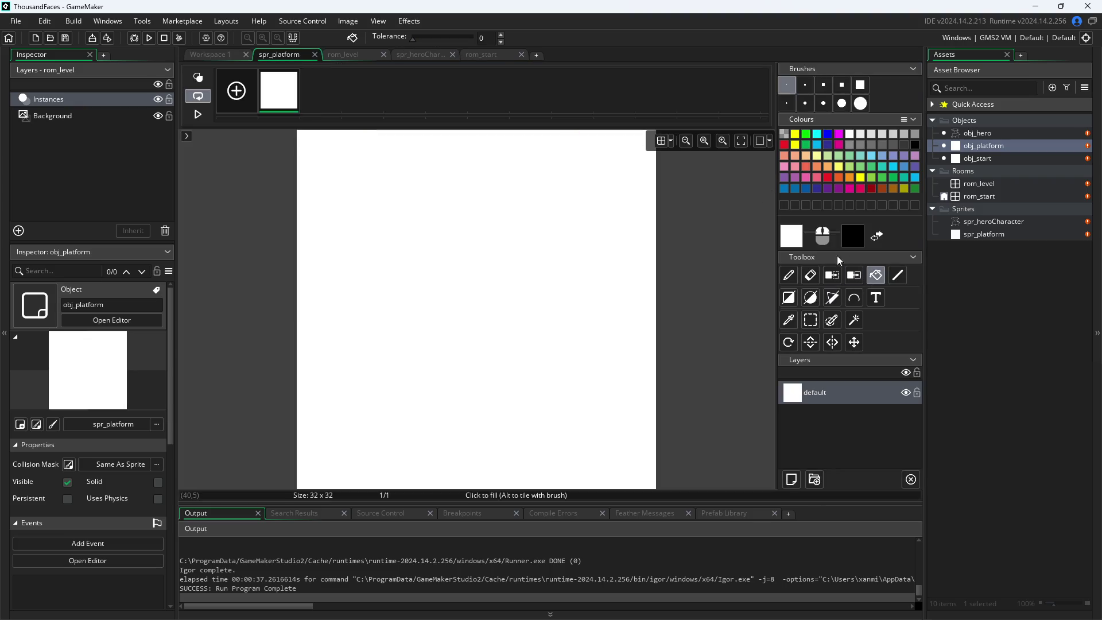
left_click(794, 236)
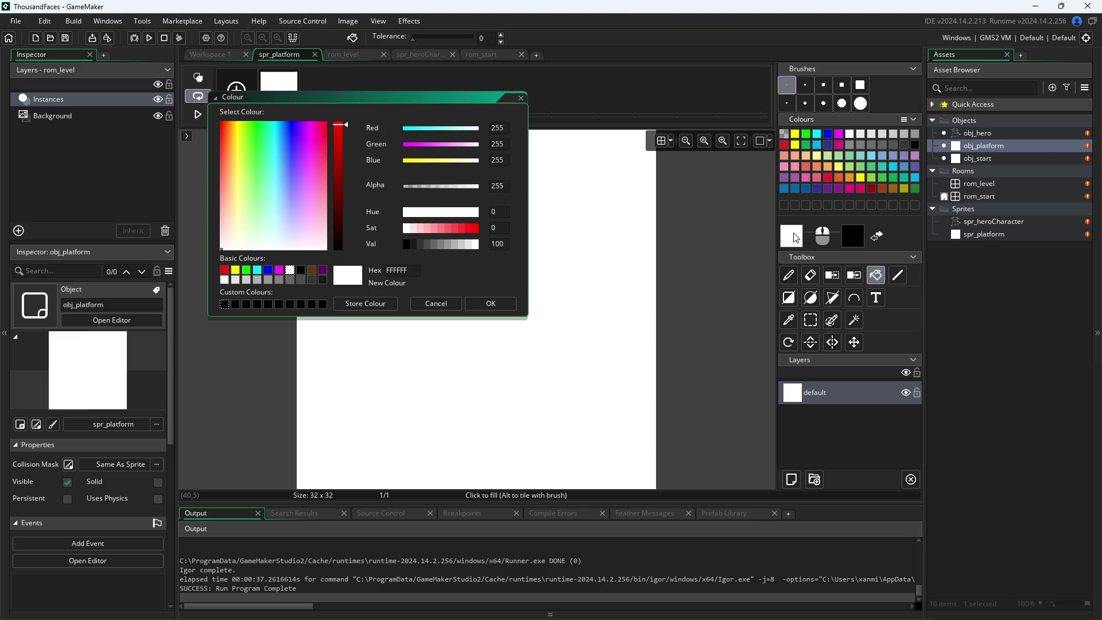
left_click(435, 229)
left_click(609, 335)
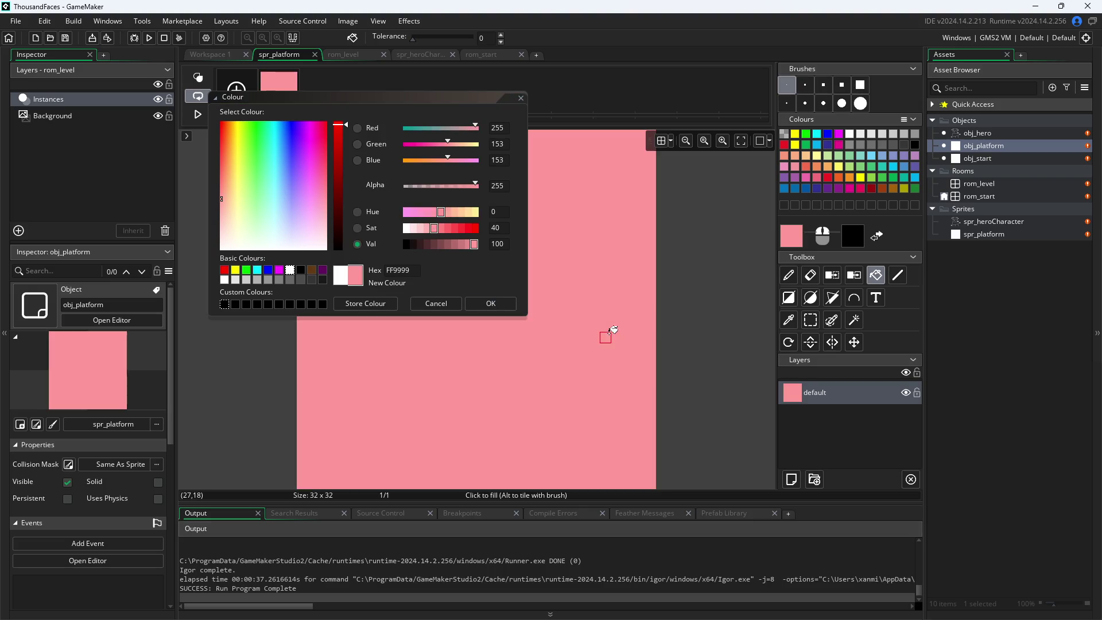
left_click(229, 57)
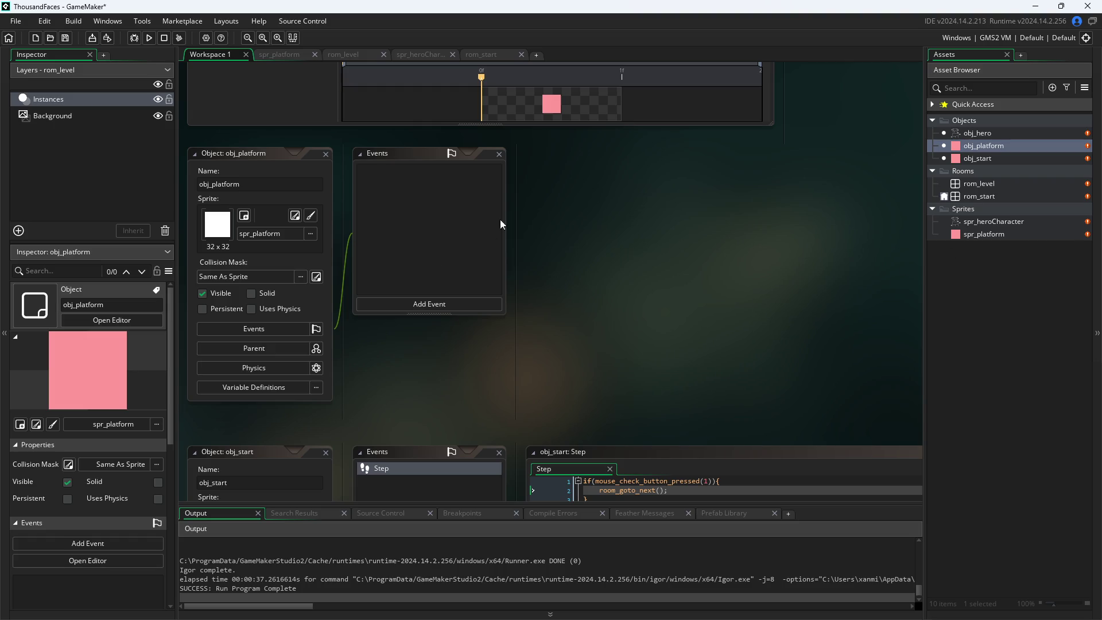
- Run the game, walk the hero right and jump to check the pink platforms, then close it
left_click(149, 38)
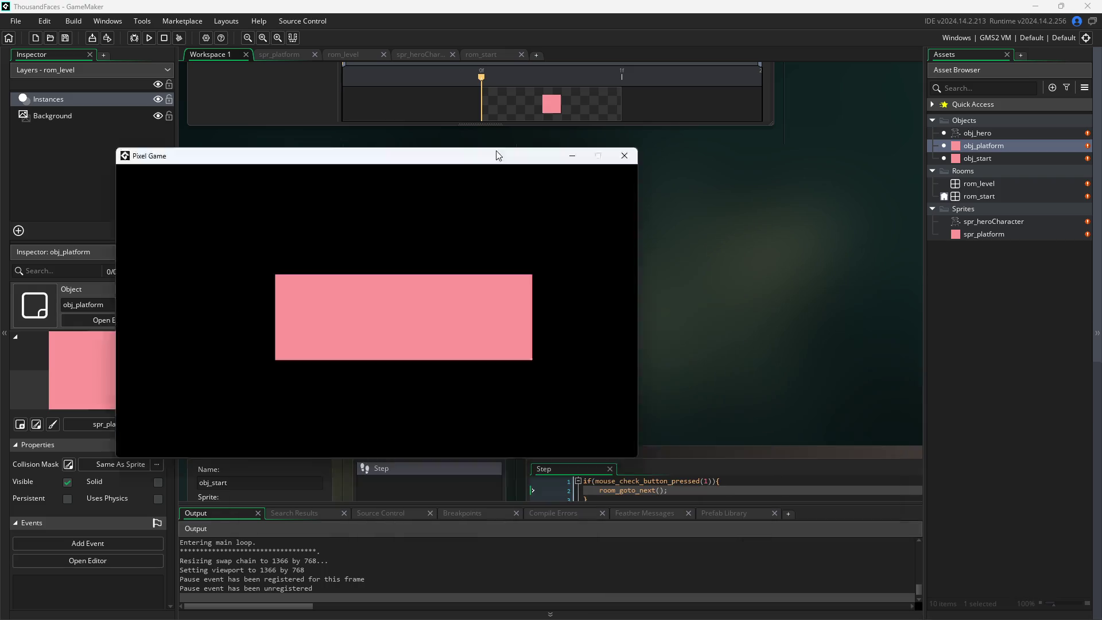
left_click_drag(496, 152, 620, 166)
left_click(714, 288)
key("Right")
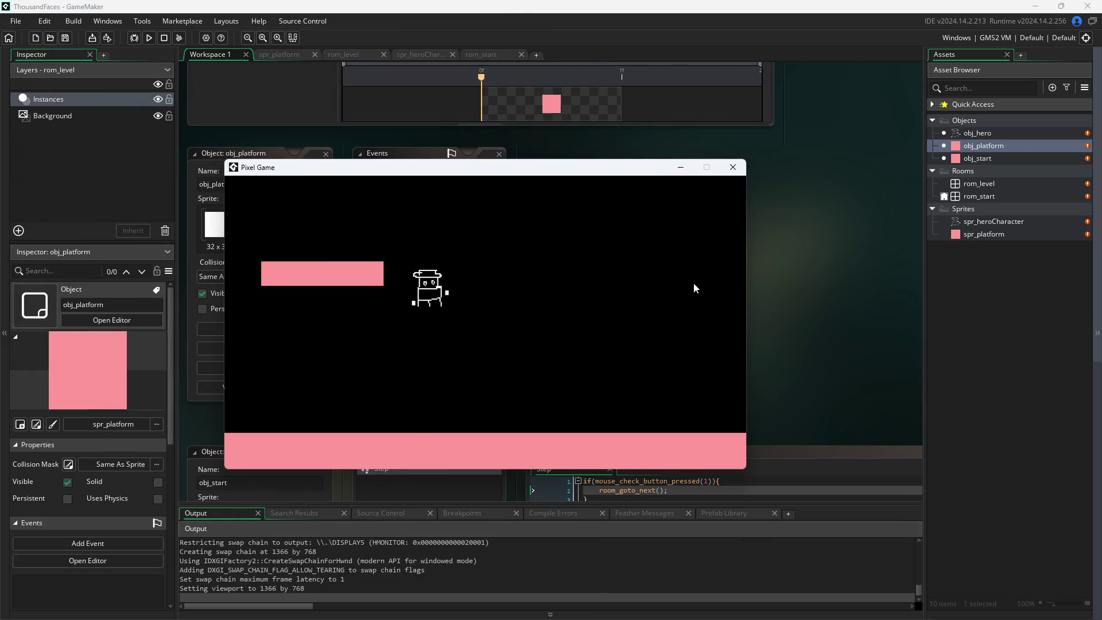
key("Right")
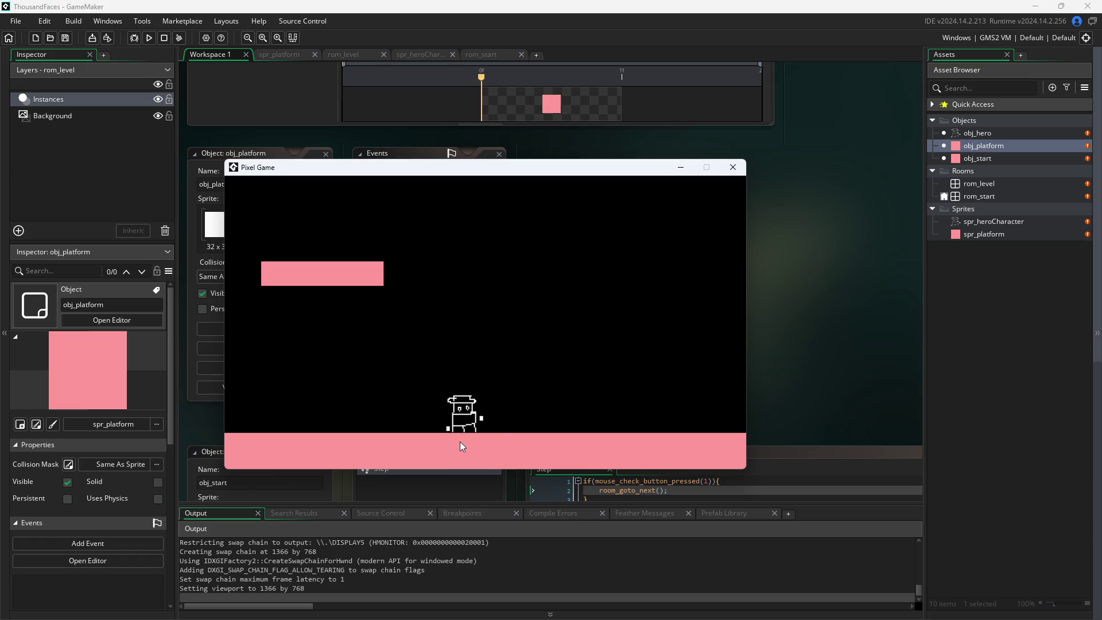
key("Up")
left_click(733, 167)
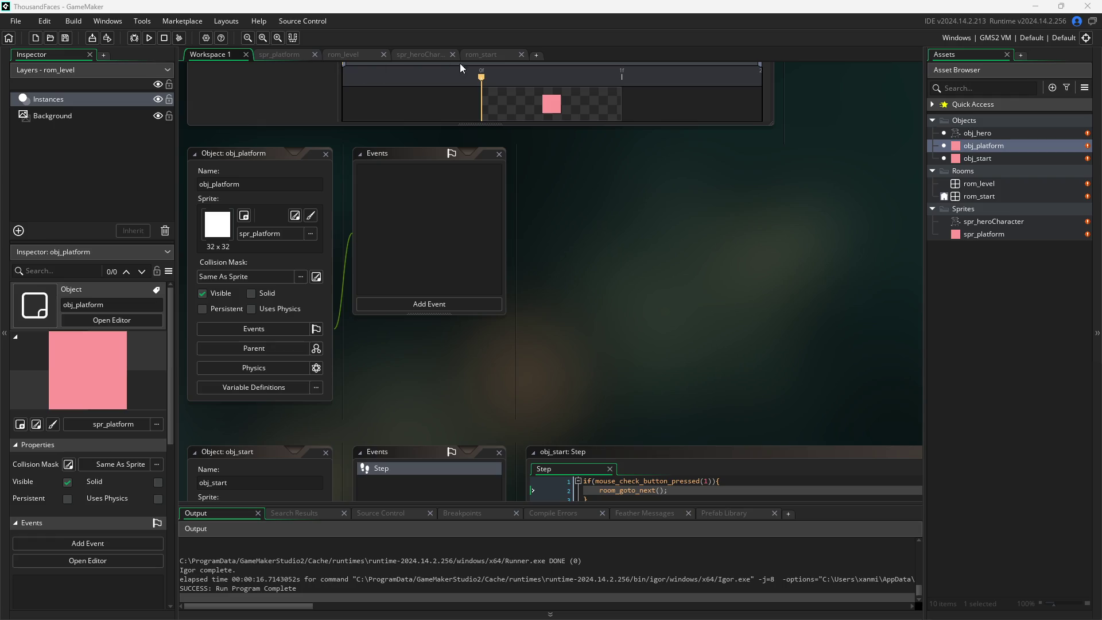
- Draw a white pencil line along spr_heroCharacter's bottom edge, undoing one stroke
left_click(438, 56)
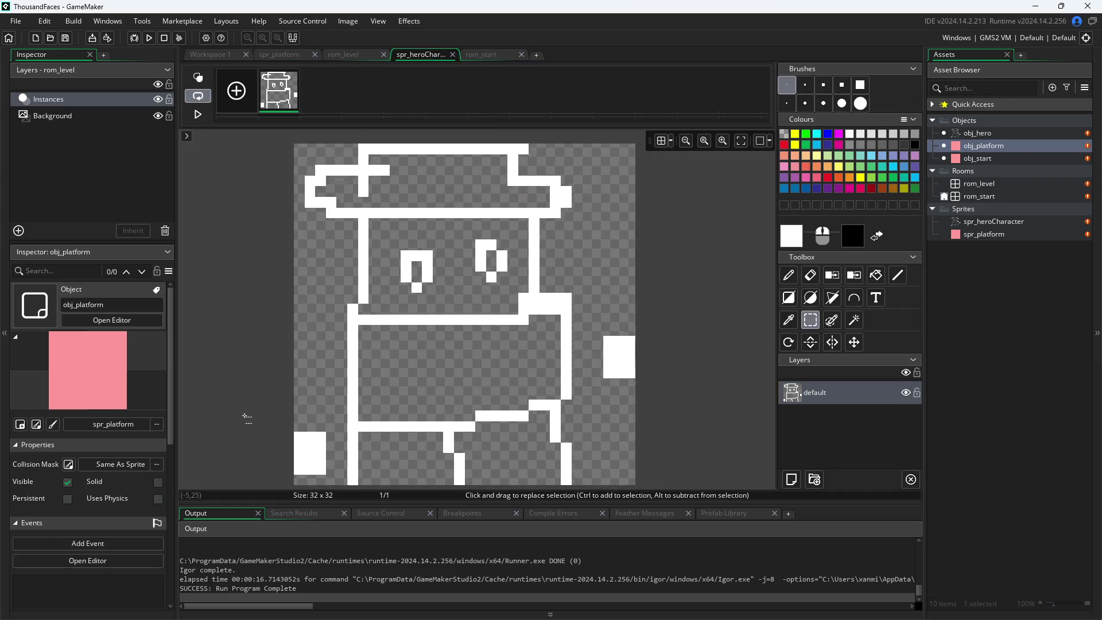
left_click(789, 275)
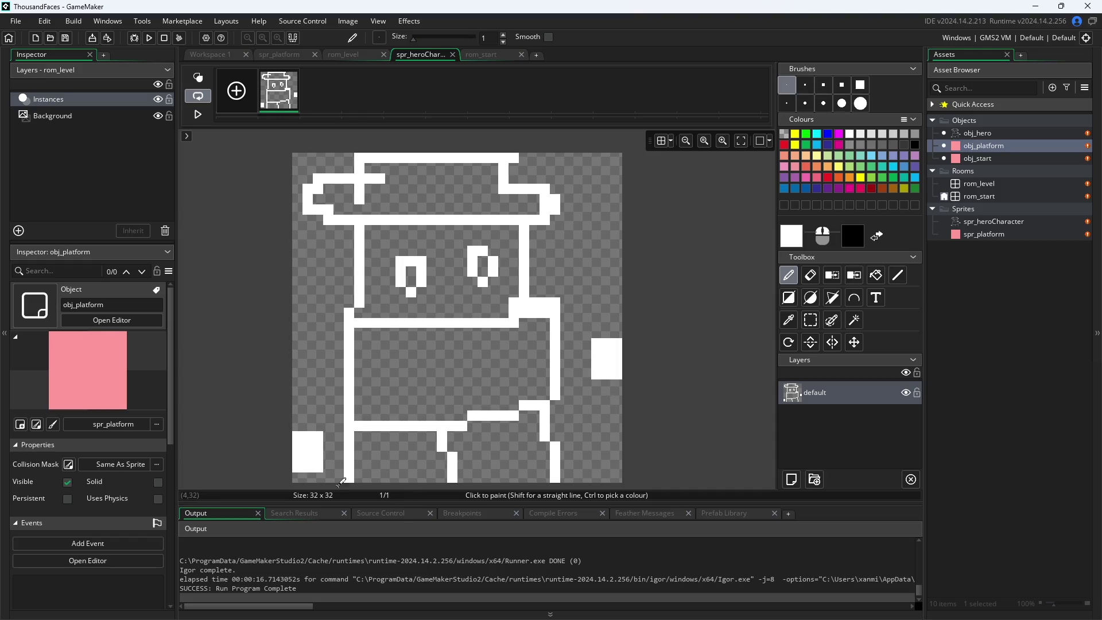
mouse_move(342, 481)
left_mouse_down()
mouse_move(424, 467)
mouse_move(359, 477)
mouse_move(548, 472)
left_mouse_up()
key("ctrl+z")
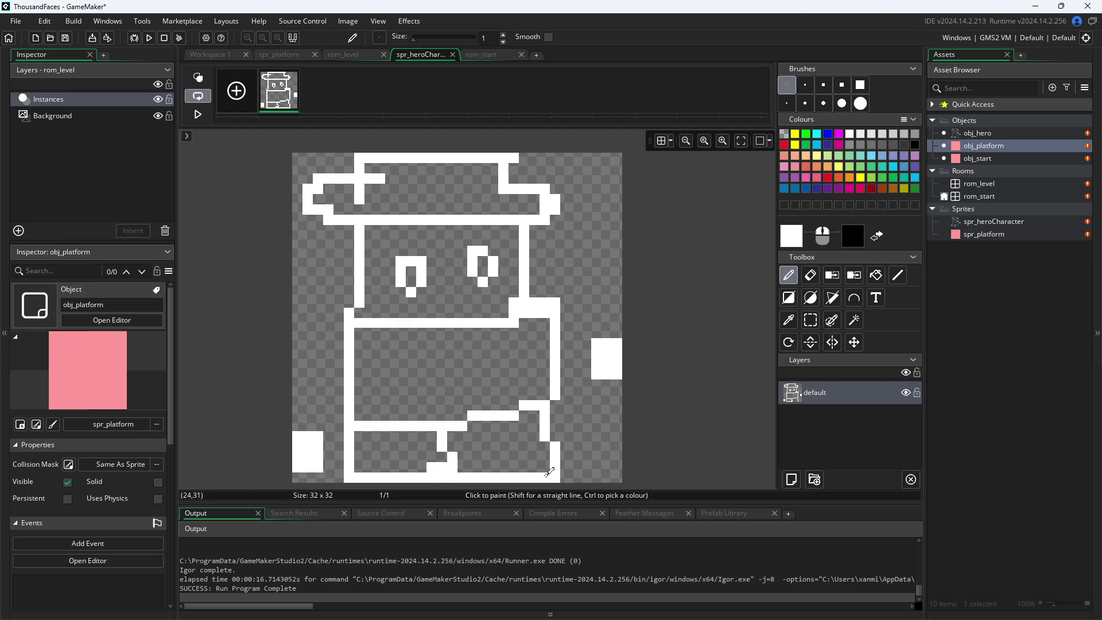
left_click(234, 54)
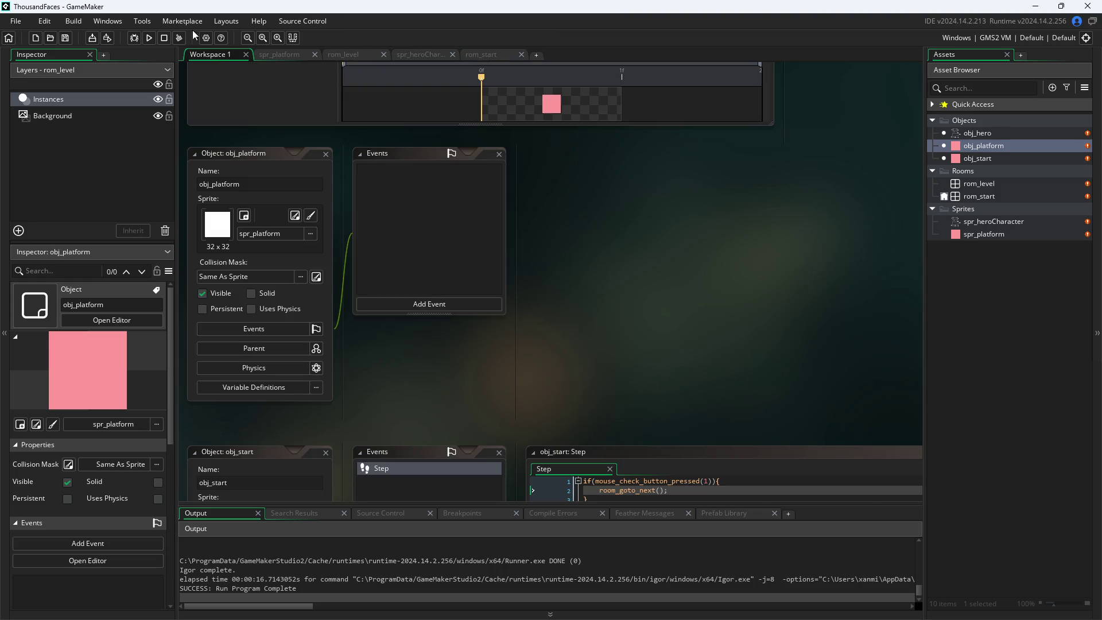
- Run the game and jump and walk the hero right across the pink platforms
left_click(149, 37)
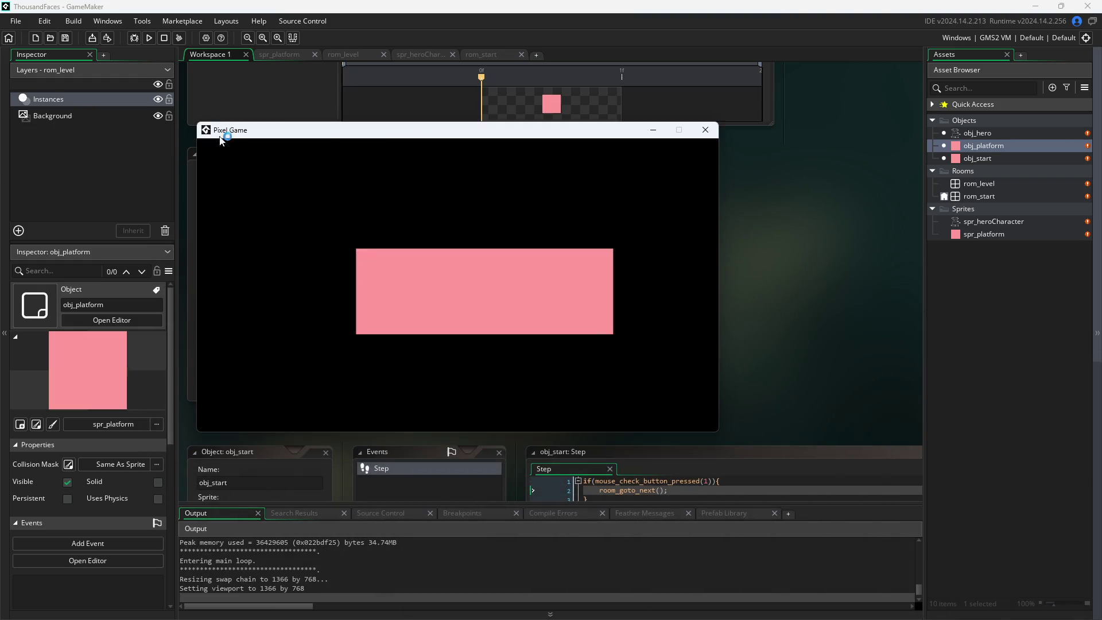
left_click(484, 315)
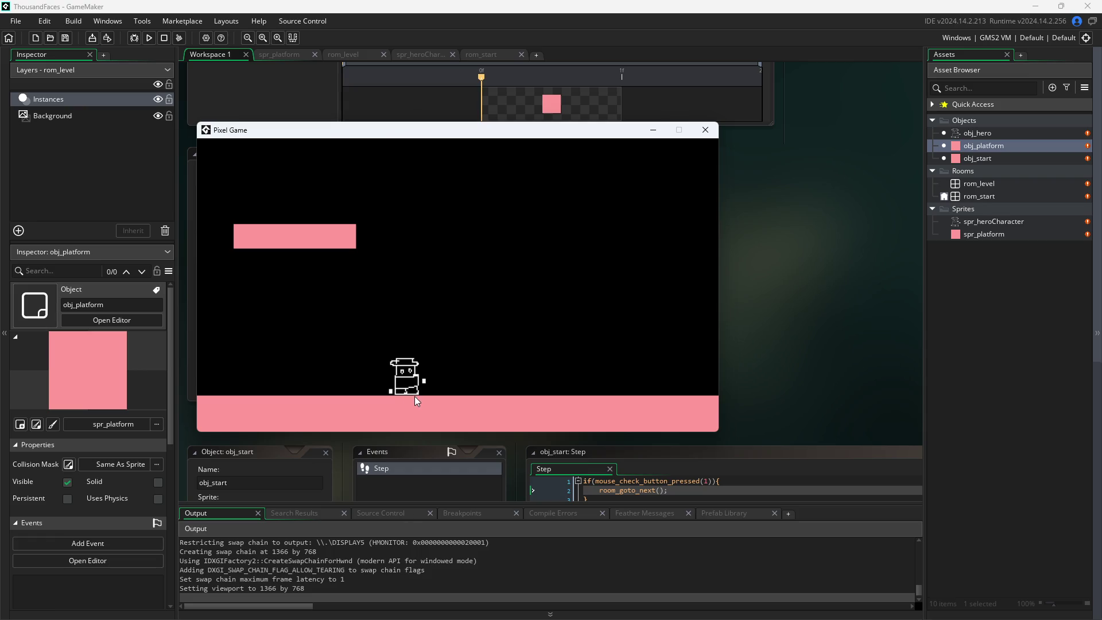
key("space")
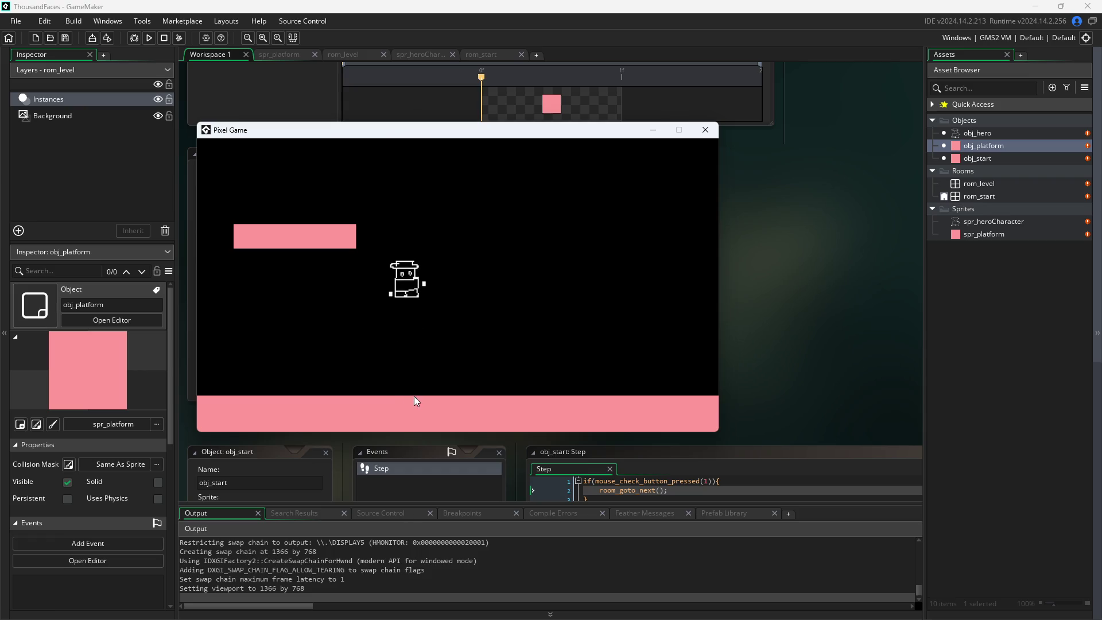
key("Right")
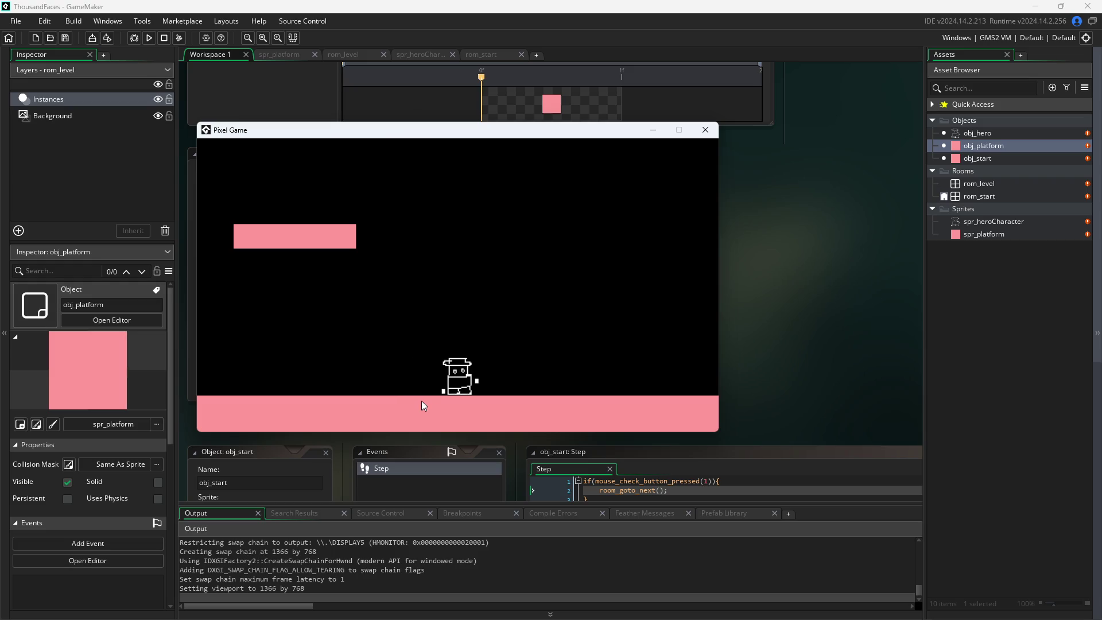
key("space")
key("space")
key("Right")
key("space")
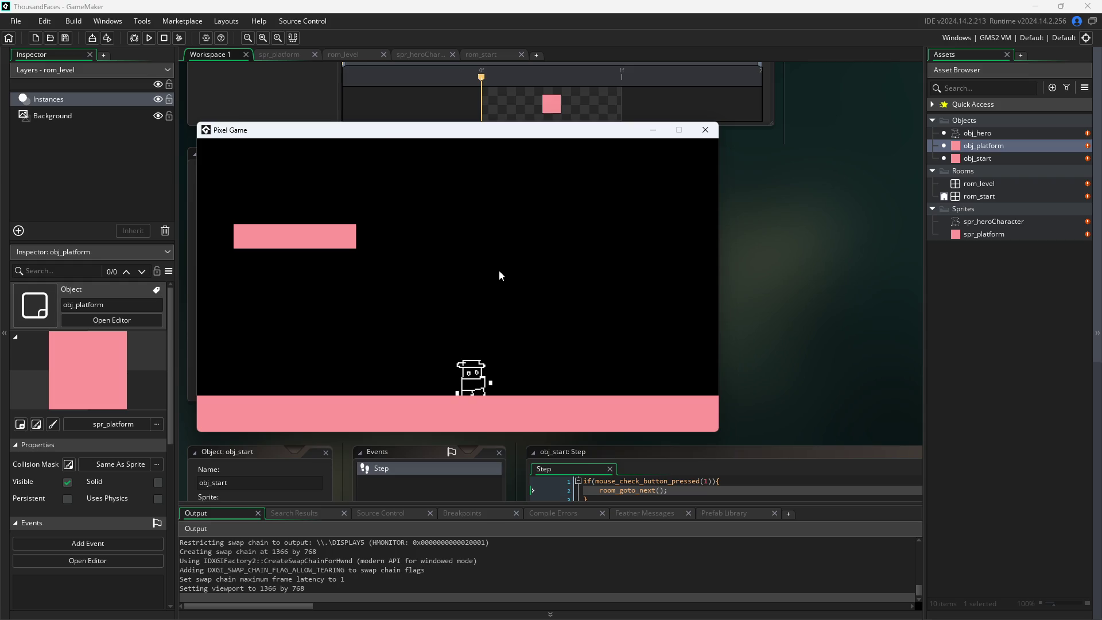
- Close the running game and review obj_hero's Step event code
left_click(709, 133)
scroll(351, 202, "down", 3)
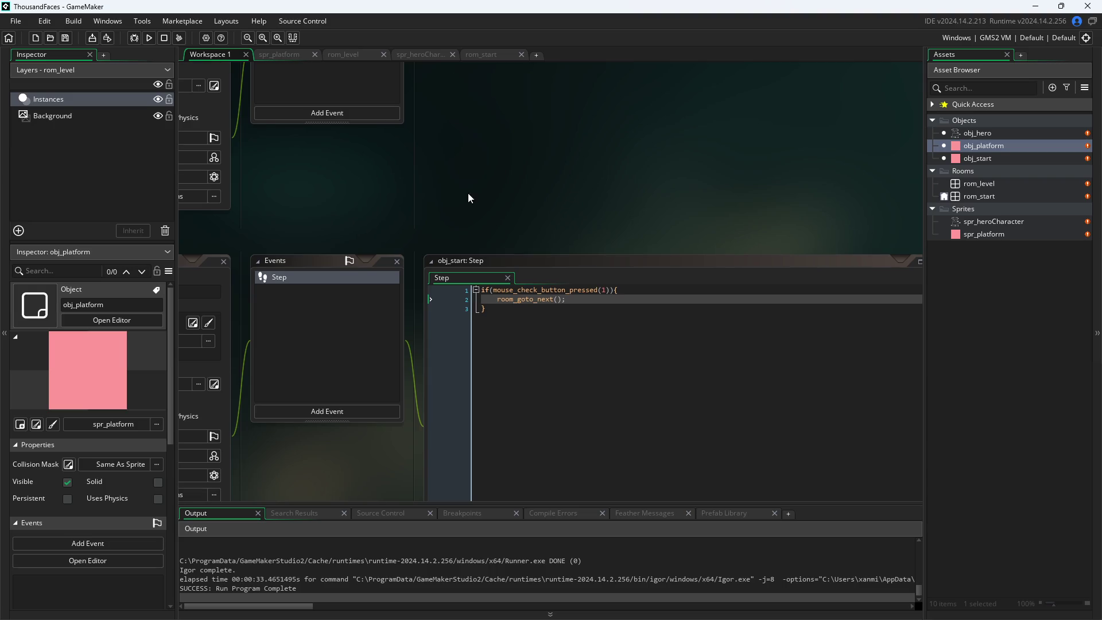
scroll(468, 193, "up", 8)
scroll(298, 263, "down", 5)
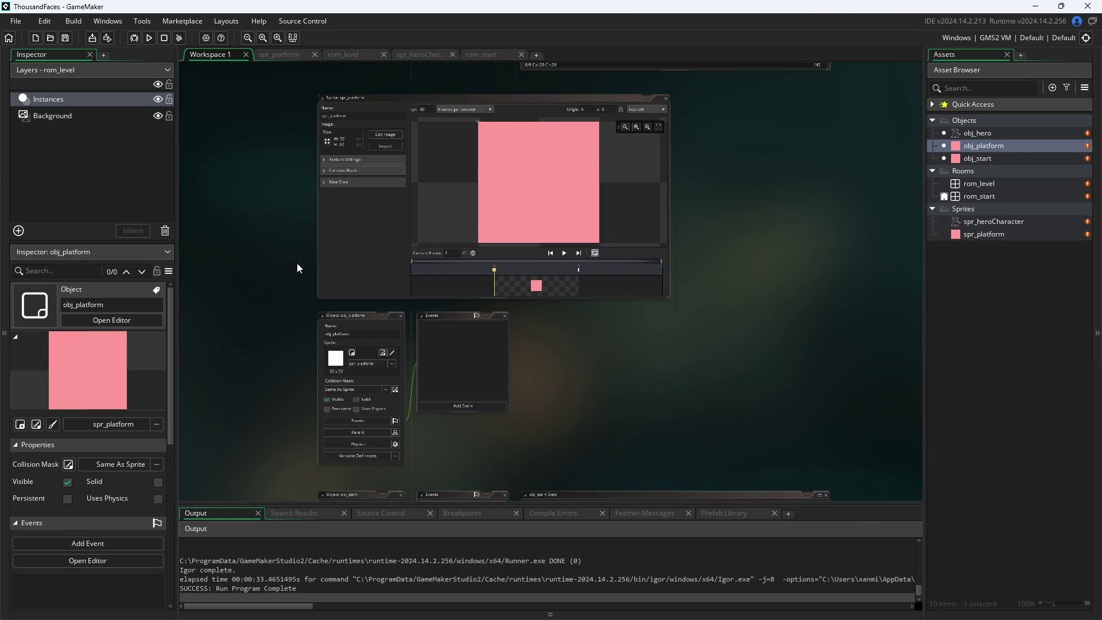
scroll(342, 199, "up", 6)
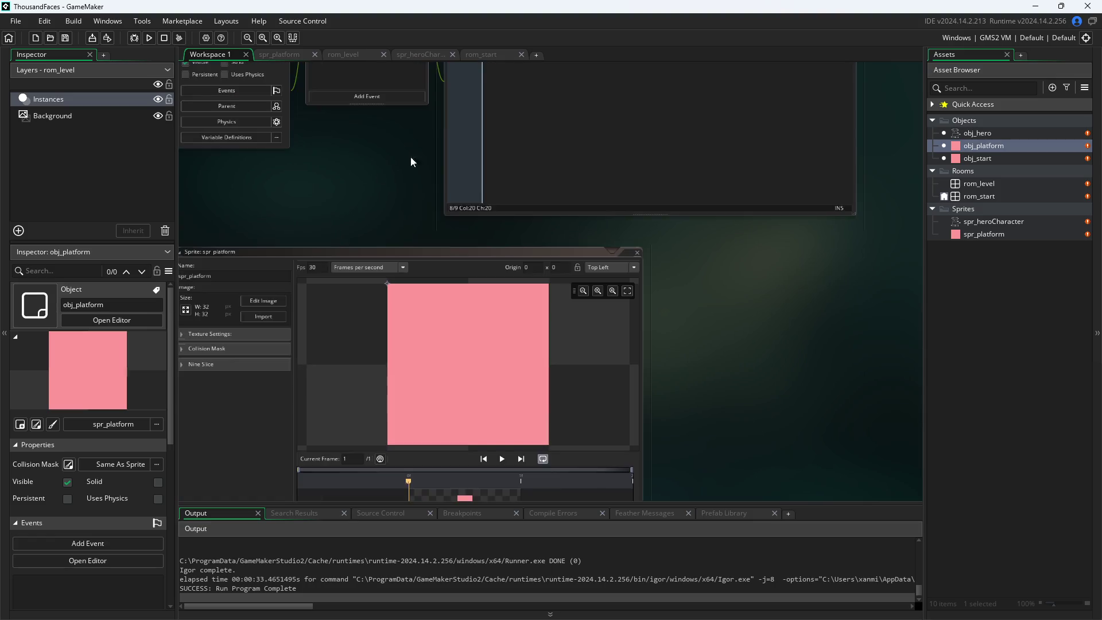
mouse_move(412, 156)
left_mouse_down()
mouse_move(378, 310)
mouse_move(332, 441)
left_mouse_up()
left_click(451, 144)
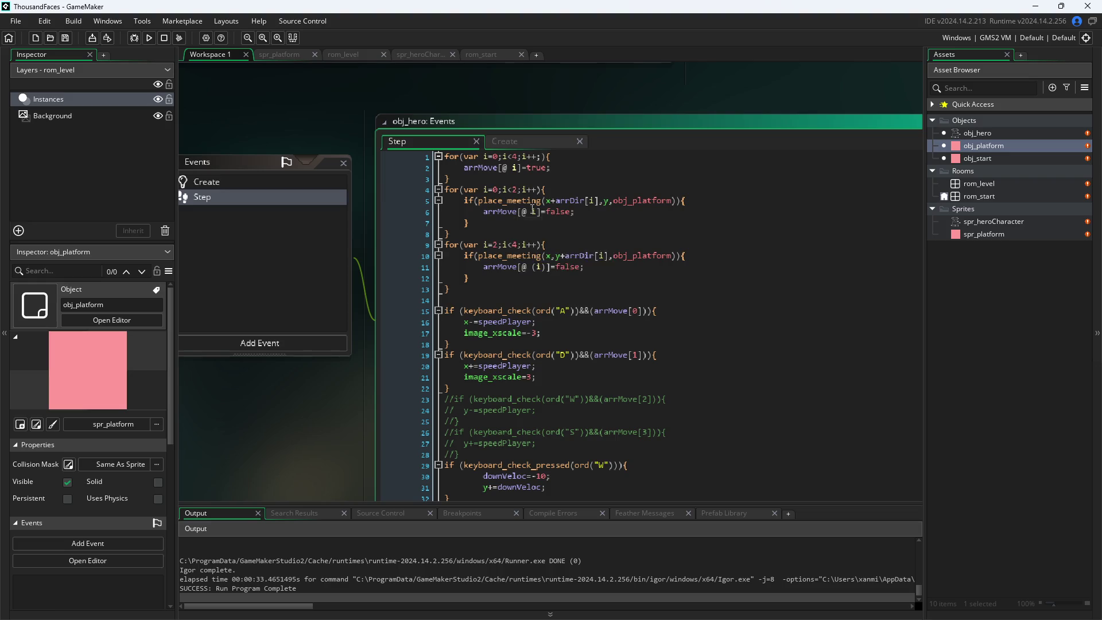
scroll(533, 210, "down", 4)
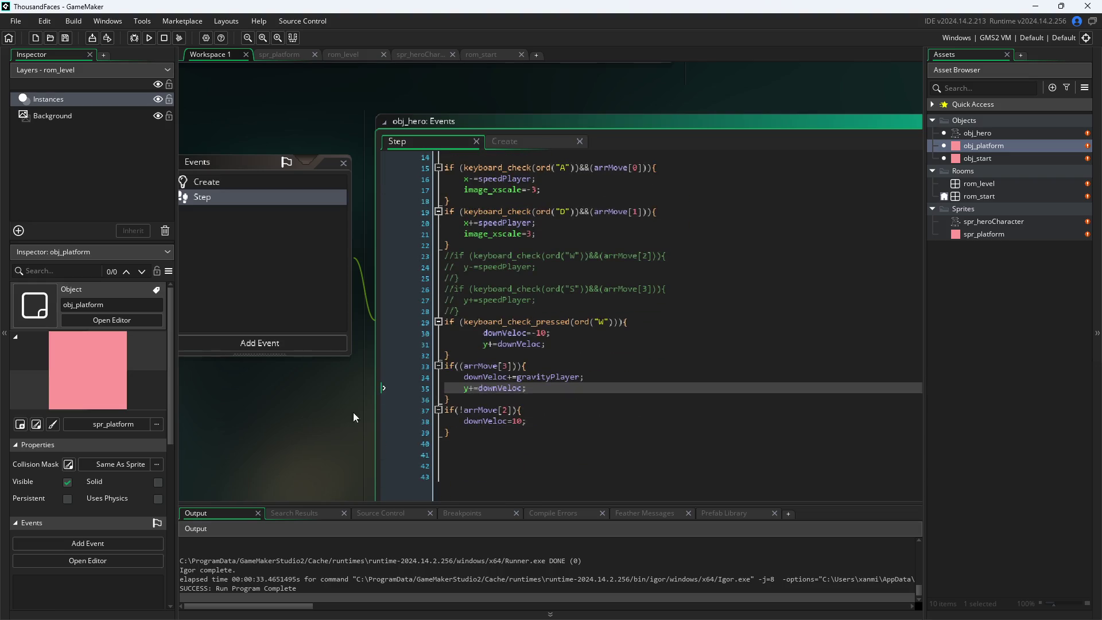
scroll(522, 394, "up", 4)
scroll(391, 418, "down", 3)
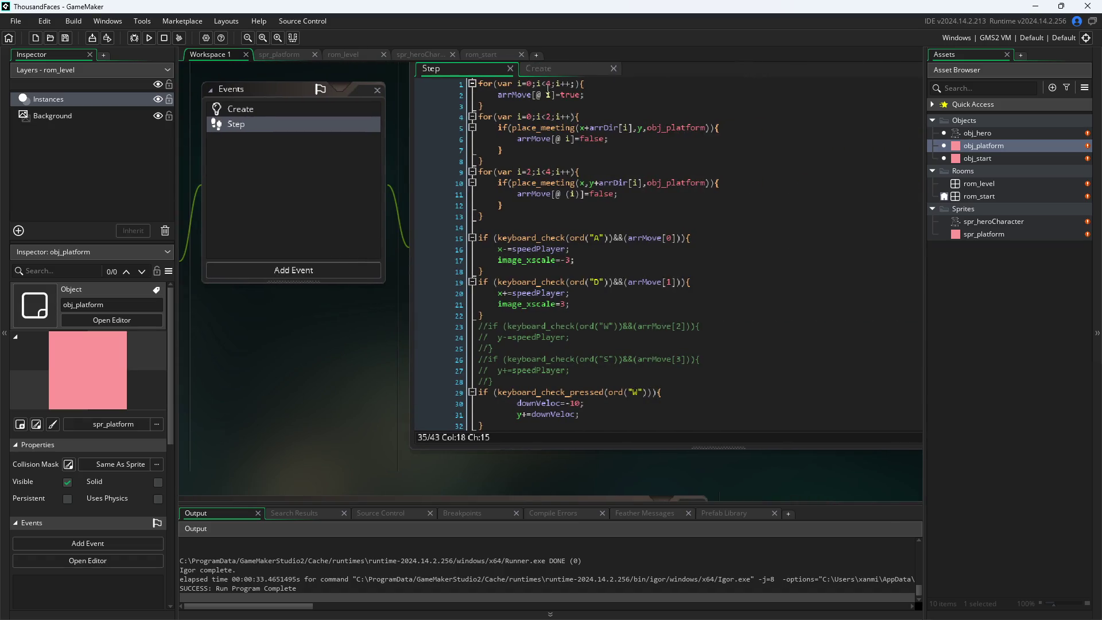
- In the Create event, set arrDir's third and fourth values to -20 and 20, then save
left_click(560, 70)
left_click(548, 162)
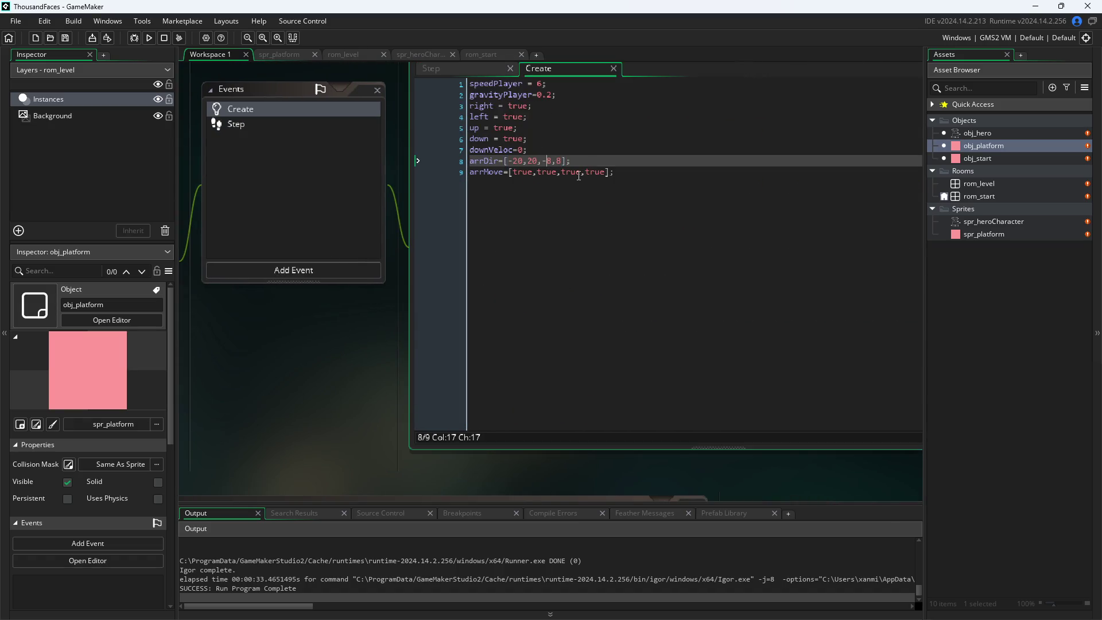
key("BackSpace")
type("20-")
key("Right")
key("Right")
key("BackSpace")
type("20")
key("ctrl+s")
- Relaunch Pixel Game and test walking and jumping with the new offsets
left_click(149, 38)
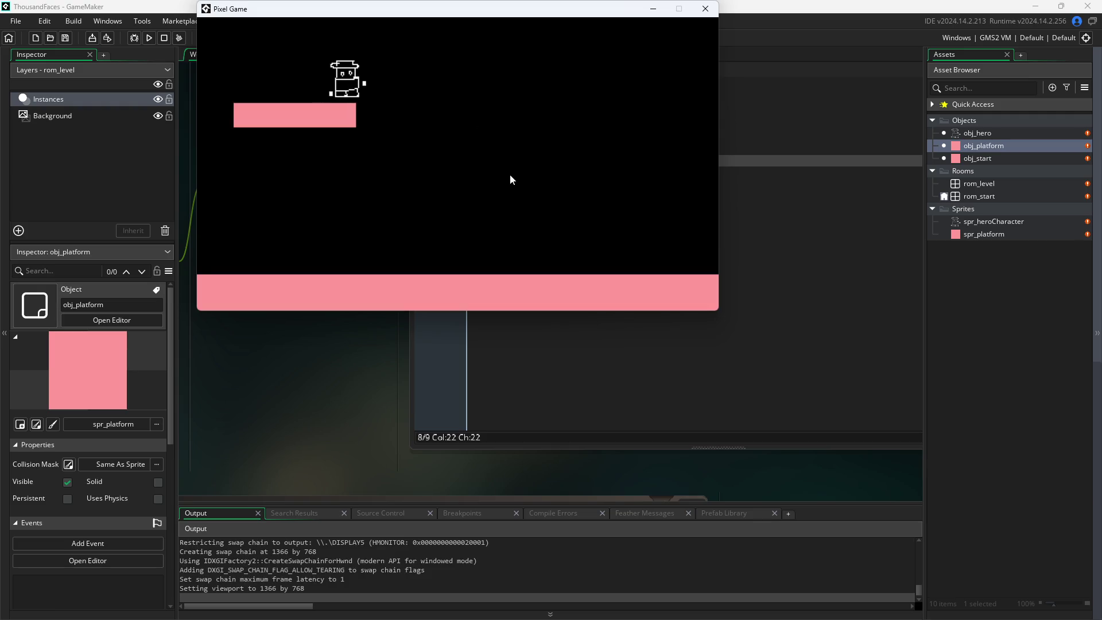
key("Right")
key("space")
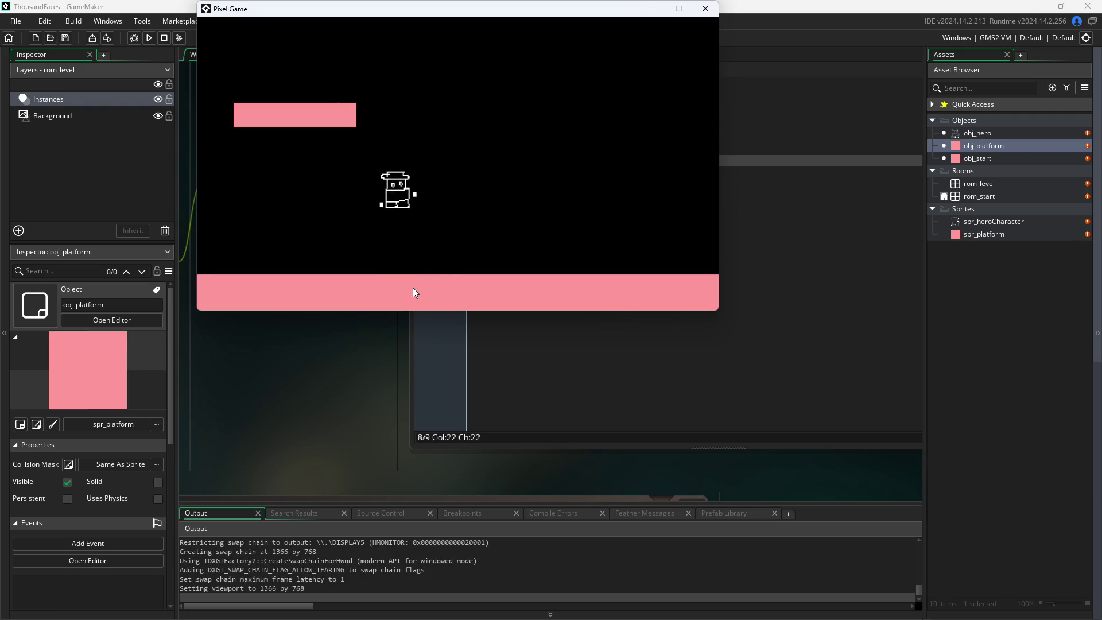
key("Right")
key("space")
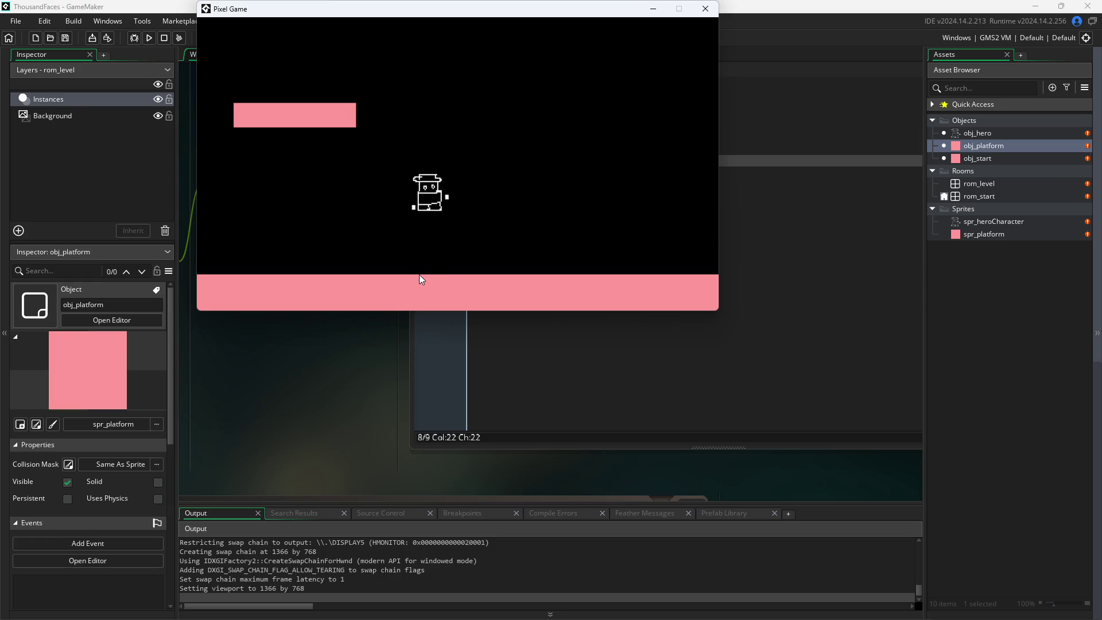
key("Left")
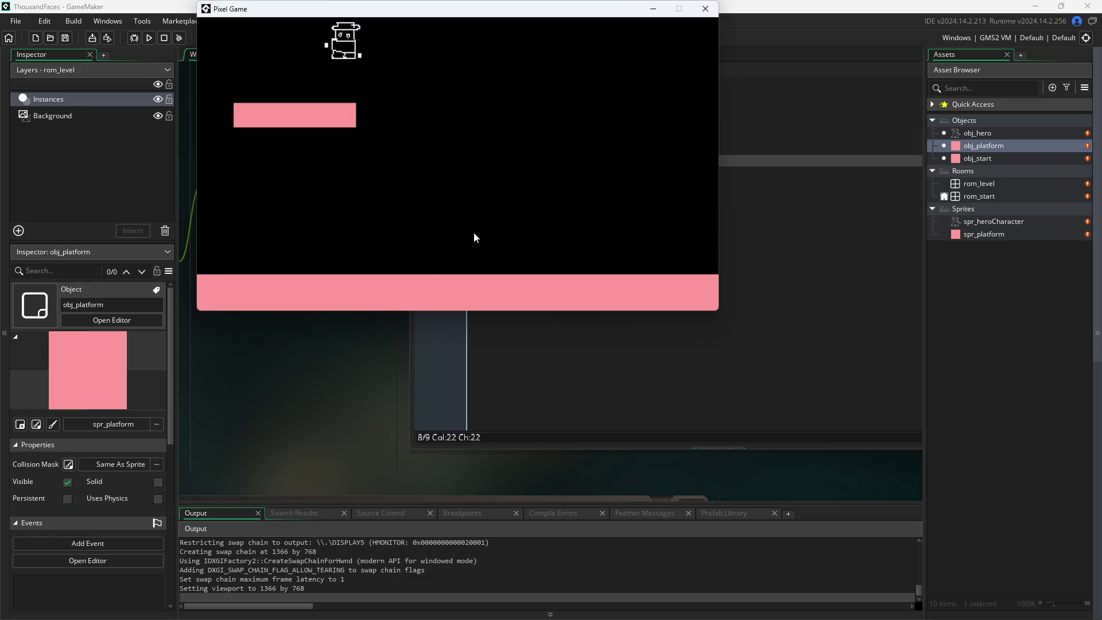
key("Right")
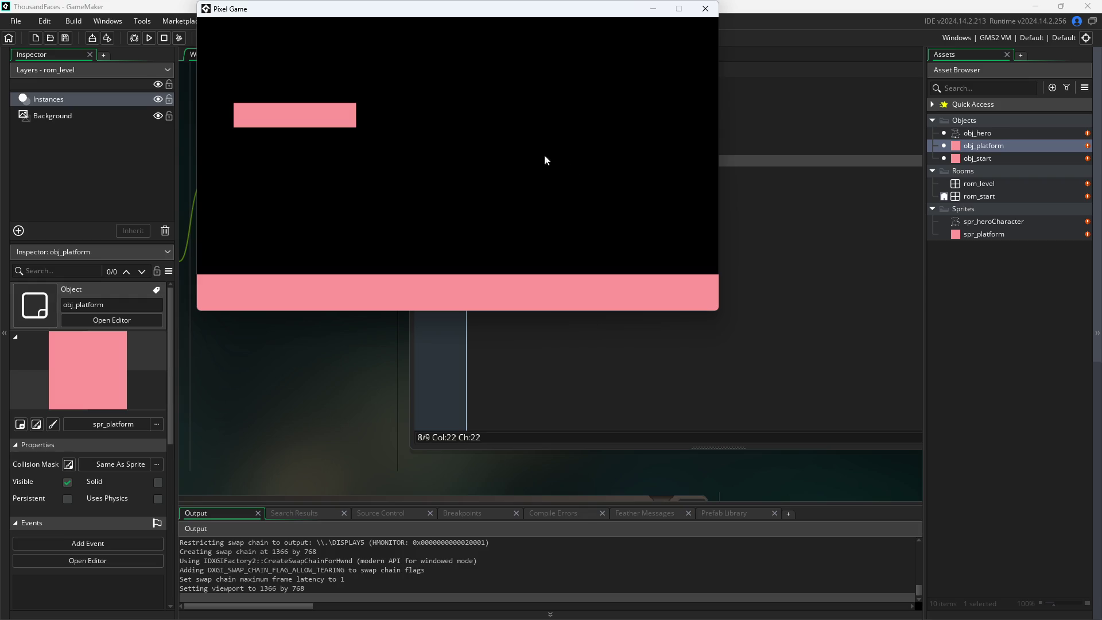
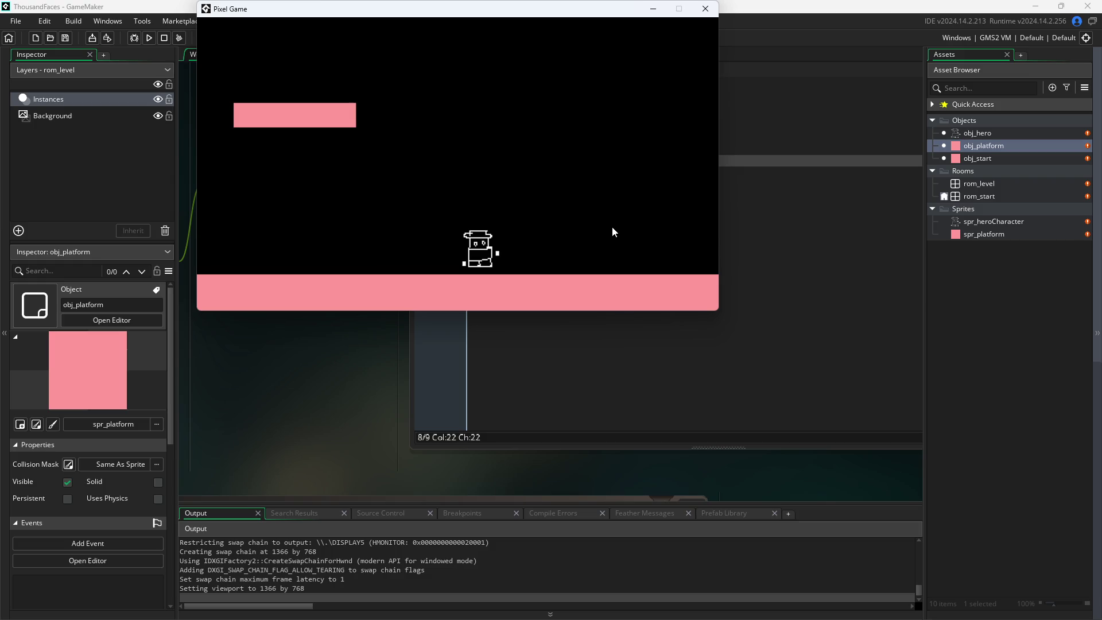
- Playtest the hero running left and right and jumping onto and off the pink platforms
key("Left")
key("space")
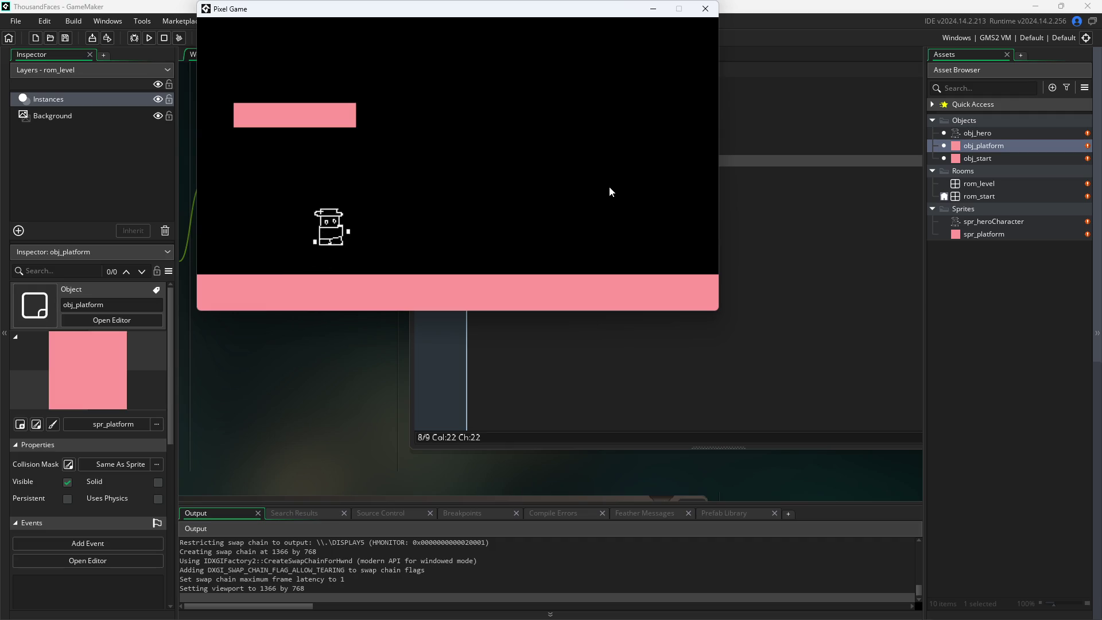
key("Right")
key("Left")
key("space")
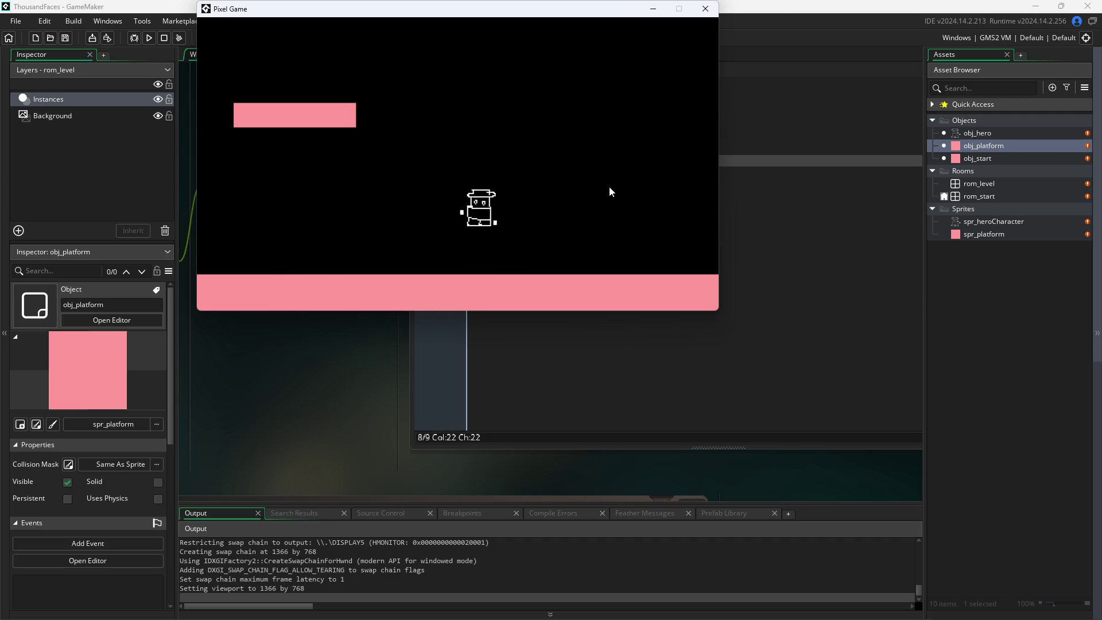
key("Right")
key("space")
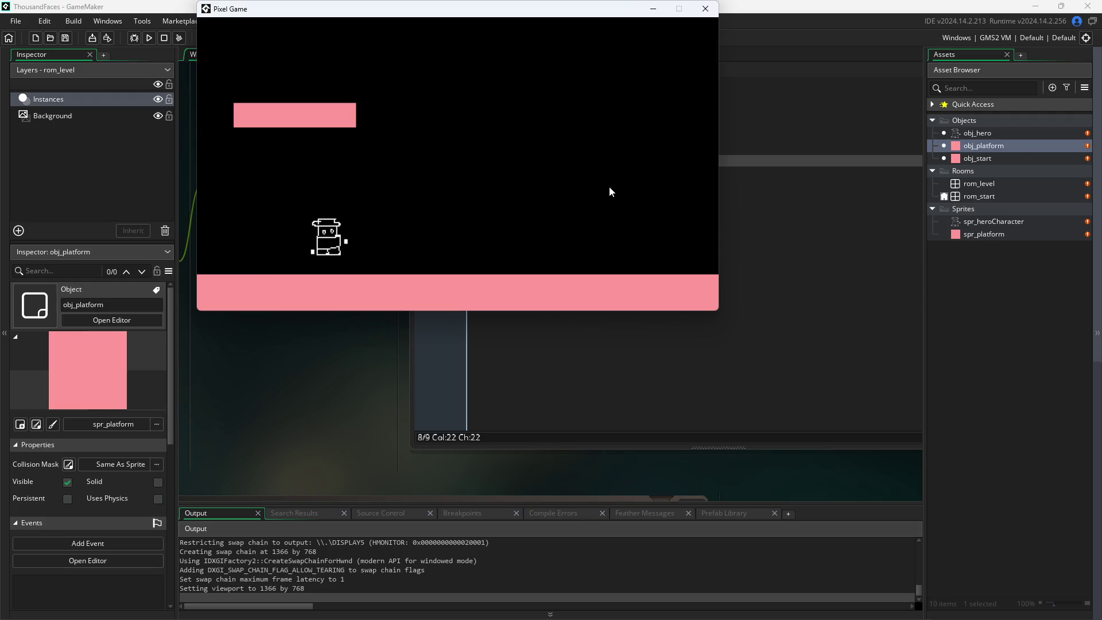
key("Right")
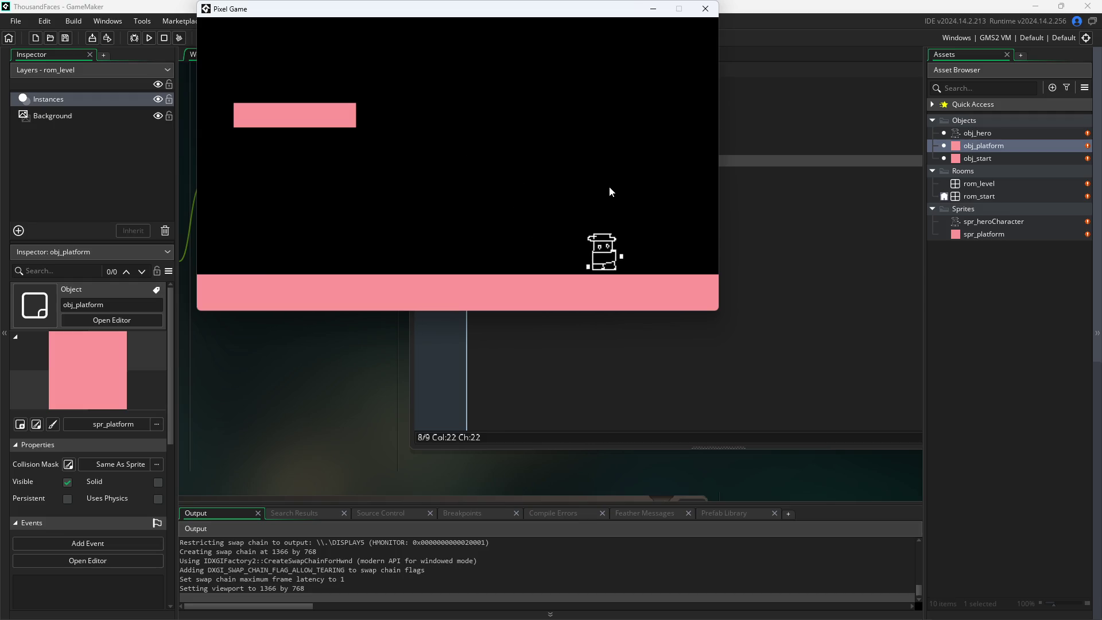
key("Left")
key("space")
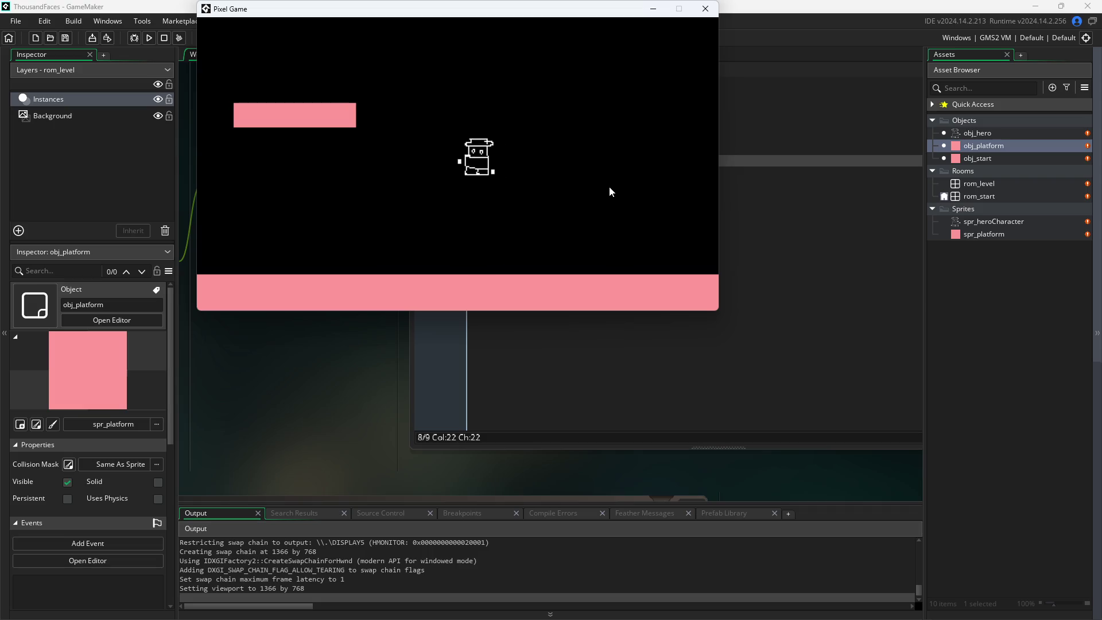
key("Right")
key("space")
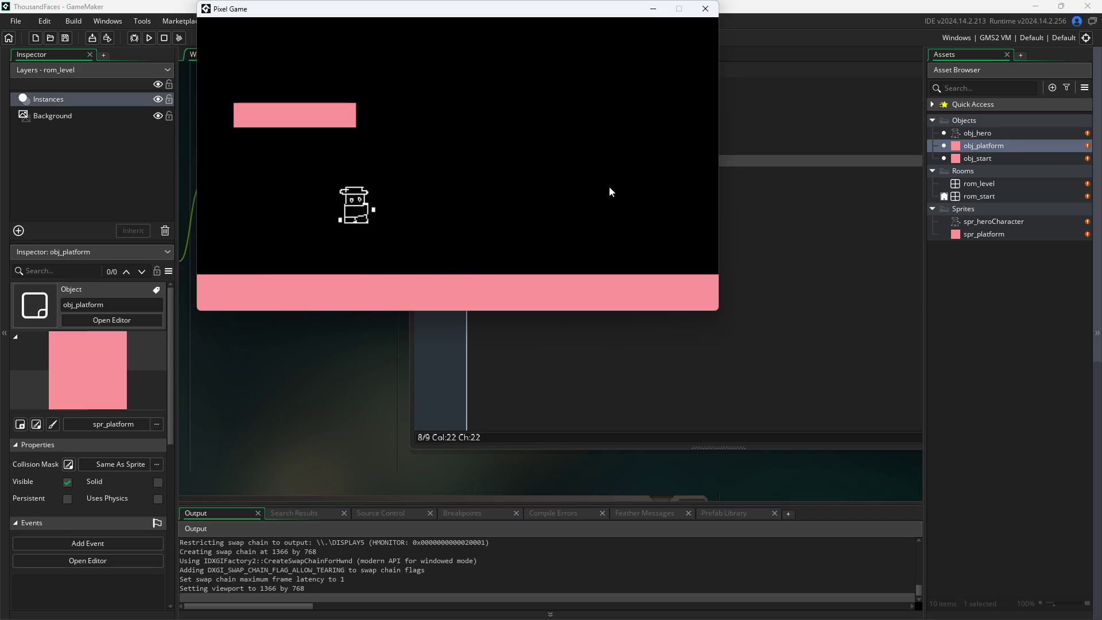
key("space")
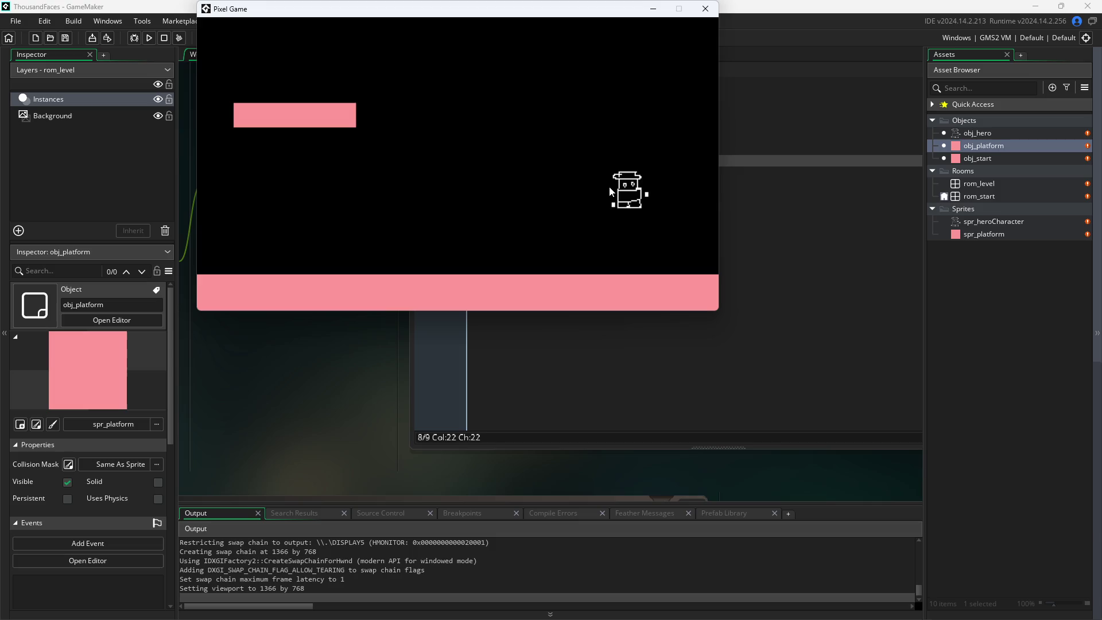
key("Left")
key("space")
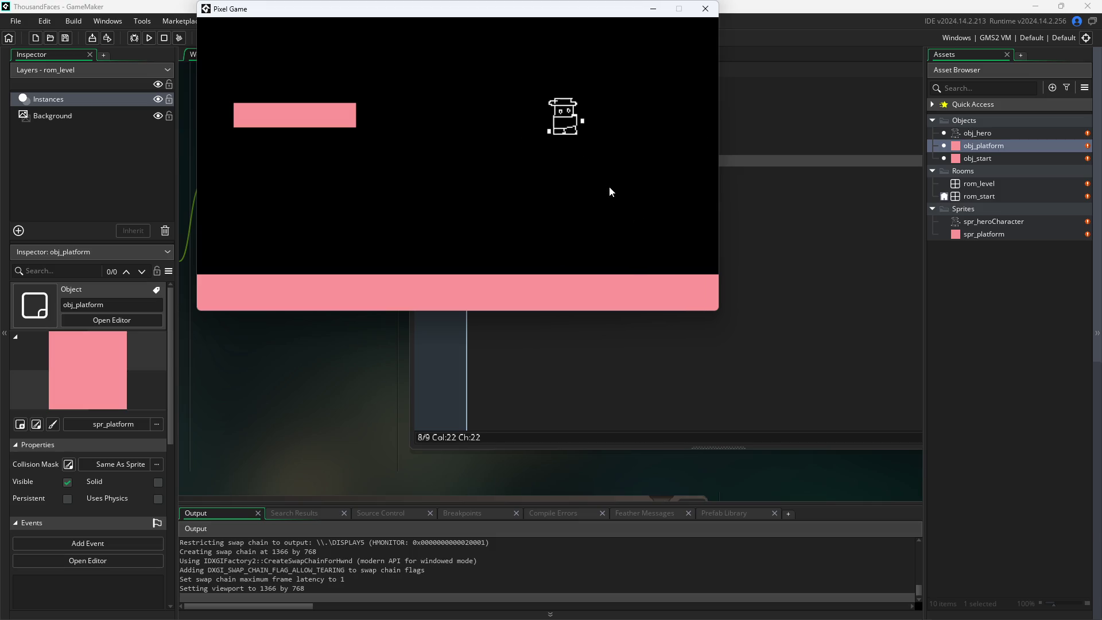
key("Left")
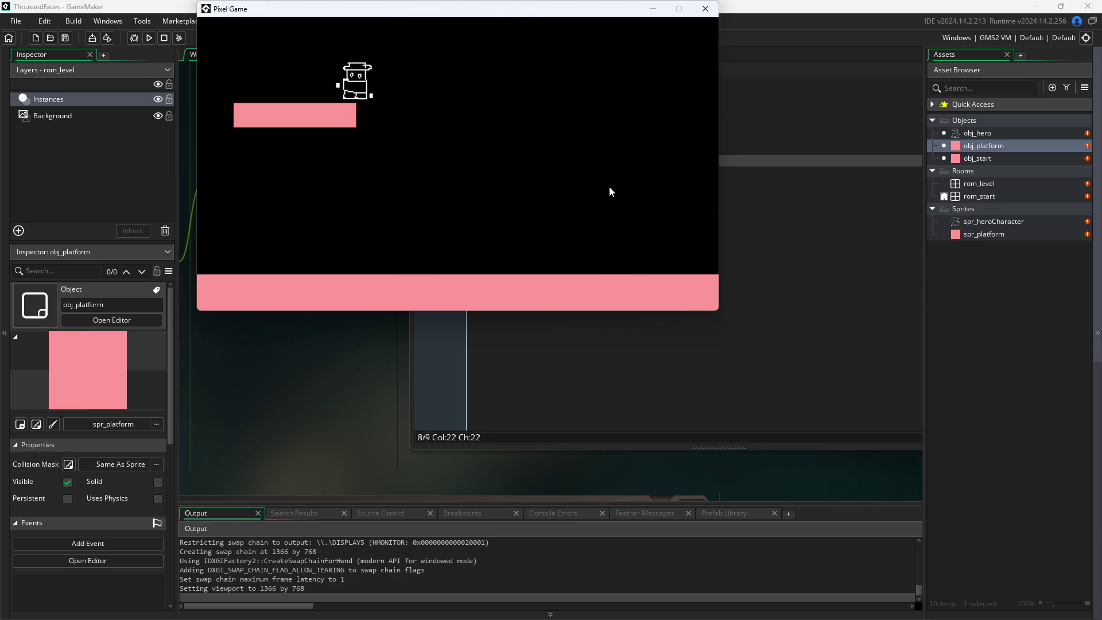
key("space")
key("Right")
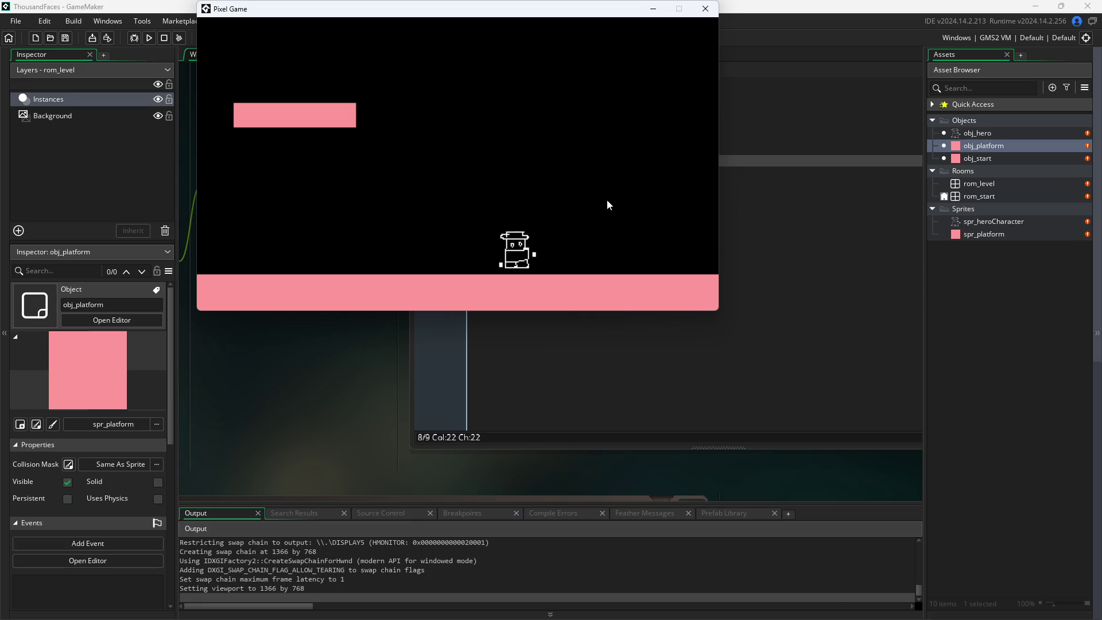
key("space")
key("Left")
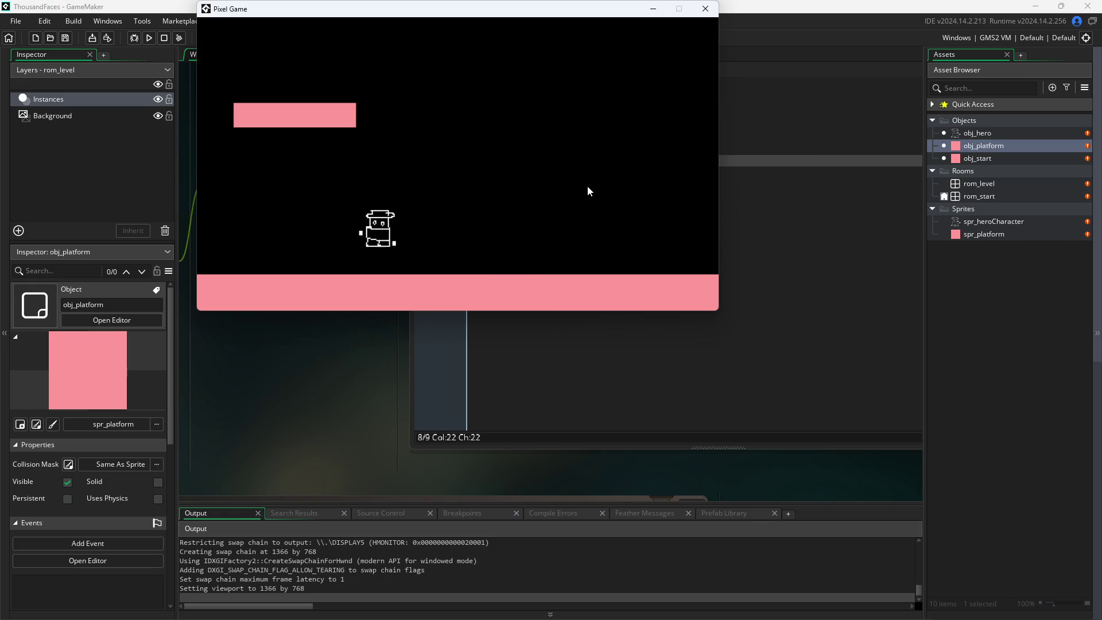
key("space")
key("Left")
key("Right")
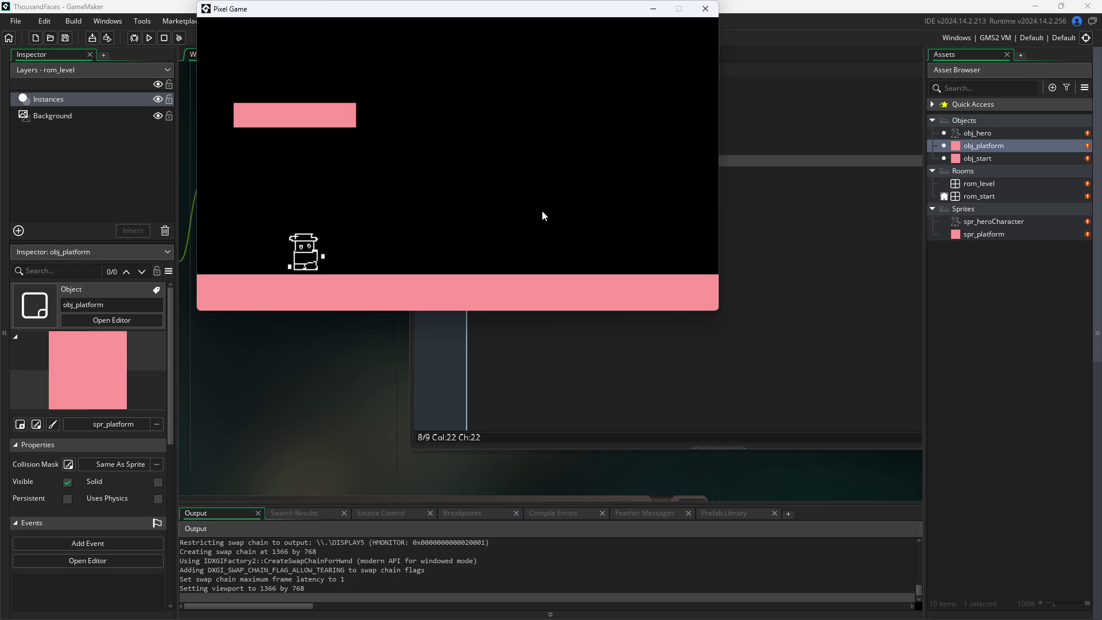
key("space")
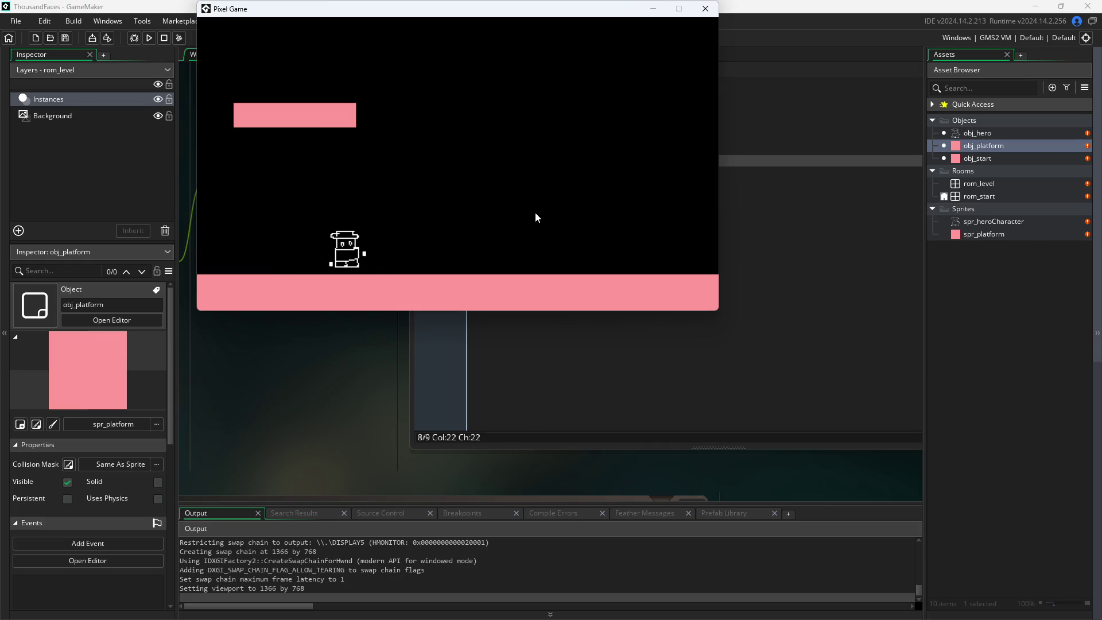
key("Right")
key("space")
key("Left")
key("space")
key("Right")
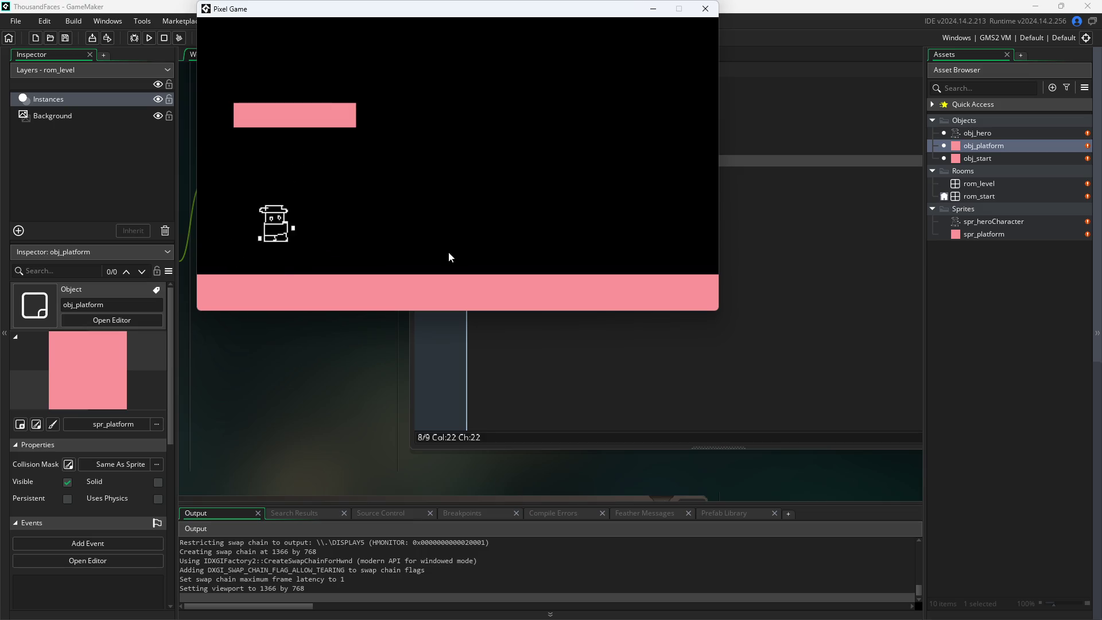
key("Left")
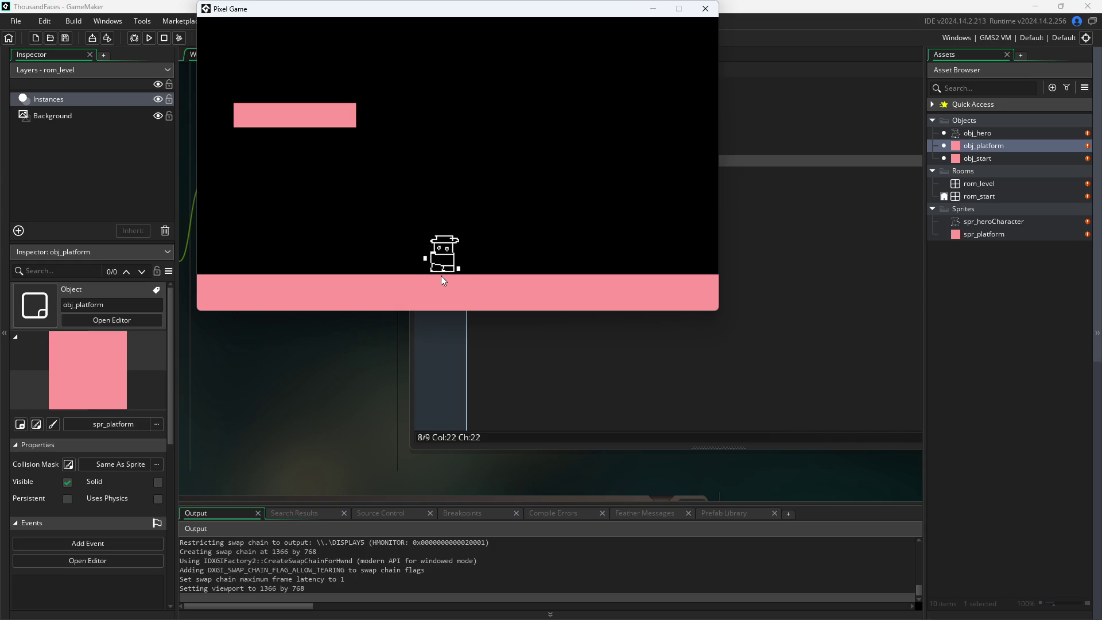
key("space")
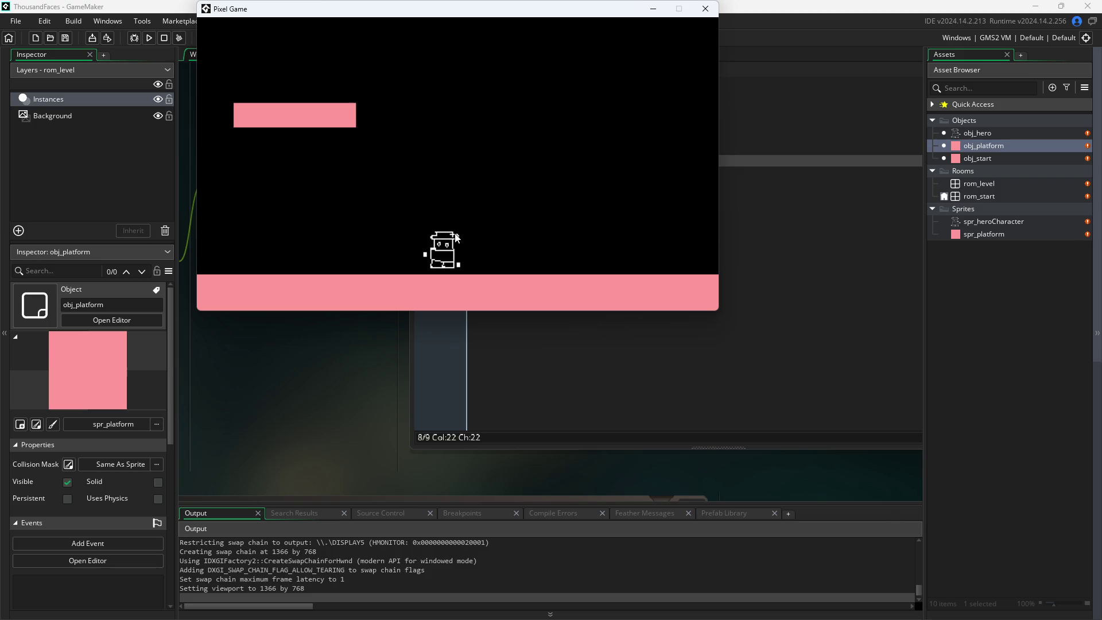
- Close the game, change arrDir on line 8 of the Create event to [-8,8,-8,8], and relaunch
left_click(706, 8)
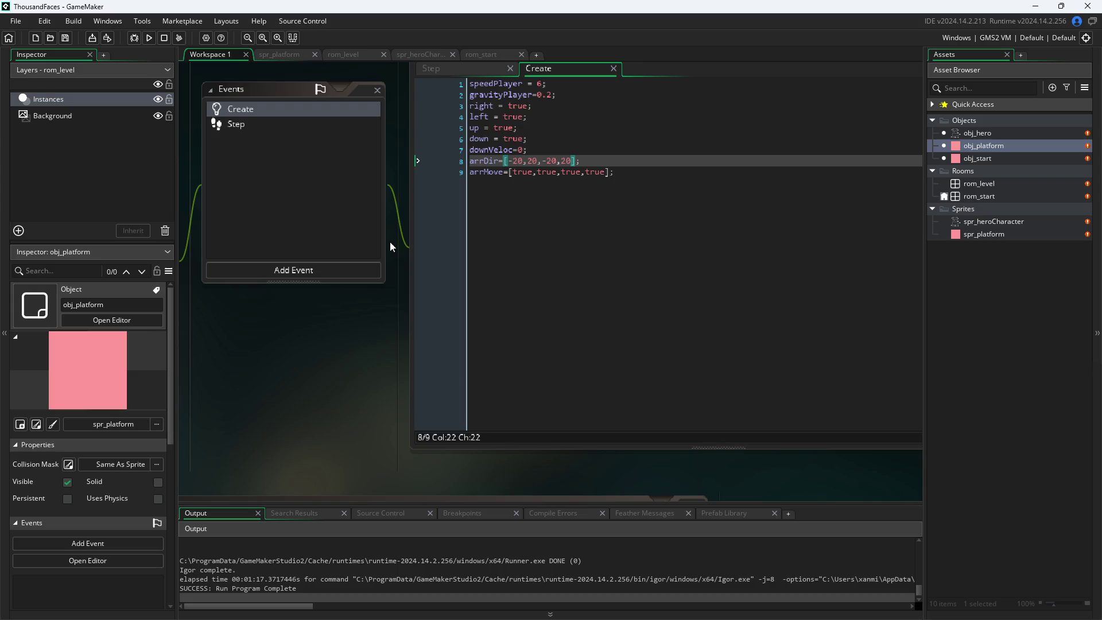
left_click(452, 70)
left_click(544, 72)
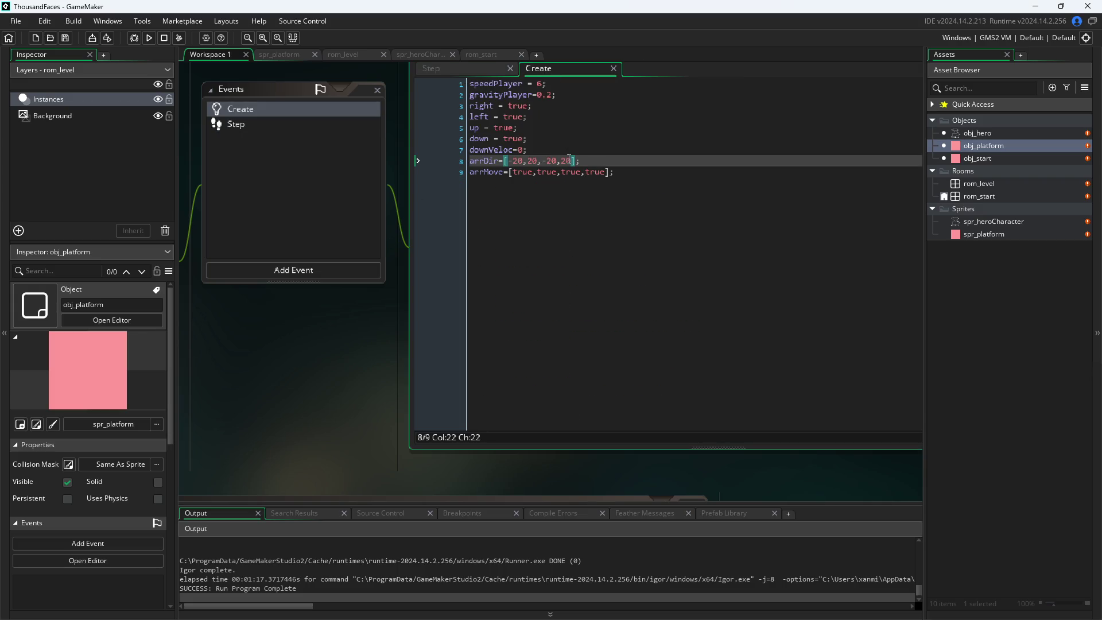
left_click(549, 161)
key("BackSpace")
key("BackSpace")
type("87")
key("Delete")
key("BackSpace")
key("BackSpace")
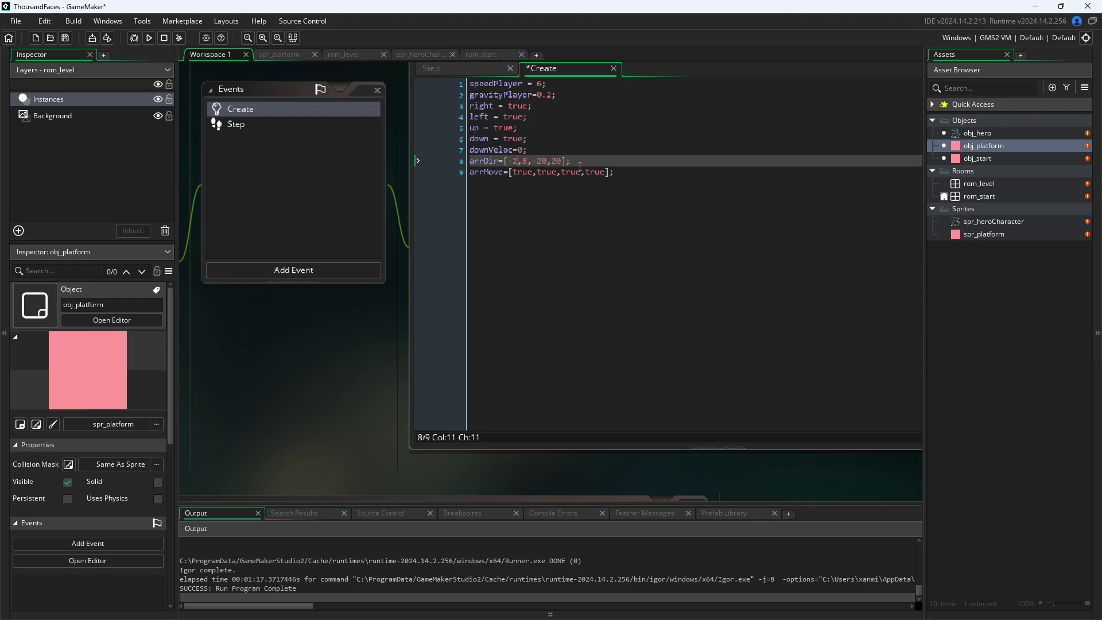
type("8")
key("BackSpace")
key("BackSpace")
type("8")
key("Right")
key("Right")
key("Delete")
left_click(473, 68)
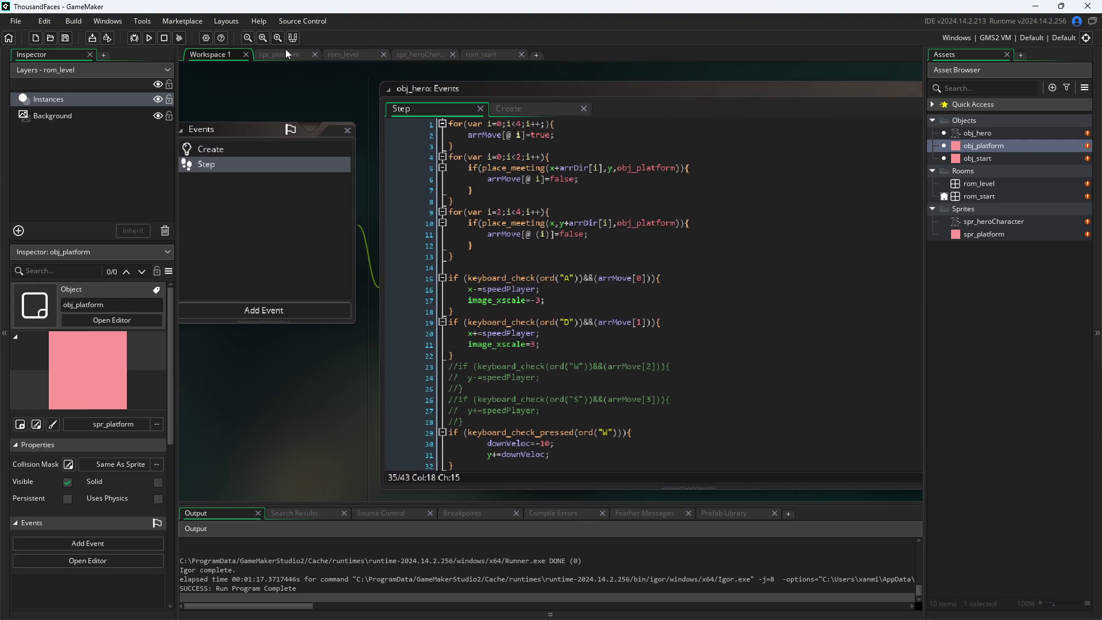
left_click(153, 38)
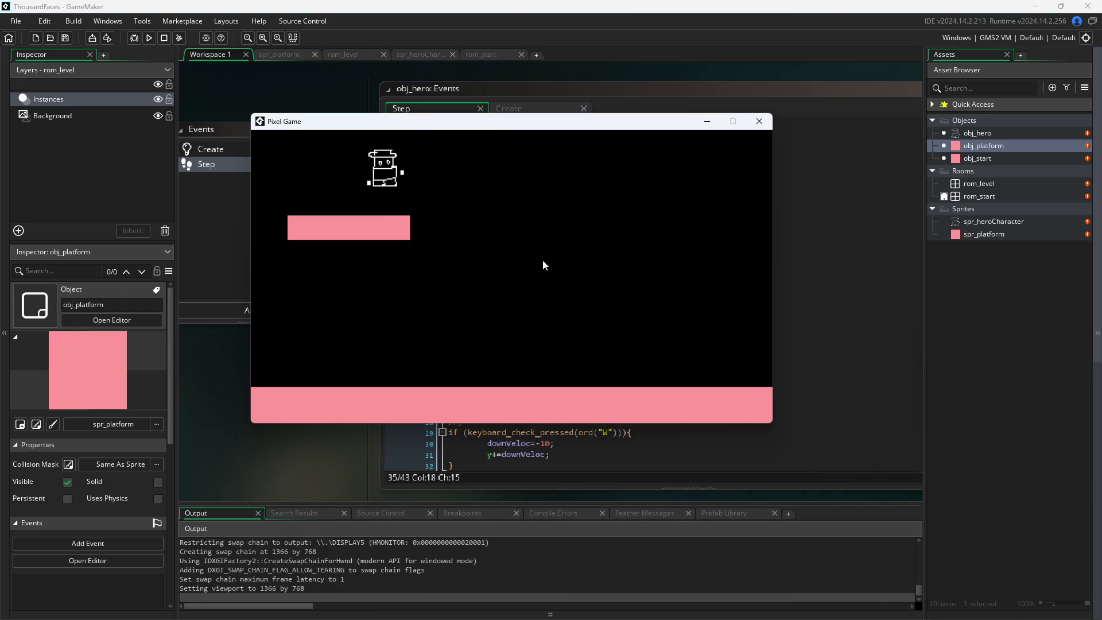
key("d")
key("a")
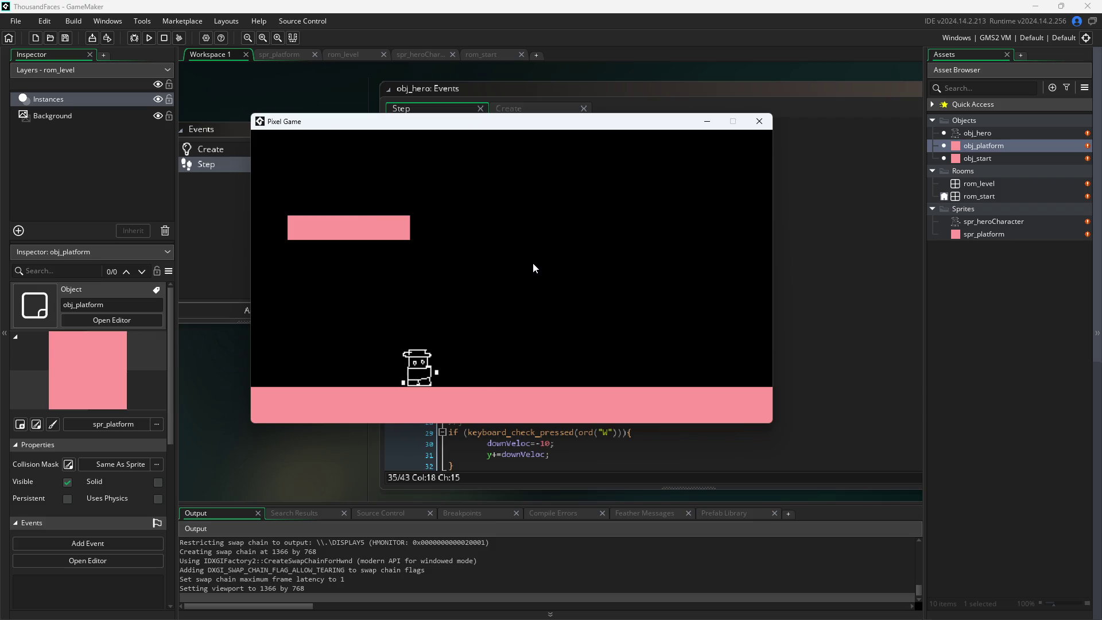
key("d")
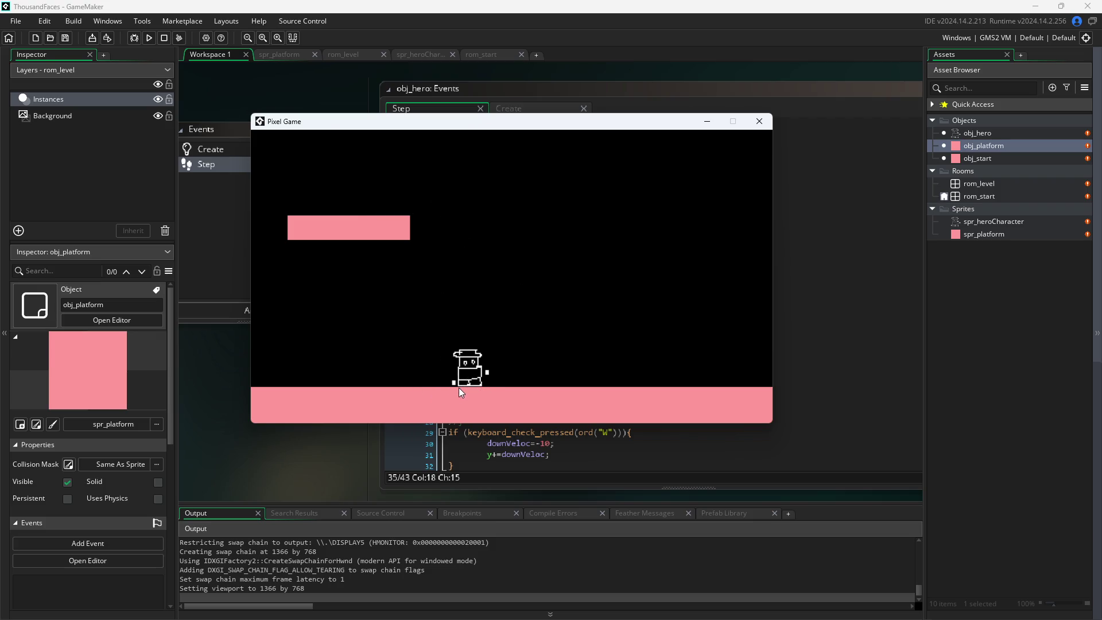
key("w")
key("a")
key("w")
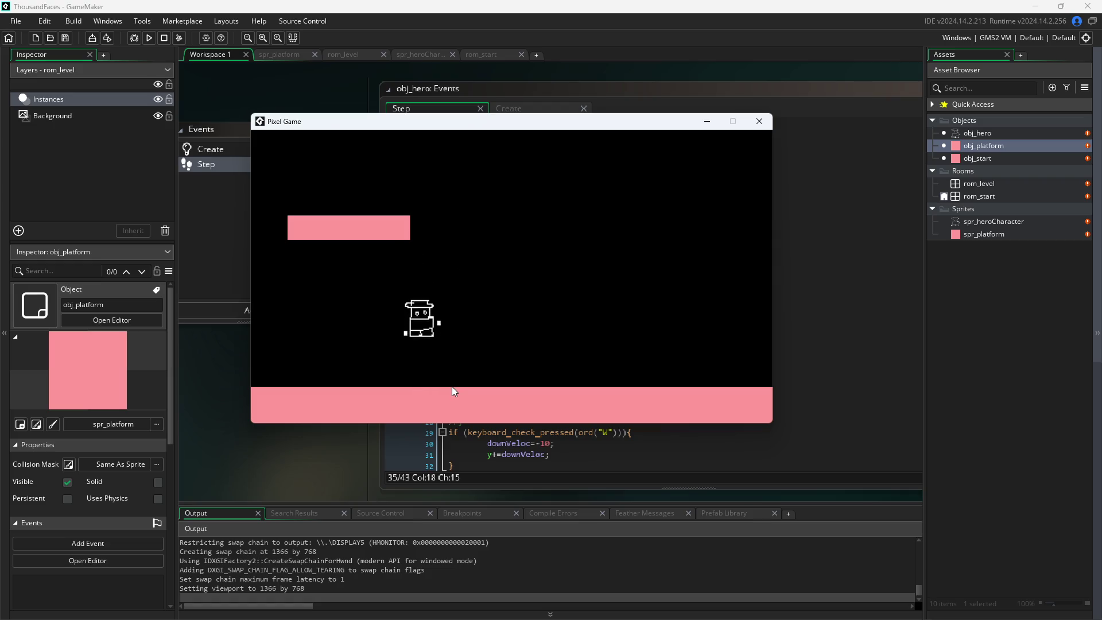
key("a")
key("w")
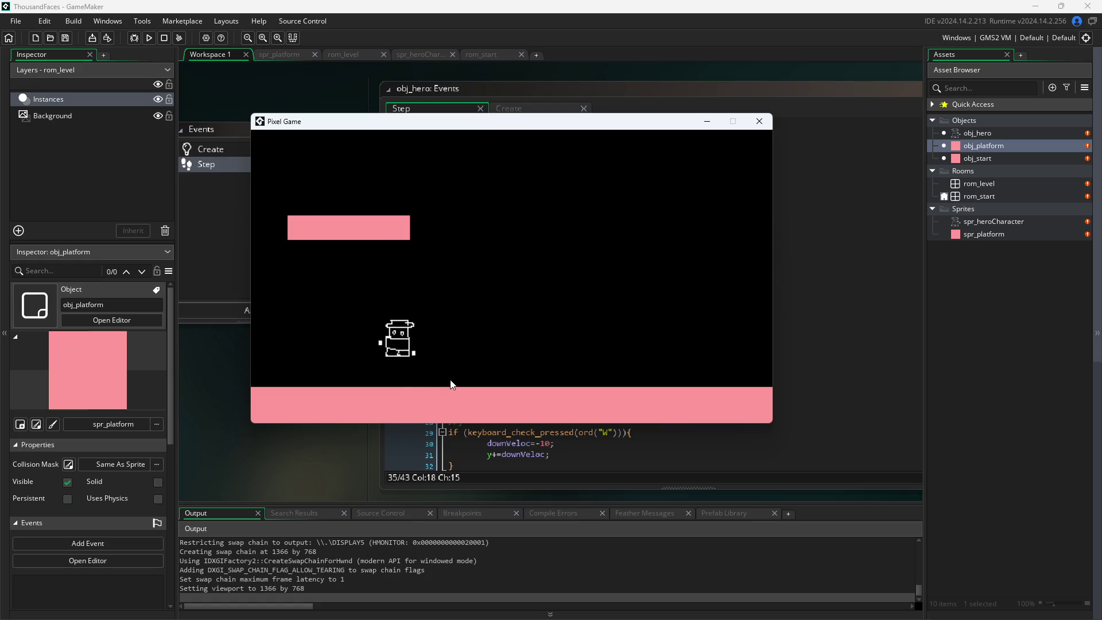
key("w")
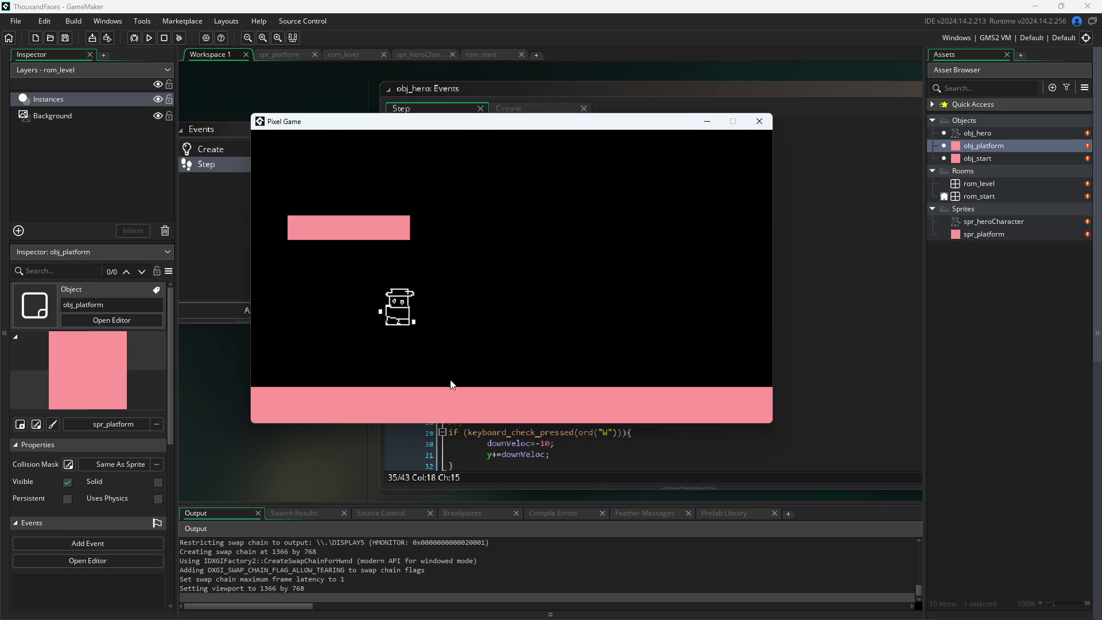
key("w")
key("w")
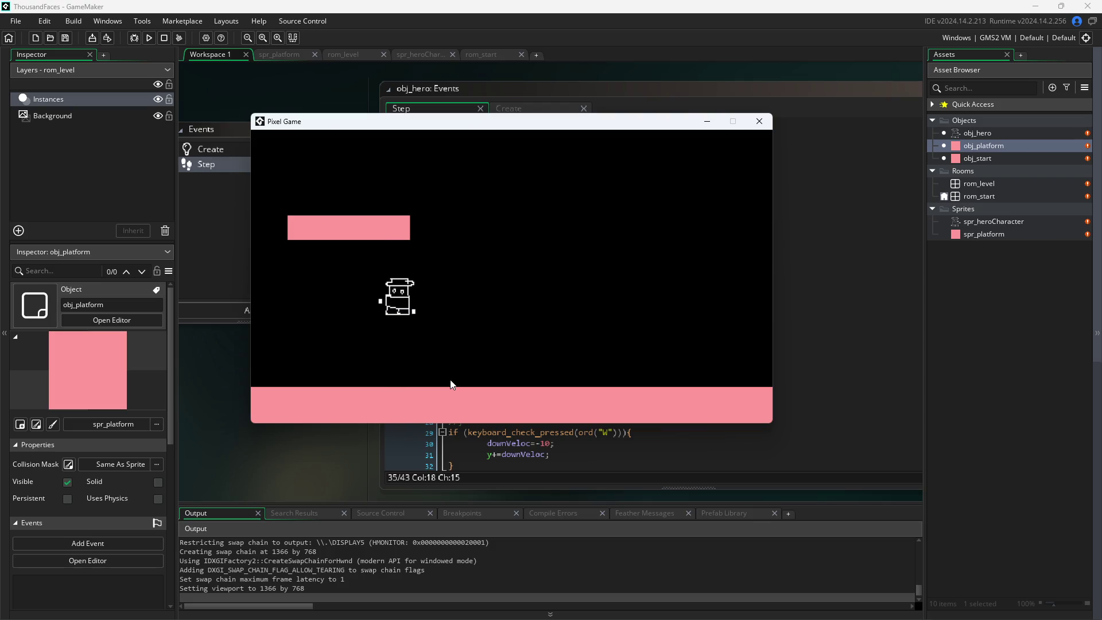
key("w")
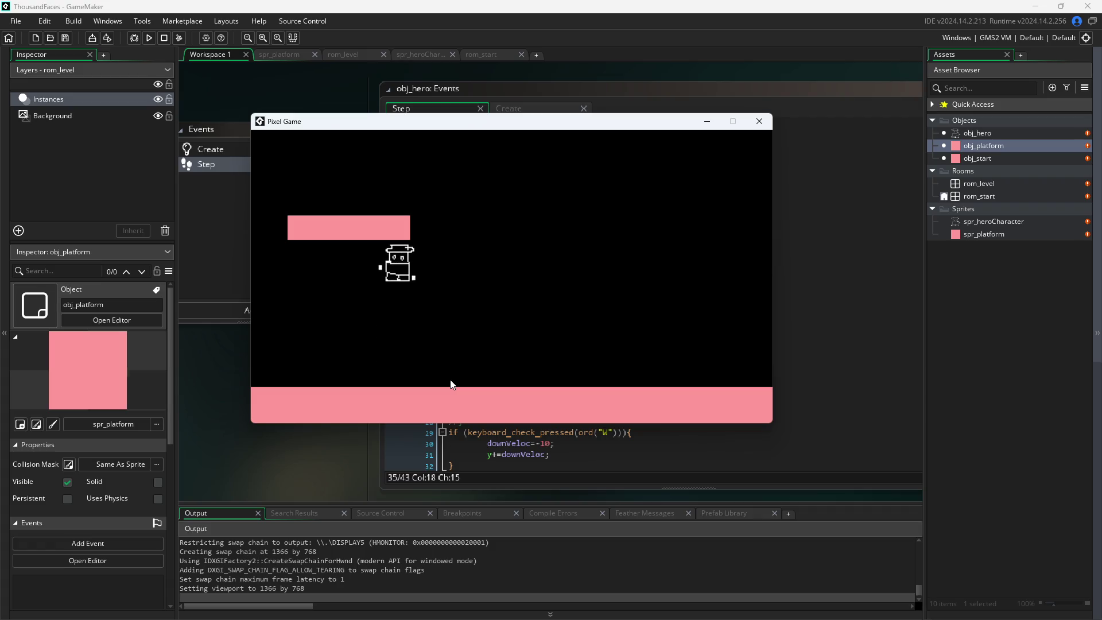
key("w")
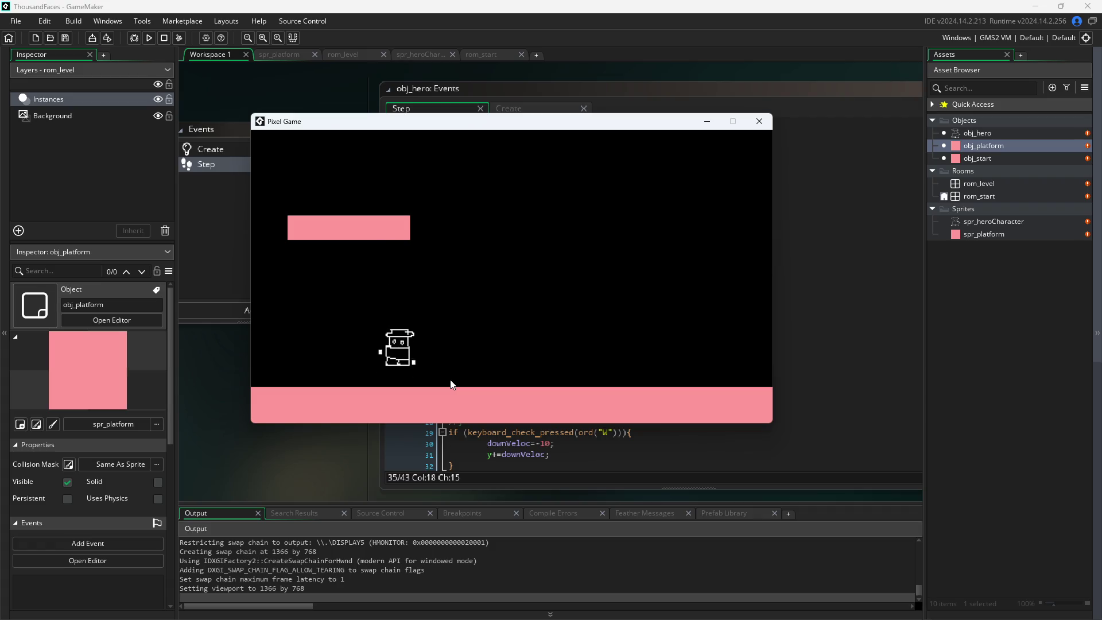
key("w")
key("w")
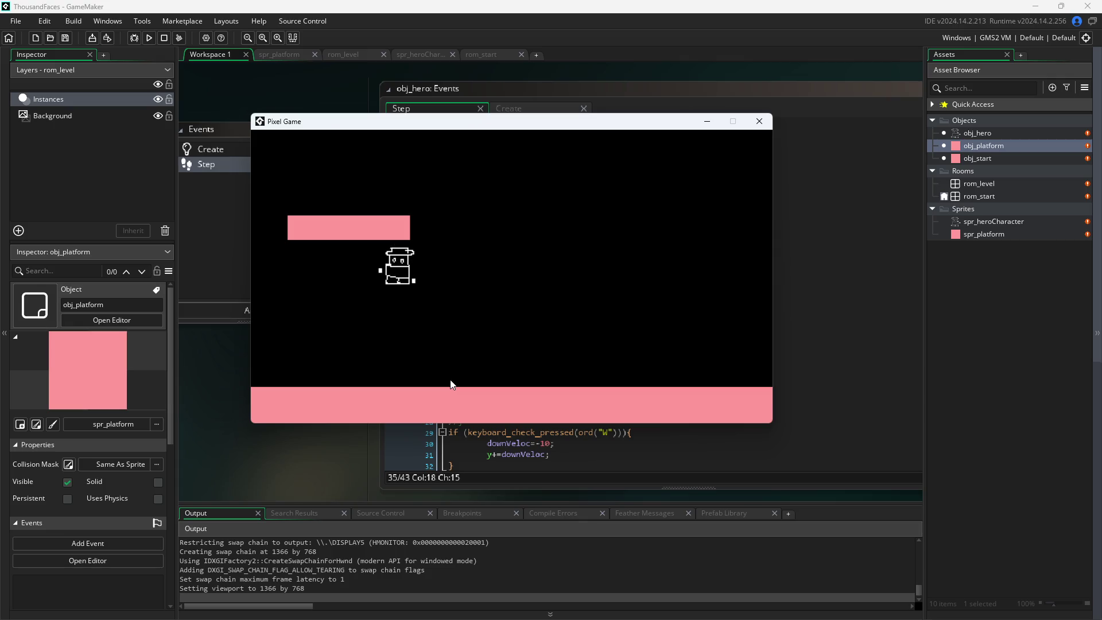
- Close the game, change downVeloc=10 to downVeloc=3 on line 38, save, and rerun the game
left_click(756, 119)
scroll(587, 379, "down", 3)
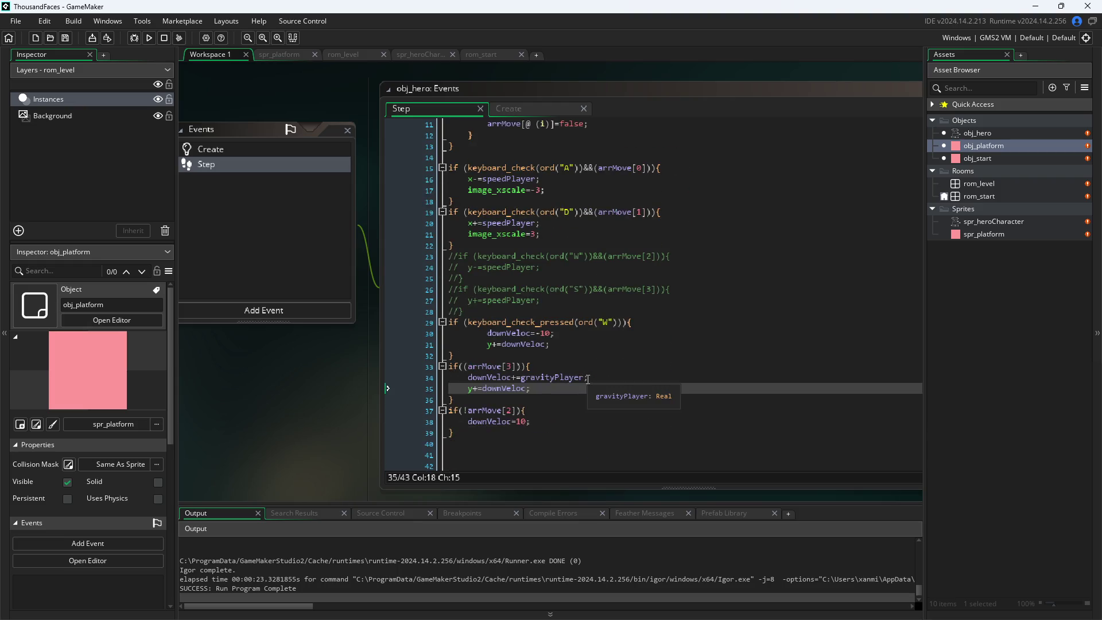
left_click(543, 333)
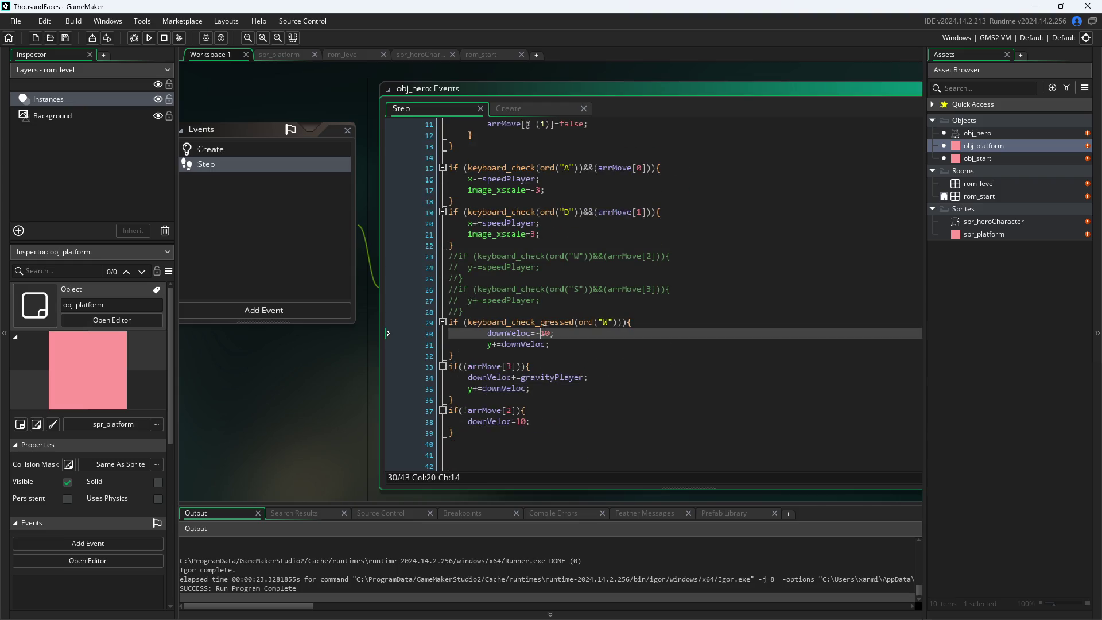
key("Down")
key("Down")
key("Down")
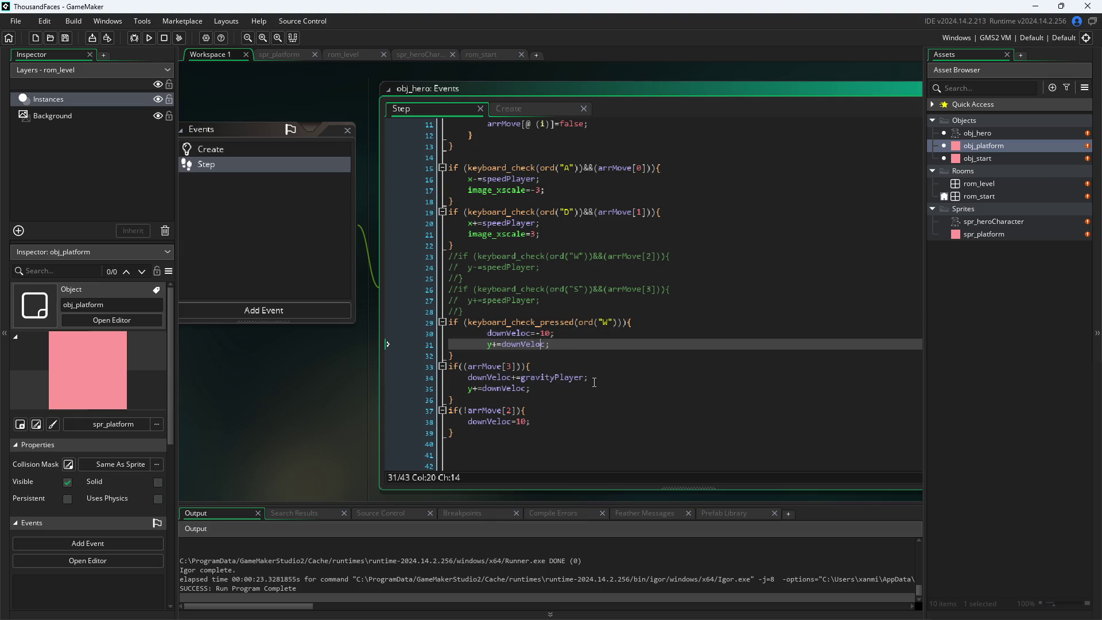
key("Left")
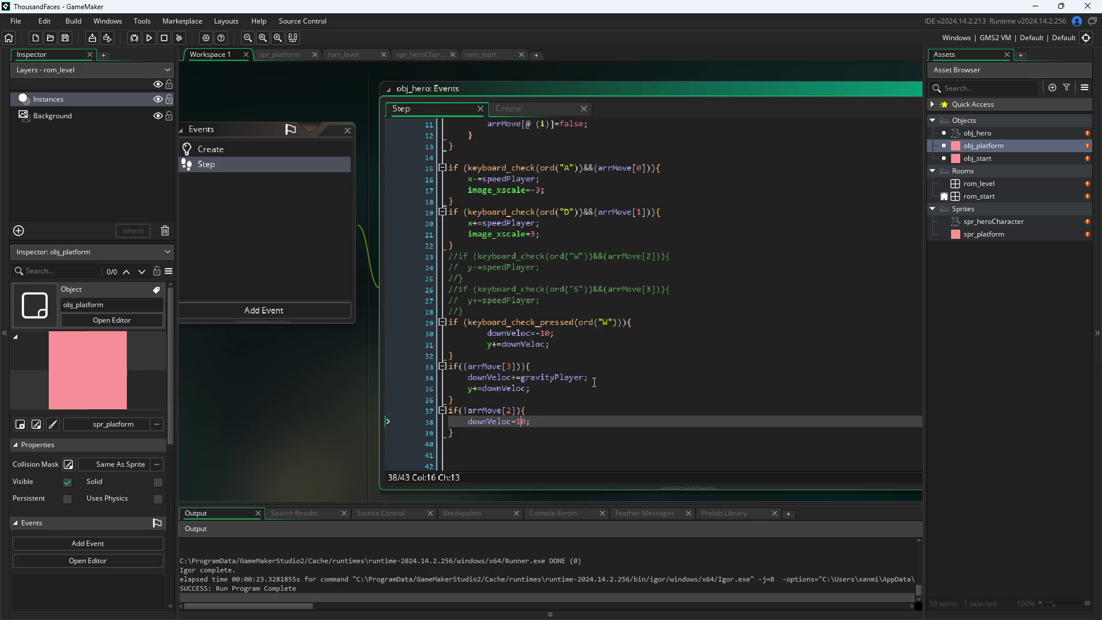
key("BackSpace")
key("Delete")
type("3")
key("ctrl+s")
key("F5")
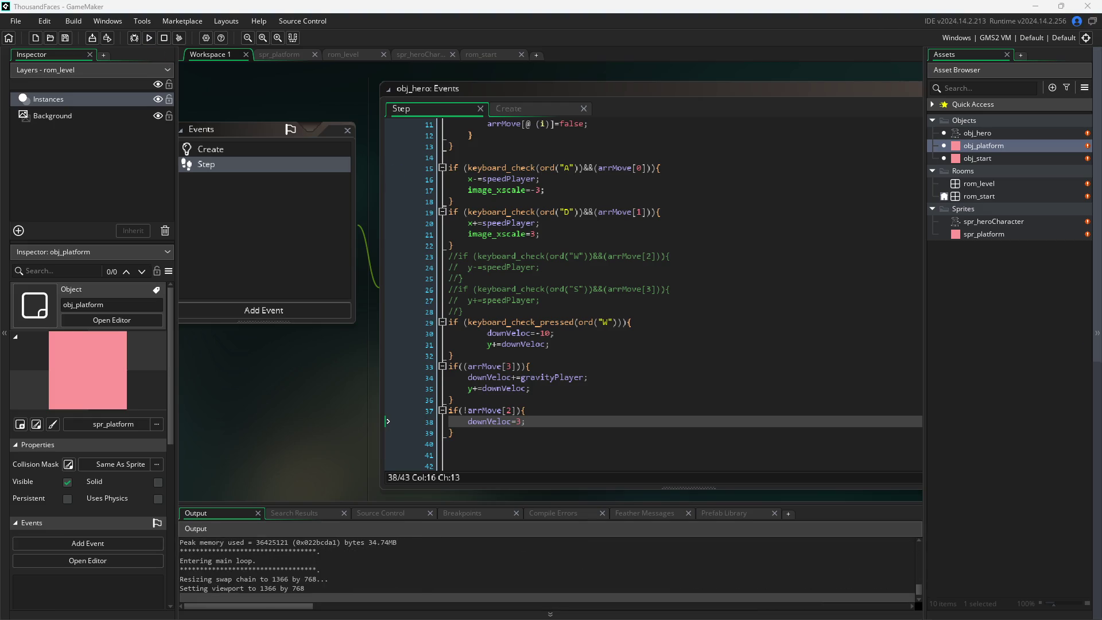
- Walk the hero right and left, jump it into the platform's underside, then drag the game window aside
key("Right")
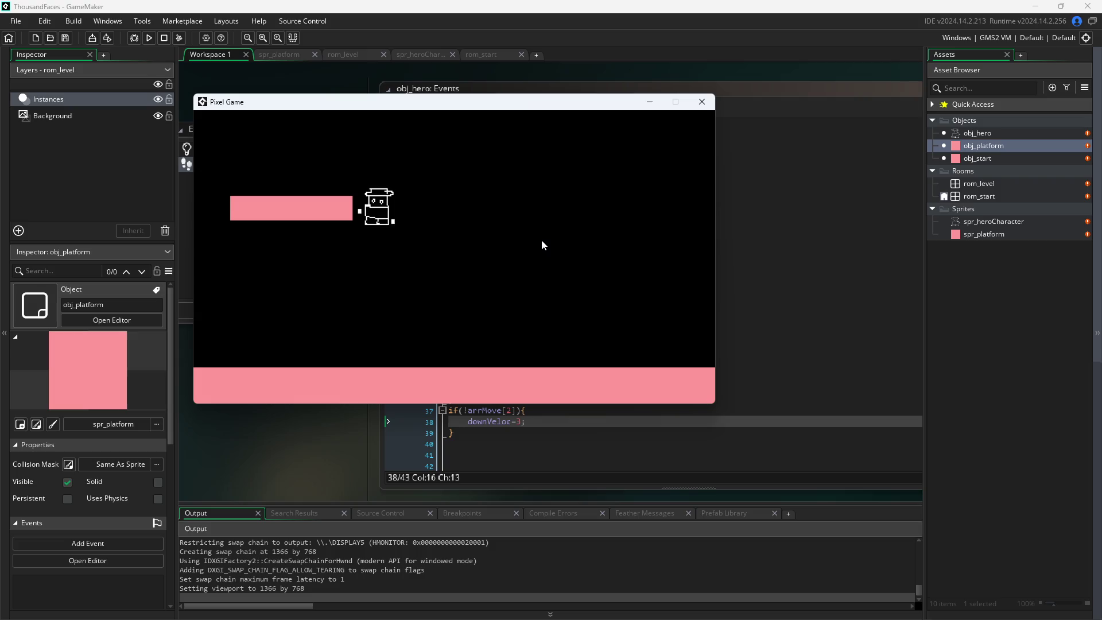
key("Left")
key("Up")
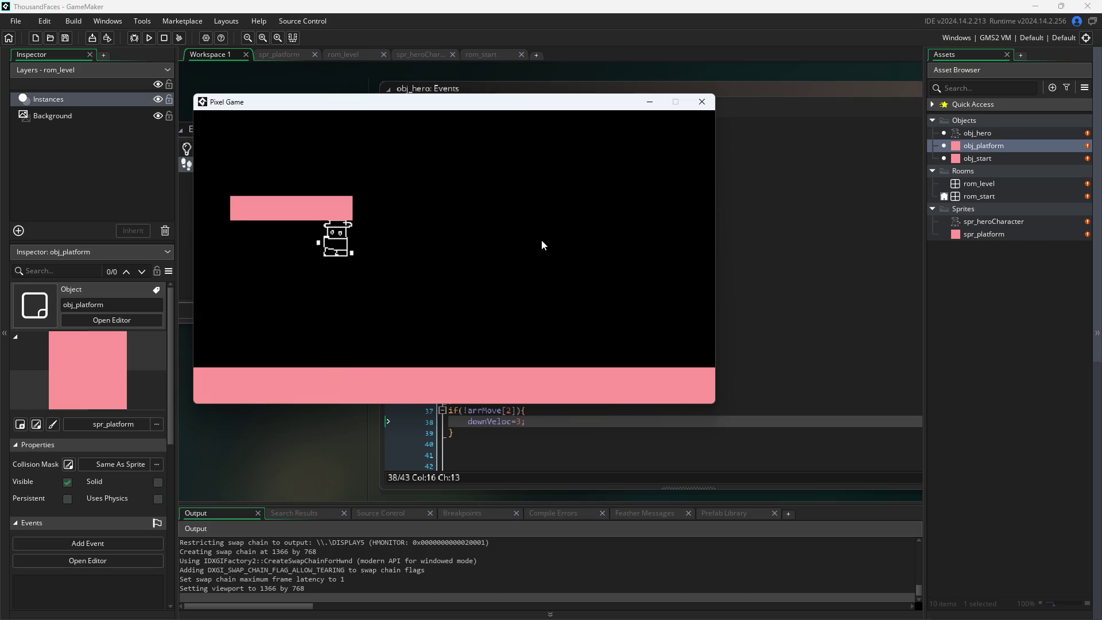
key("Up")
mouse_move(386, 103)
left_mouse_down()
mouse_move(581, 153)
mouse_move(892, 148)
mouse_move(828, 139)
mouse_move(839, 117)
left_mouse_up()
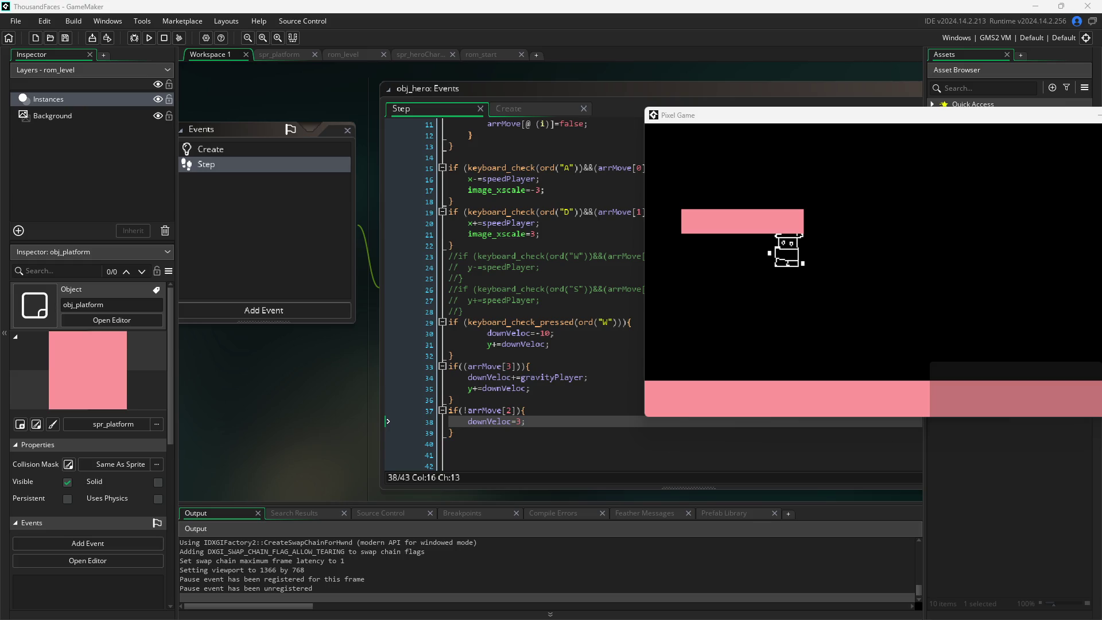
scroll(527, 228, "up", 3)
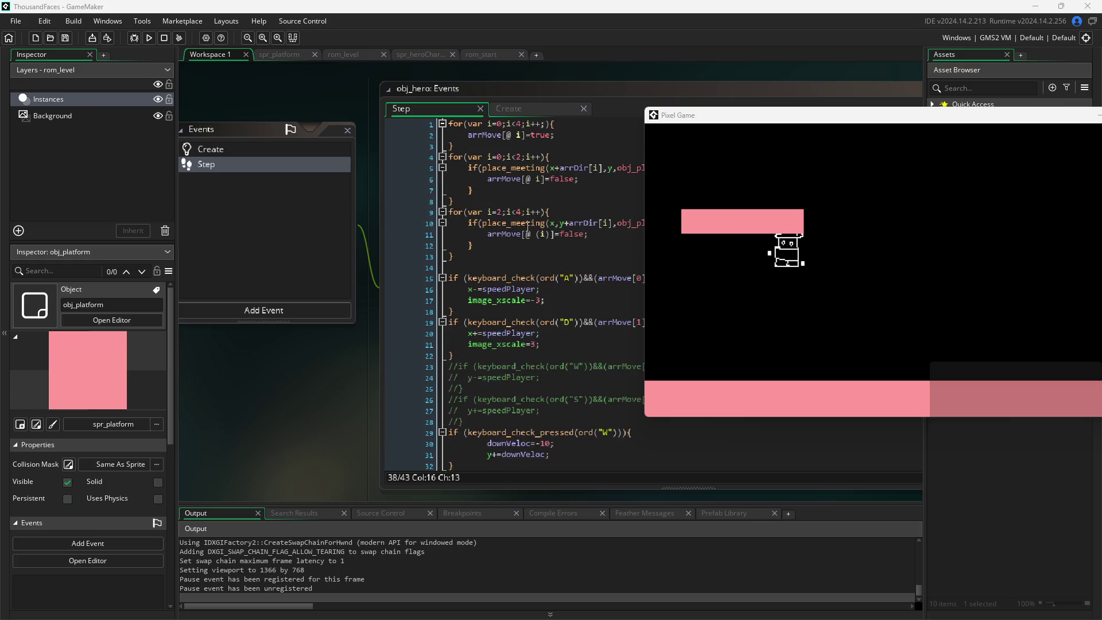
- Insert a blank first line in the Step code and type if(downVeloc< on it
left_click(451, 124)
key("Return")
key("Up")
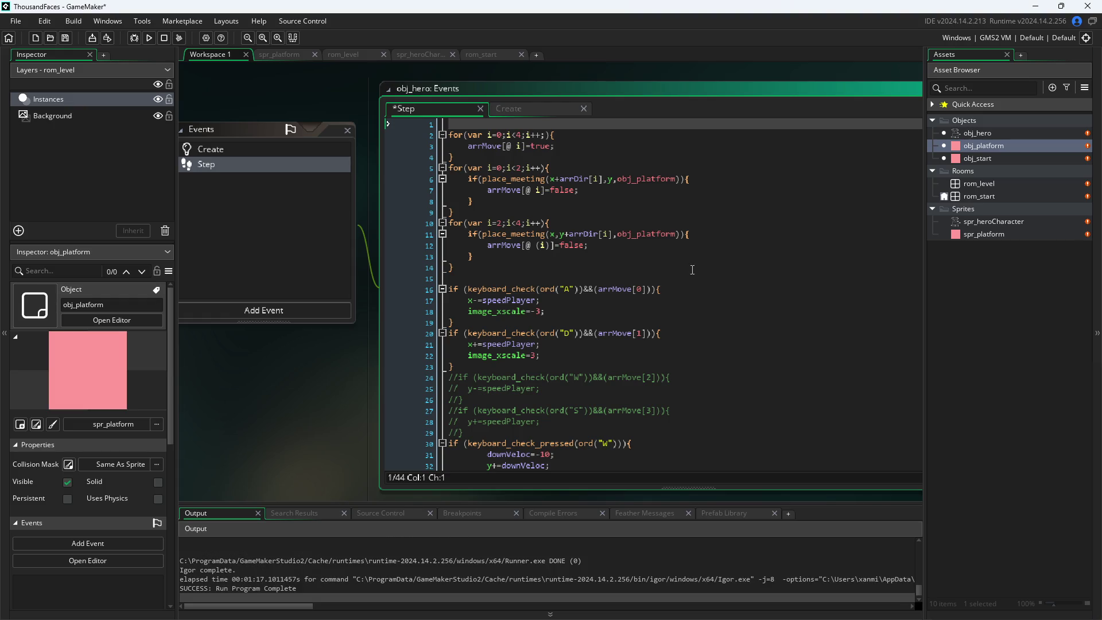
type("if(")
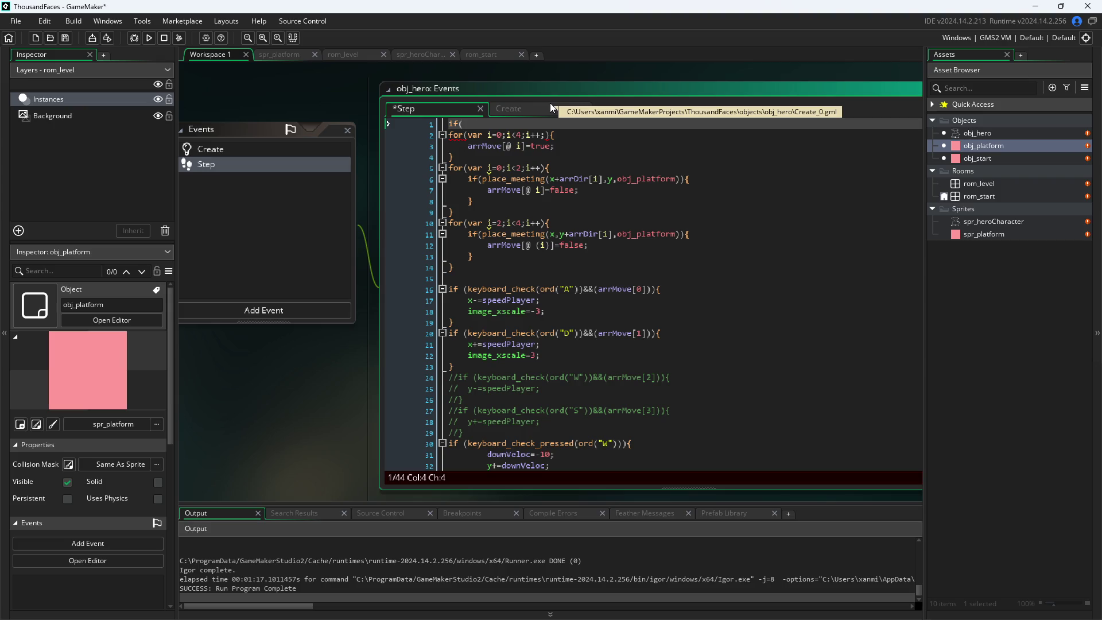
key("ctrl+space")
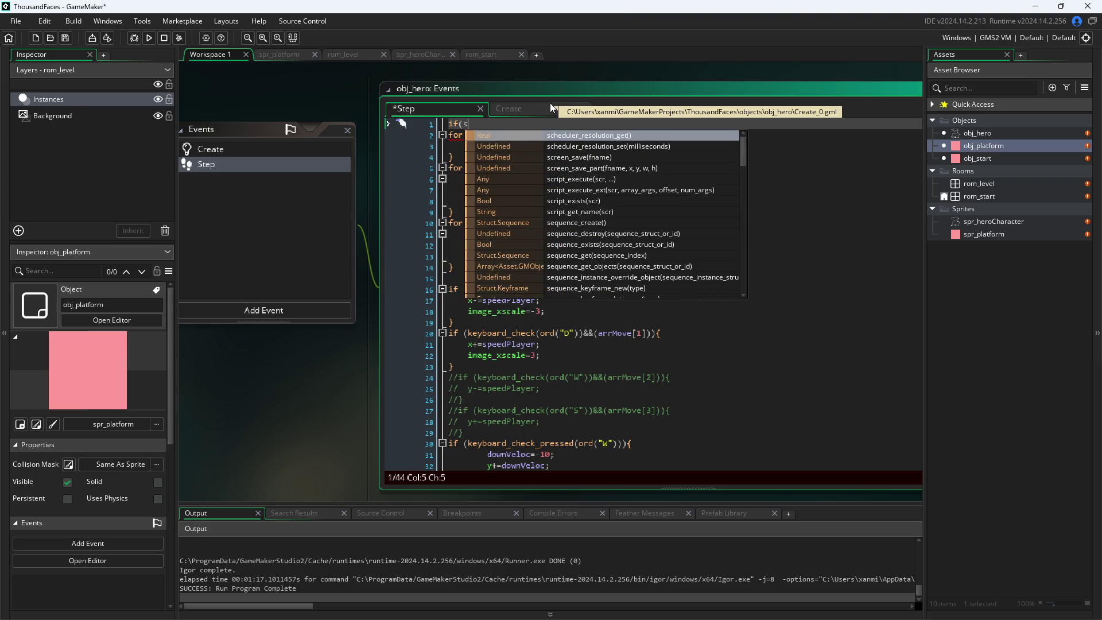
key("Escape")
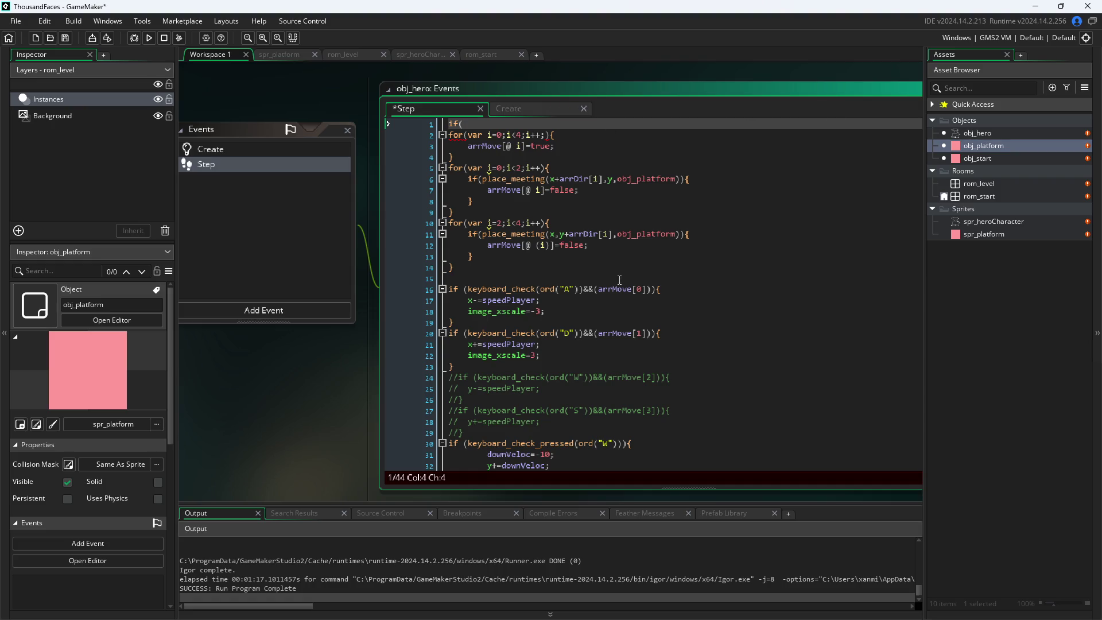
scroll(625, 278, "down", 3)
scroll(626, 277, "down", 2)
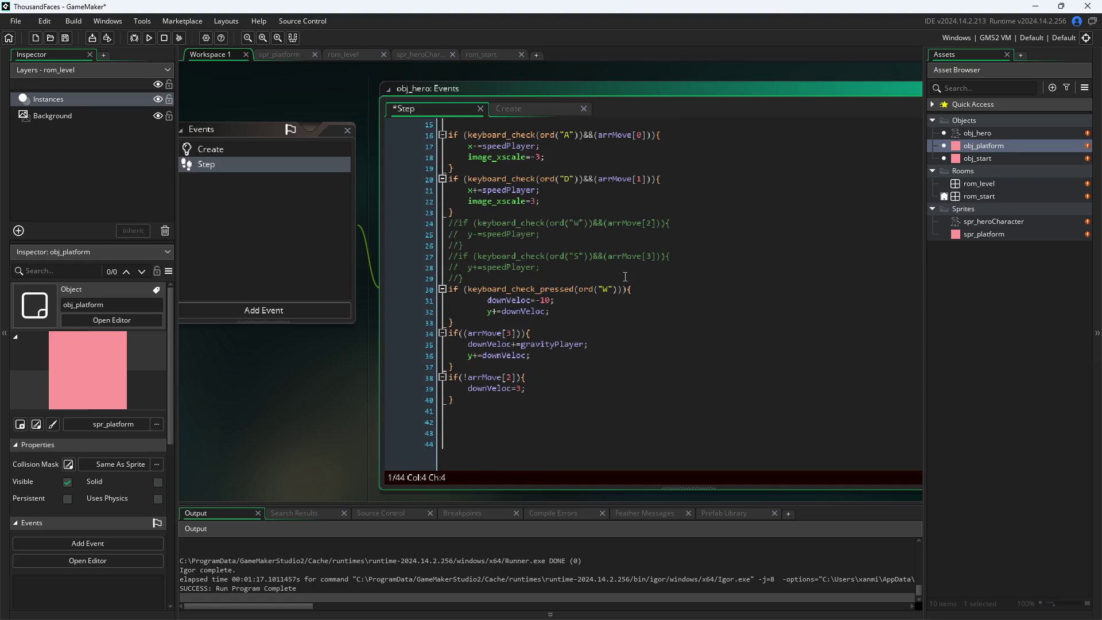
type("downVe")
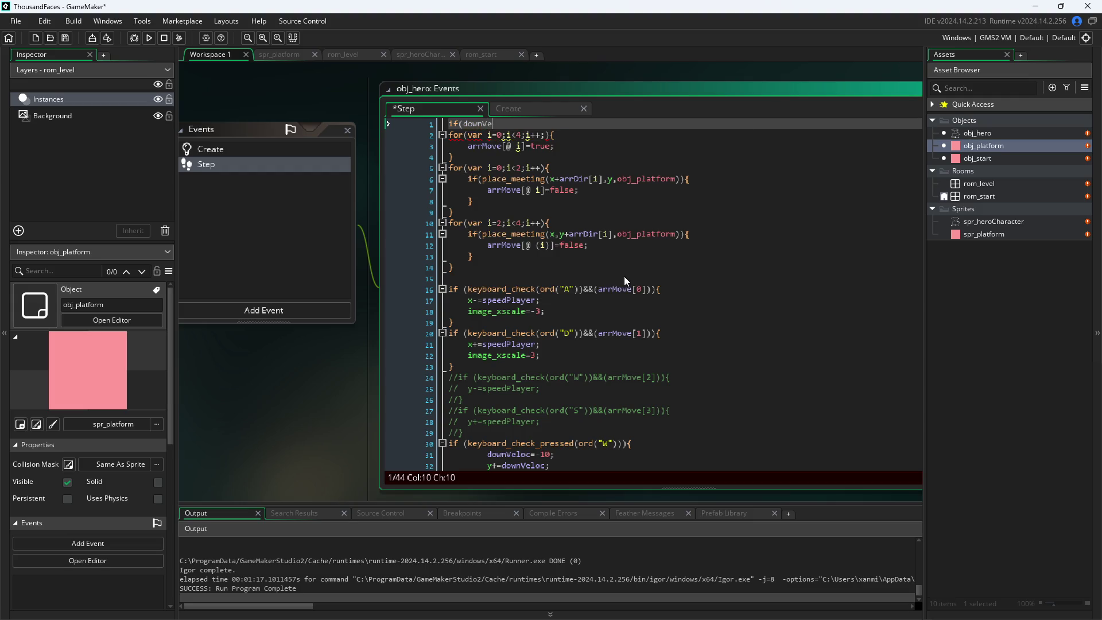
type("loc")
type("<")
- Select the unfinished line 1 text and append &&(downVeloc<6) to the if on line 34
left_click_drag(535, 123, 365, 129)
scroll(572, 127, "down", 5)
left_click(539, 312)
key("Up")
key("Up")
key("Up")
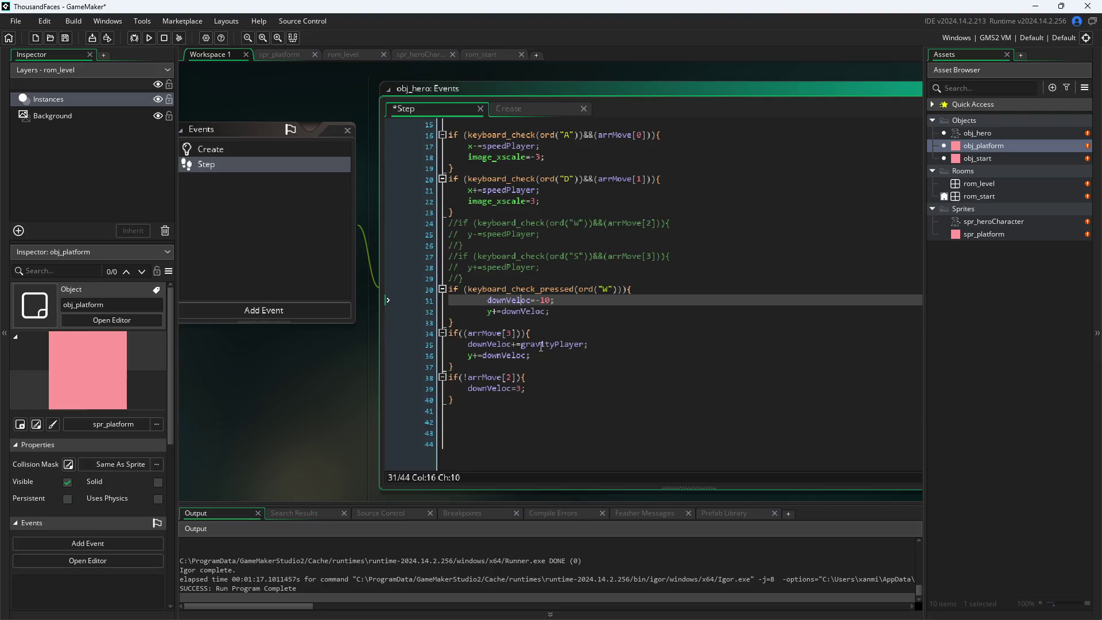
key("Down")
key("Down")
key("Down")
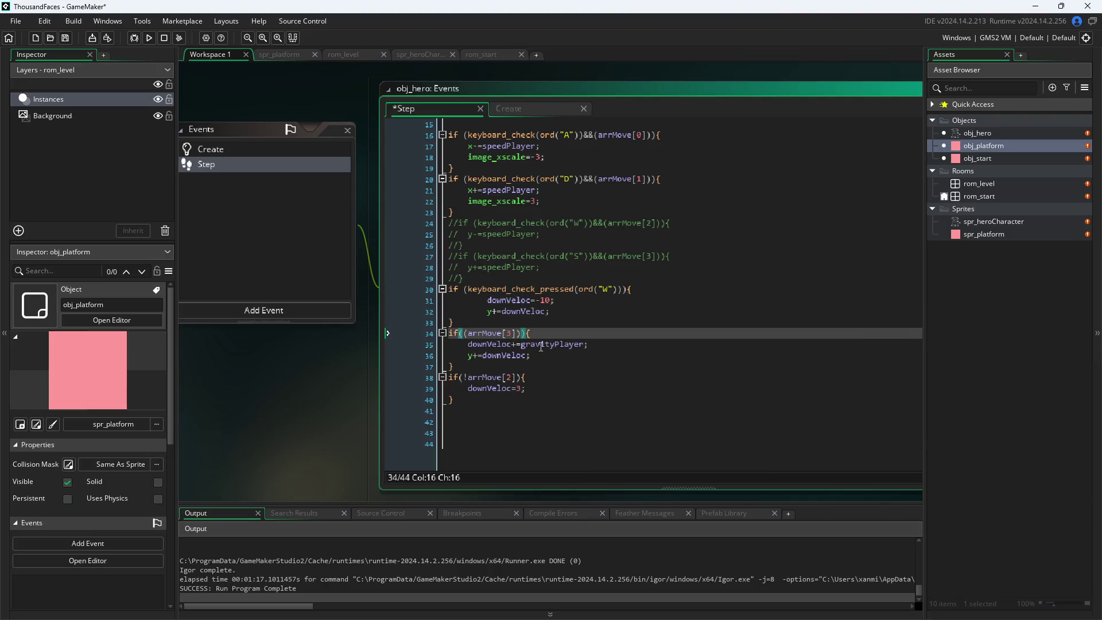
type("&&down")
key("BackSpace")
key("BackSpace")
key("BackSpace")
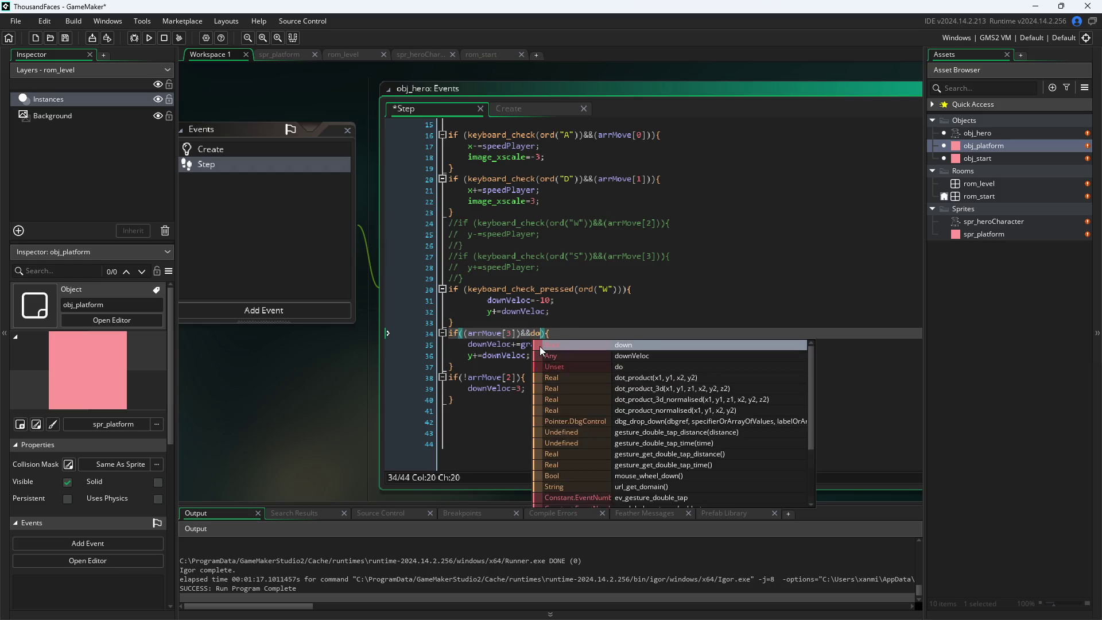
type("(downVelo")
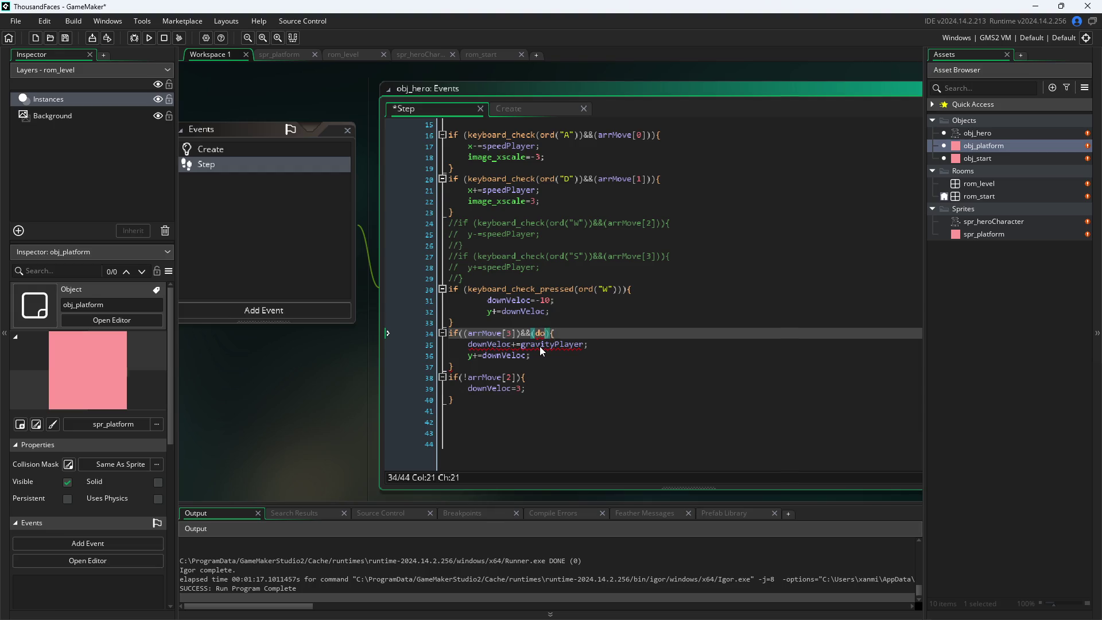
type("c<")
type("1")
key("BackSpace")
type("6")
- Paste the &&(downVeloc<6) condition into the W jump check on line 30, save, and run
key("shift+Left")
key("shift+Left")
key("shift+Left")
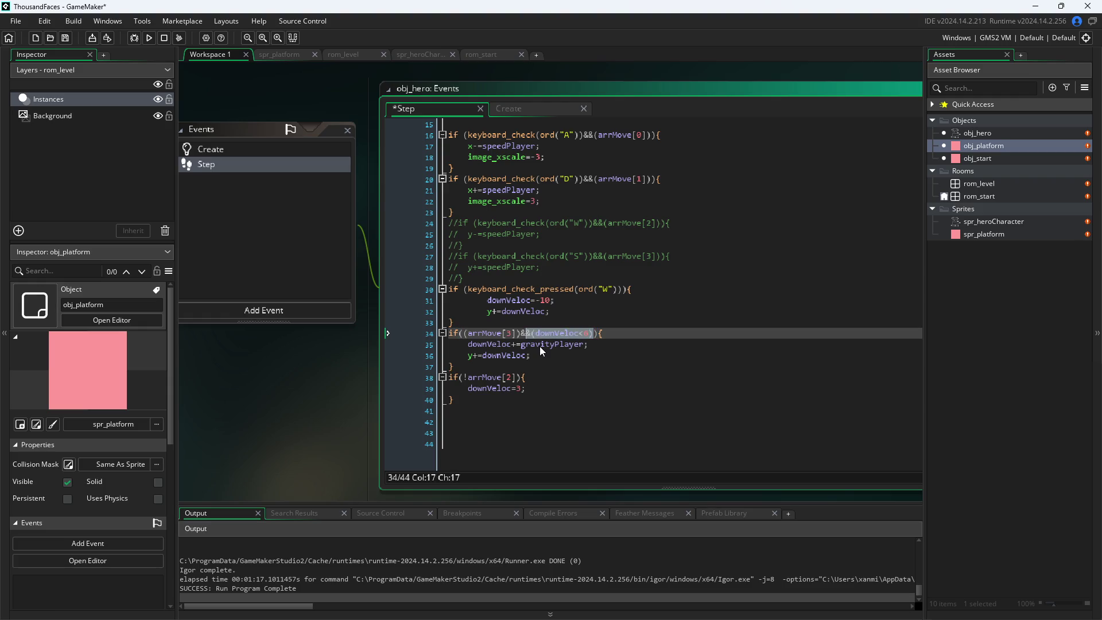
key("shift+Left")
left_click(627, 290)
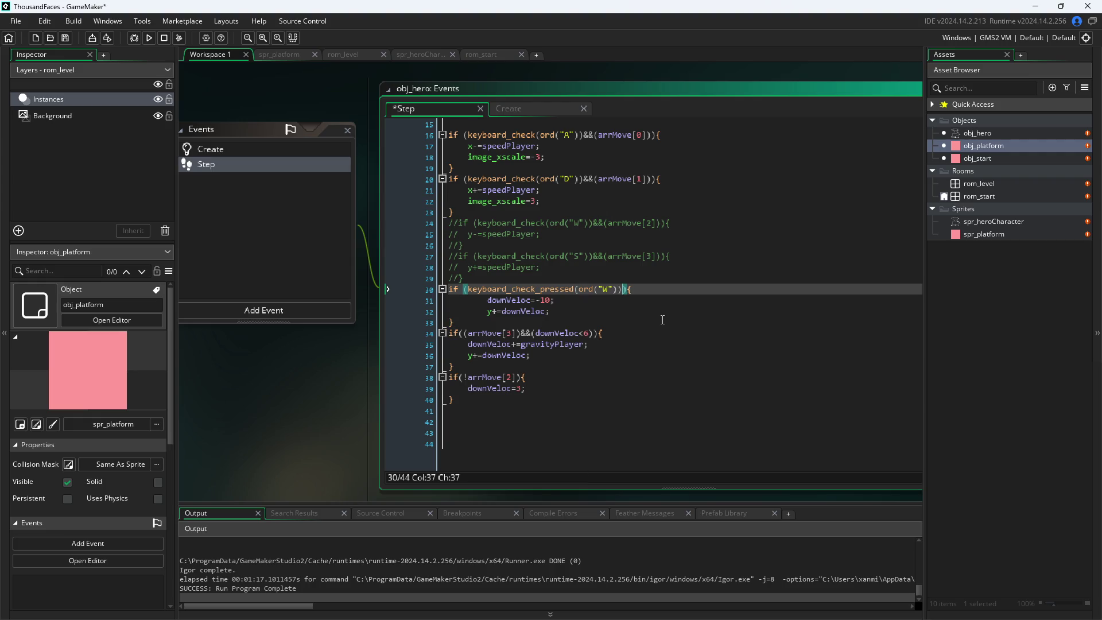
type("&&(downVeloc<6)")
type(")")
key("ctrl+s")
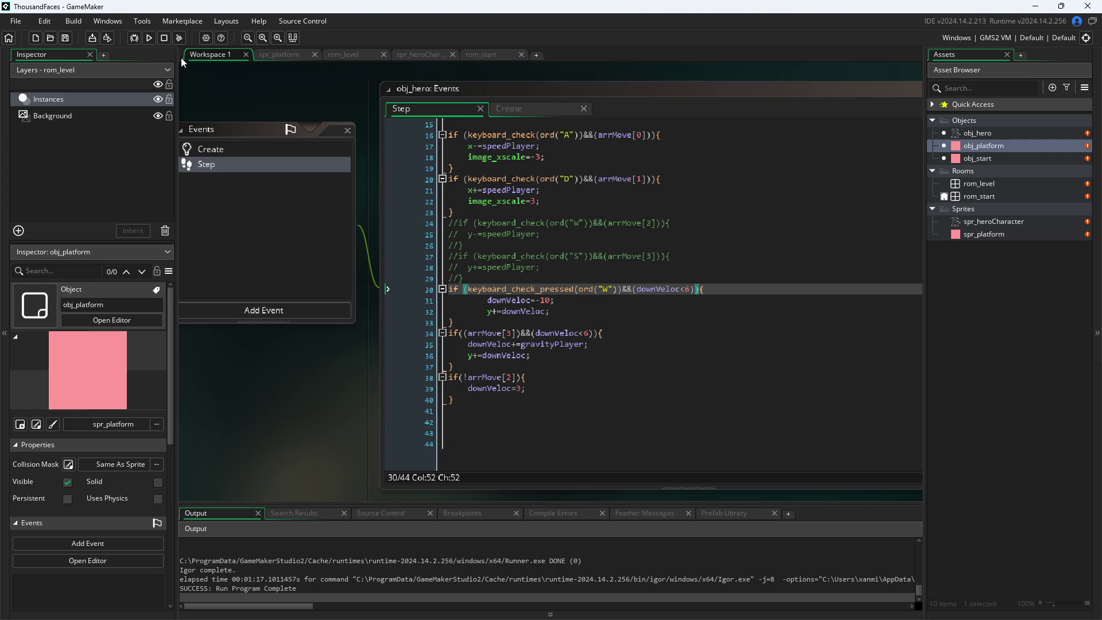
left_click(149, 38)
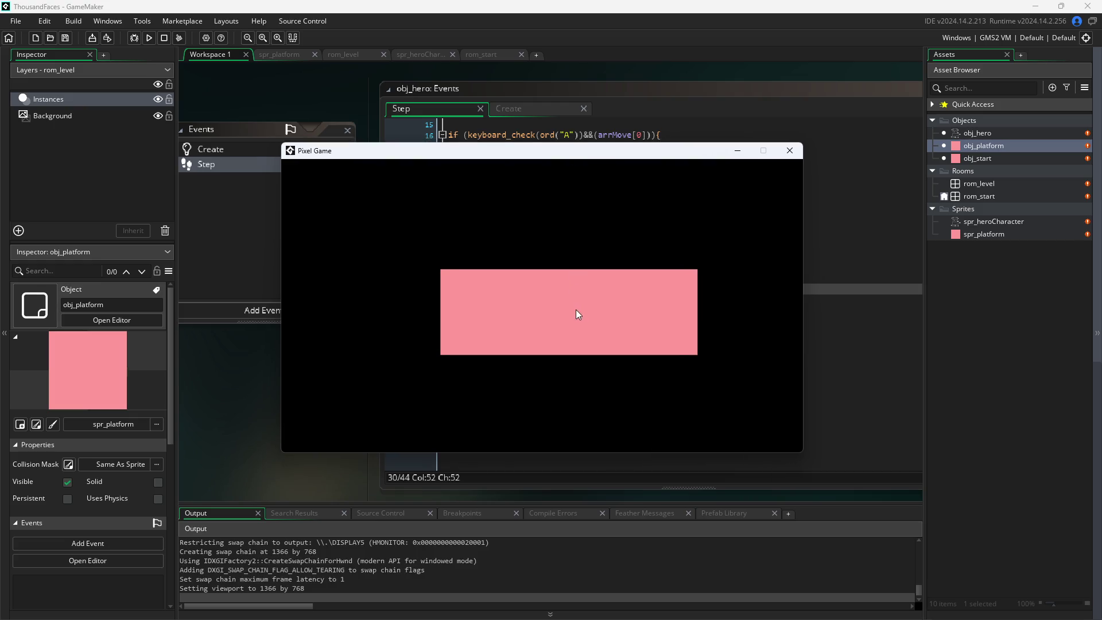
- Enter the level, walk the hero right and left with D and A, then close the game
left_click(587, 290)
key("d")
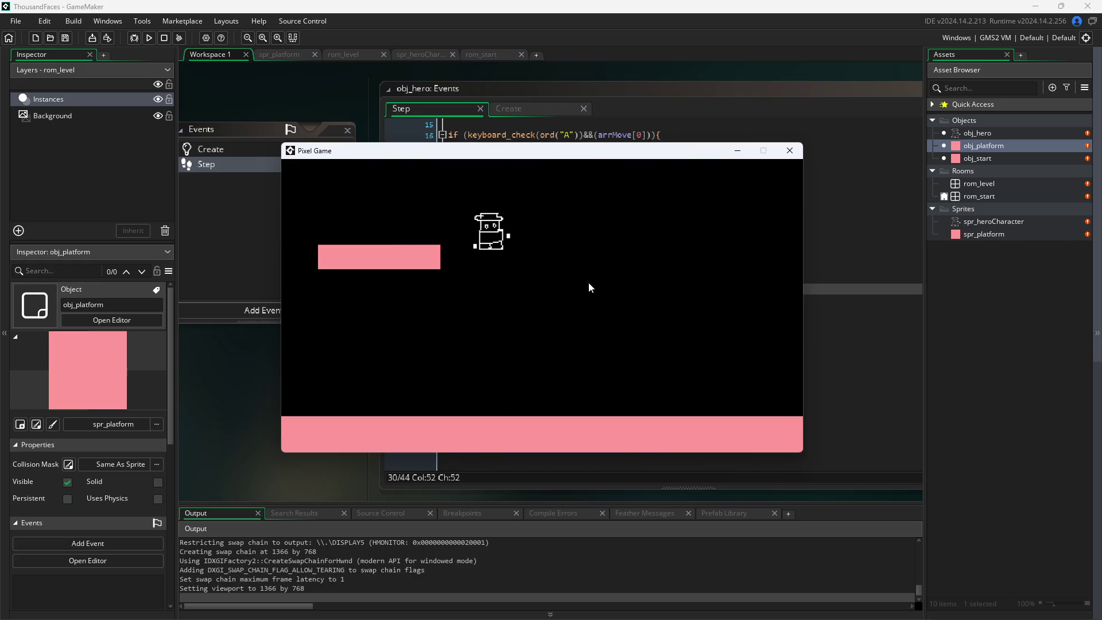
key("d")
key("a")
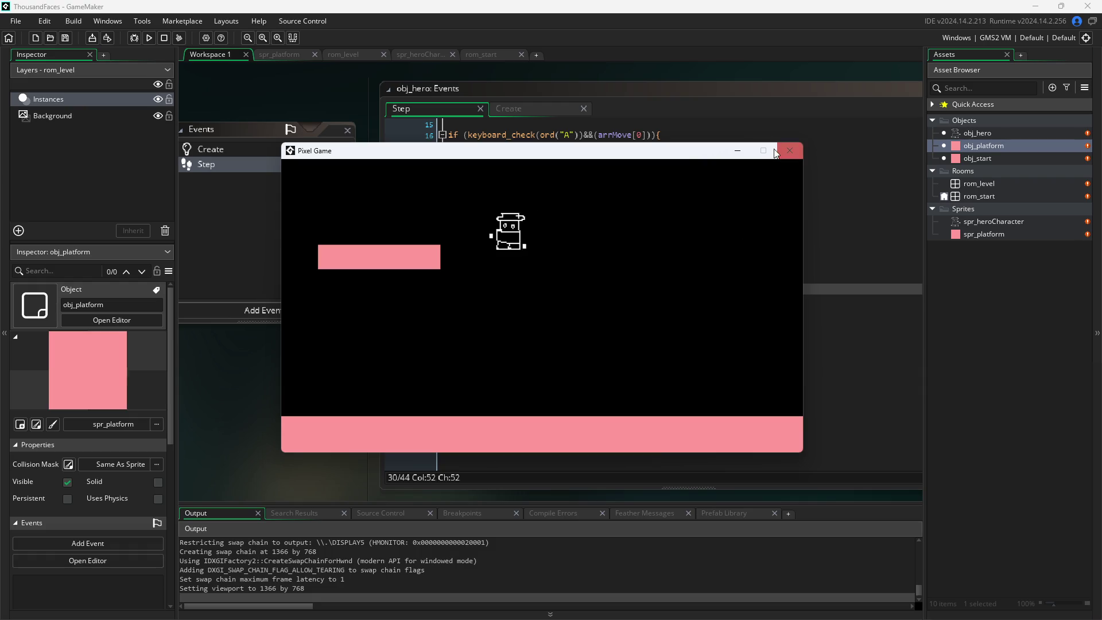
left_click(790, 150)
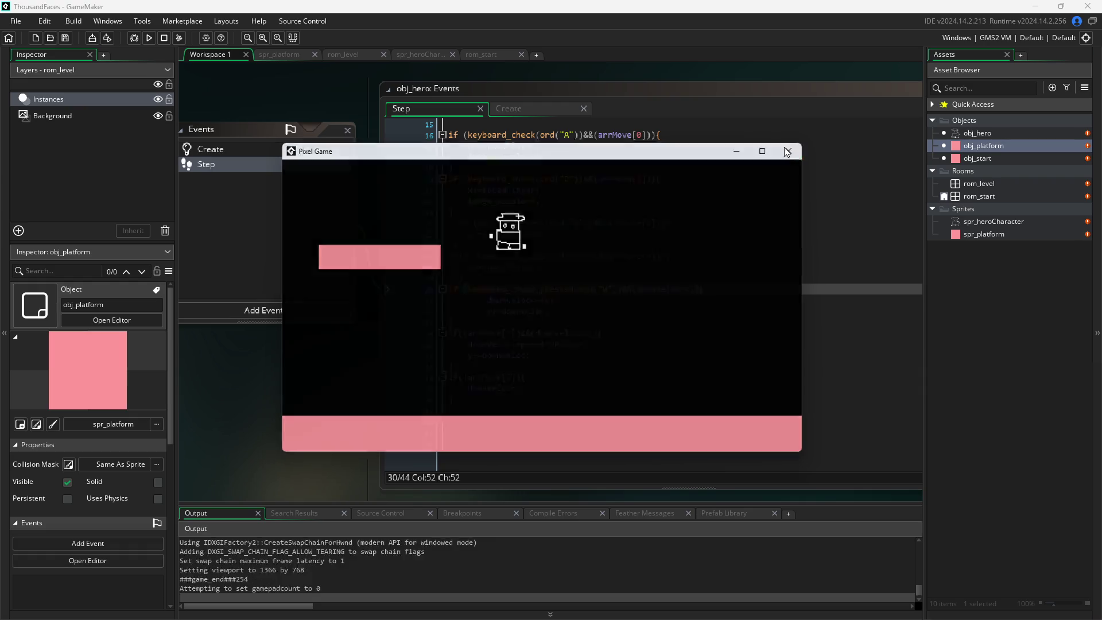
scroll(608, 201, "up", 5)
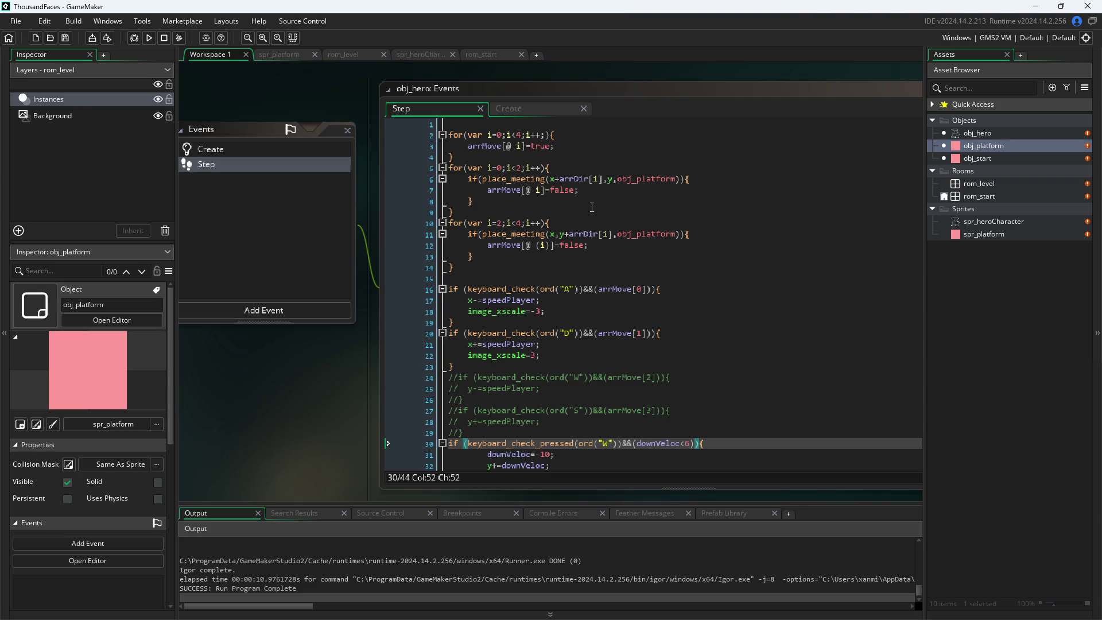
- Fix the closing parenthesis at the end of the jump check on line 30 and save
right_click(592, 207)
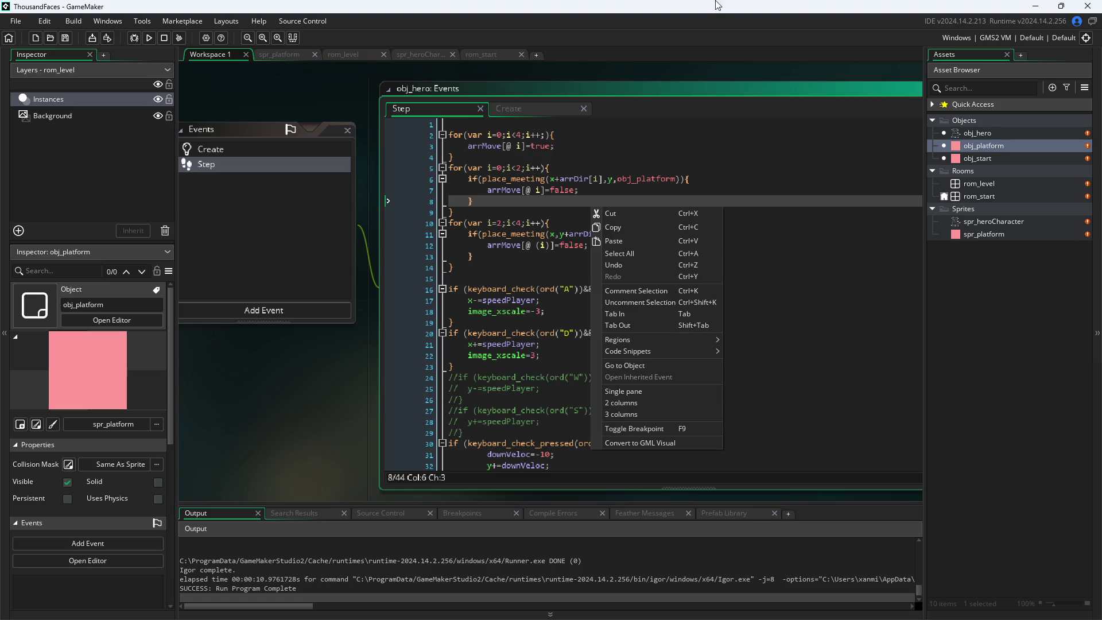
left_click(563, 226)
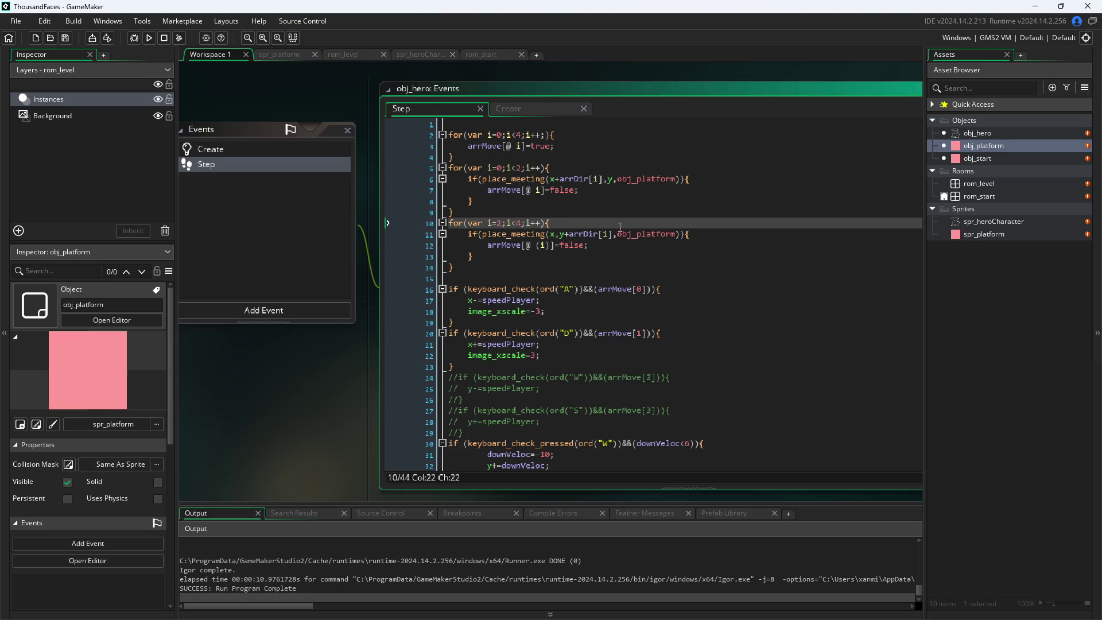
scroll(620, 259, "down", 5)
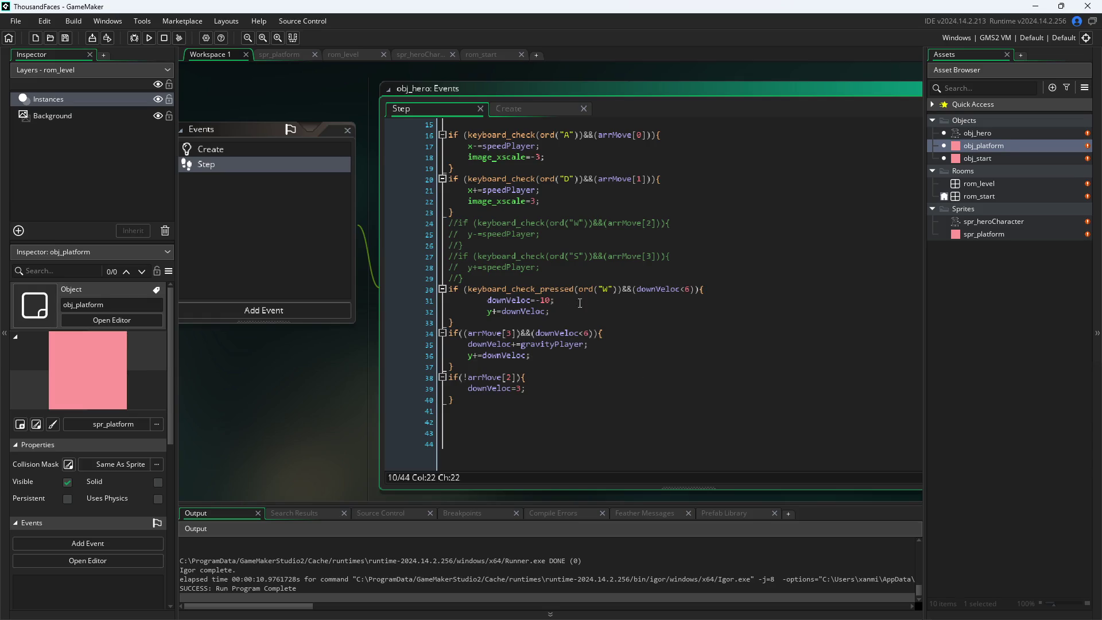
mouse_move(550, 300)
left_mouse_down()
mouse_move(695, 291)
mouse_move(618, 291)
left_mouse_up()
left_click(695, 291)
key("BackSpace")
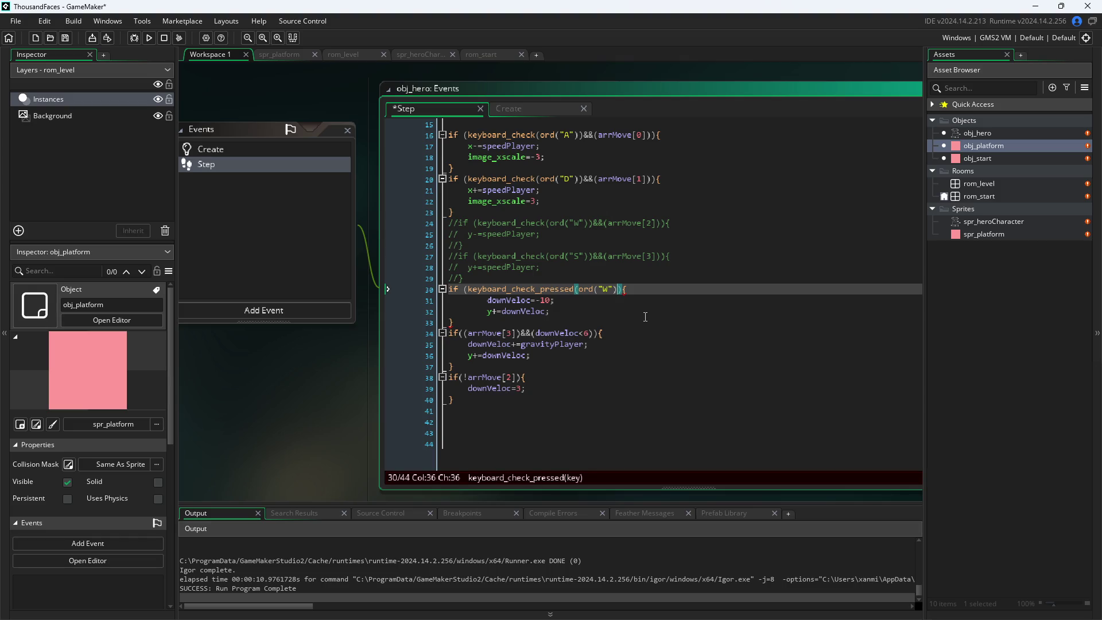
type(")")
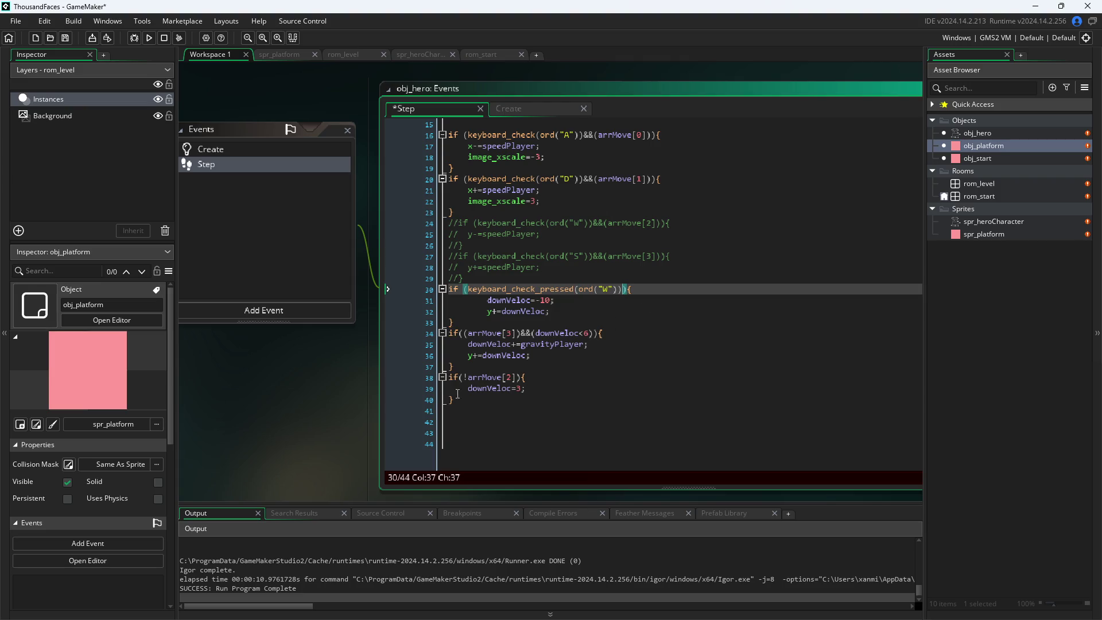
key("ctrl+s")
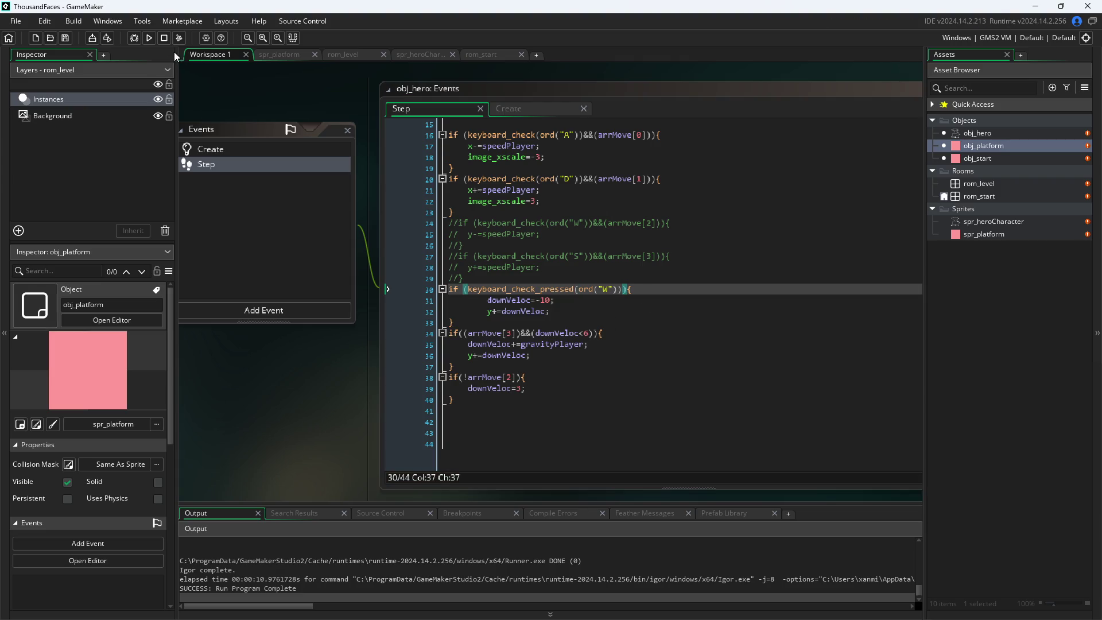
- Test-run the game walking right, close it, then delete downVeloc<6 from line 34
left_click(149, 38)
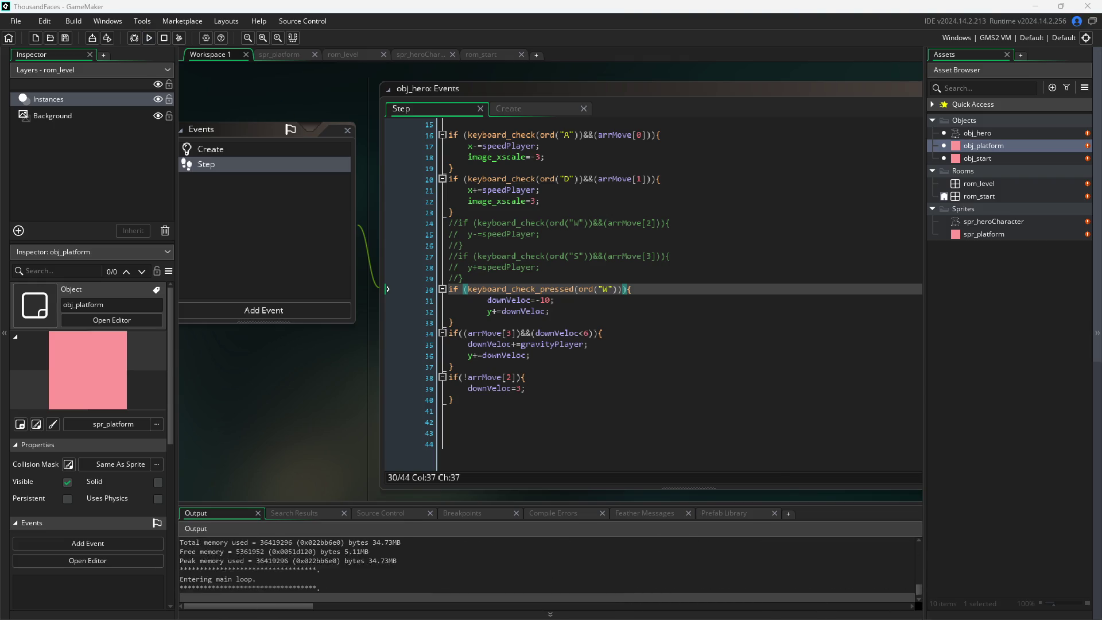
key("Right")
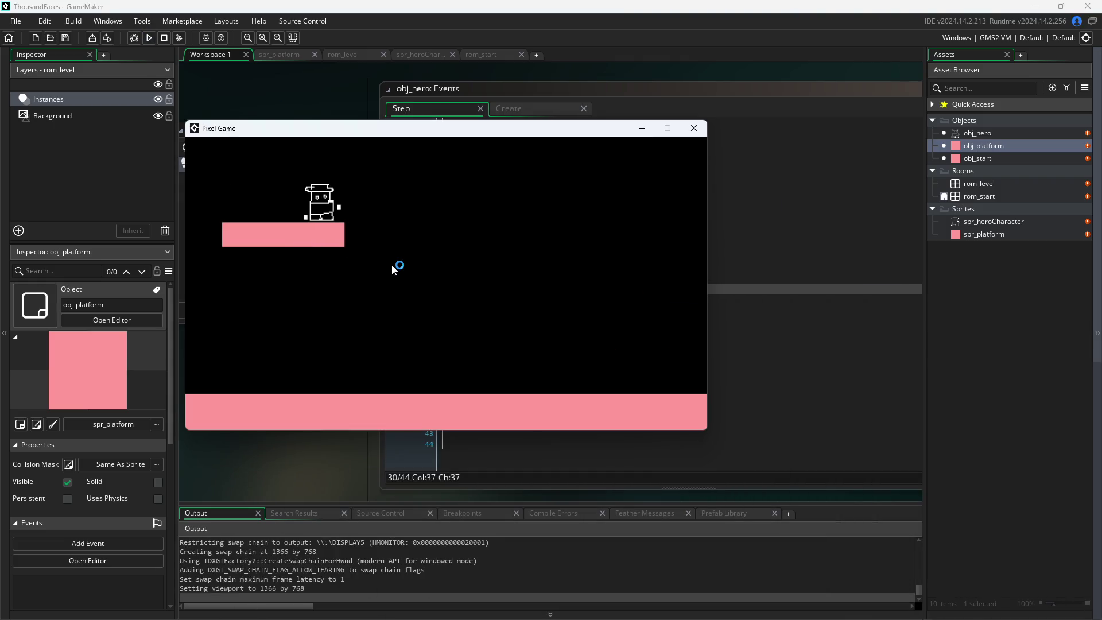
left_click(693, 128)
left_click_drag(522, 333, 594, 335)
key("BackSpace")
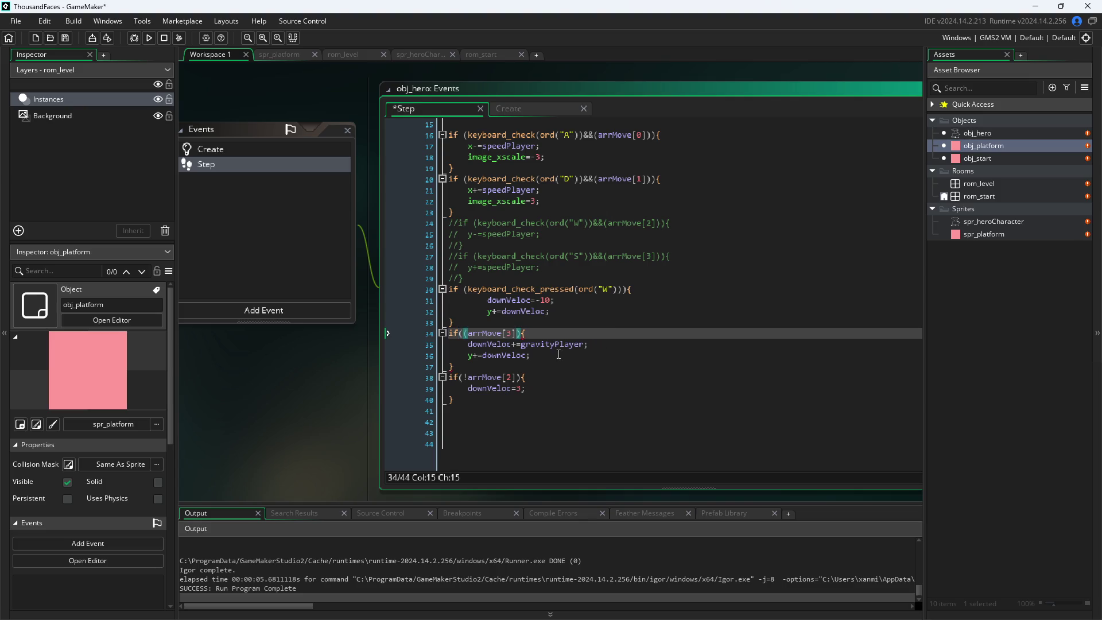
key("End")
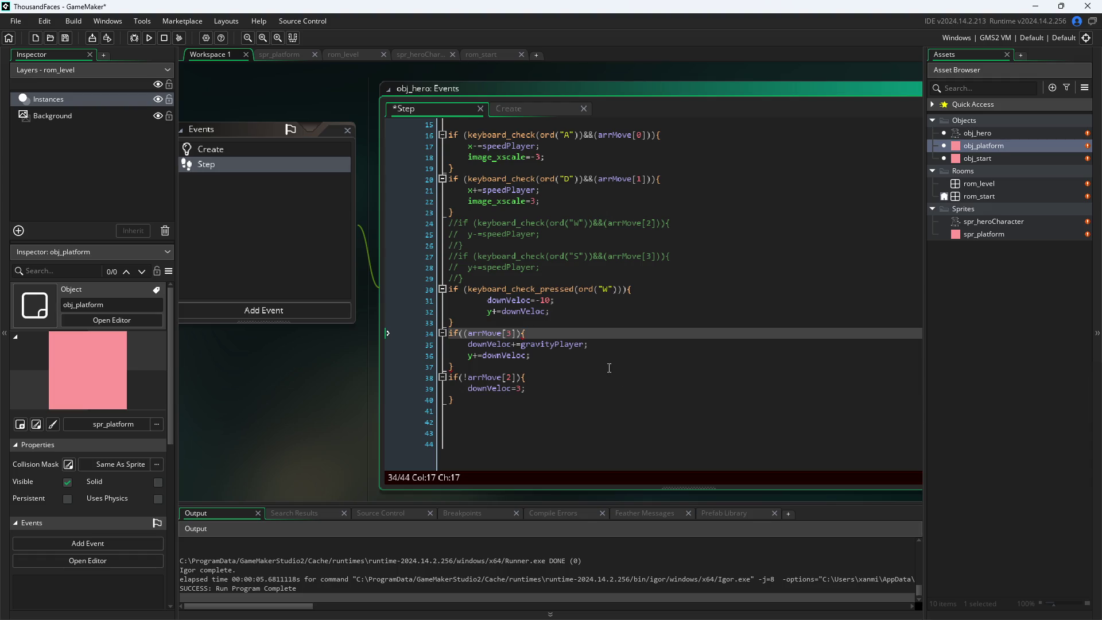
left_click(519, 333)
left_click_drag(540, 355, 383, 363)
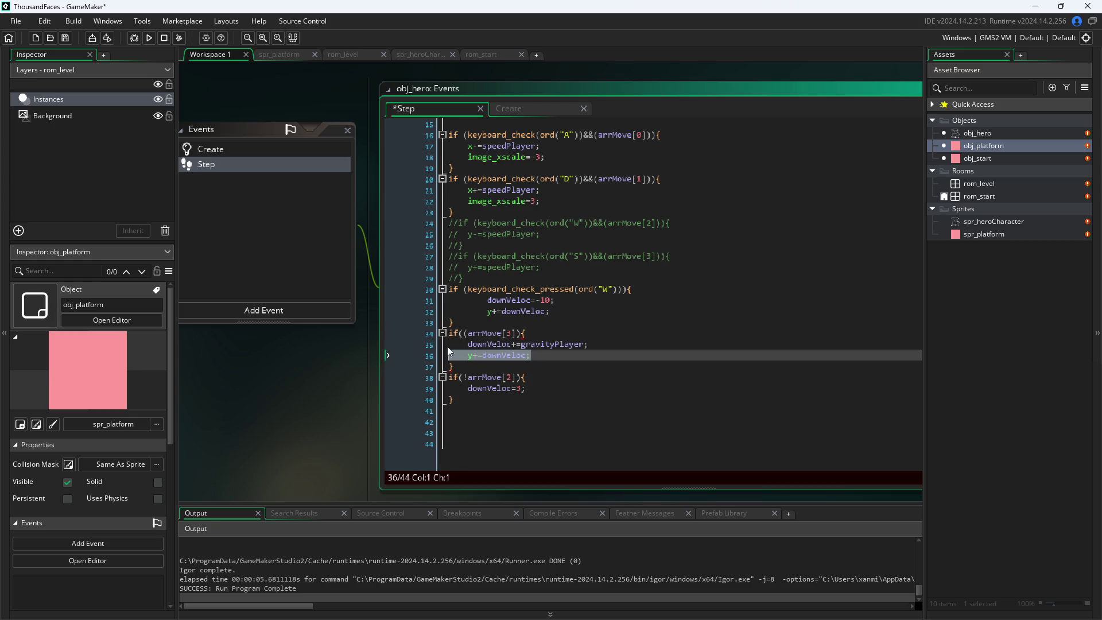
left_click(718, 333)
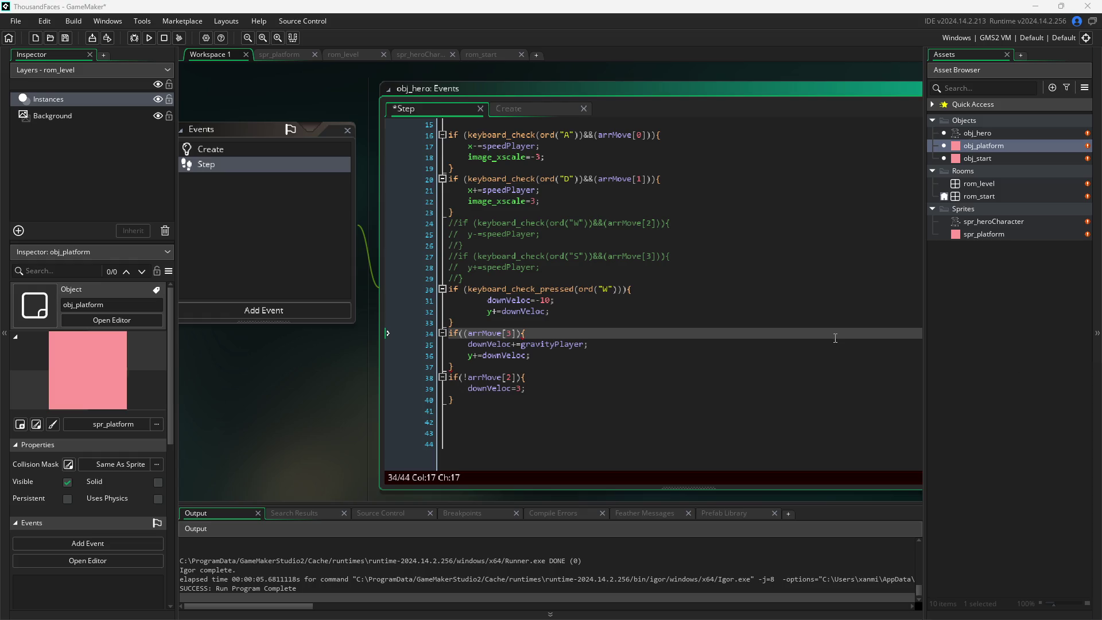
scroll(470, 309, "up", 5)
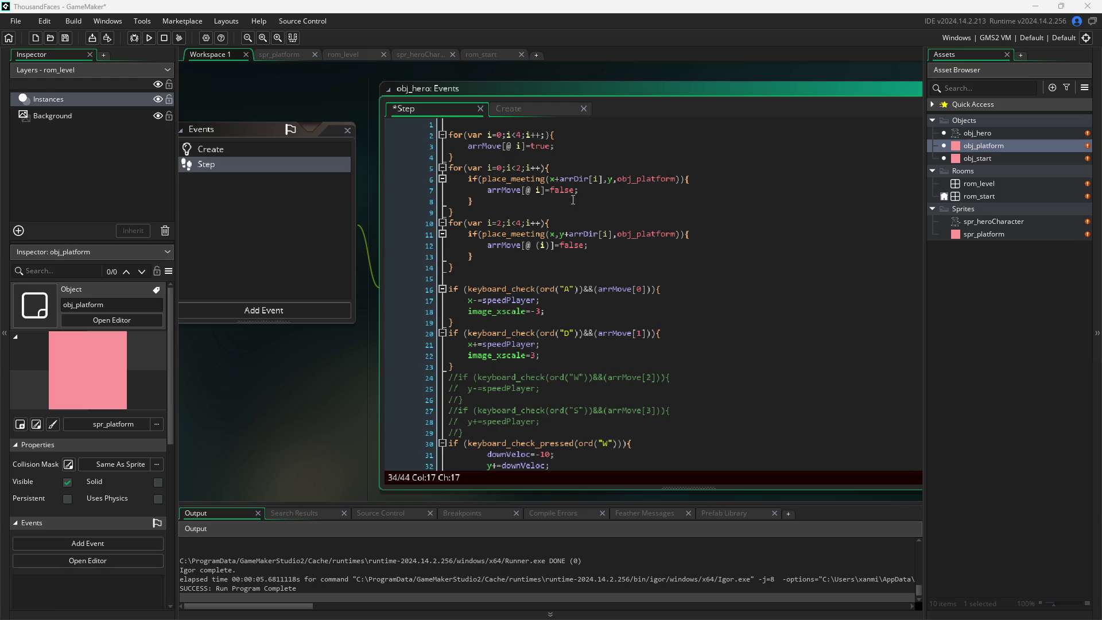
scroll(579, 193, "down", 5)
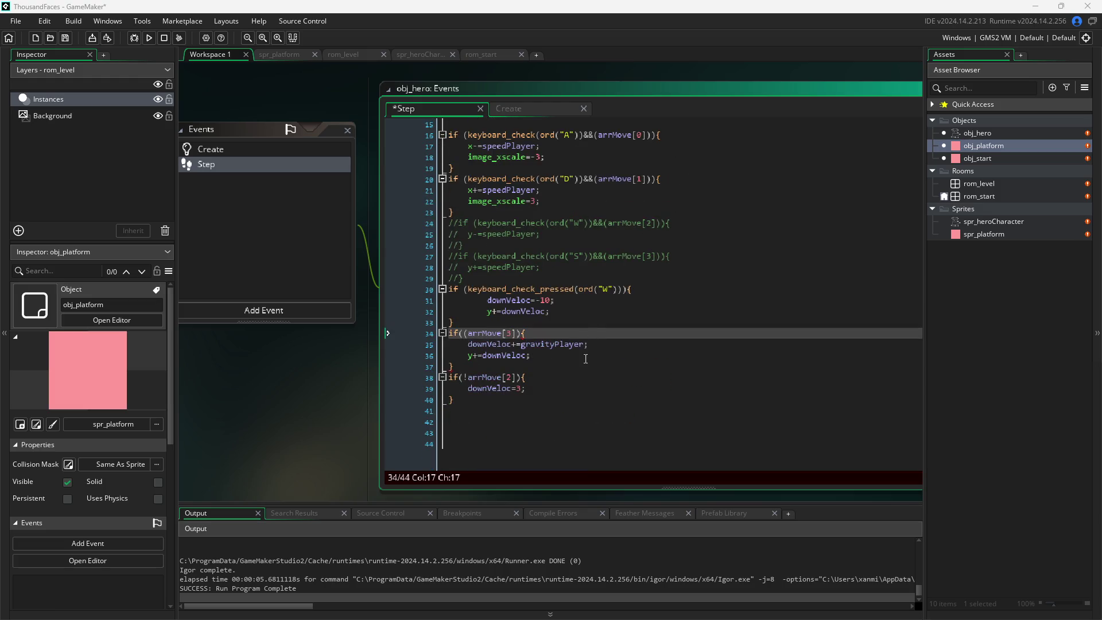
left_click(577, 344)
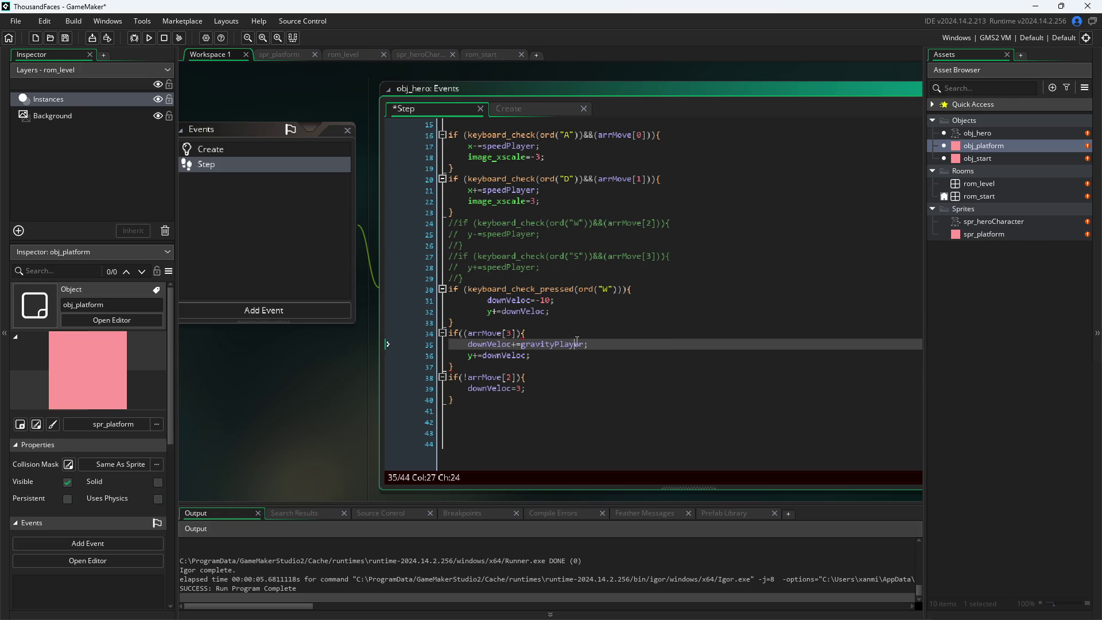
left_click(584, 334)
left_click(581, 367)
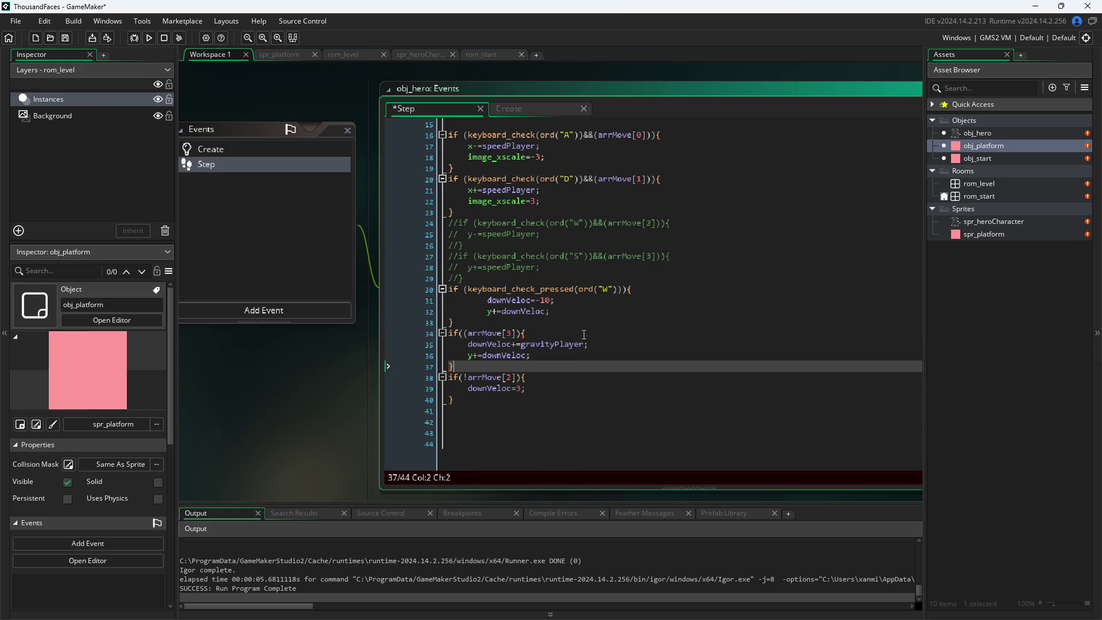
left_click(602, 276)
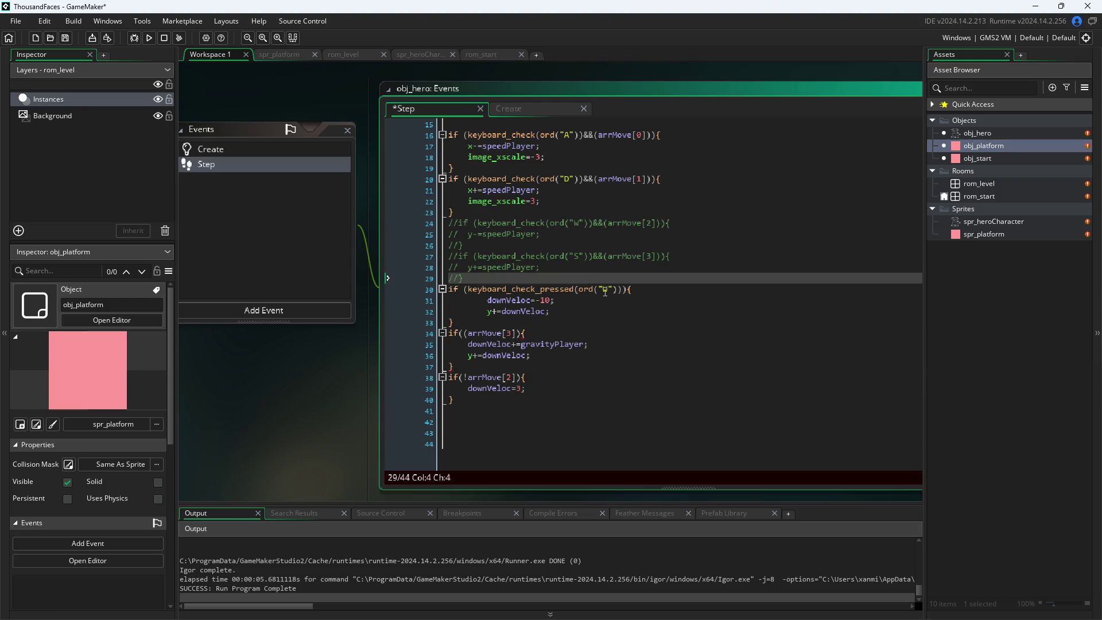
- Add an if(downVeloc<20){ } block after line 29 containing a copied downVeloc+=gravityPlayer; statement
key("Return")
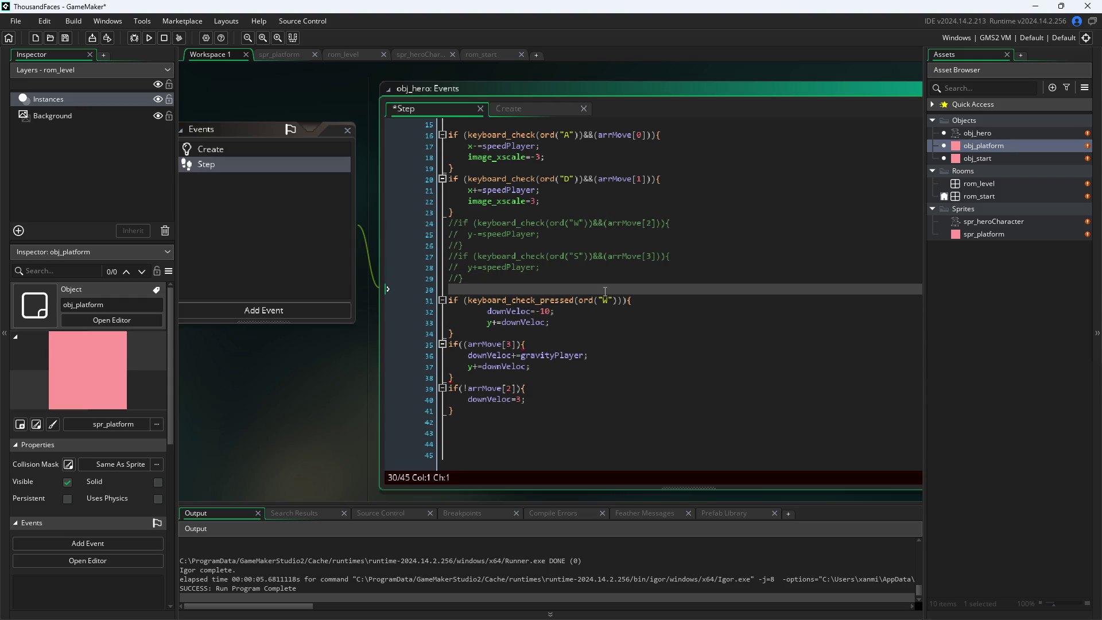
type("if(")
type("downVeloc")
type("<20")
type("){")
key("Return")
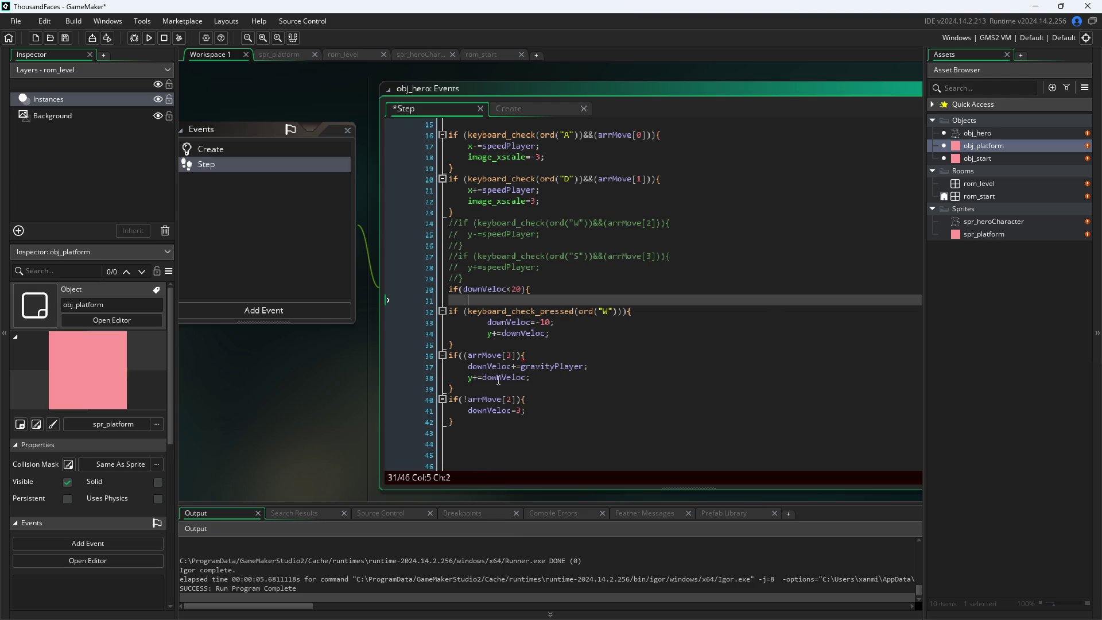
left_click_drag(468, 368, 585, 377)
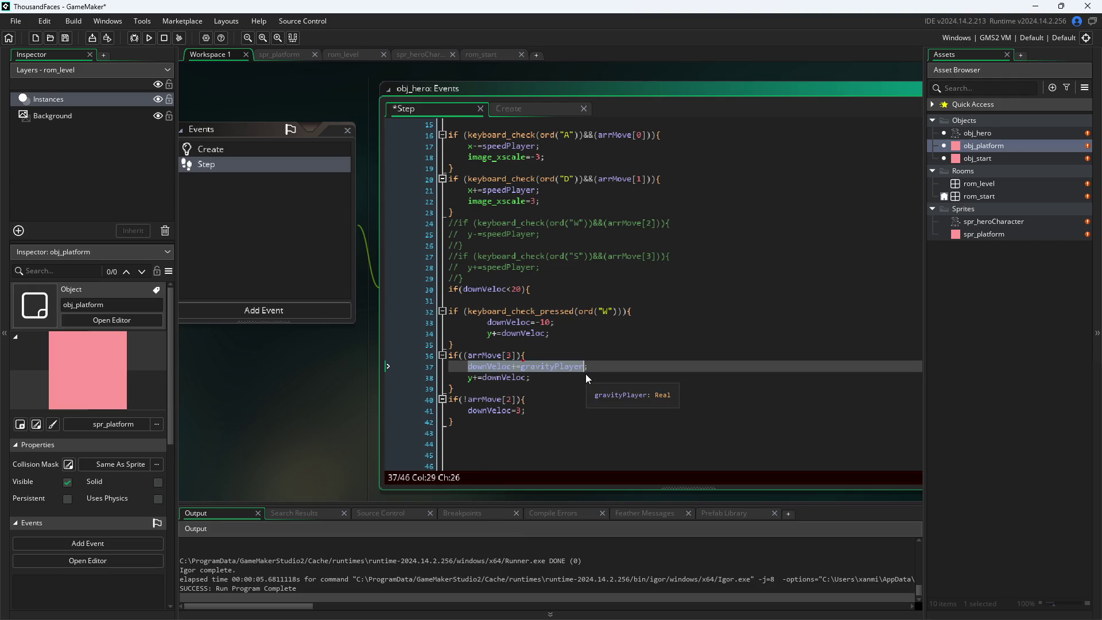
key("ctrl+c")
left_click(571, 290)
key("Return")
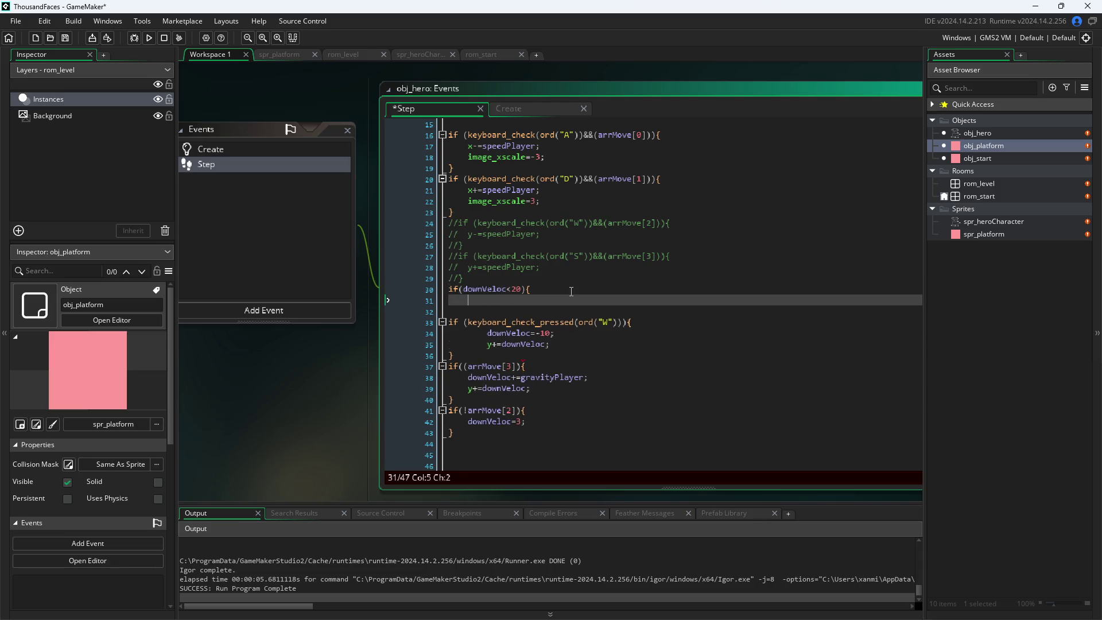
key("ctrl+v")
key("Return")
type("}")
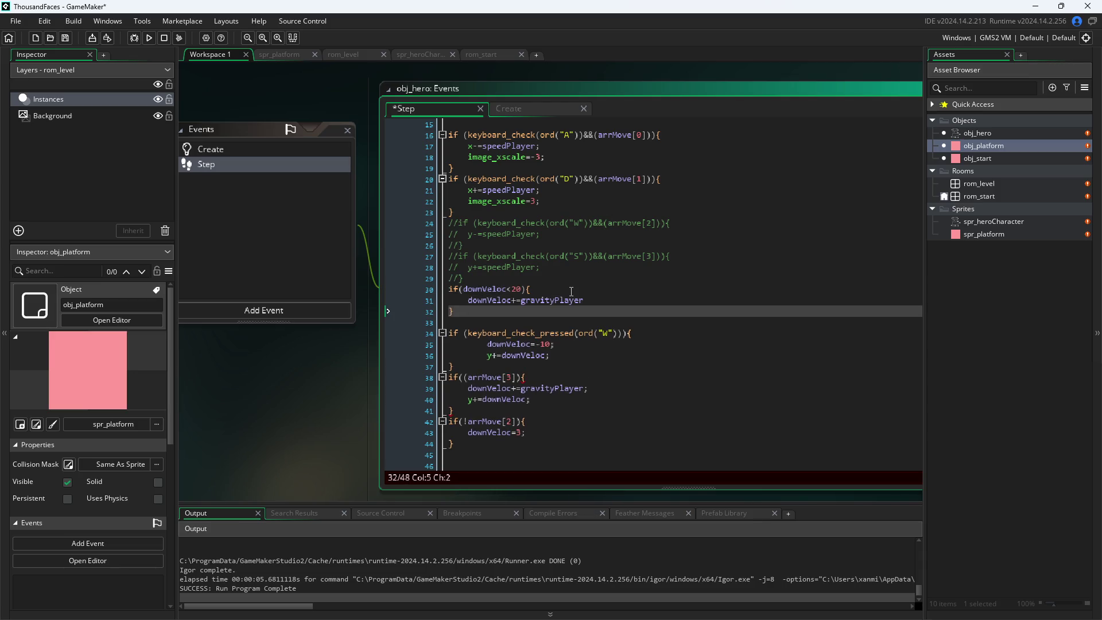
left_click(593, 300)
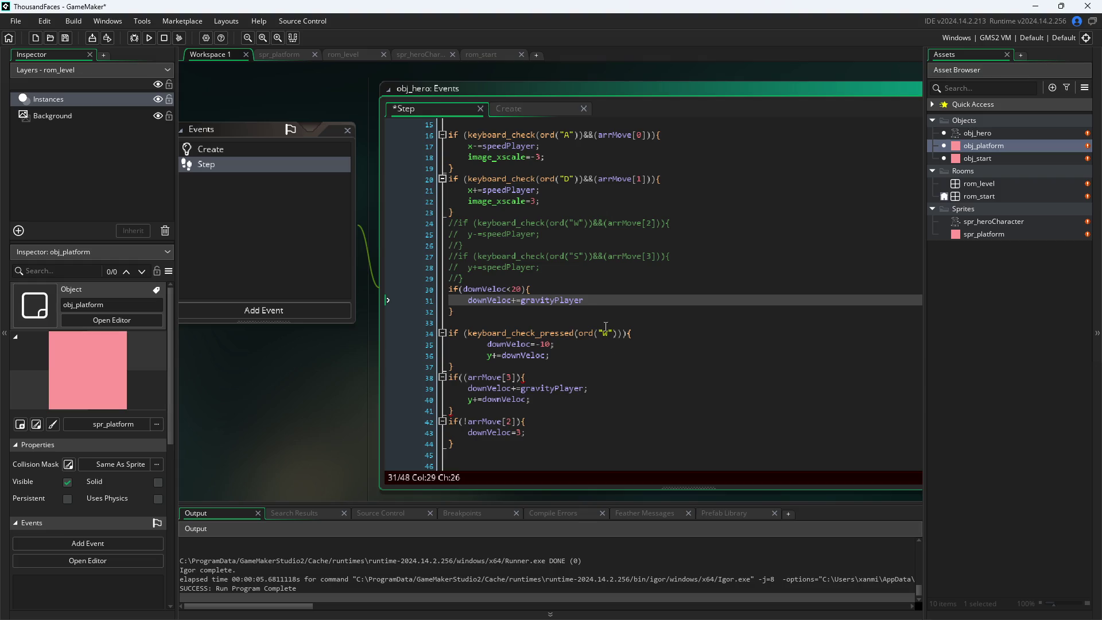
type(";")
- Change the block's limit to 10, add the missing ')' on line 38, and save
left_click(516, 290)
type("1")
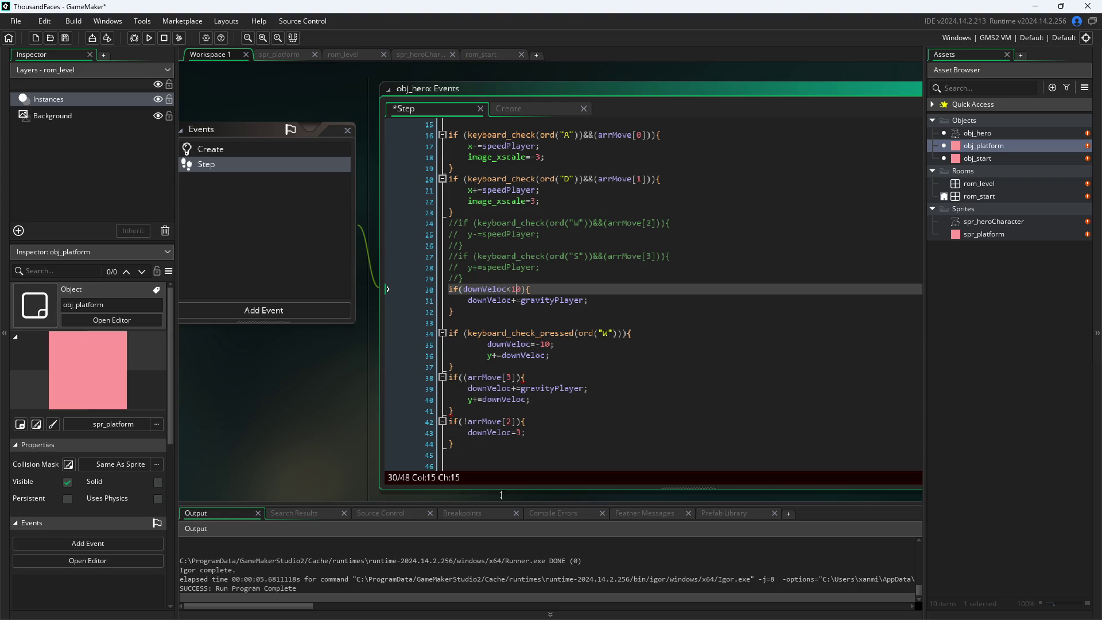
left_click(328, 418)
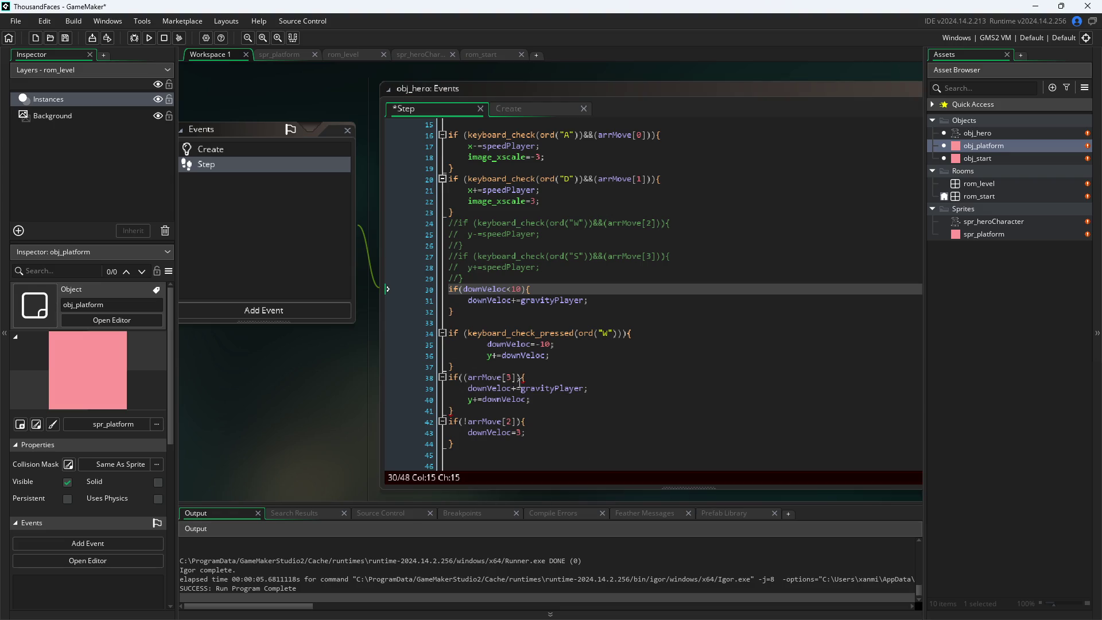
left_click(521, 380)
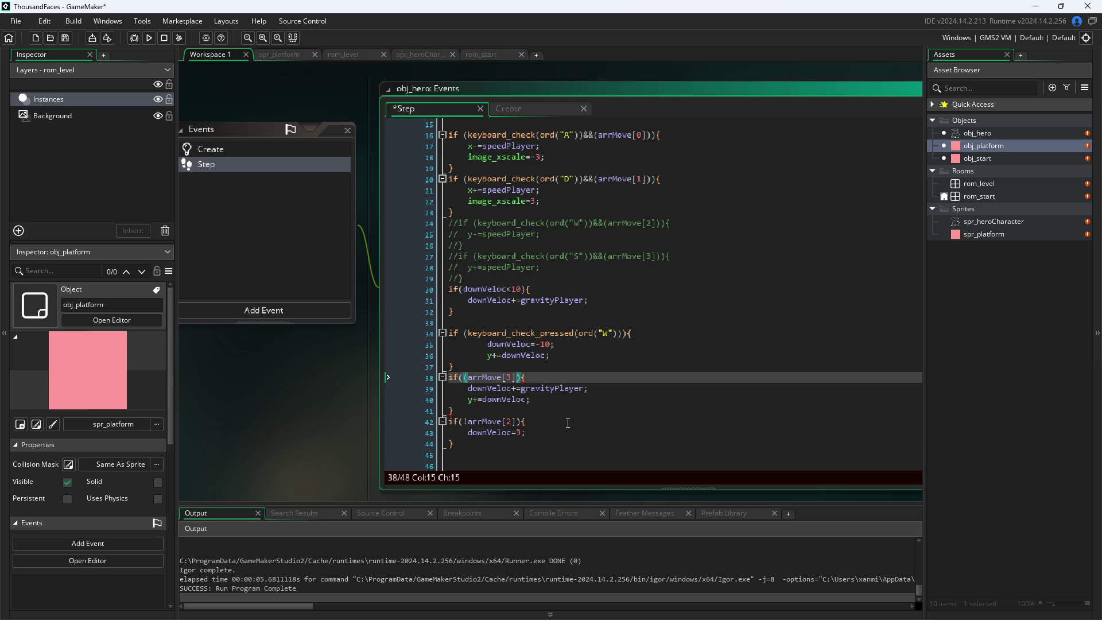
type("))")
key("ctrl+s")
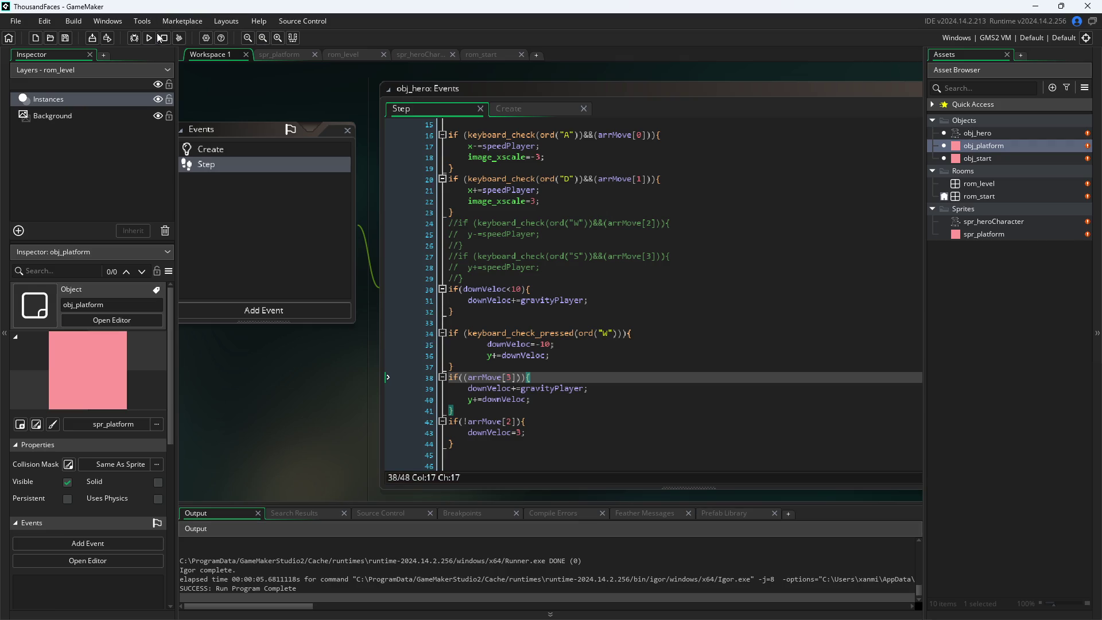
left_click(150, 38)
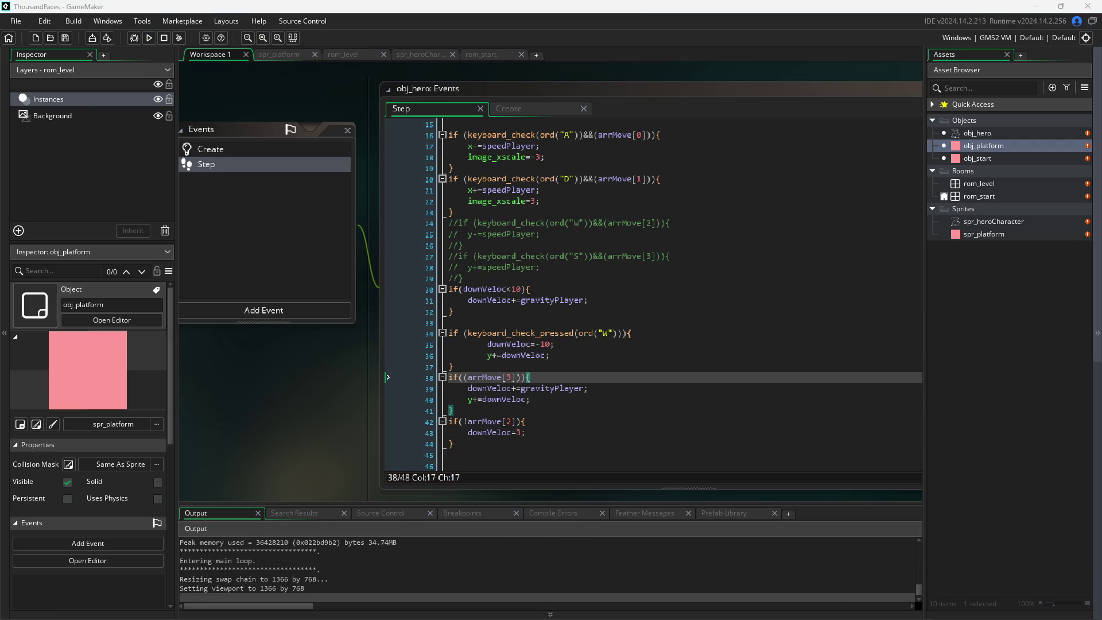
key("w")
key("d")
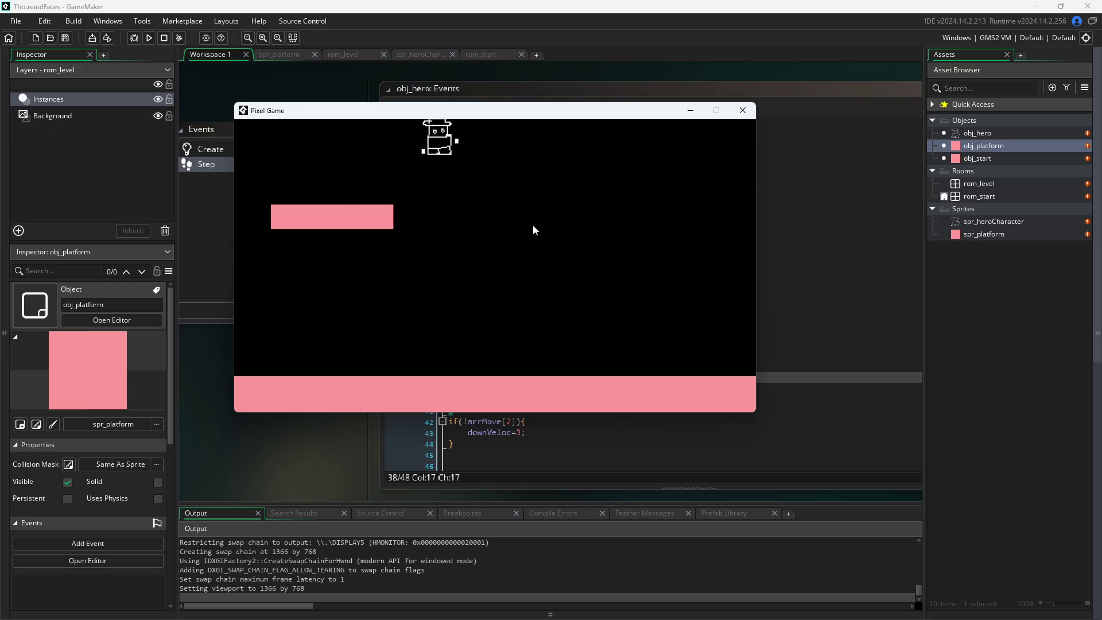
key("w")
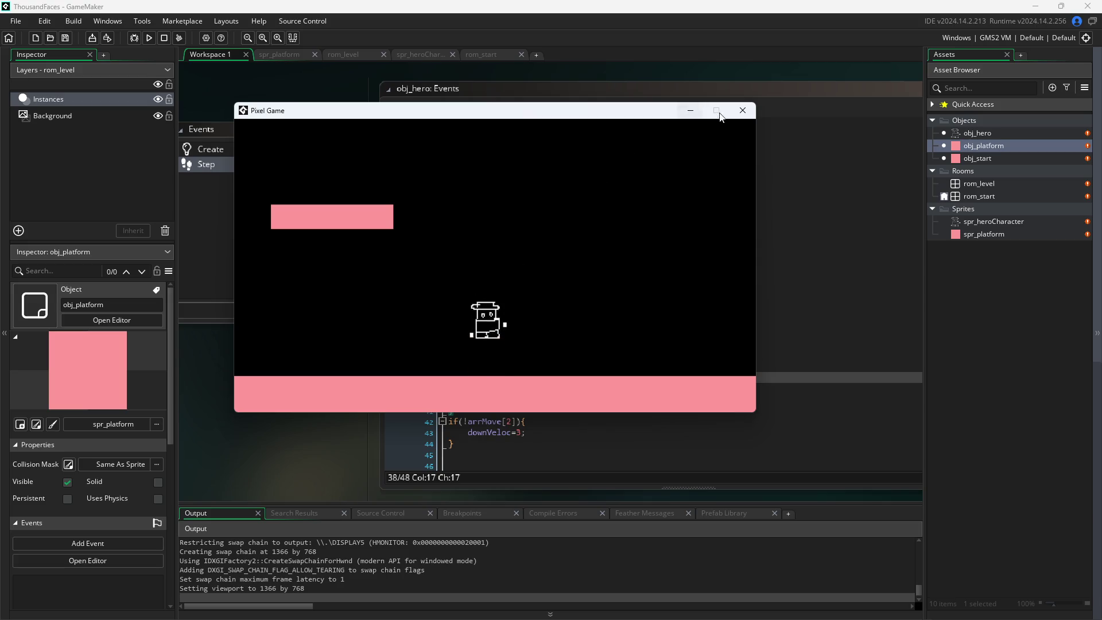
left_click(743, 110)
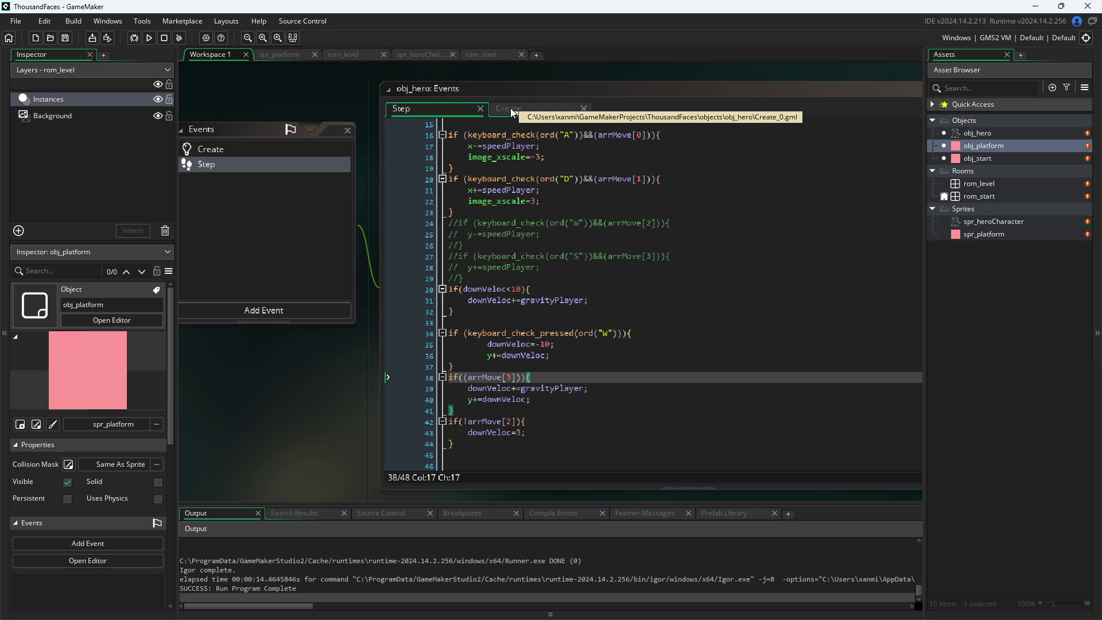
scroll(638, 270, "up", 5)
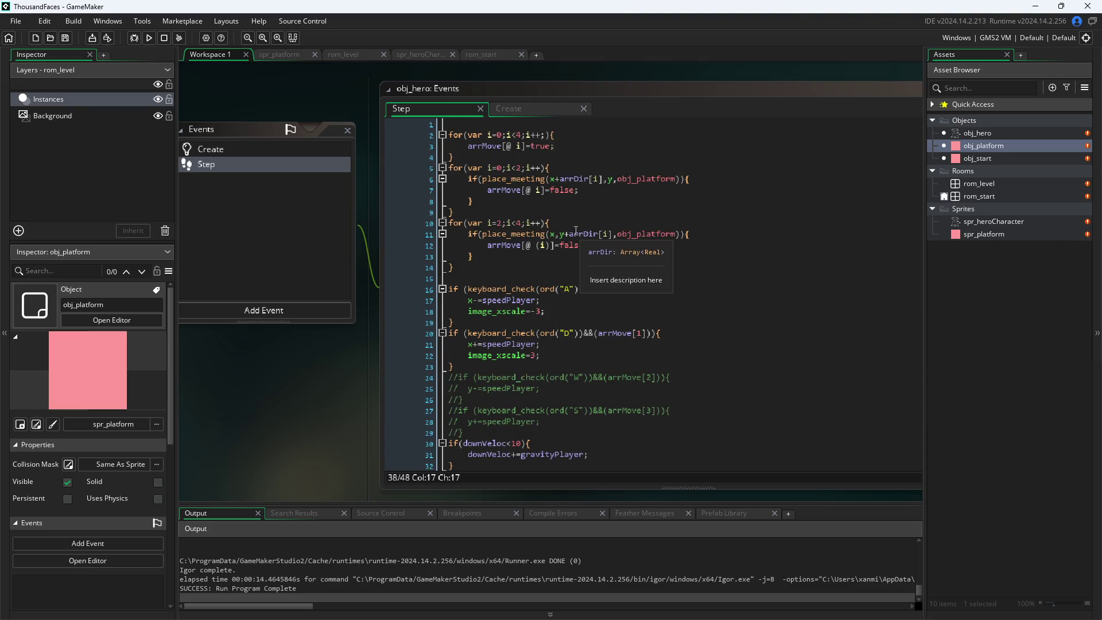
left_click(610, 235)
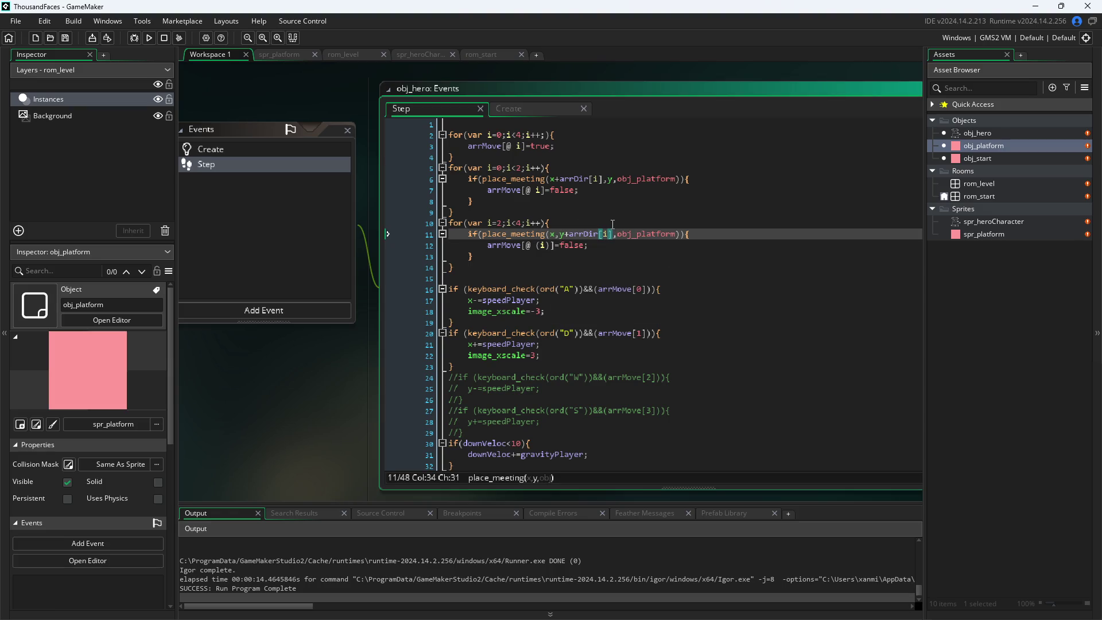
left_click(701, 231)
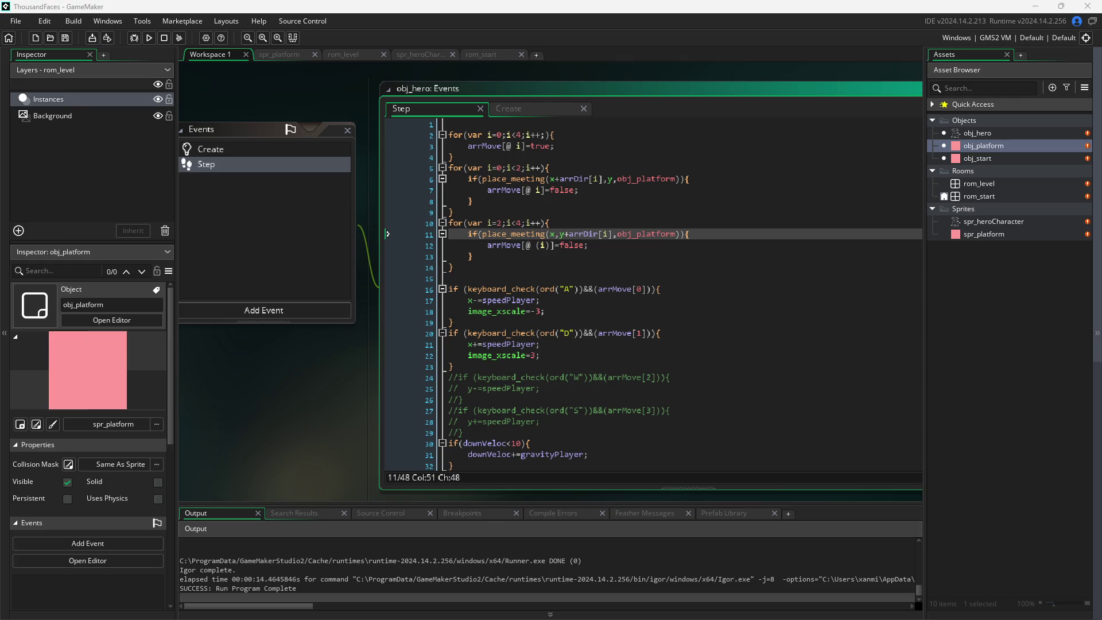
- Start a new line 12 reading while(!place_meeting(x,y using autocomplete for place_meeting
left_click(731, 237)
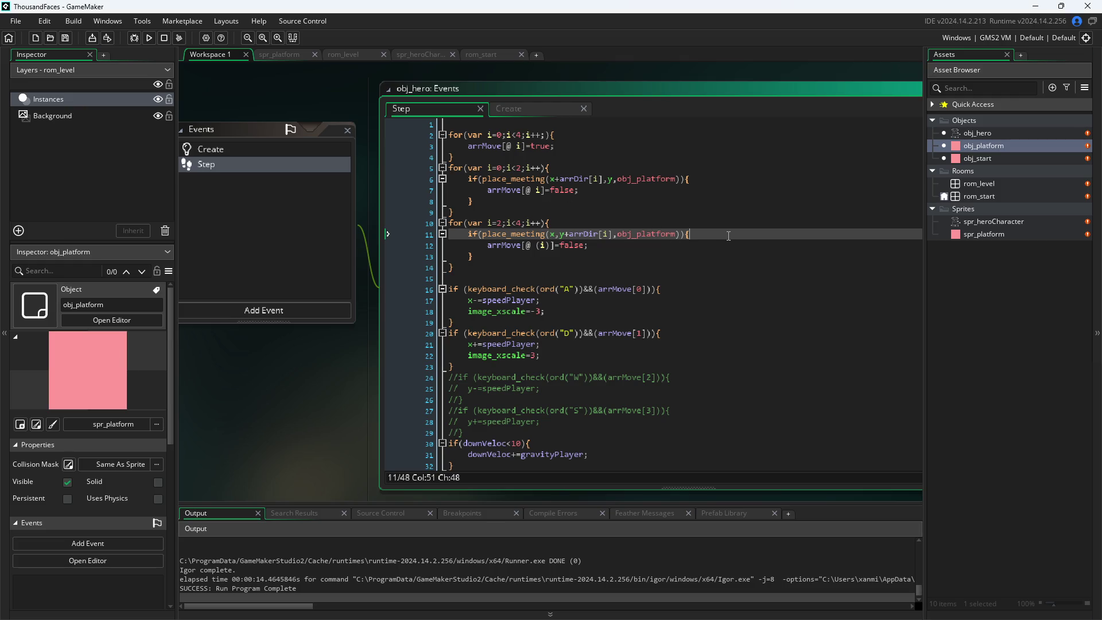
key("Return")
type("while(!")
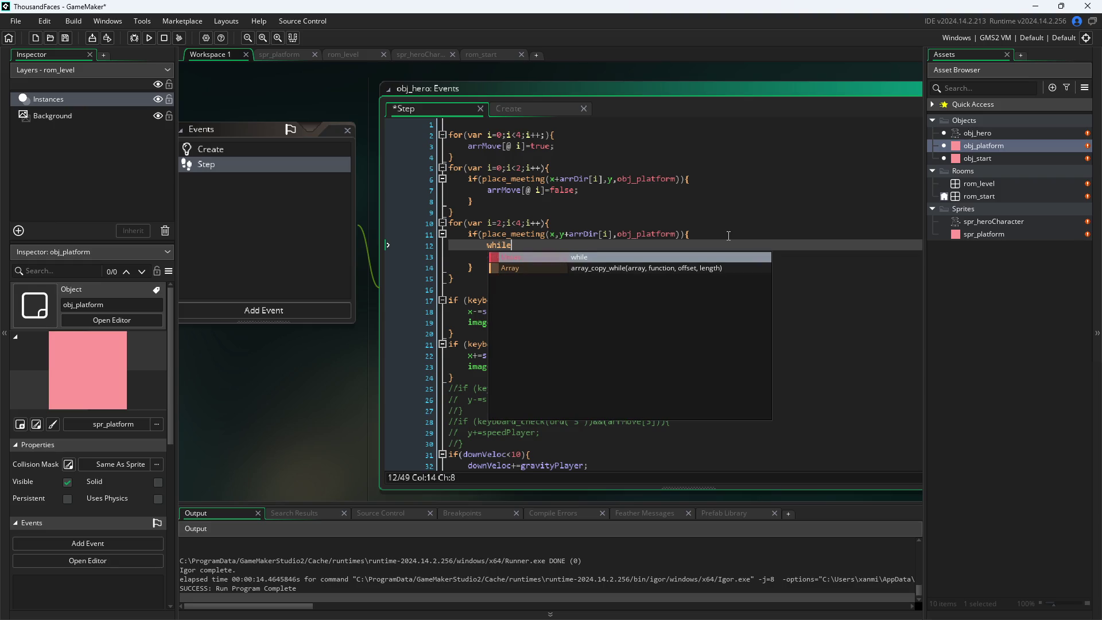
type("p")
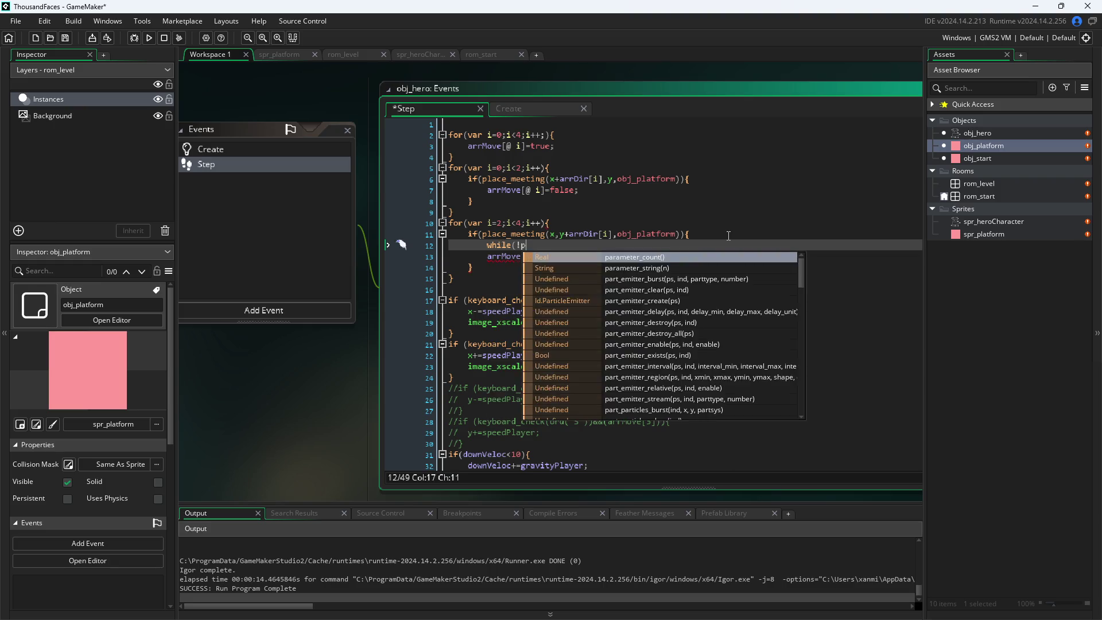
type("lace")
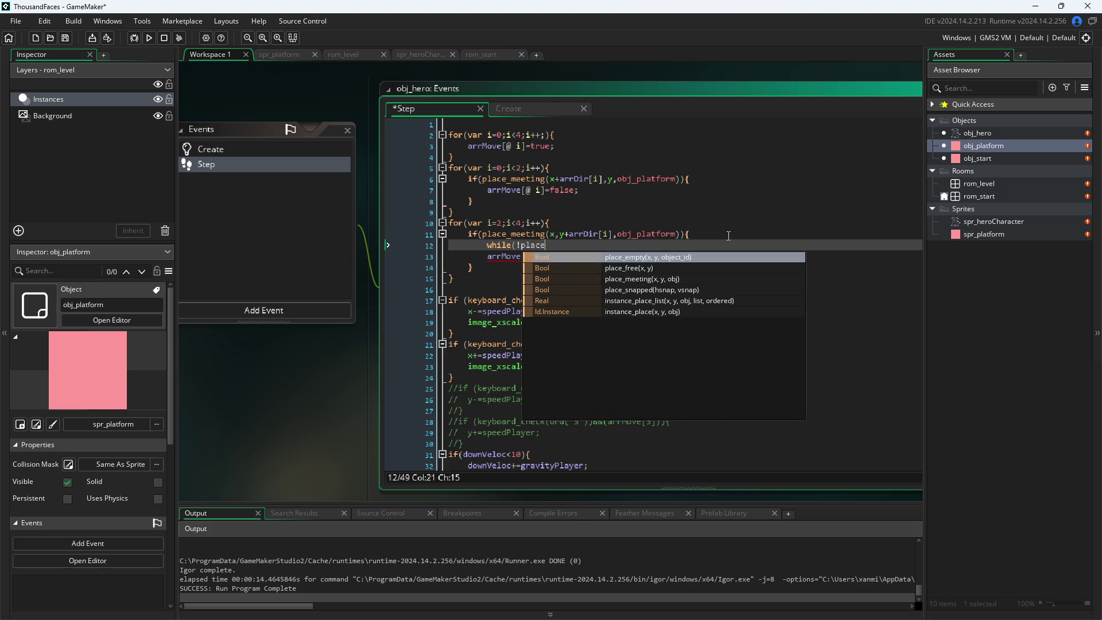
key("Down")
key("Down")
key("Return")
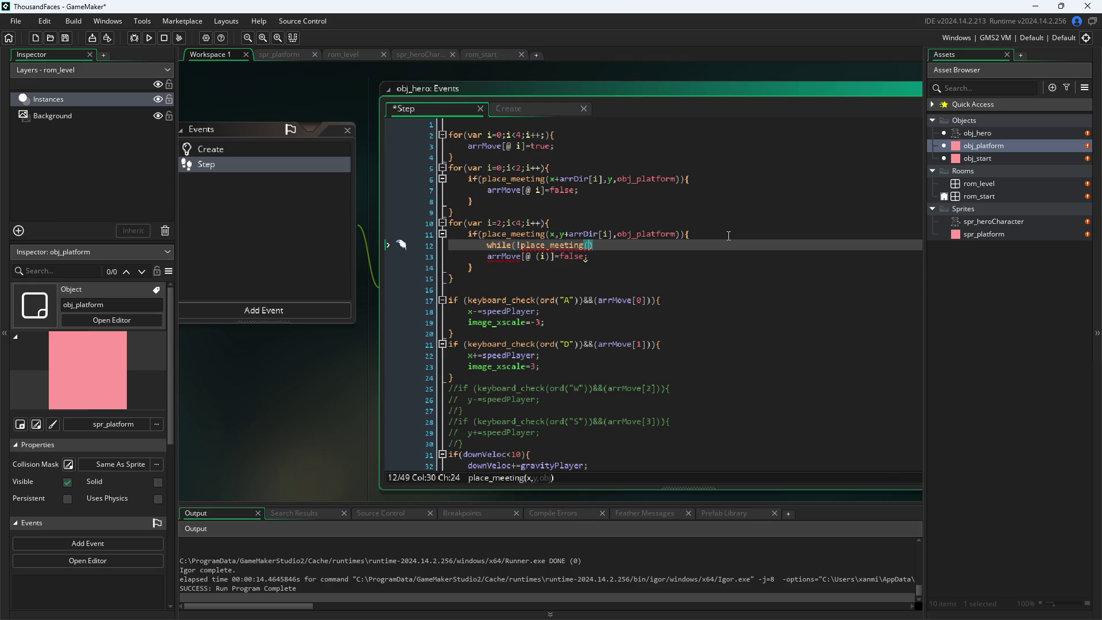
type("x,y")
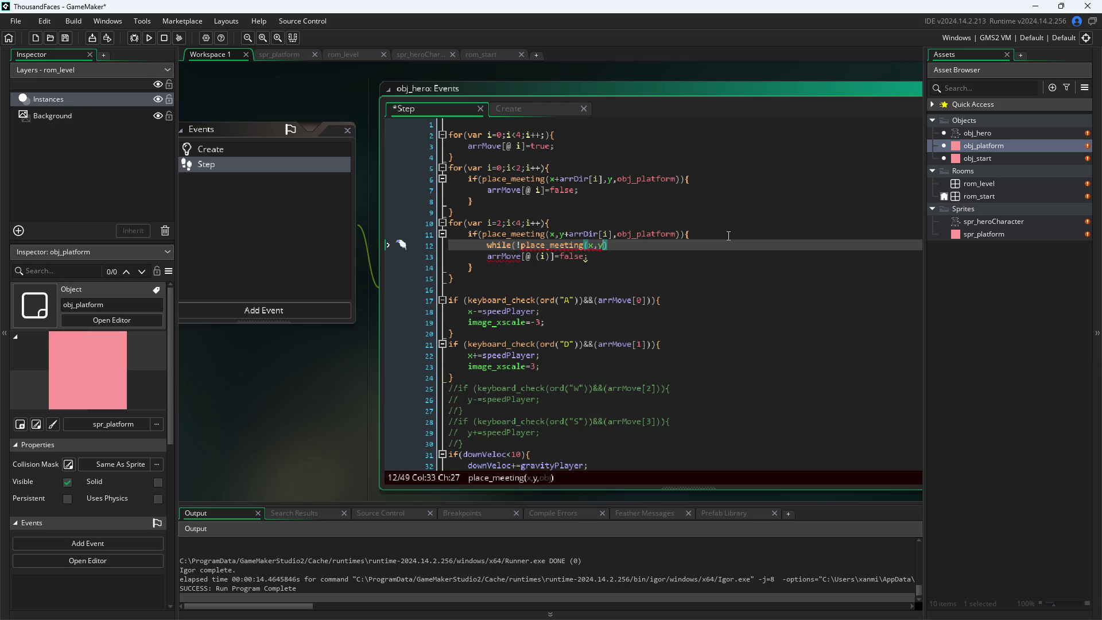
key("Escape")
- Complete the condition with +sign(arrDir[i]),obj_platform){ and open an empty loop body
type("+")
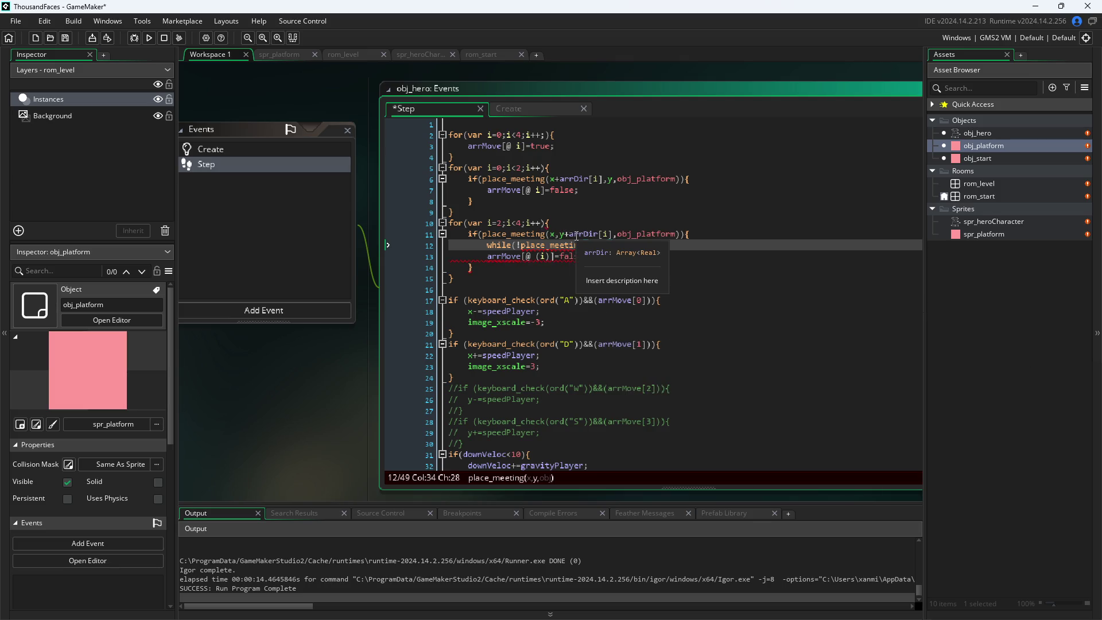
mouse_move(561, 228)
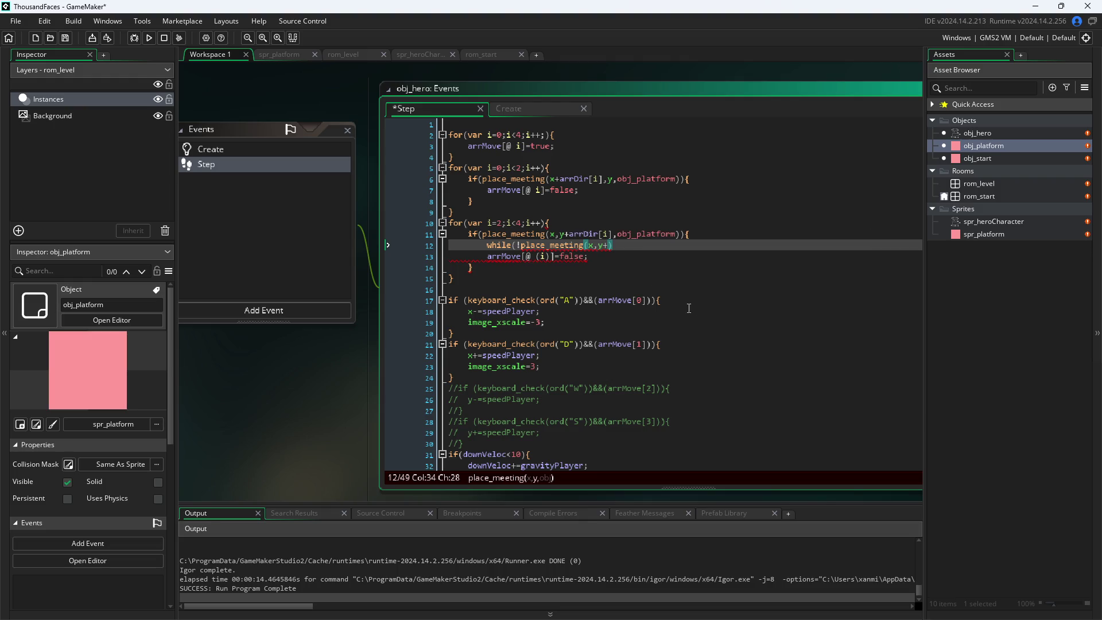
type("sign")
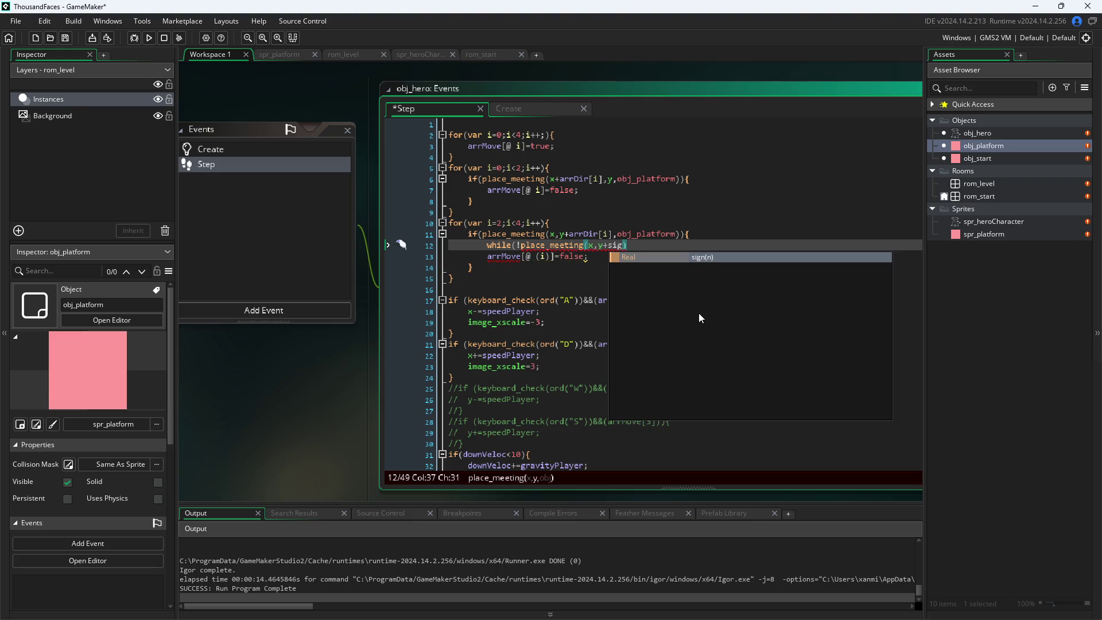
key("Escape")
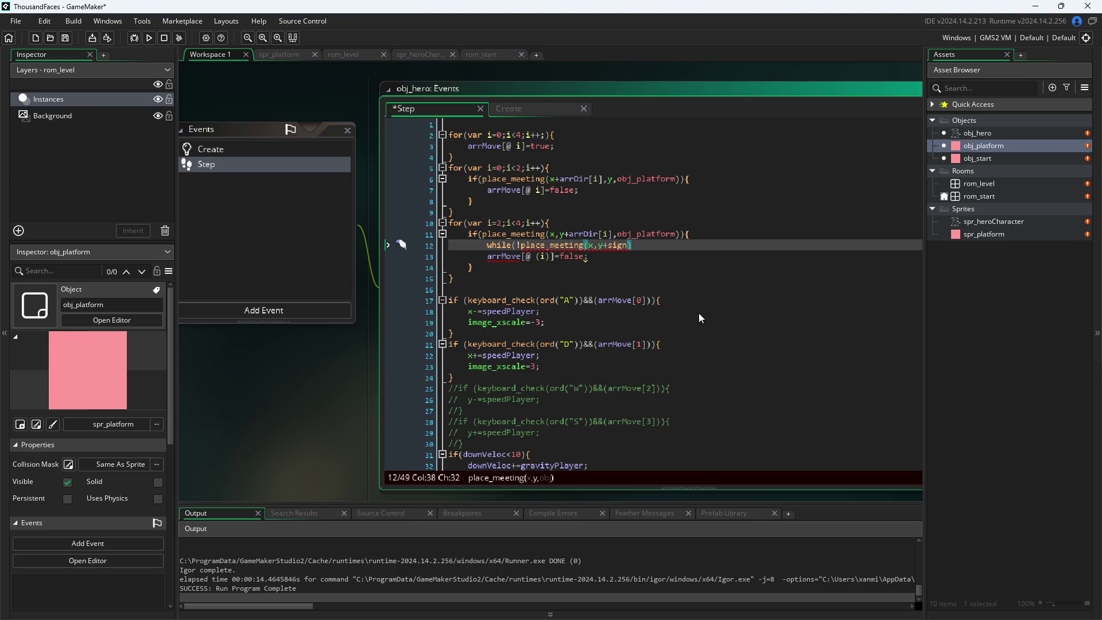
type("(arr")
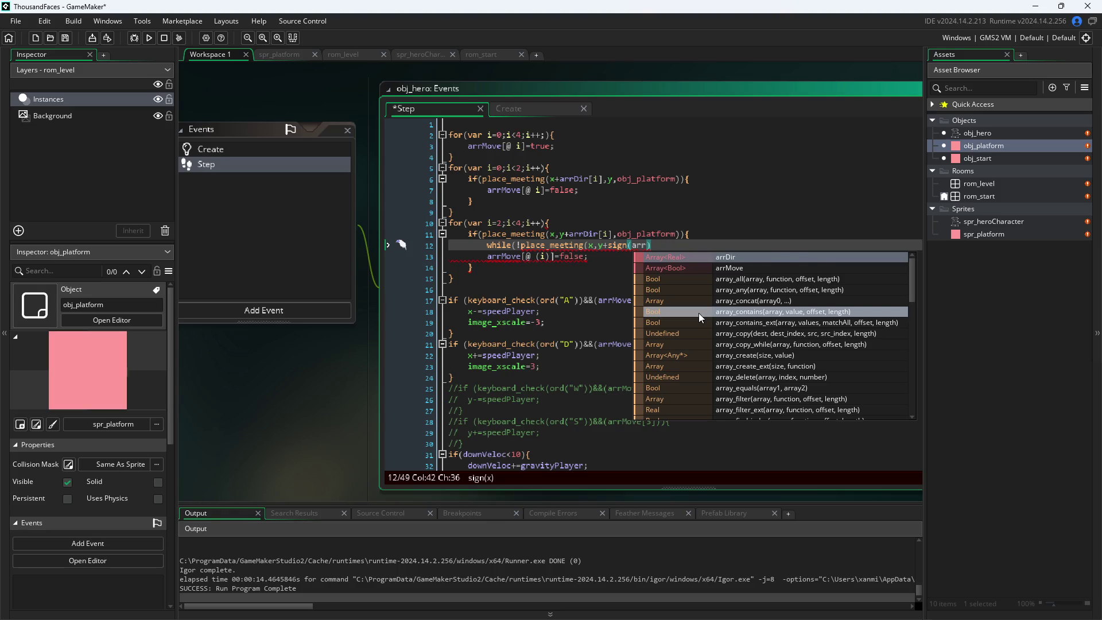
type("Dir")
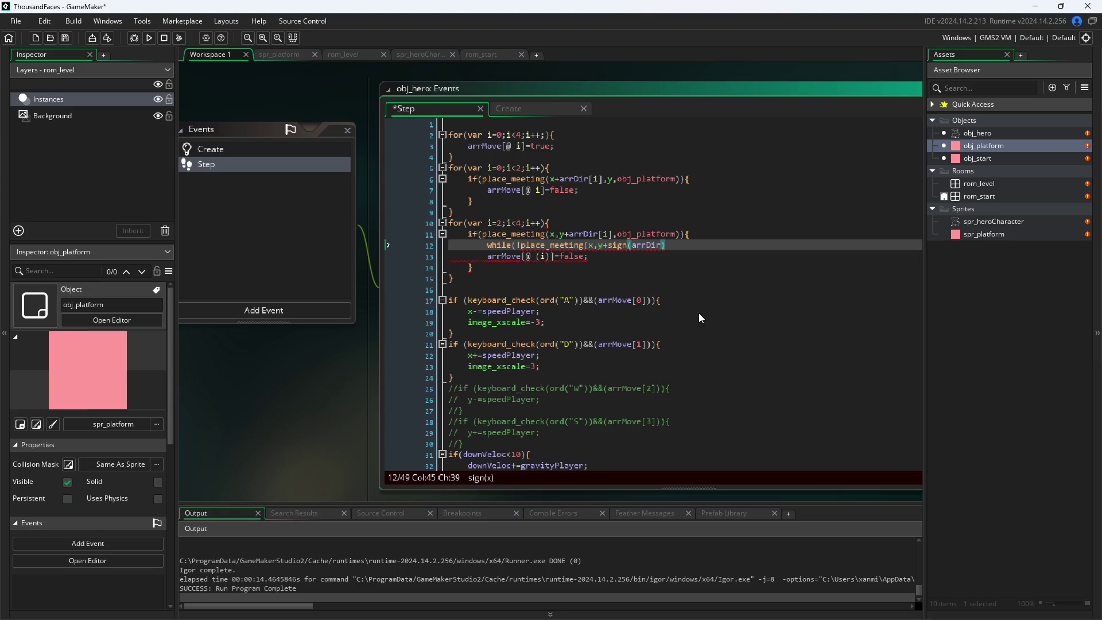
type("[i[]")
key("BackSpace")
type(")")
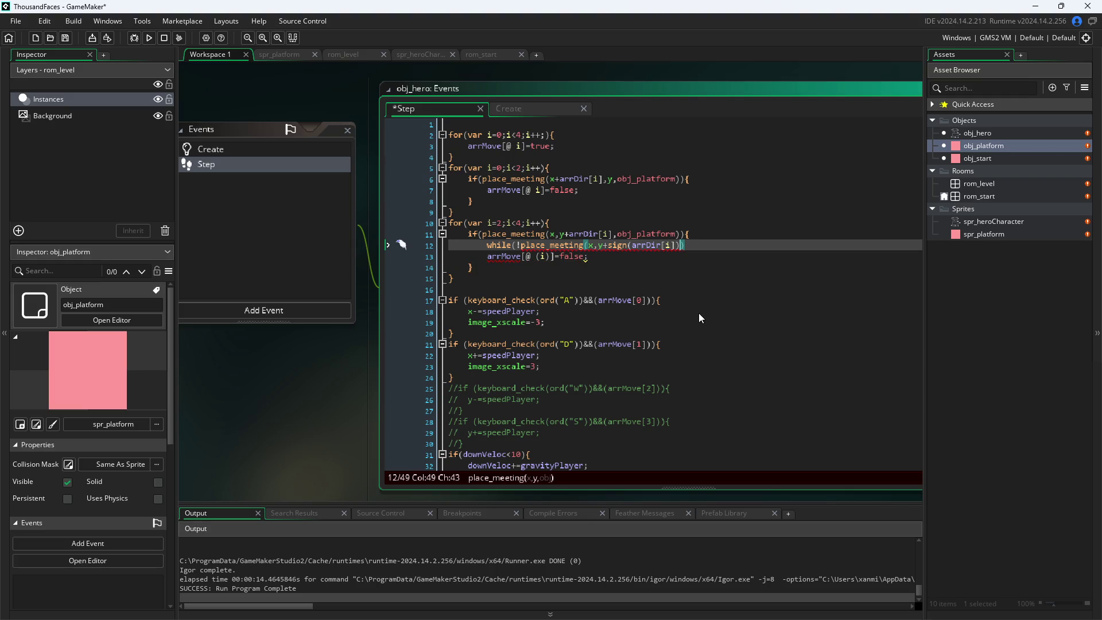
type(",")
type("obj_pla")
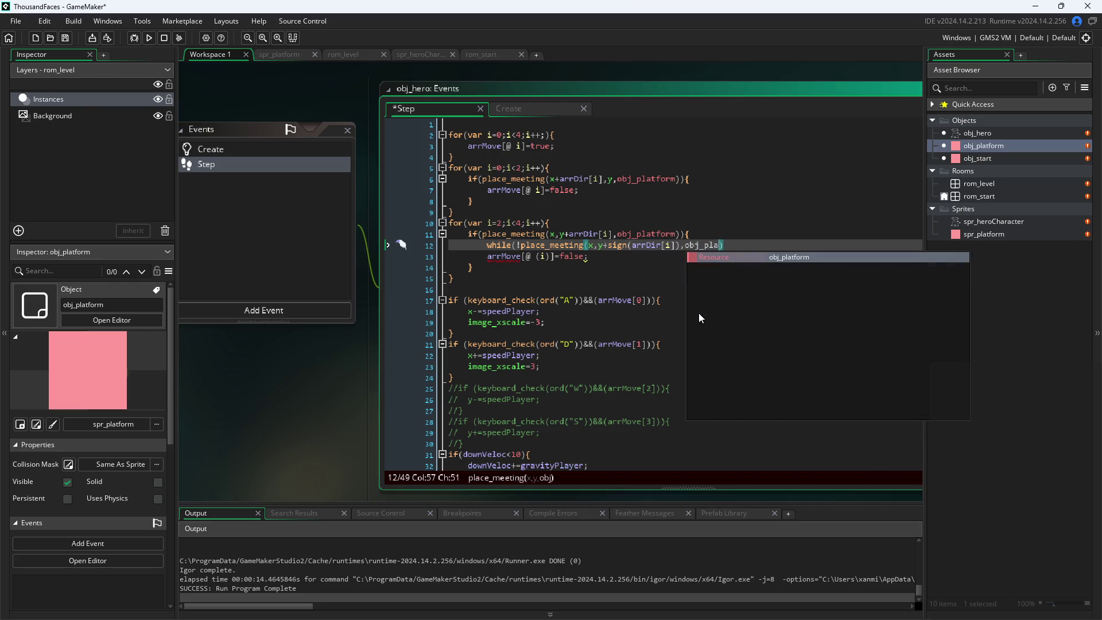
key("Return")
type(")")
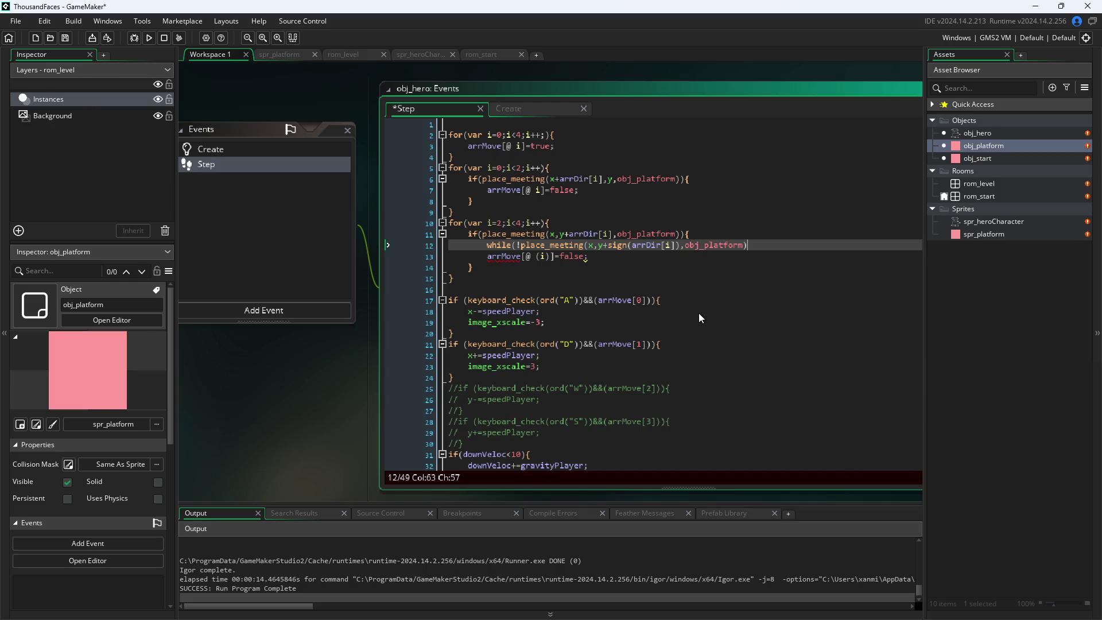
type("{")
key("Return")
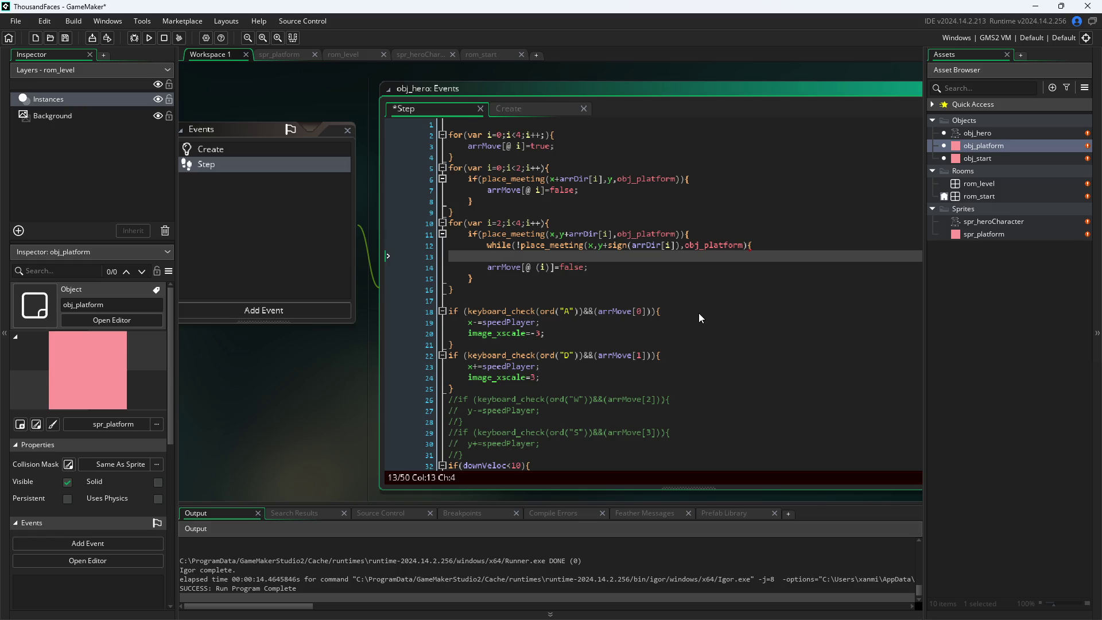
- Write the loop body y+=sign(arrDir[i]); on line 13, accepting arrDir from autocomplete
type("y+=")
type("sign")
type("(arrD")
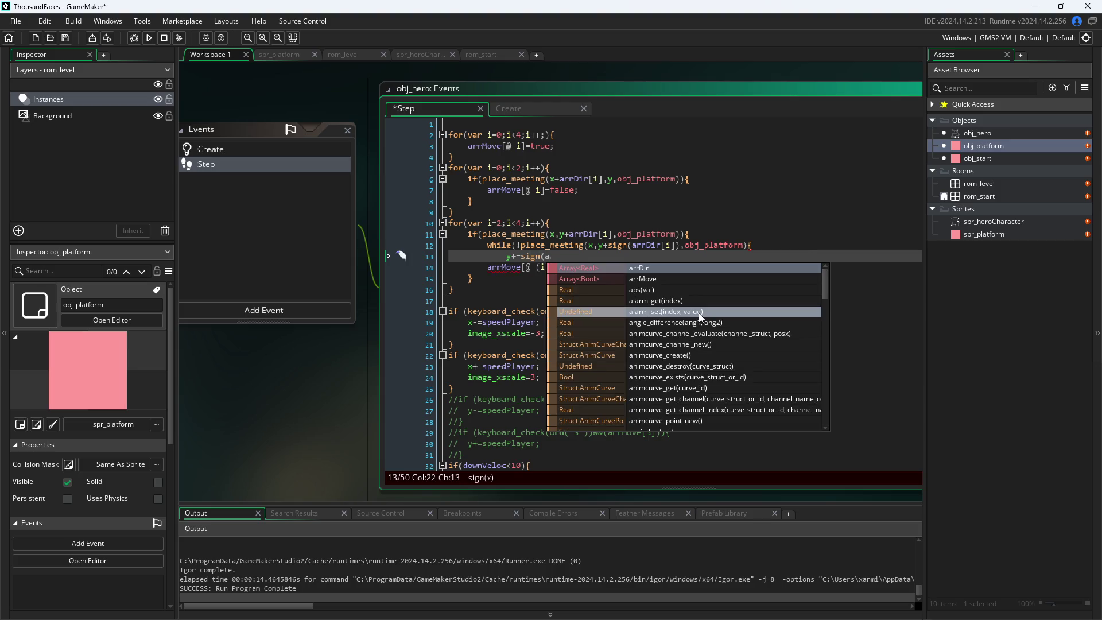
key("Return")
type("i]")
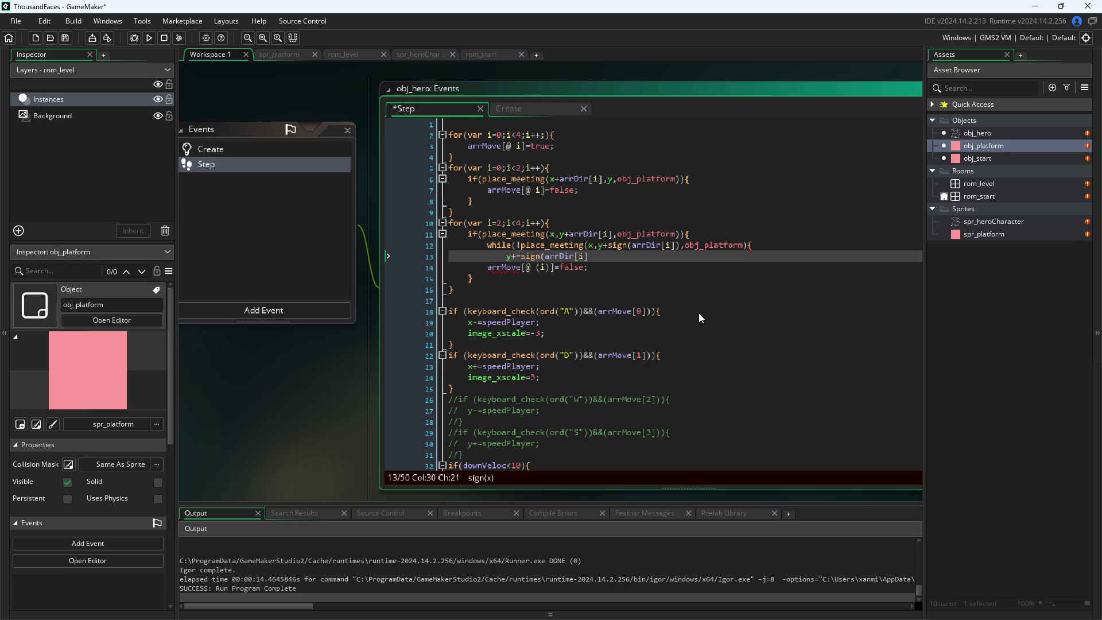
type(")")
type(";")
left_click_drag(597, 268, 486, 268)
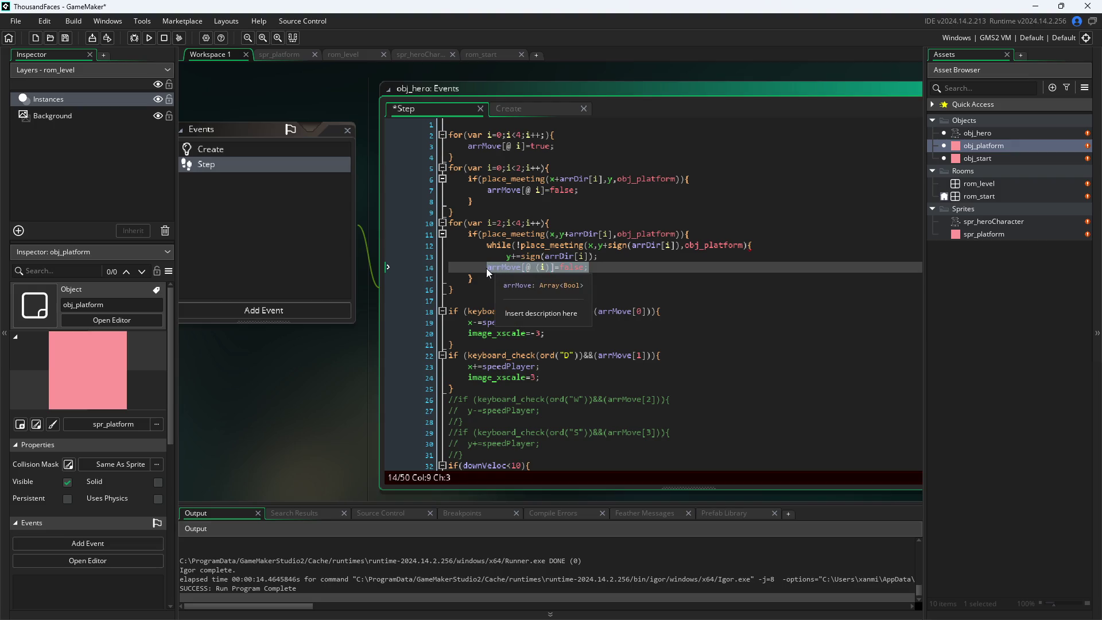
key("Up")
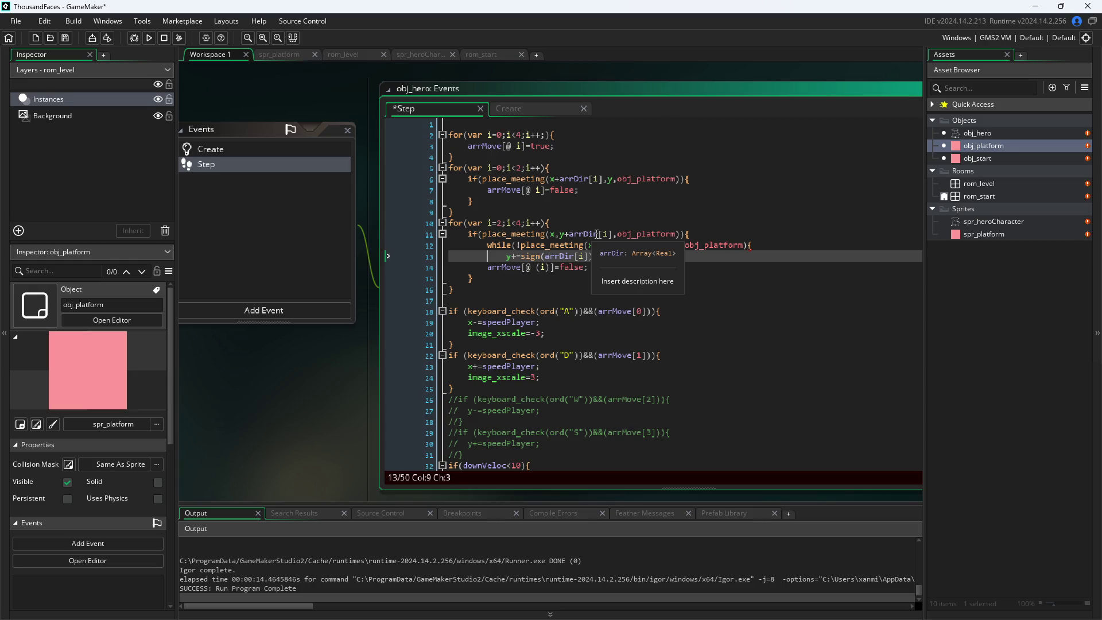
left_click(596, 233)
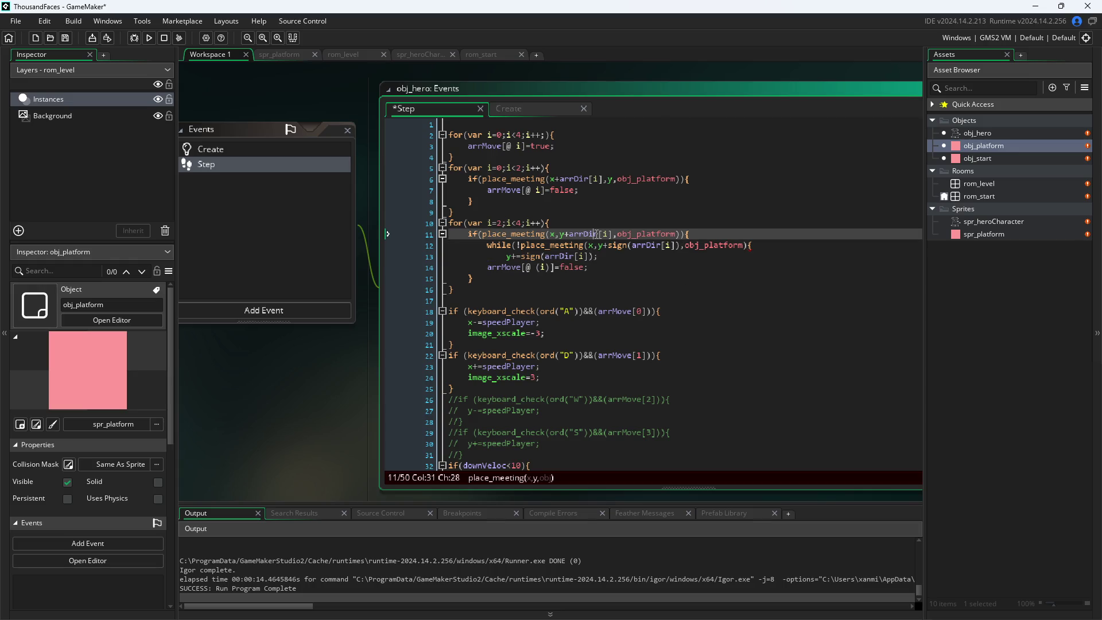
right_click(524, 124)
left_click(264, 428)
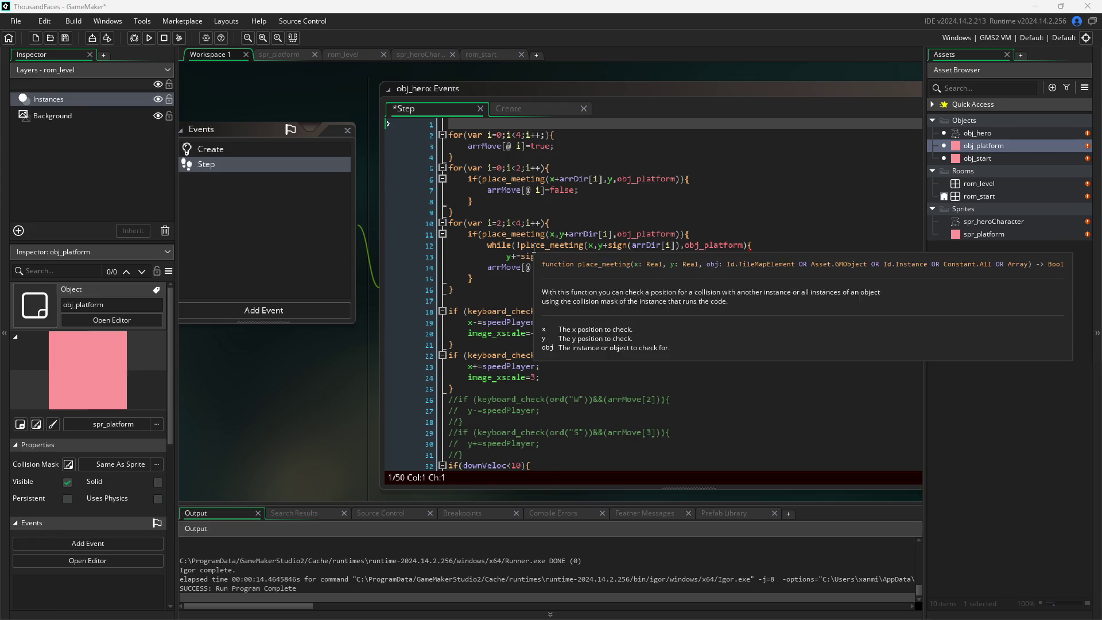
left_click(584, 246)
left_click(594, 247)
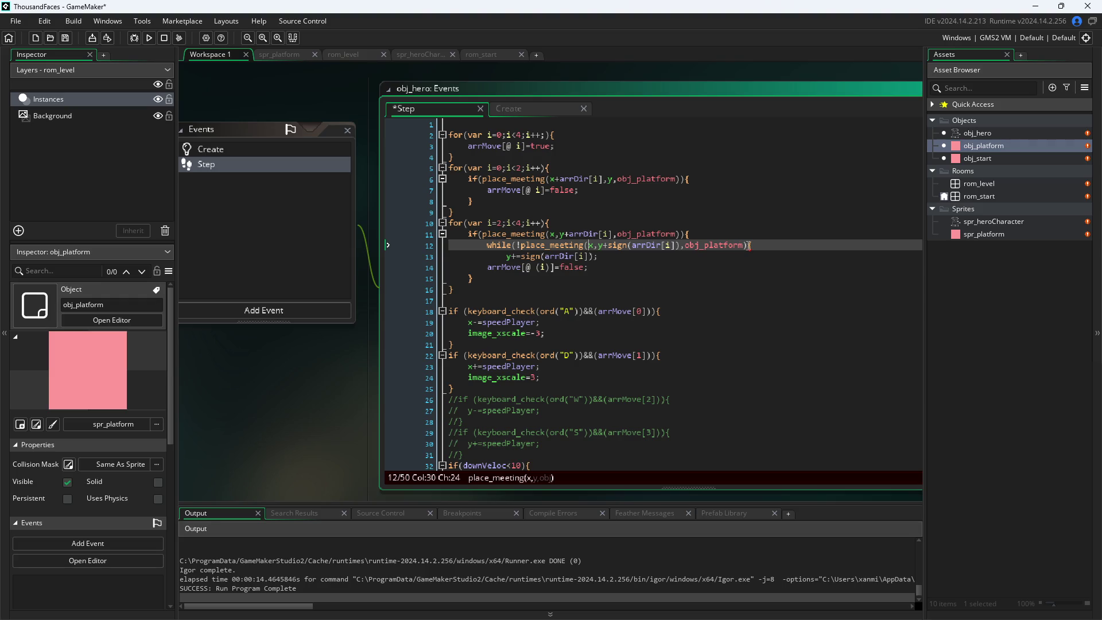
- Add a closing } line after the y nudge to end the while loop
left_click(749, 245)
type("{")
left_click(736, 257)
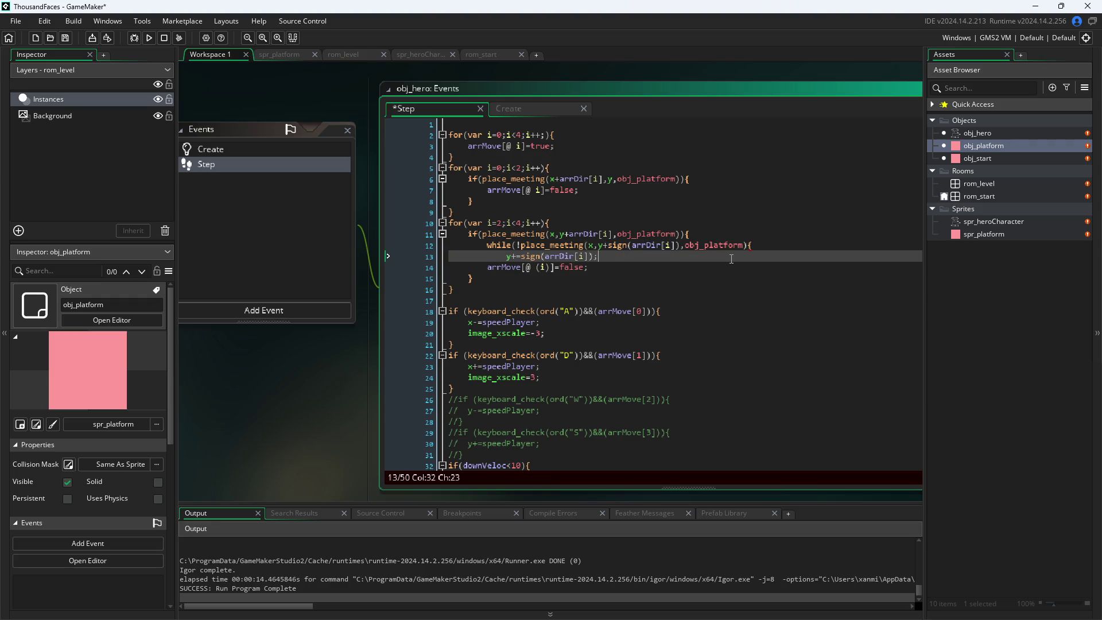
key("Return")
type("}")
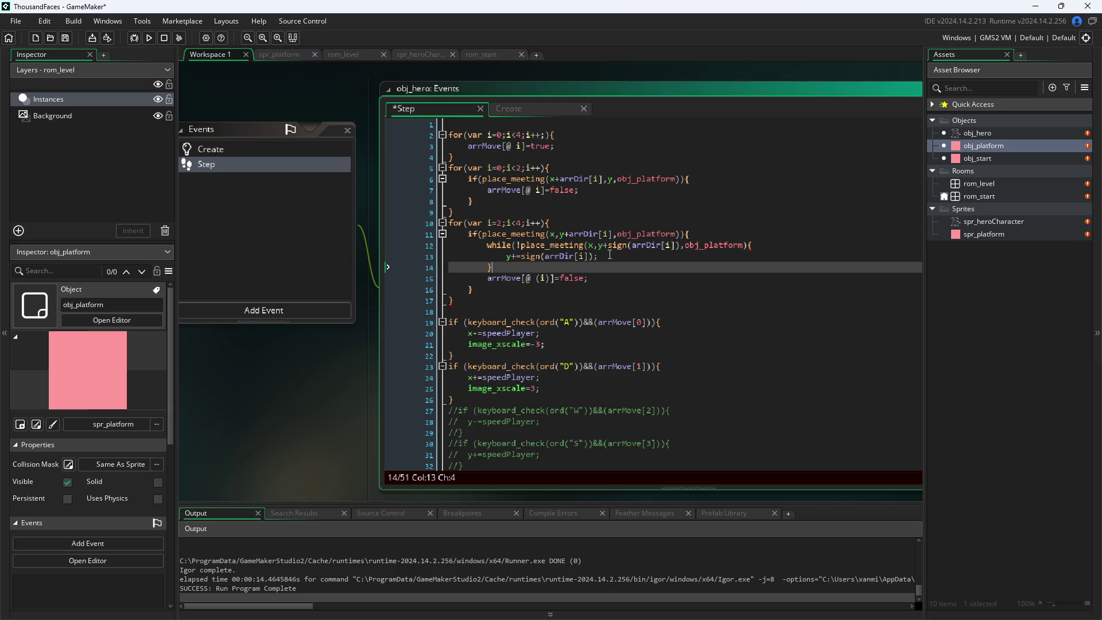
left_click(532, 298)
left_click(533, 290)
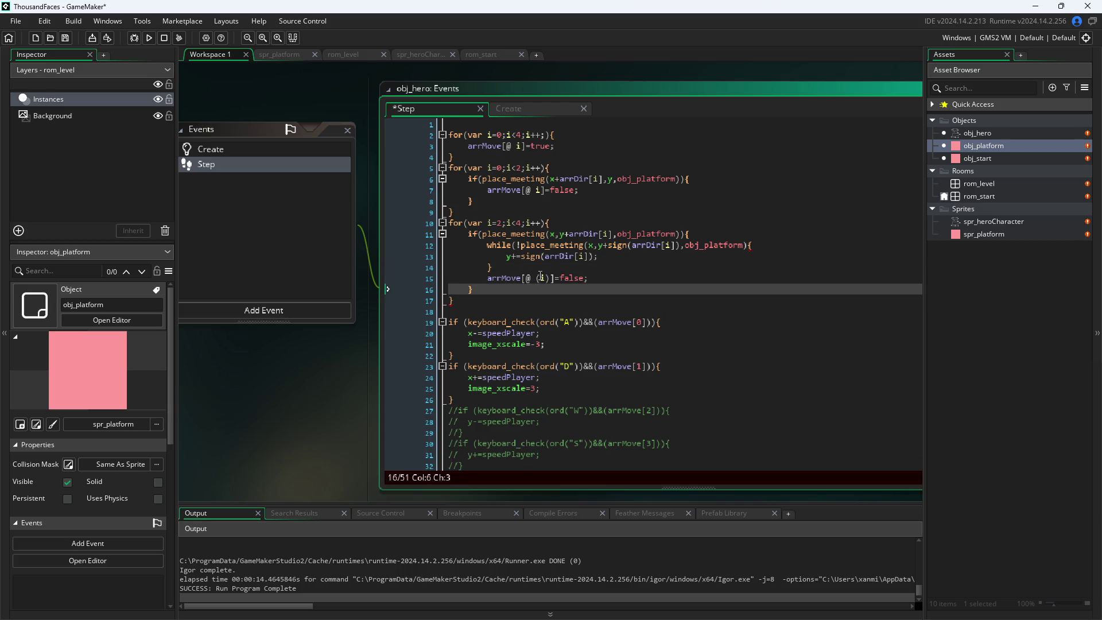
- Insert the missing ) before { so line 12 ends with obj_platform)){
left_click(761, 246)
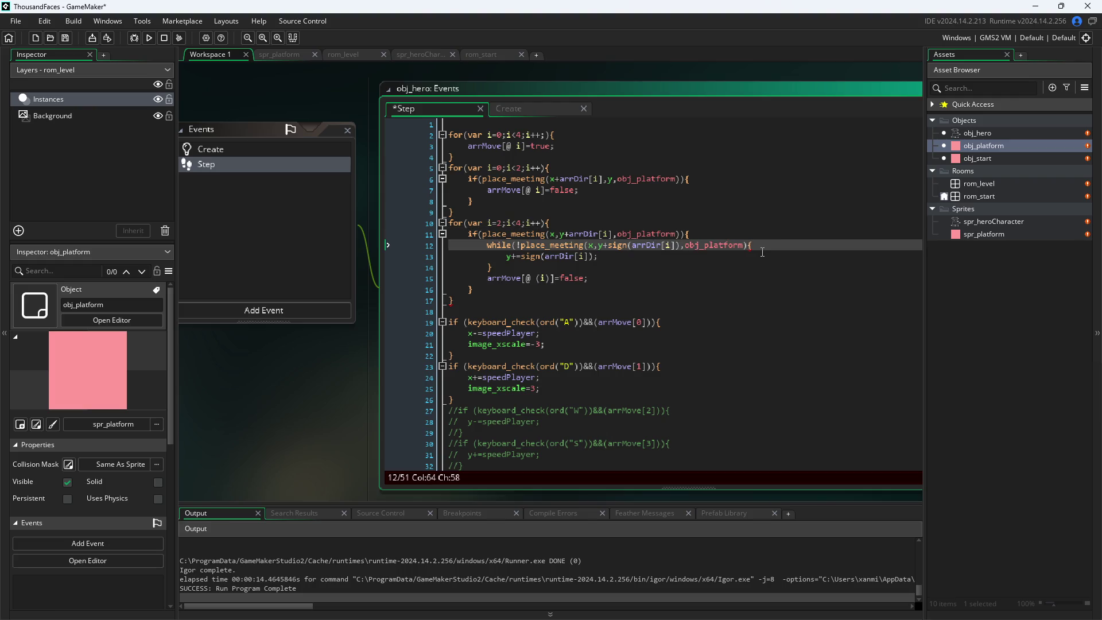
left_click(750, 246)
key("Return")
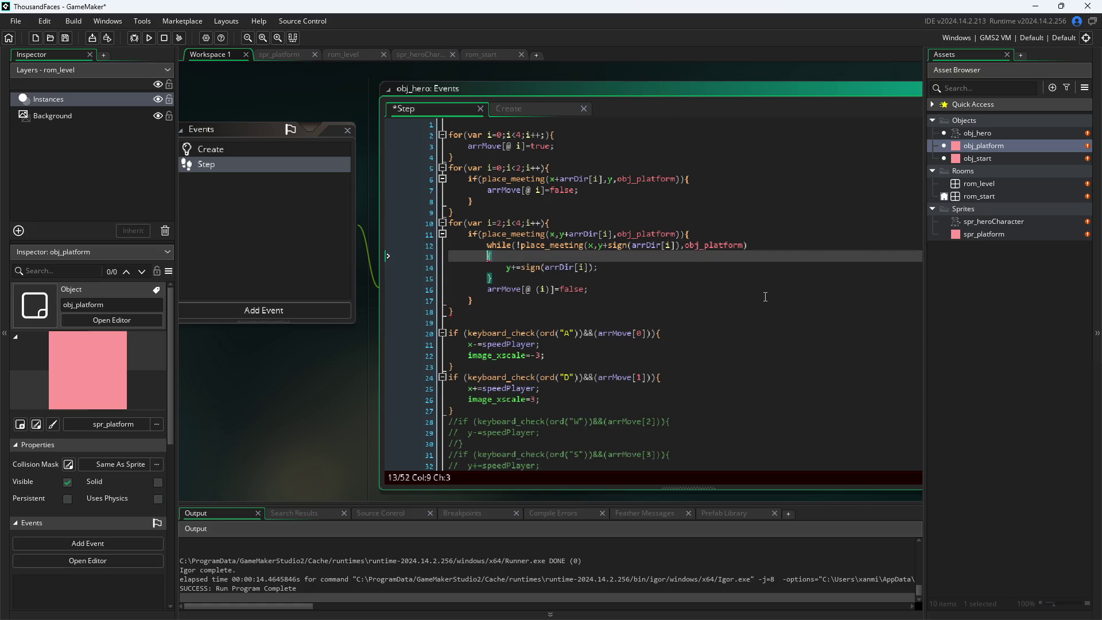
key("Return")
type("0")
key("BackSpace")
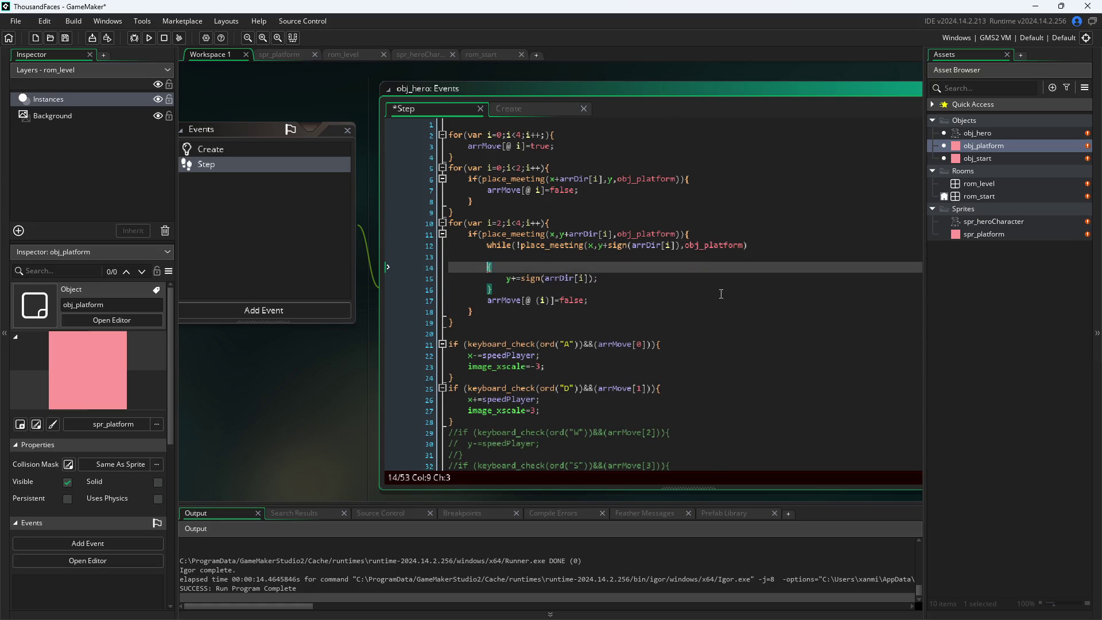
key("shift+Home")
key("BackSpace")
key("BackSpace")
key("BackSpace")
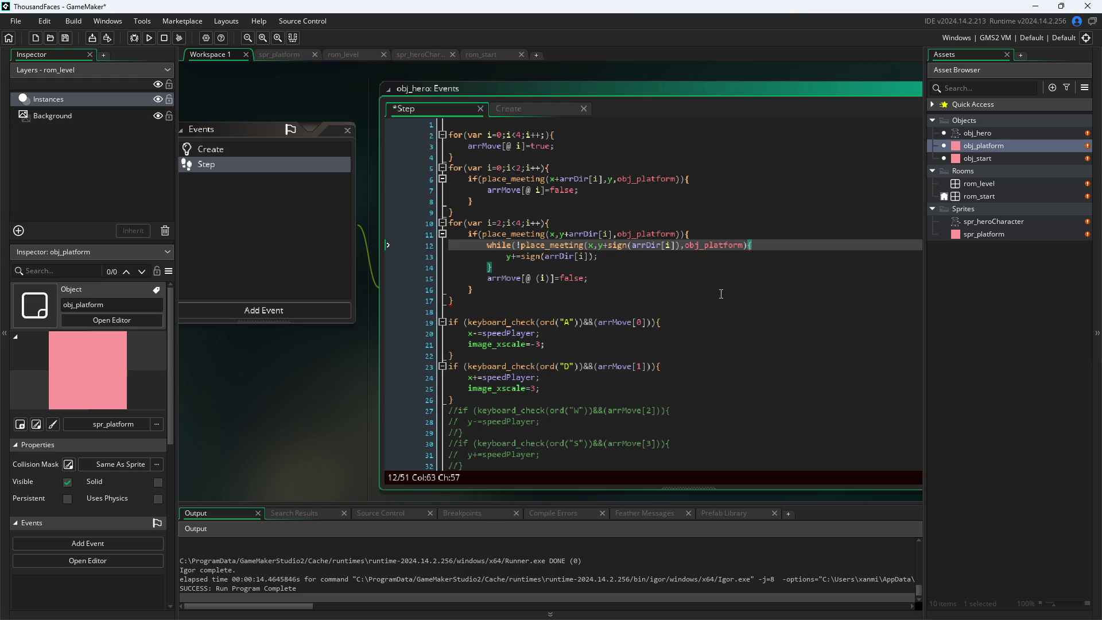
type(")")
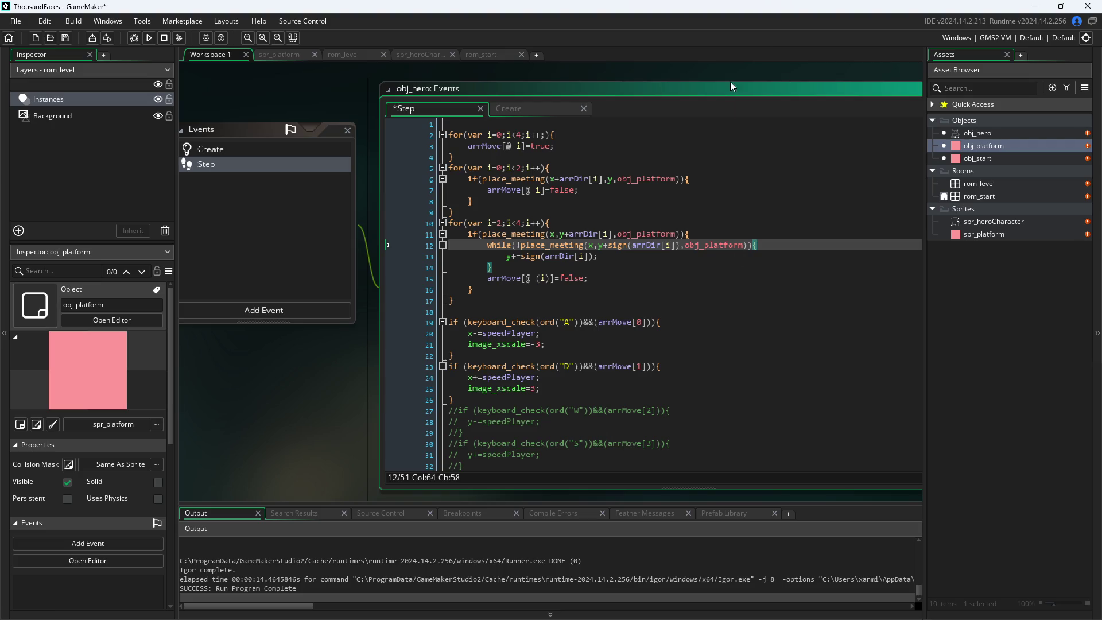
left_click(634, 276)
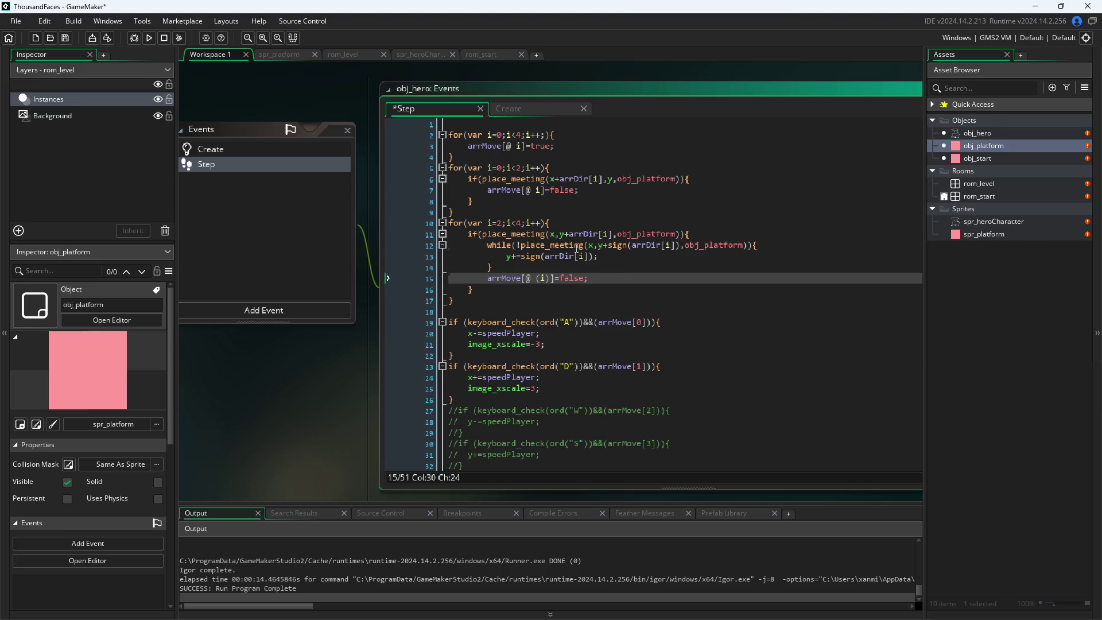
- Review the place_meeting and arrDir[i] calls on lines 11–12, then bring up the Create event code
key("Up")
key("Up")
key("Up")
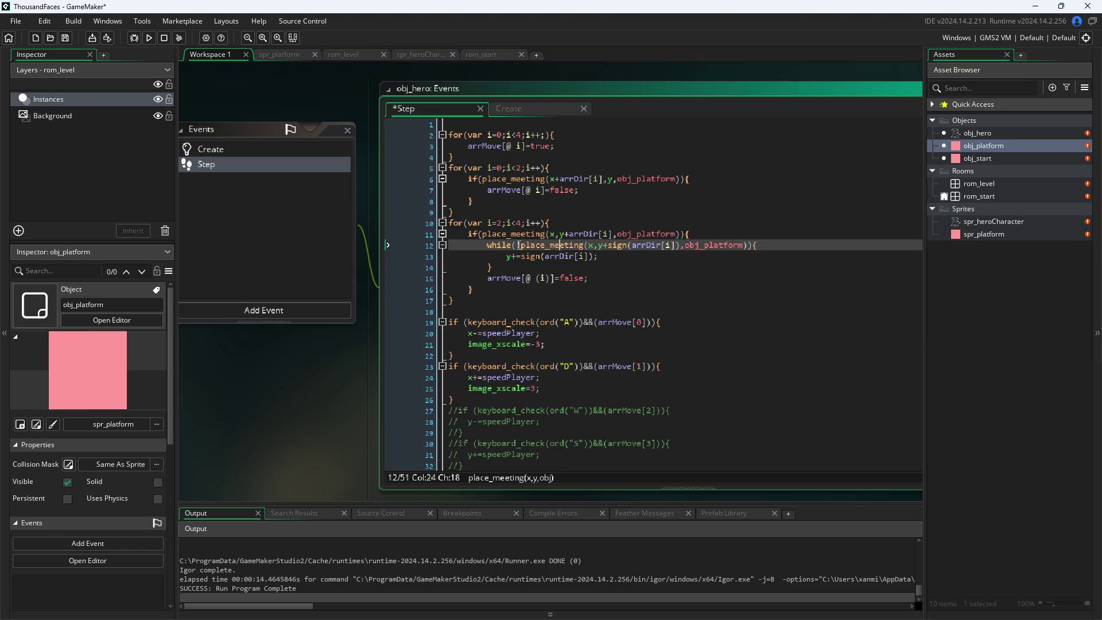
left_click(524, 246)
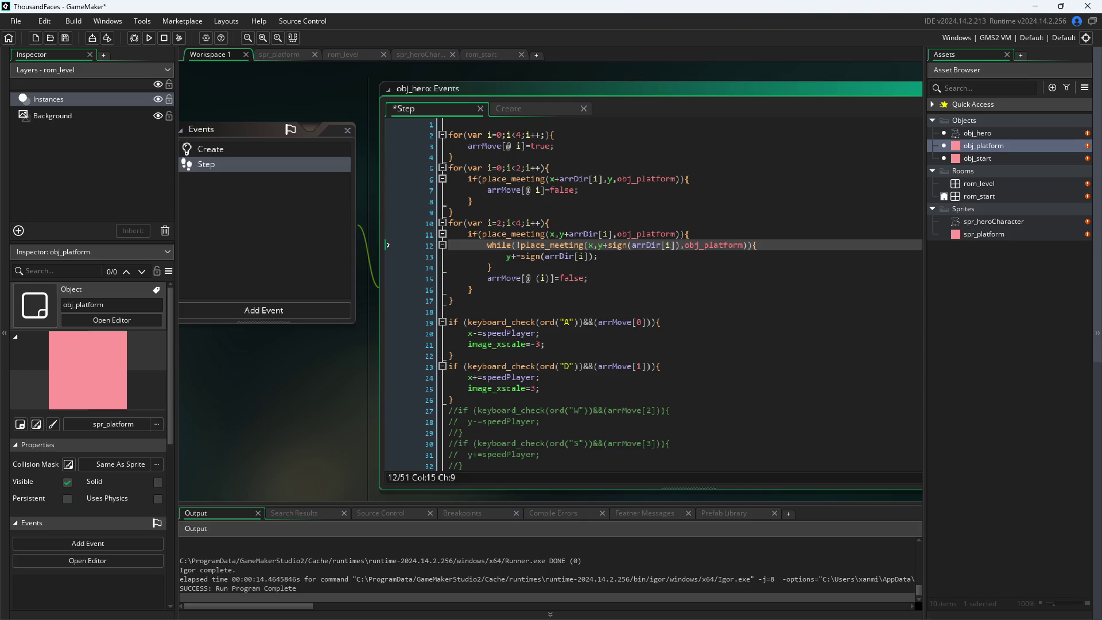
left_click(569, 234)
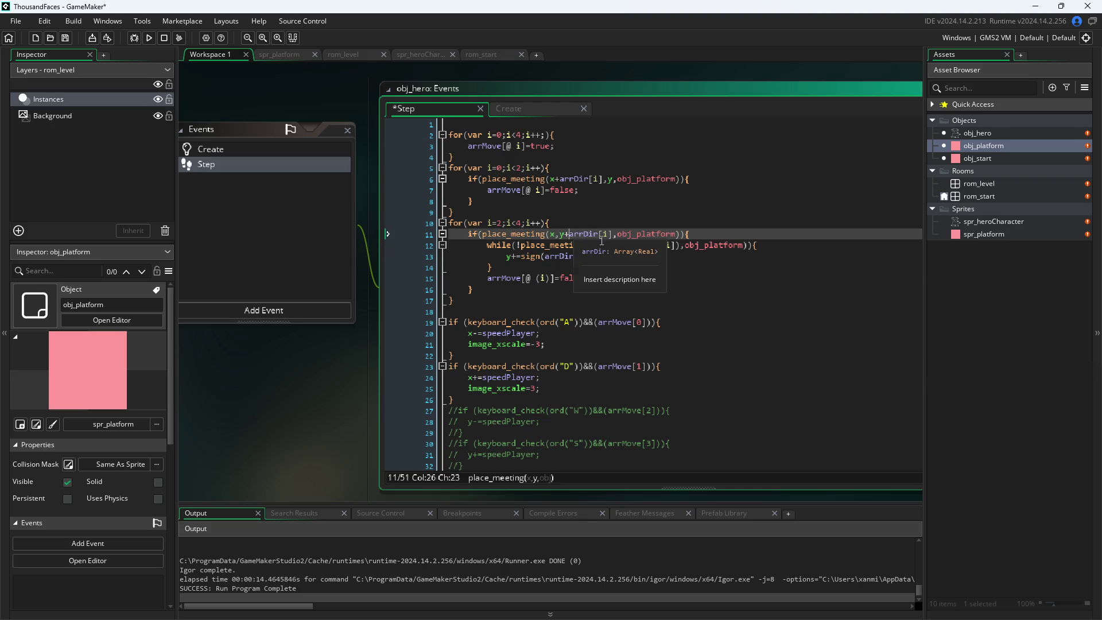
left_click(605, 236)
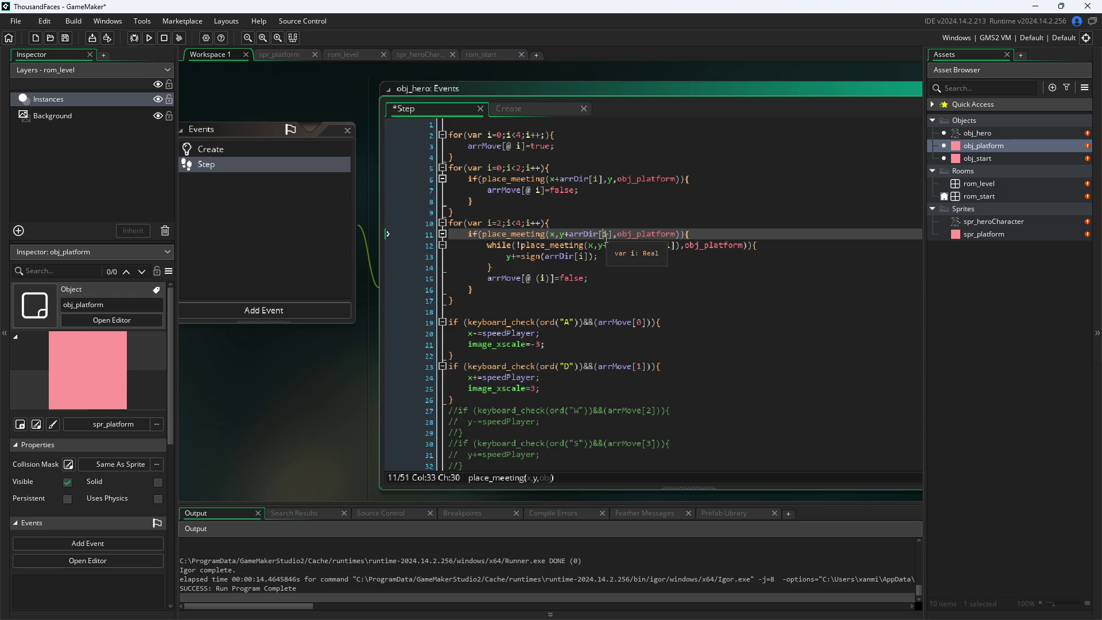
left_click(501, 108)
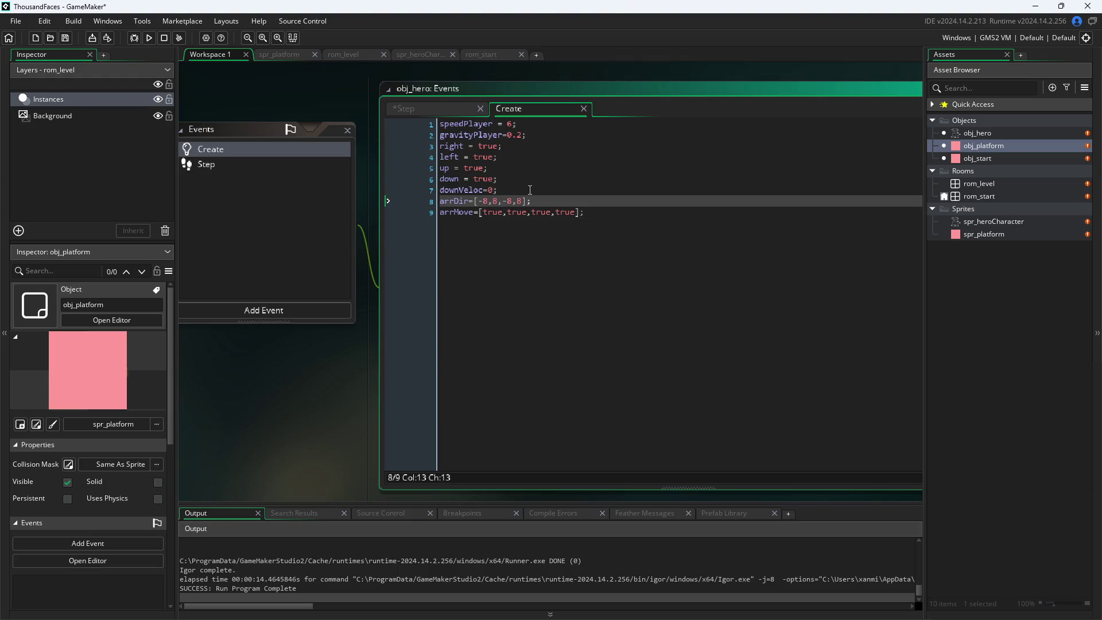
- Check the last arrDir value on line 8, then switch between Create and Step, ending on Step
left_click(521, 202)
left_click(463, 108)
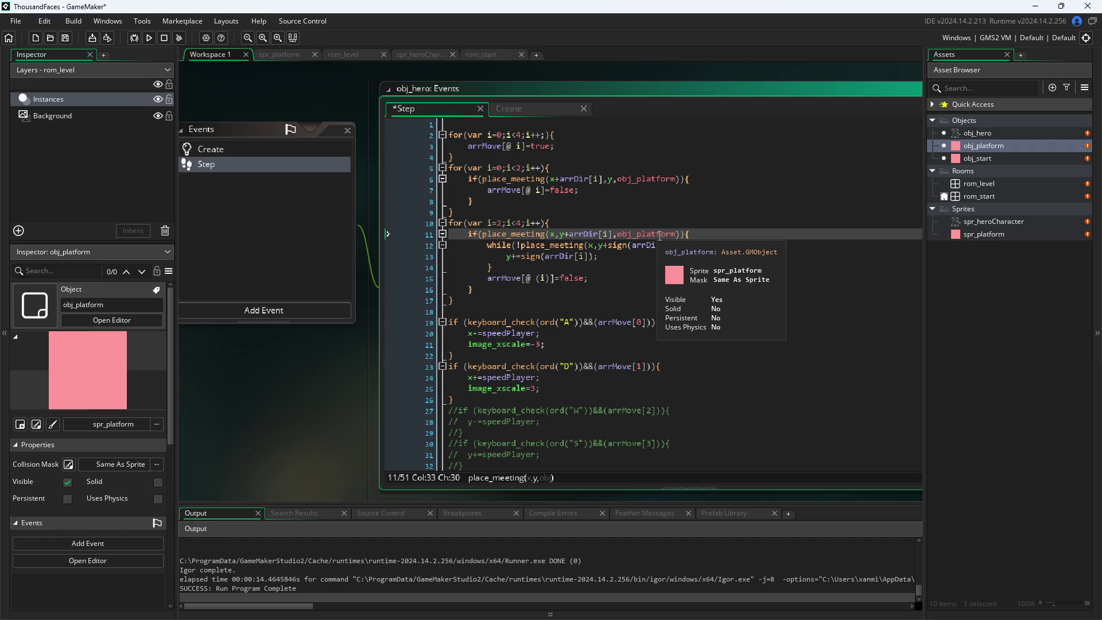
left_click(599, 236)
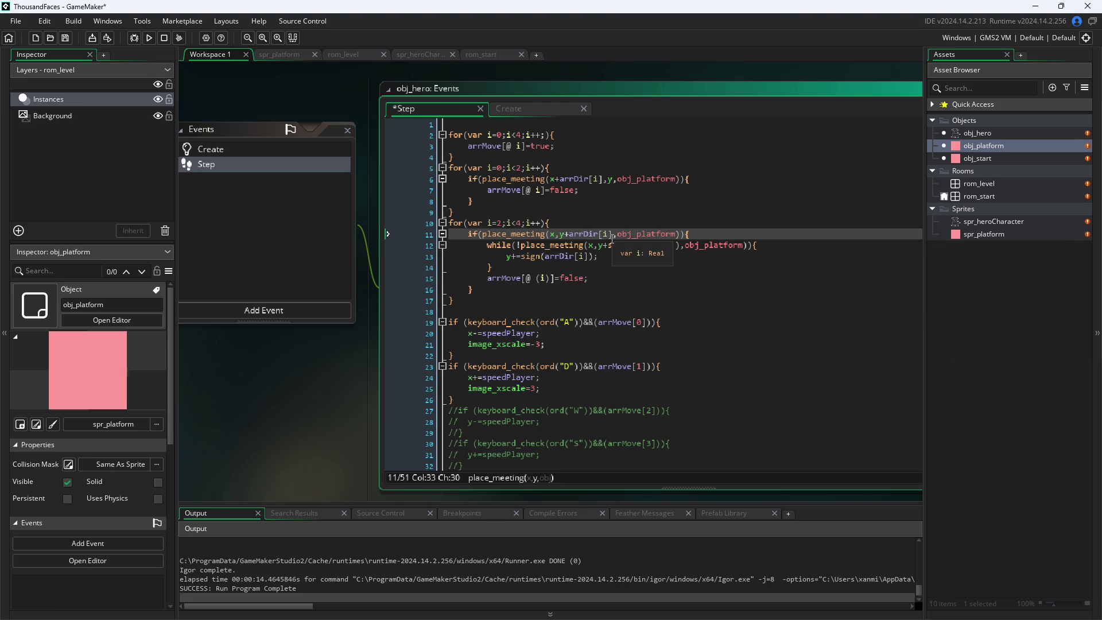
left_click(522, 110)
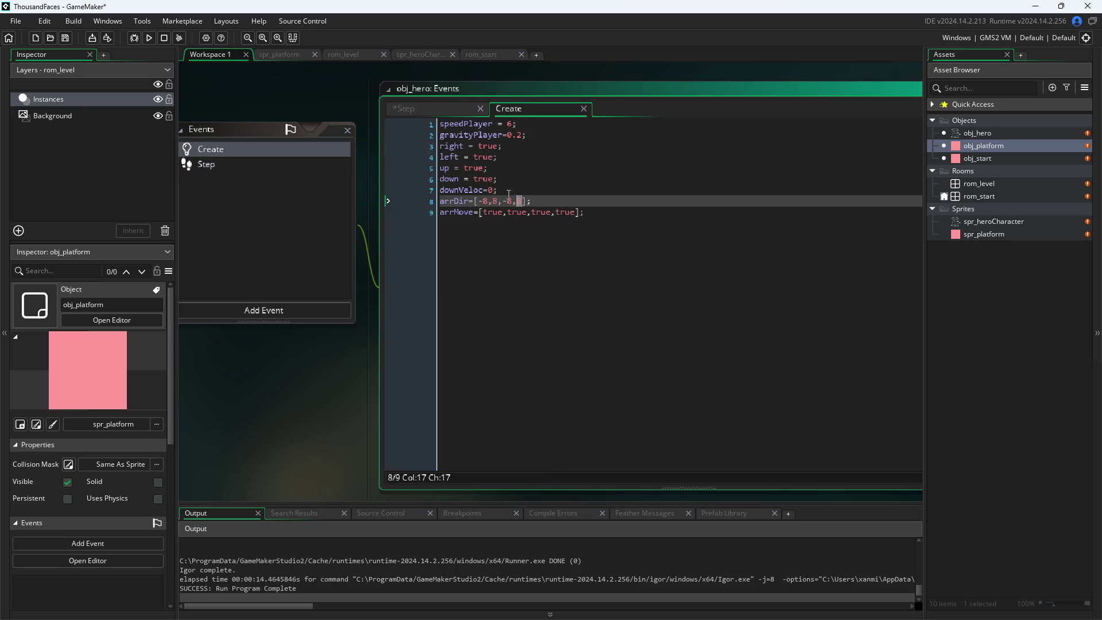
left_click(456, 109)
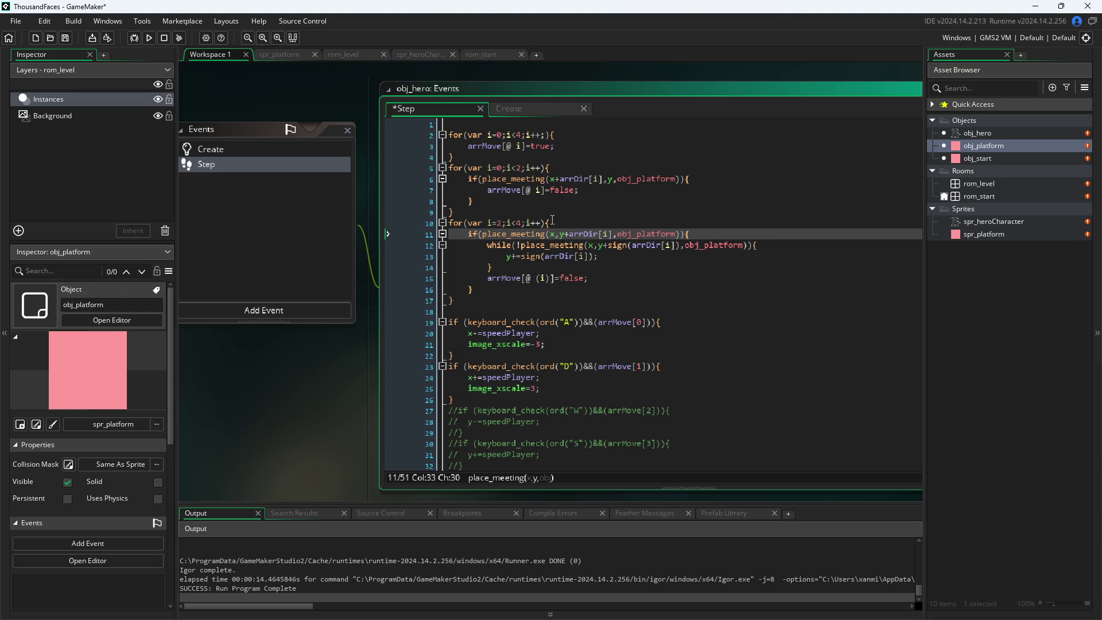
mouse_move(569, 235)
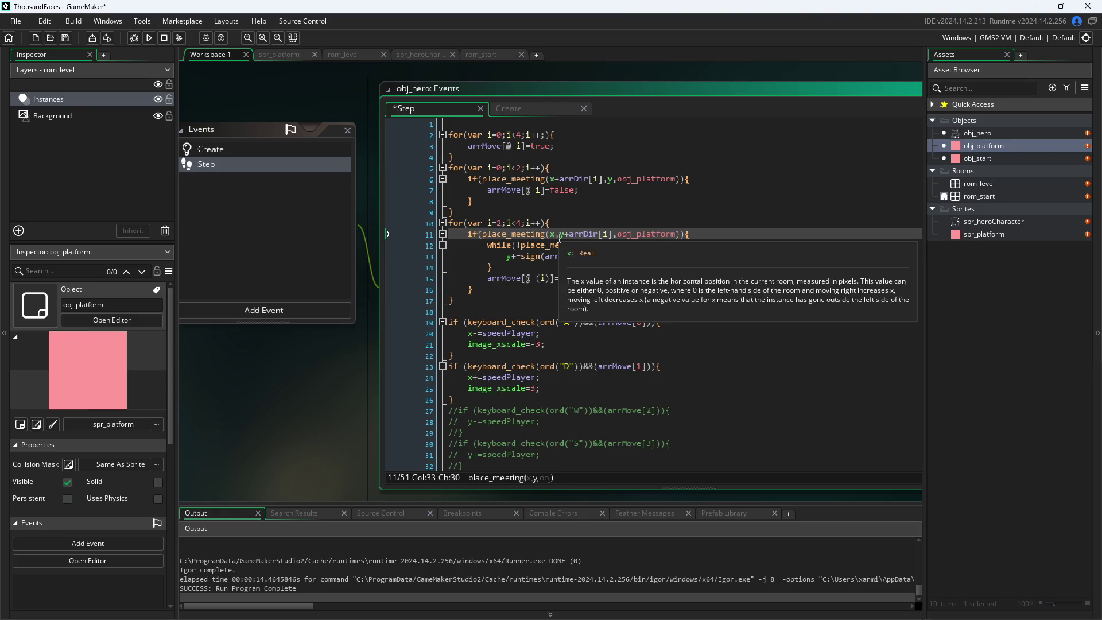
left_click(569, 235)
left_click_drag(566, 234, 612, 236)
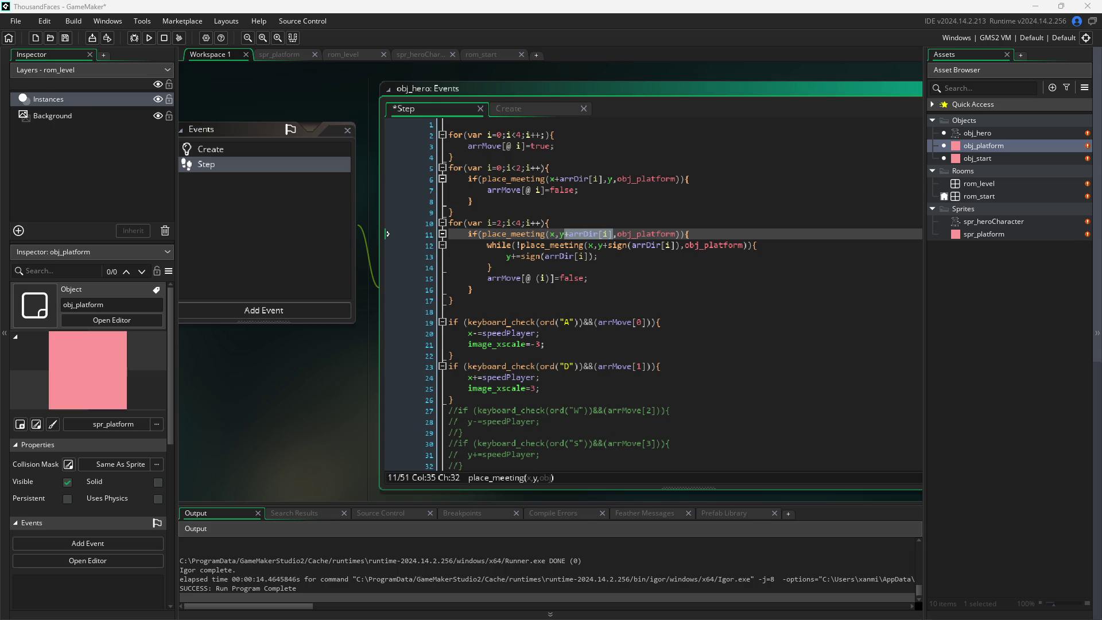
left_click(574, 234)
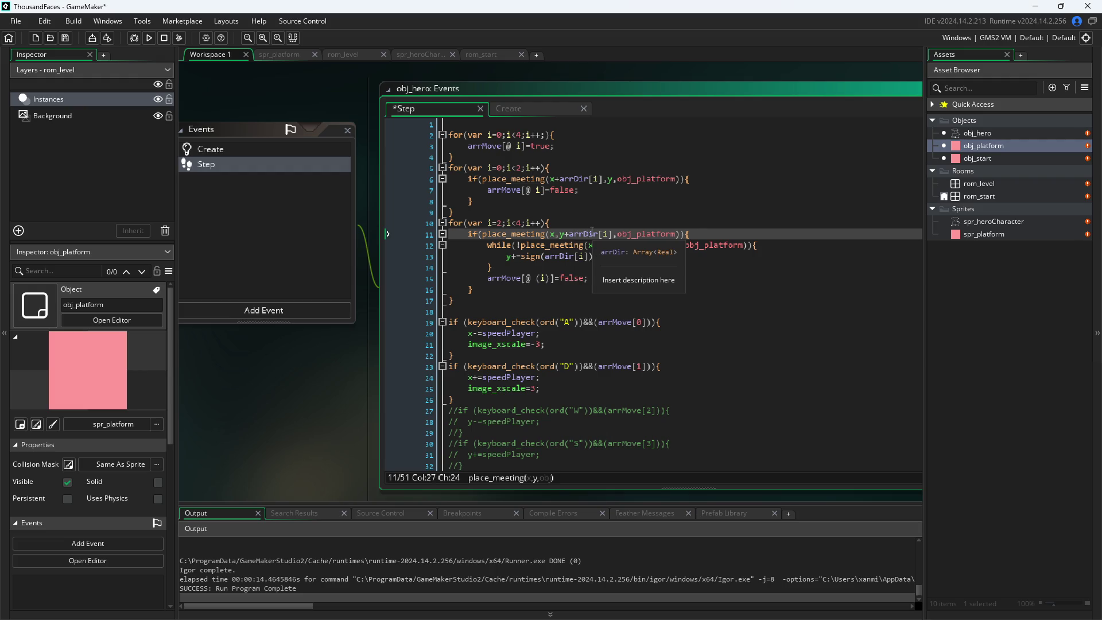
left_click(638, 235)
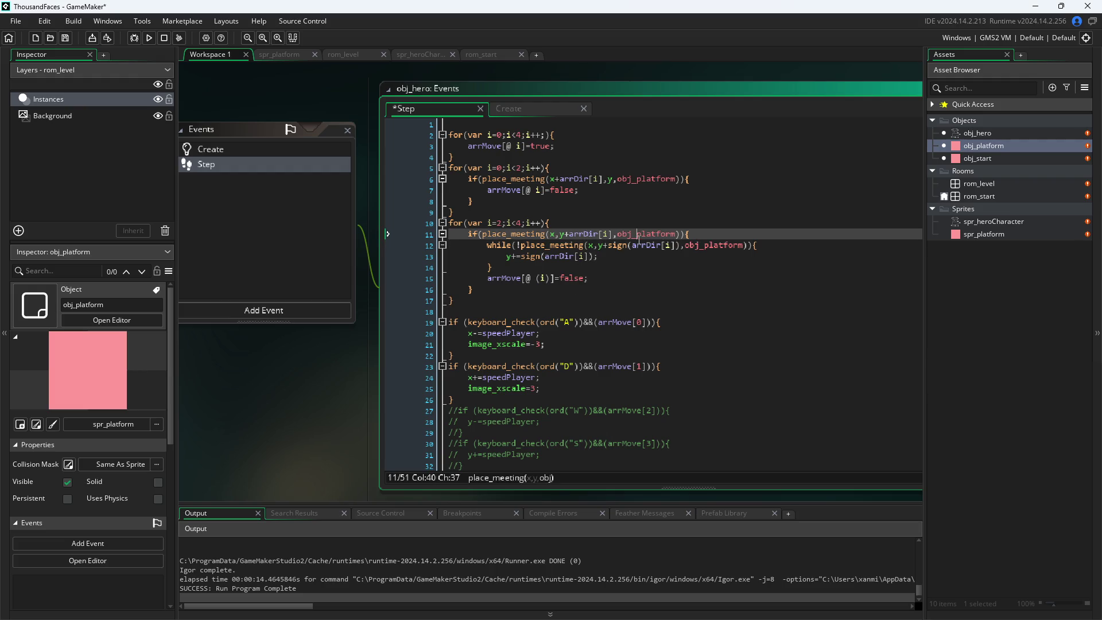
left_click(672, 245)
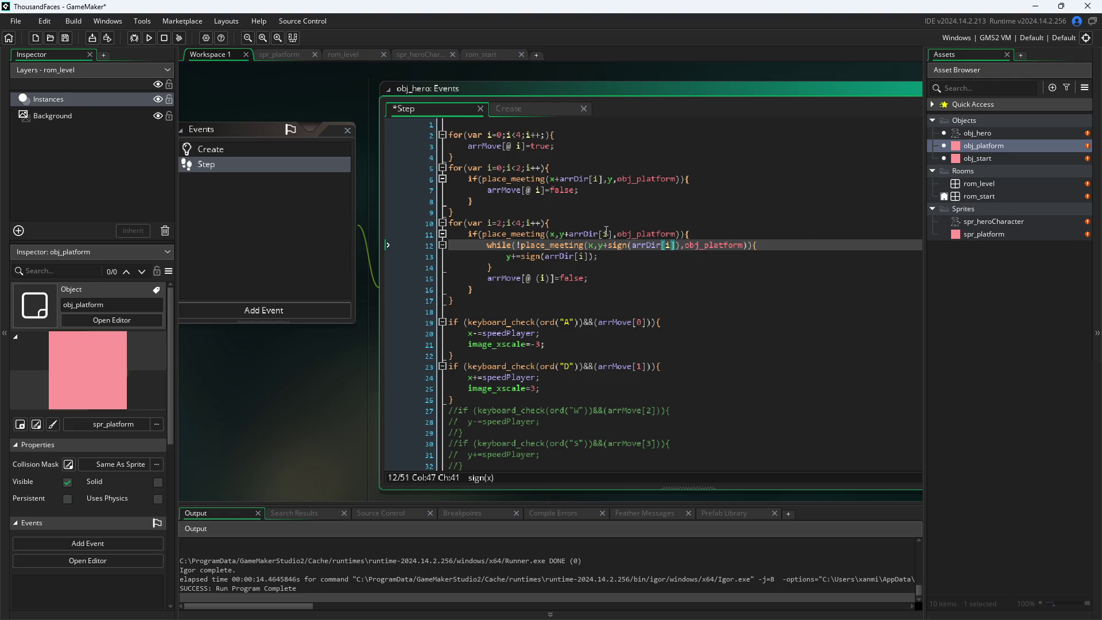
- In the Create event, start editing the arrDir values on line 8, replacing the 8s
left_click(525, 105)
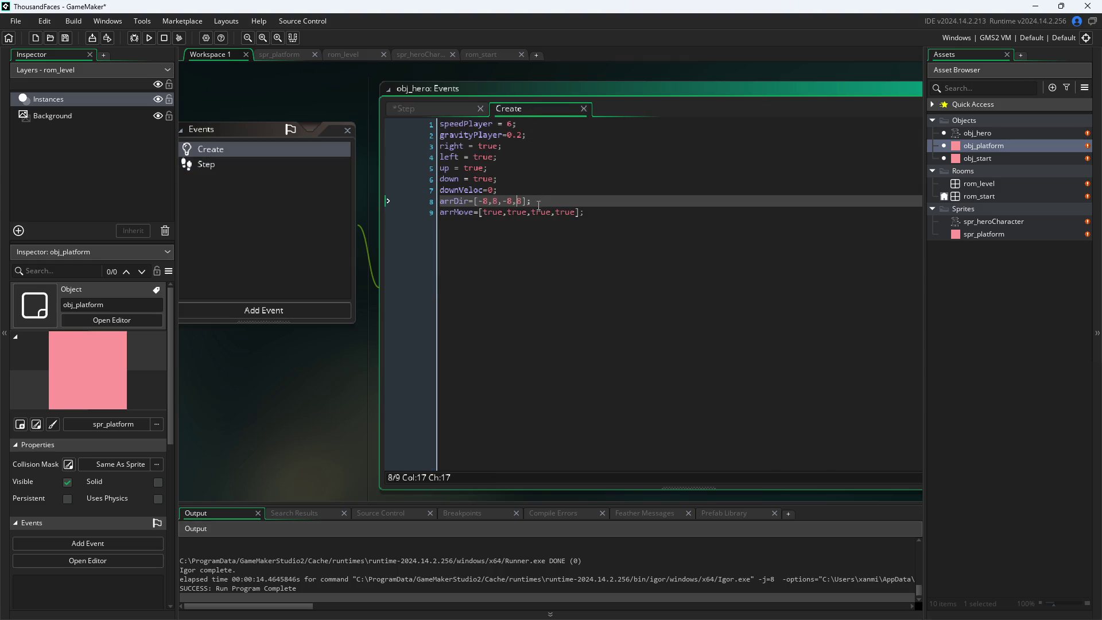
left_click(513, 201)
key("BackSpace")
type("6")
key("Right")
key("Right")
key("BackSpace")
type("6")
key("Left")
key("Left")
key("Left")
key("Left")
key("Left")
type("6")
key("Right")
key("Down")
- Change the arrDir values on line 8 to ±10
left_click(447, 108)
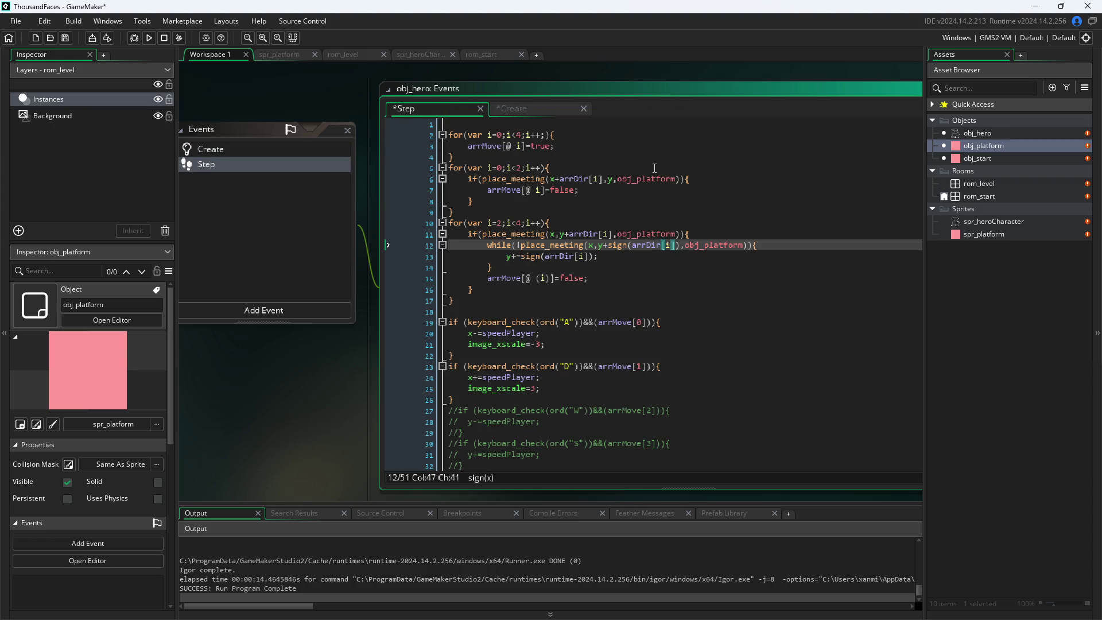
left_click(535, 109)
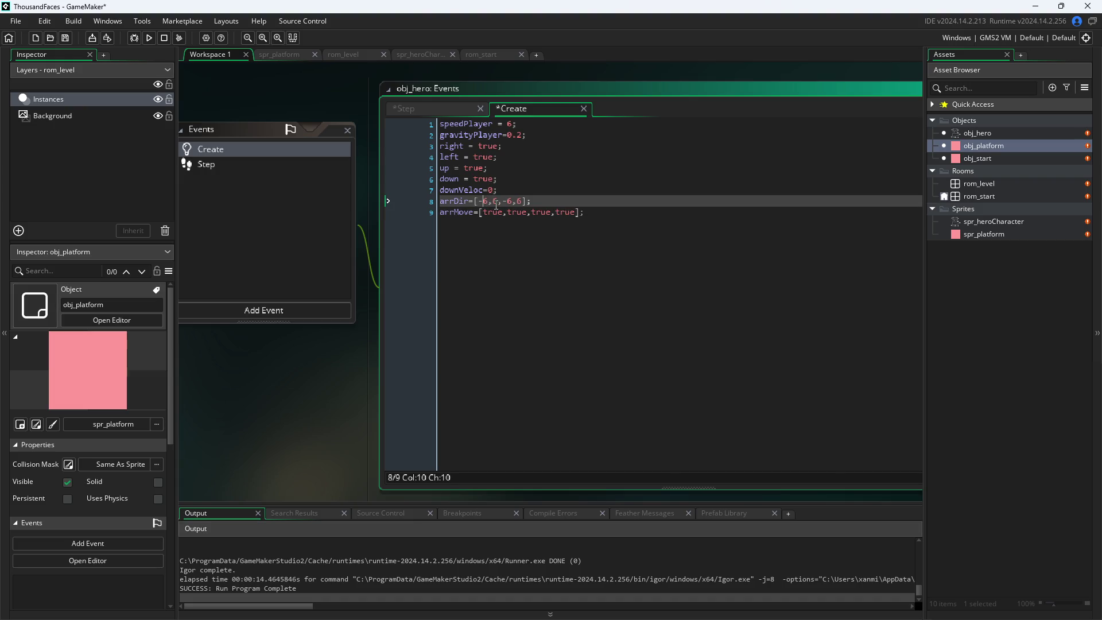
key("Up")
key("BackSpace")
type("10,1")
type("0")
key("Right")
key("Right")
key("Right")
key("BackSpace")
type("10")
key("Down")
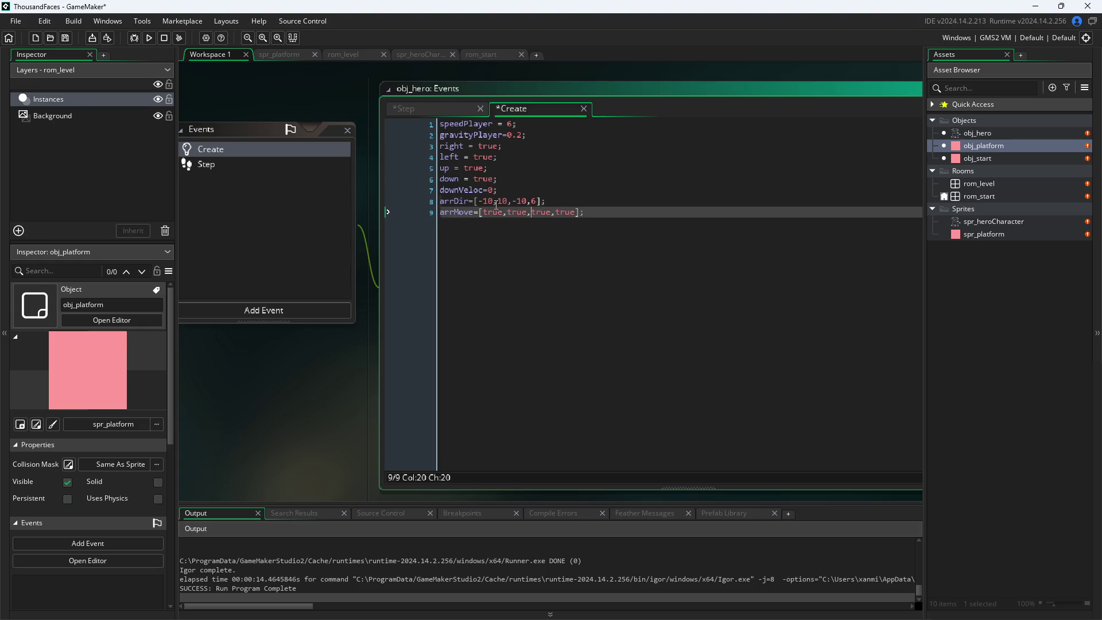
key("Up")
key("Home")
key("Right")
key("Right")
key("Right")
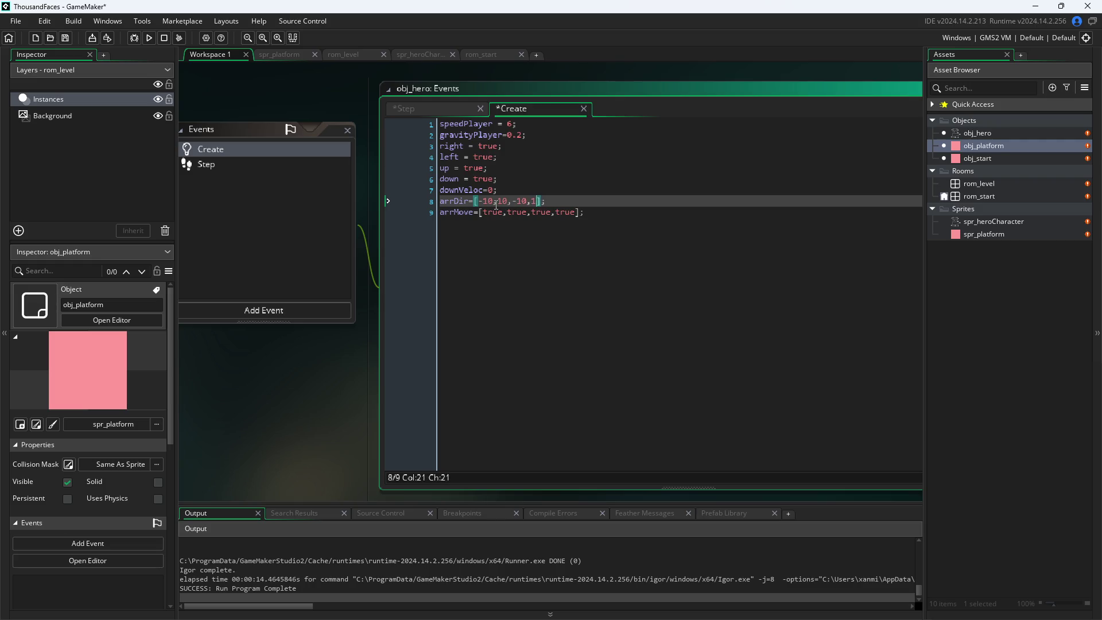
type("0")
- Adjust arrDir to [-11,11,-11,11] and return to the Step code
left_click(400, 111)
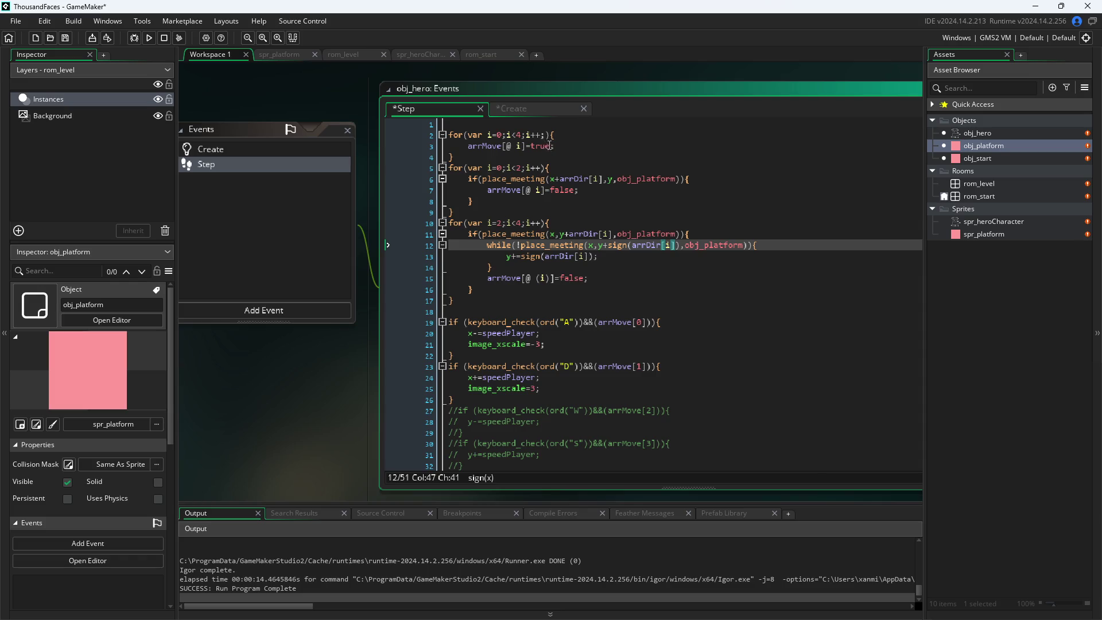
scroll(546, 190, "down", 3)
scroll(546, 190, "up", 3)
left_click(542, 109)
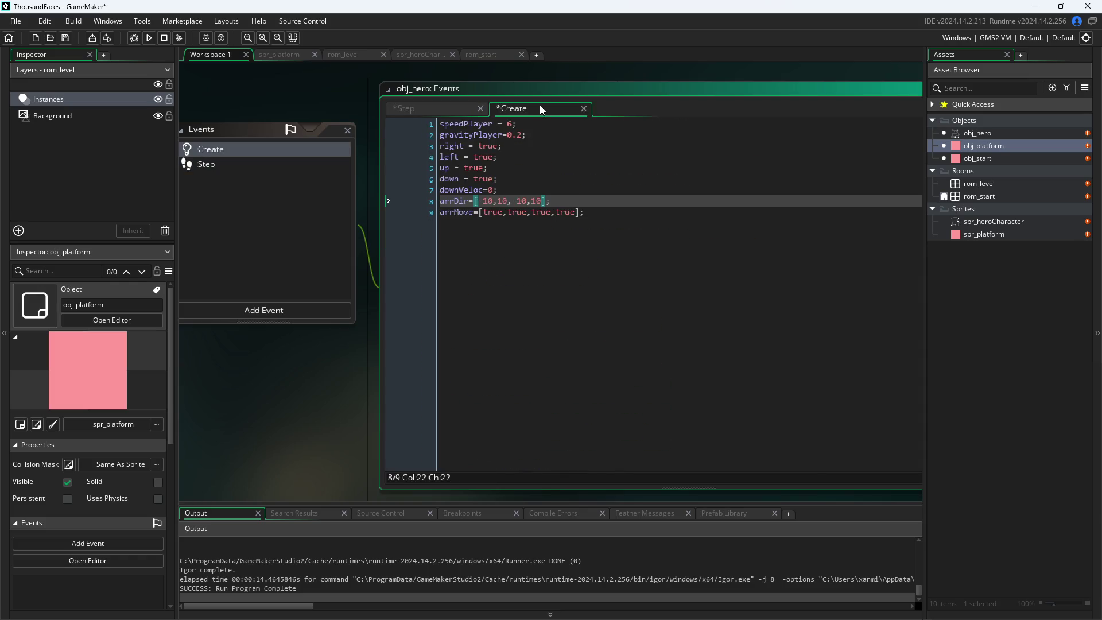
left_click(488, 202)
key("Right")
key("Delete")
type("1")
key("Right")
key("Right")
key("Right")
left_click(426, 110)
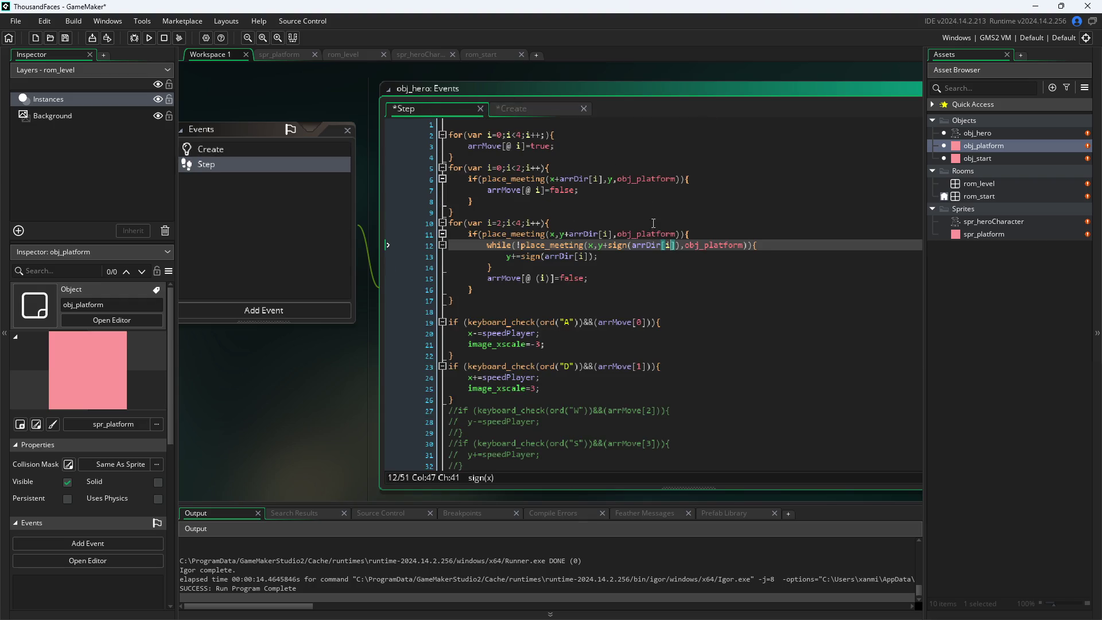
- Inspect the place_meeting calls on lines 11–12 and the sign documentation
key("Up")
key("Up")
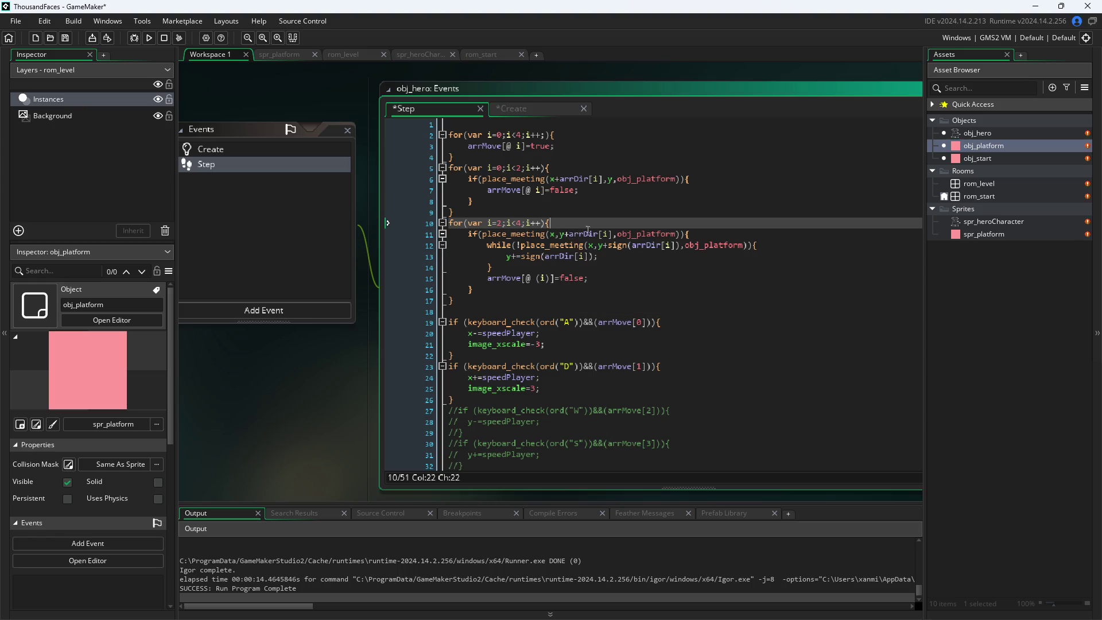
left_click(619, 234)
left_click(584, 245)
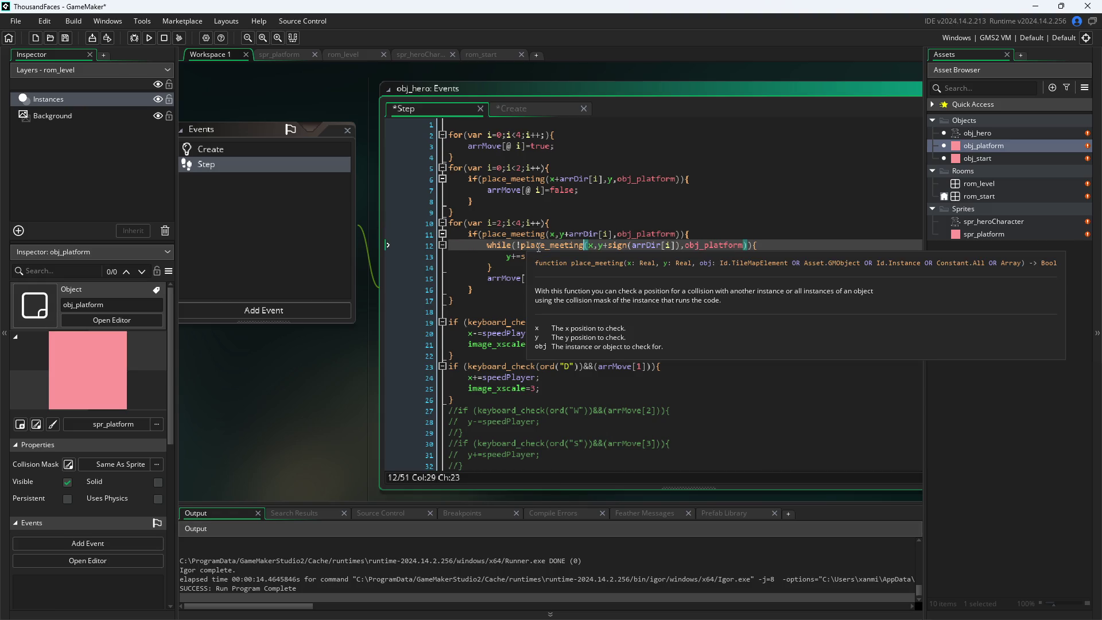
left_click(603, 245)
left_click(627, 245)
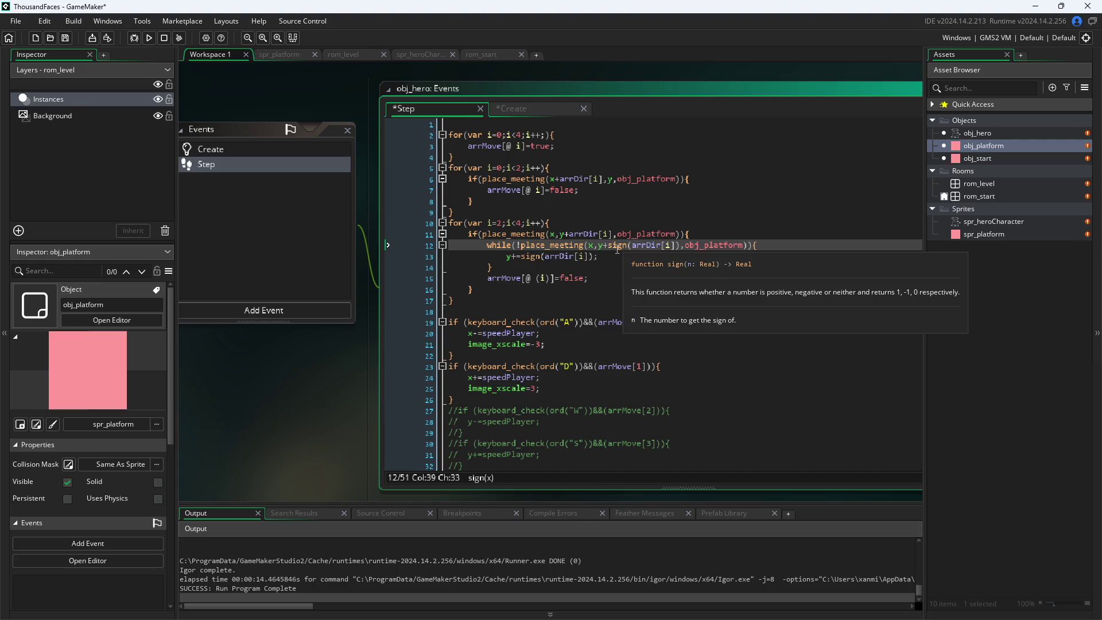
left_click(602, 245)
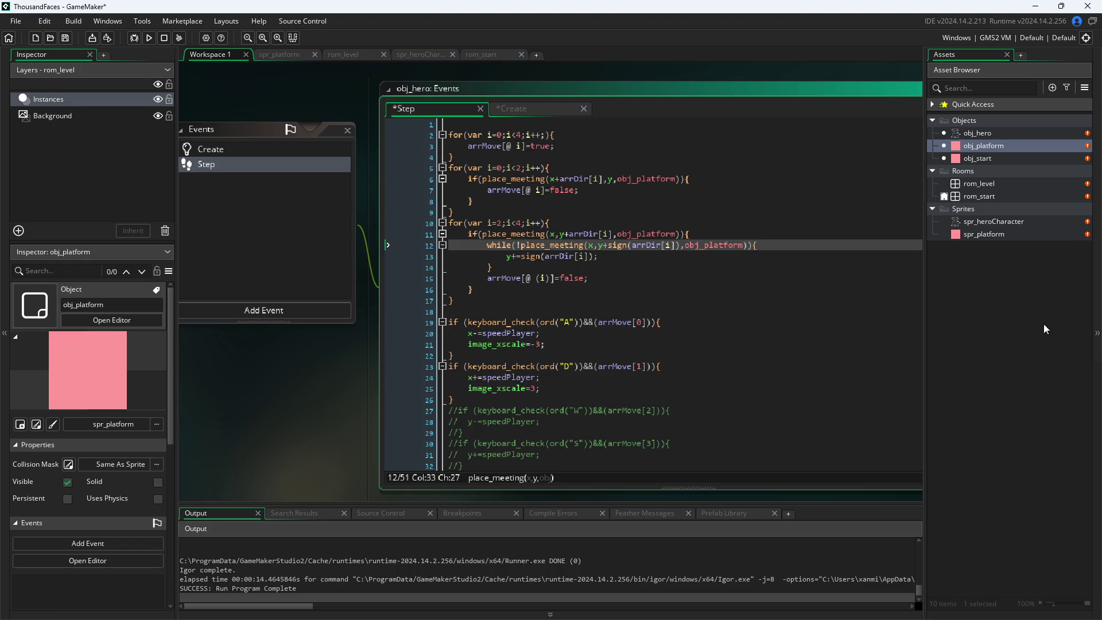
mouse_move(617, 246)
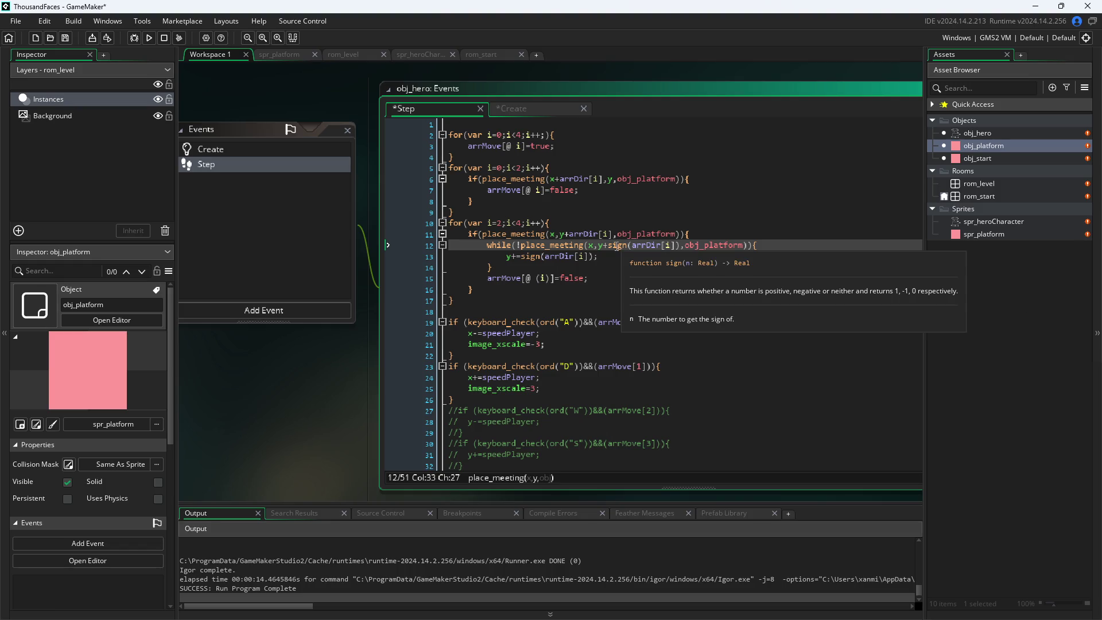
- Review arrDir[i] on lines 11–13 and select the arrMove false line after the loop
left_click(572, 236)
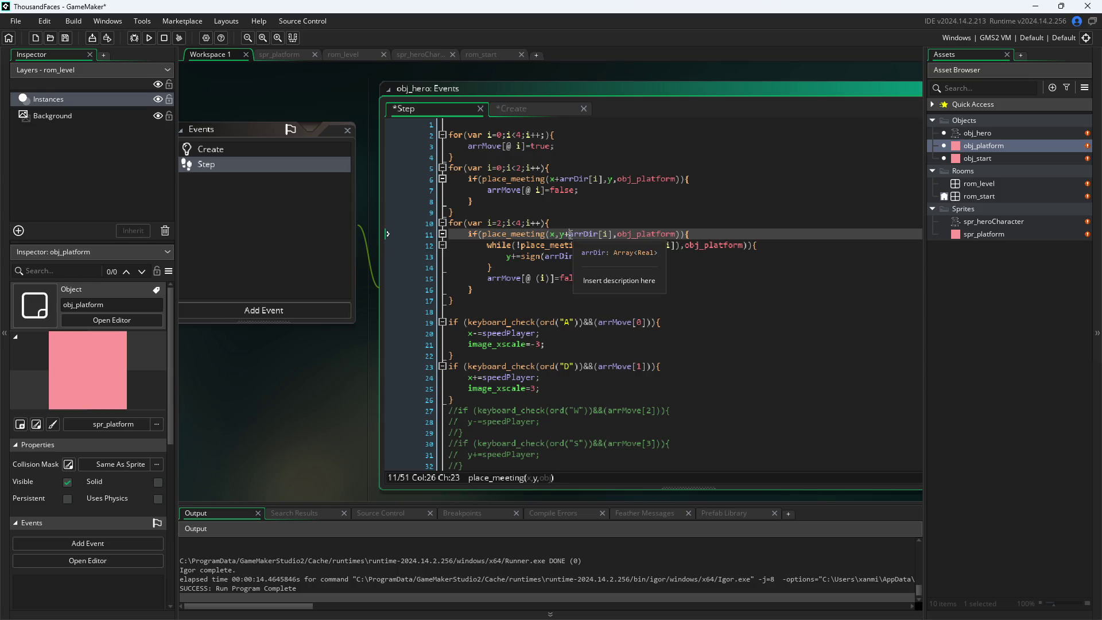
key("Up")
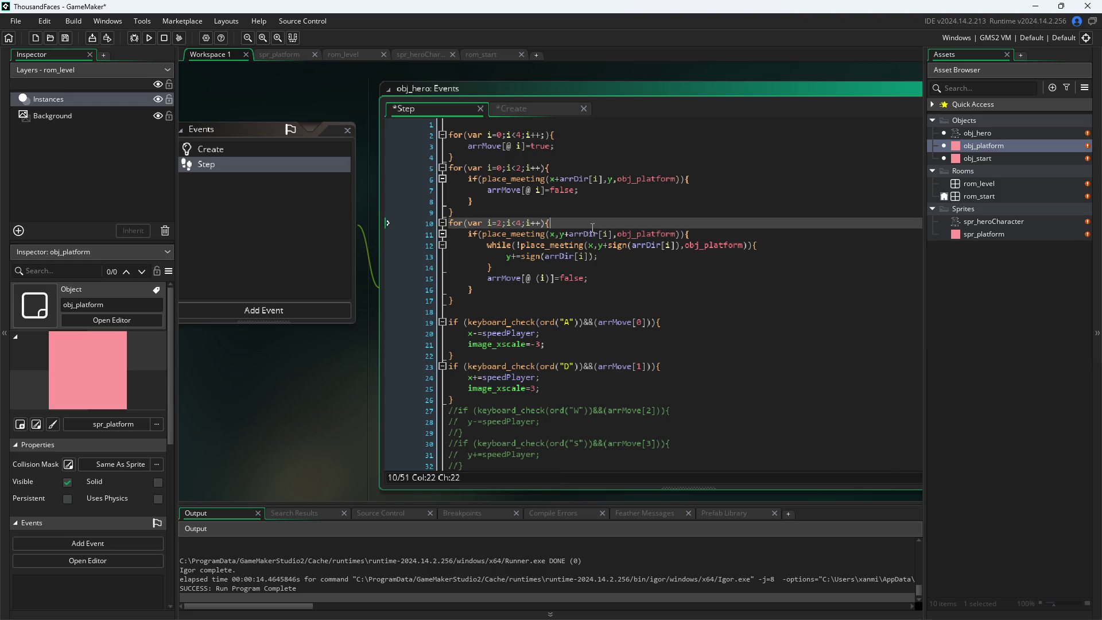
mouse_move(600, 241)
left_click(677, 247)
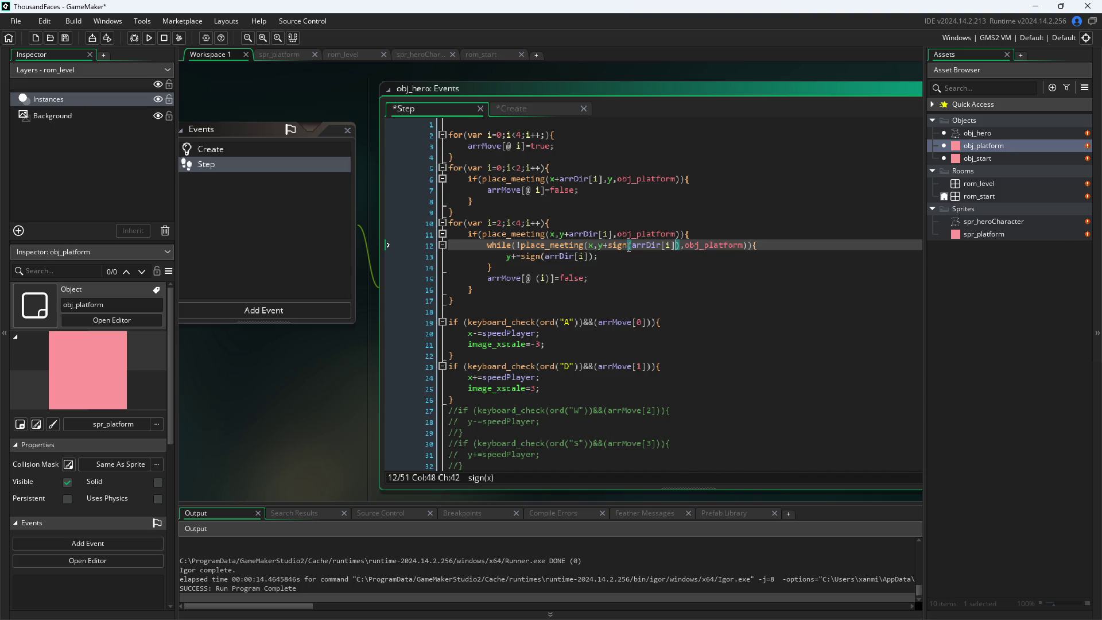
mouse_move(537, 246)
mouse_move(614, 249)
left_click(516, 257)
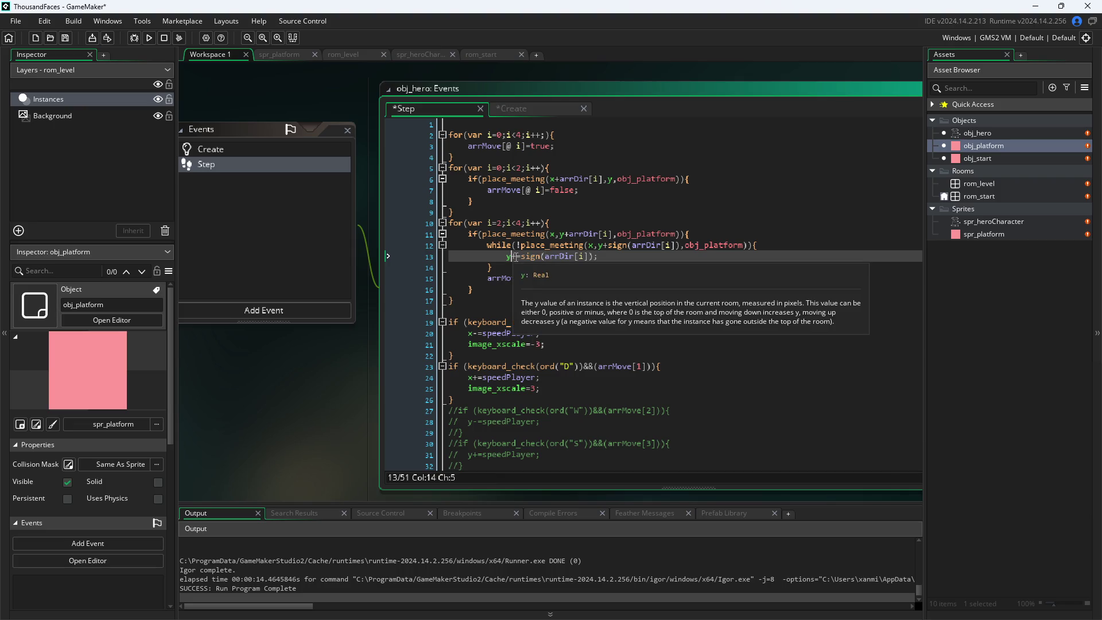
left_click(581, 257)
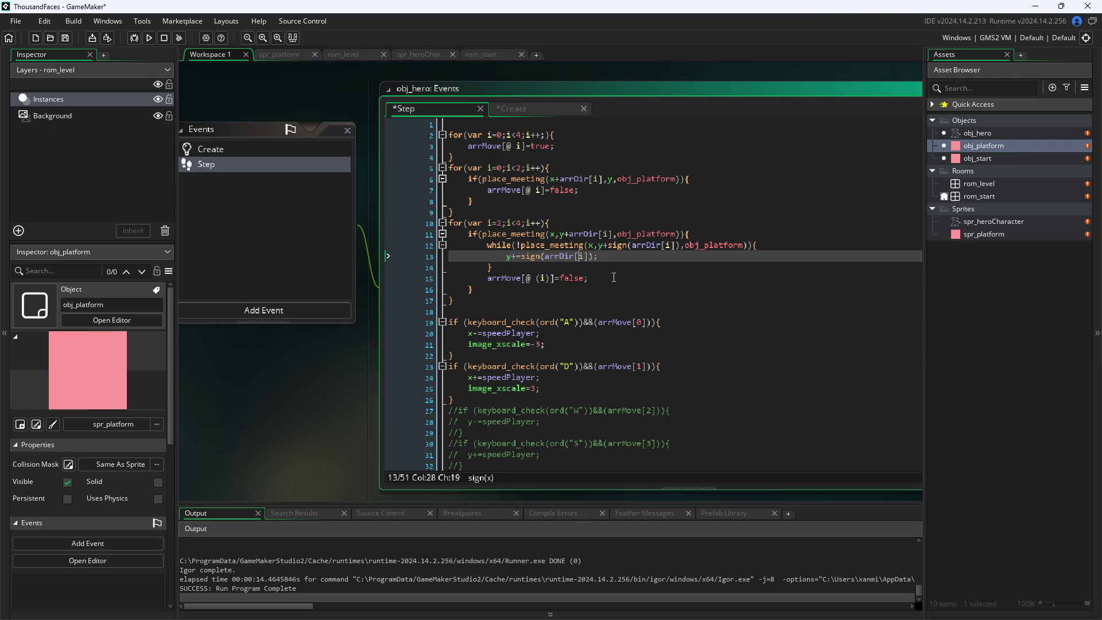
left_click(396, 279)
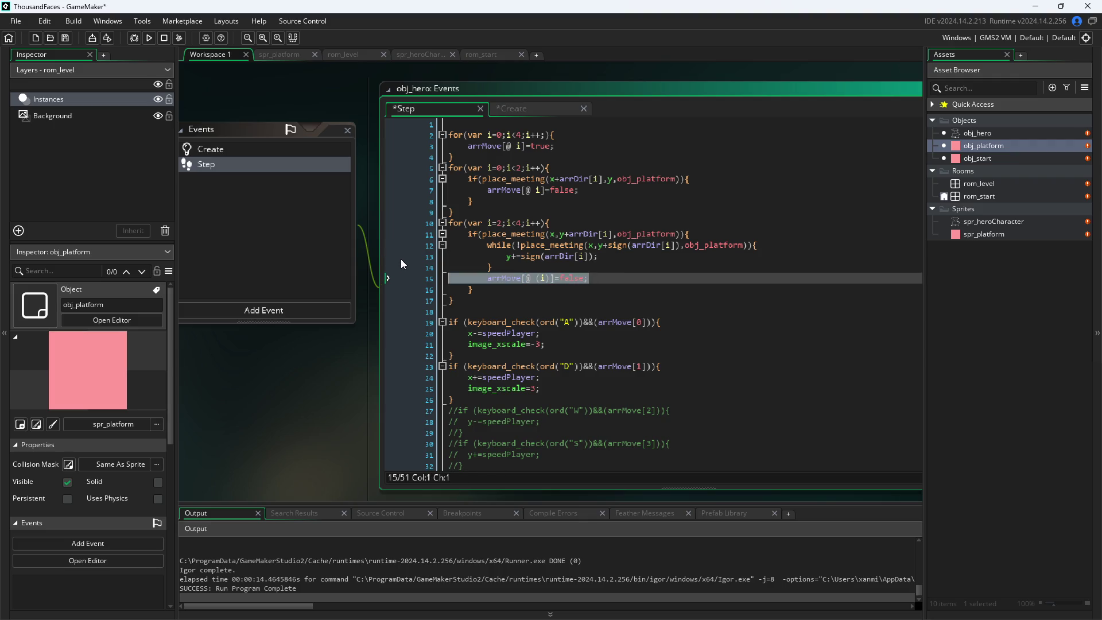
- Delete the arrMove[@ (i)]=false line and run the game with F5
key("BackSpace")
key("BackSpace")
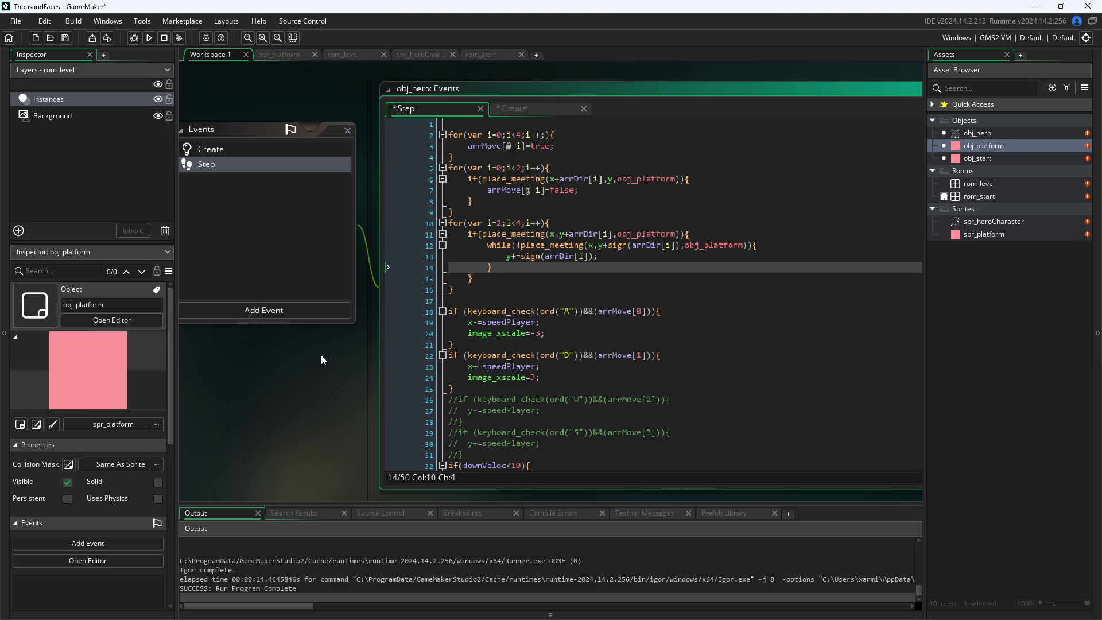
key("F5")
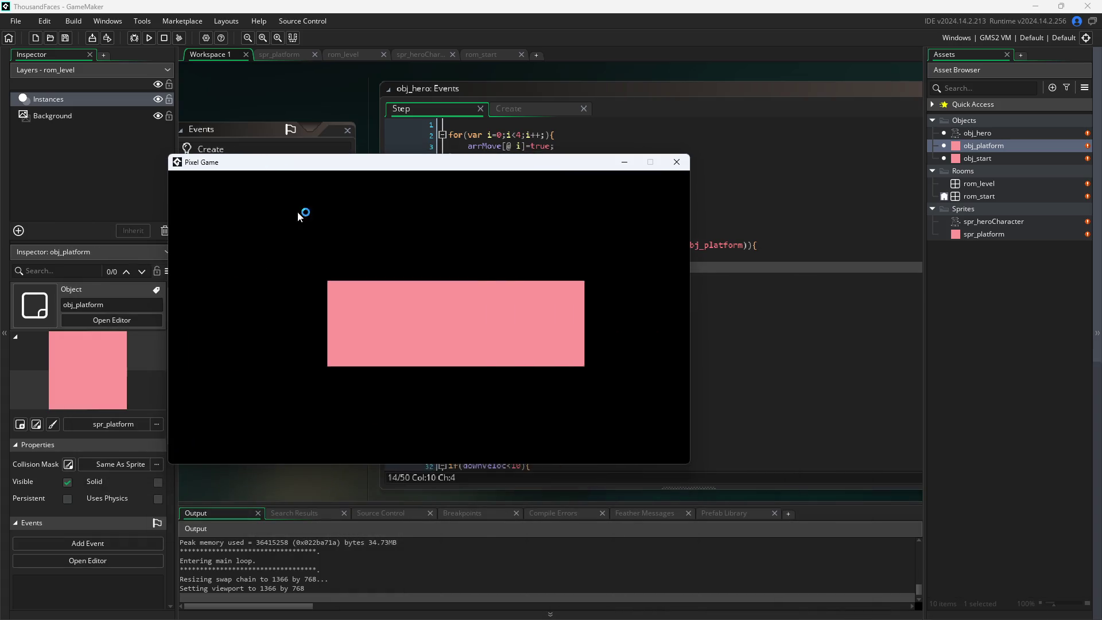
left_click(526, 340)
- Play-test walking and jumping the hero onto the pink platform, then close the game window
key("Up")
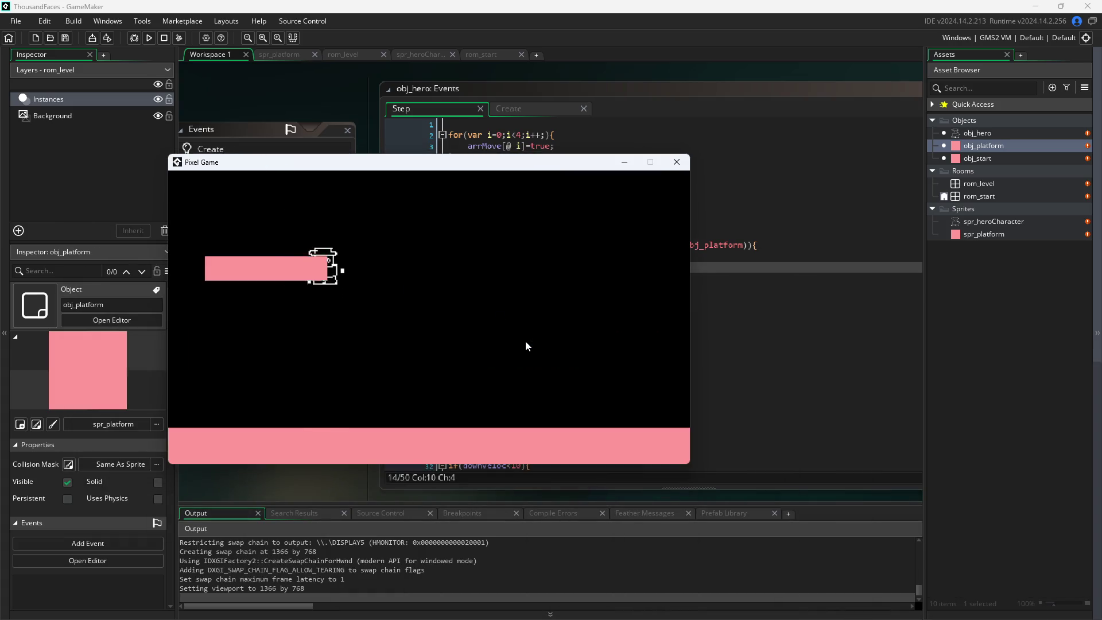
key("Left")
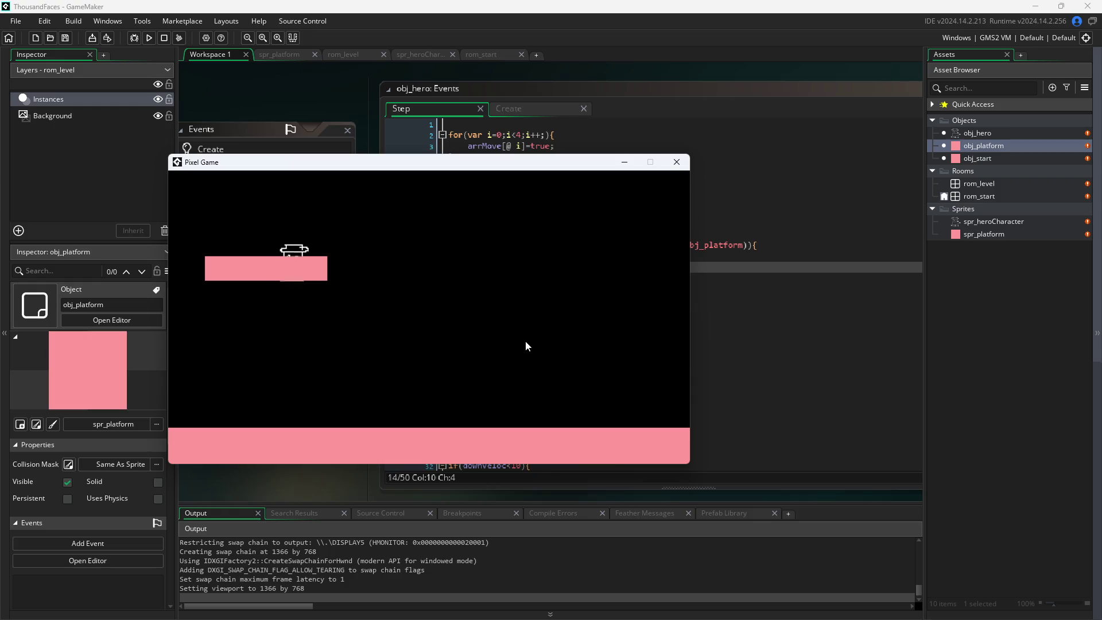
key("Down")
key("Up")
key("Down")
key("Up")
key("Down")
key("Right")
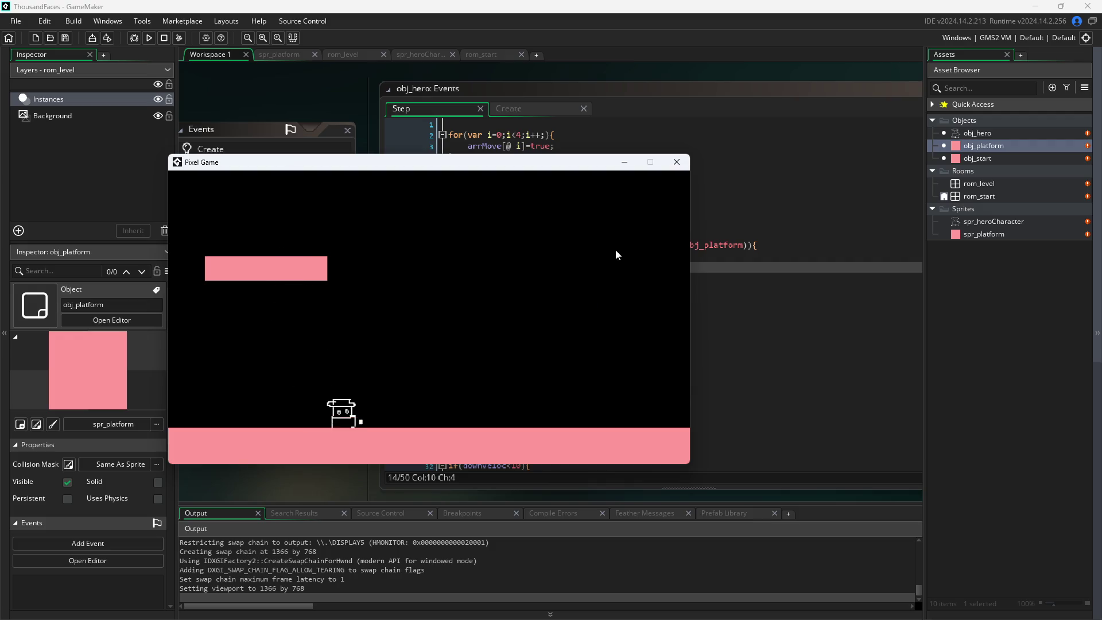
key("Up")
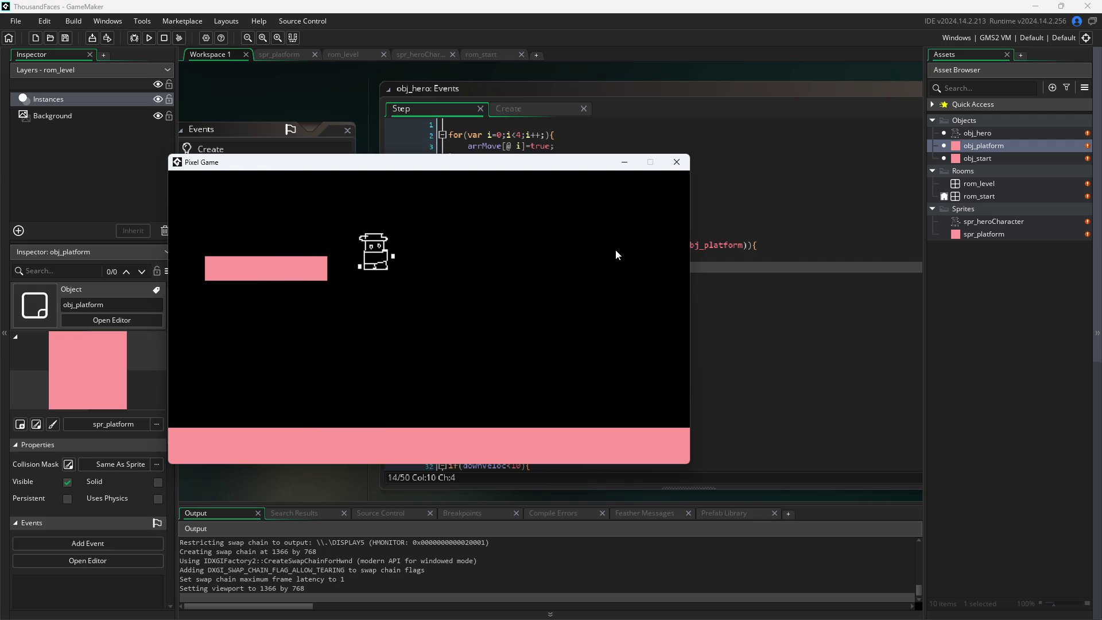
key("Left")
key("Right")
key("Up")
key("Left")
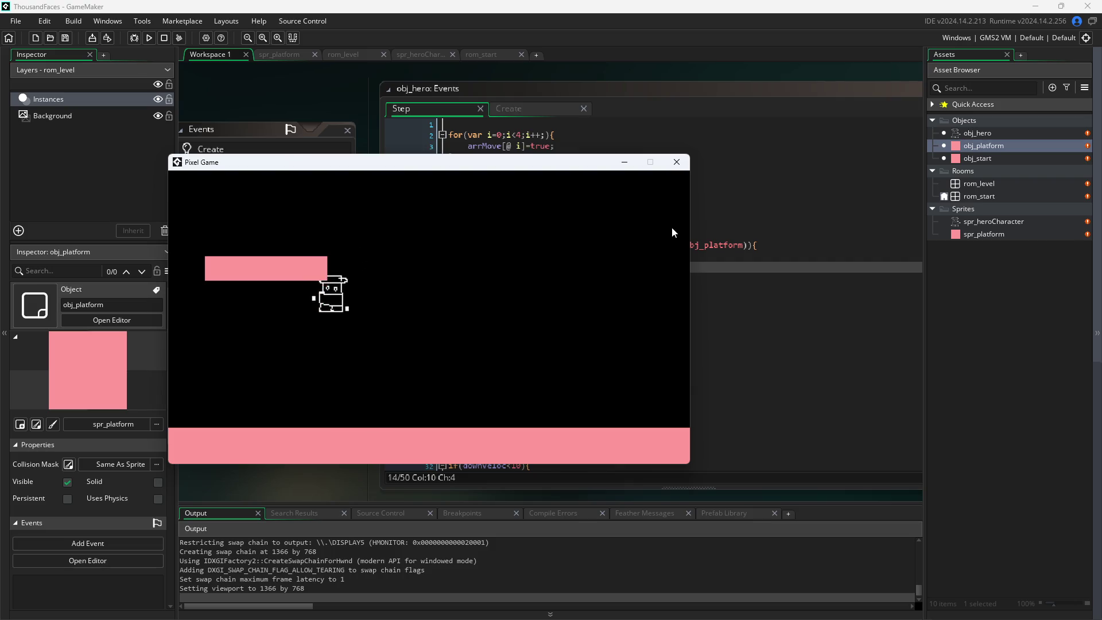
key("Up")
key("Right")
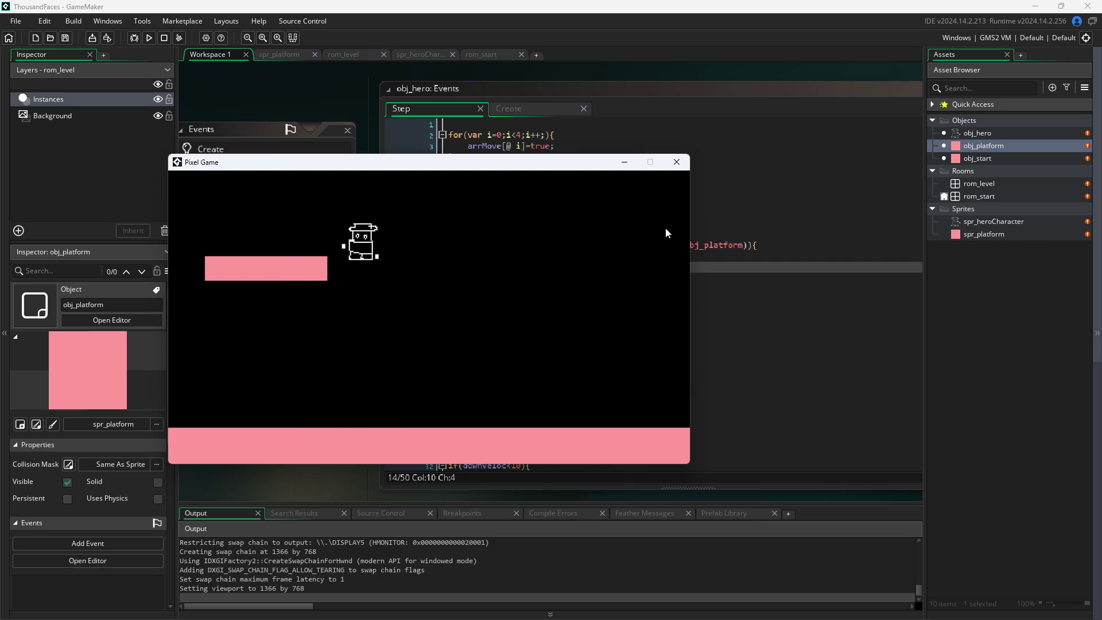
key("Left")
key("Up")
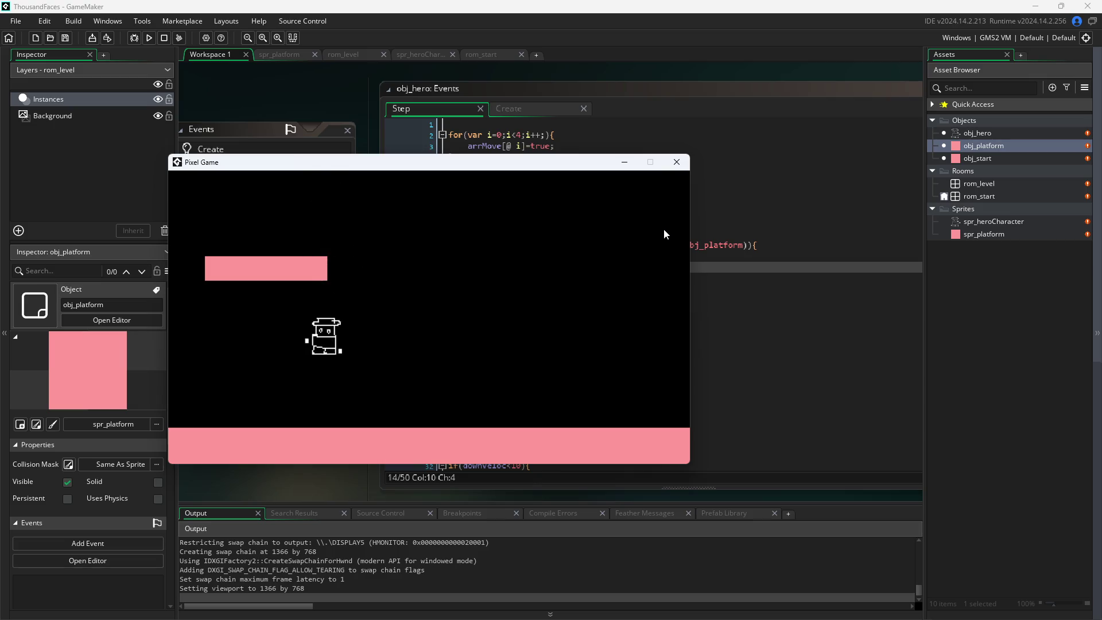
key("Up")
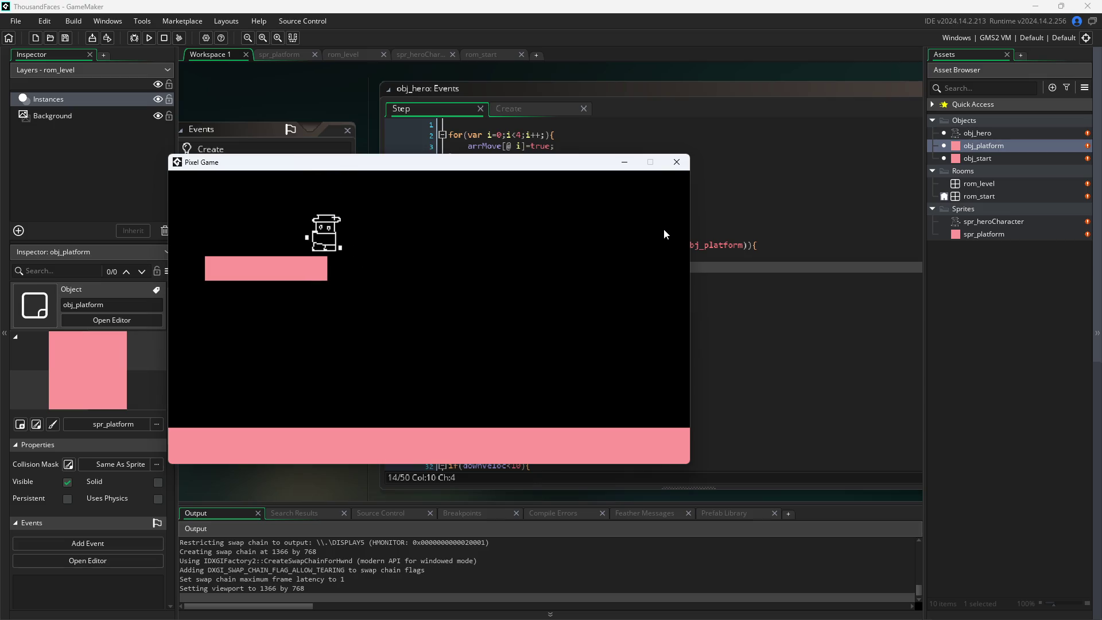
key("Up")
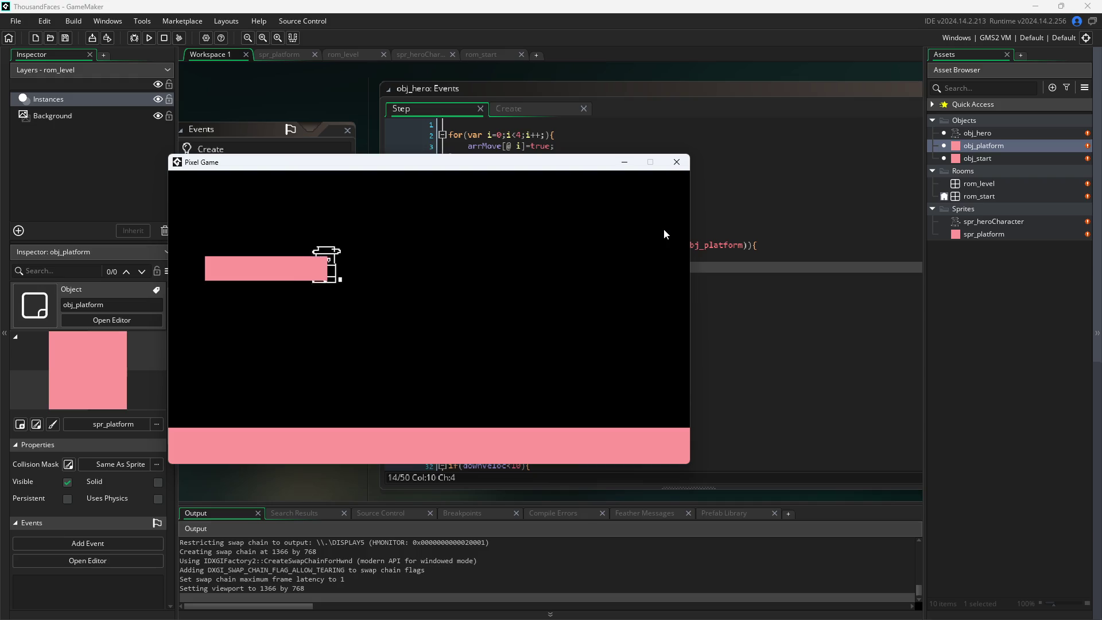
key("Up")
left_click(673, 162)
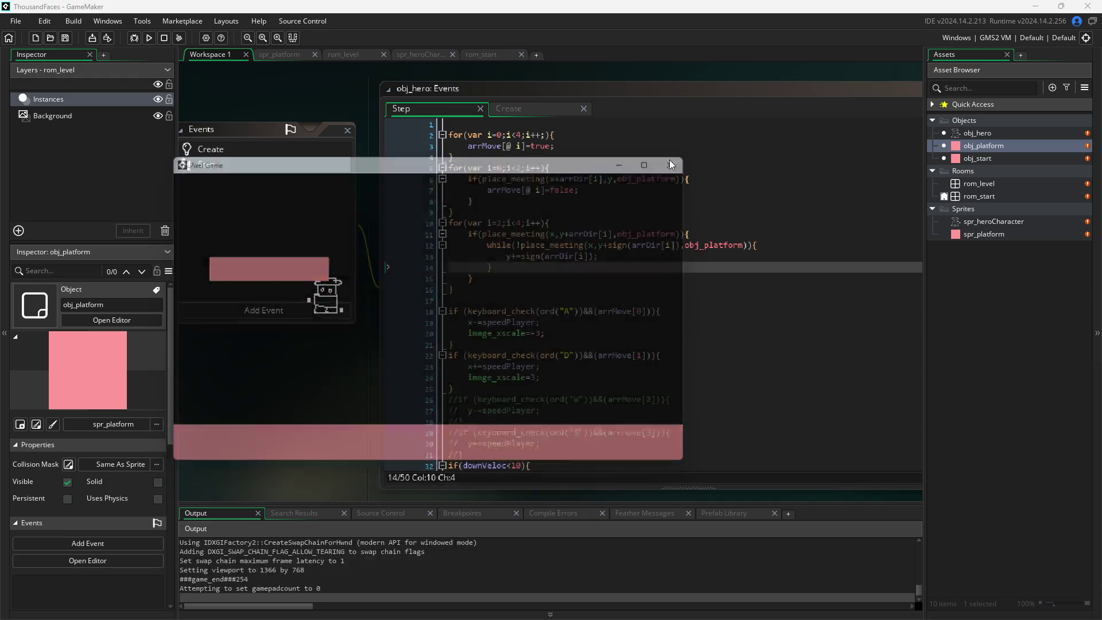
- Comment out lines 39–46 below the W jump code with Ctrl+K and fix the closing brace
left_click(525, 263)
scroll(528, 207, "down", 7)
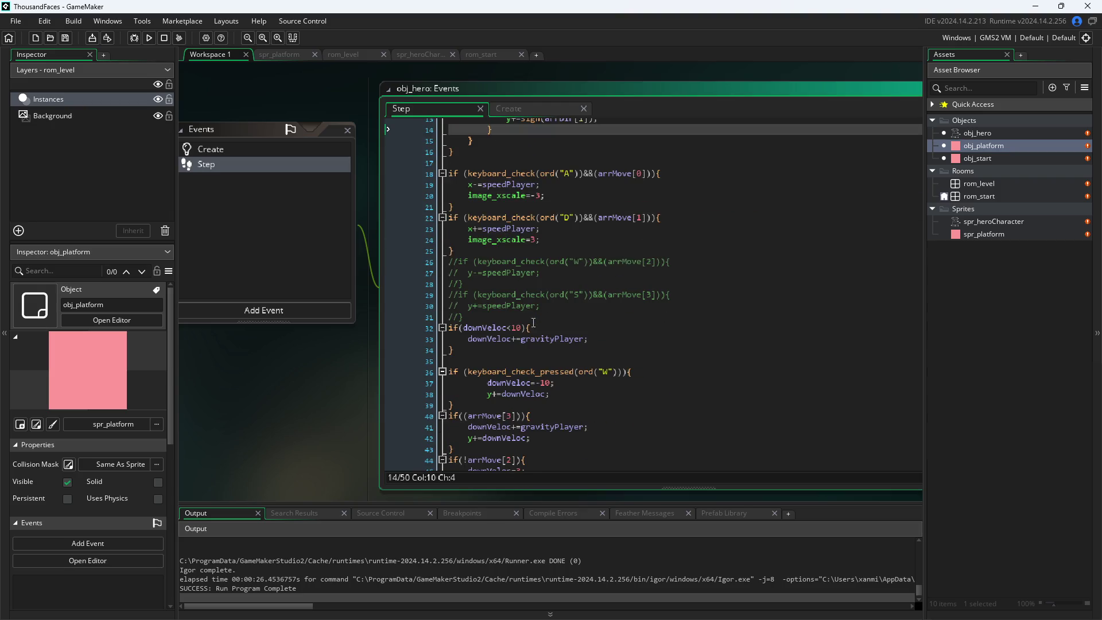
left_click(578, 410)
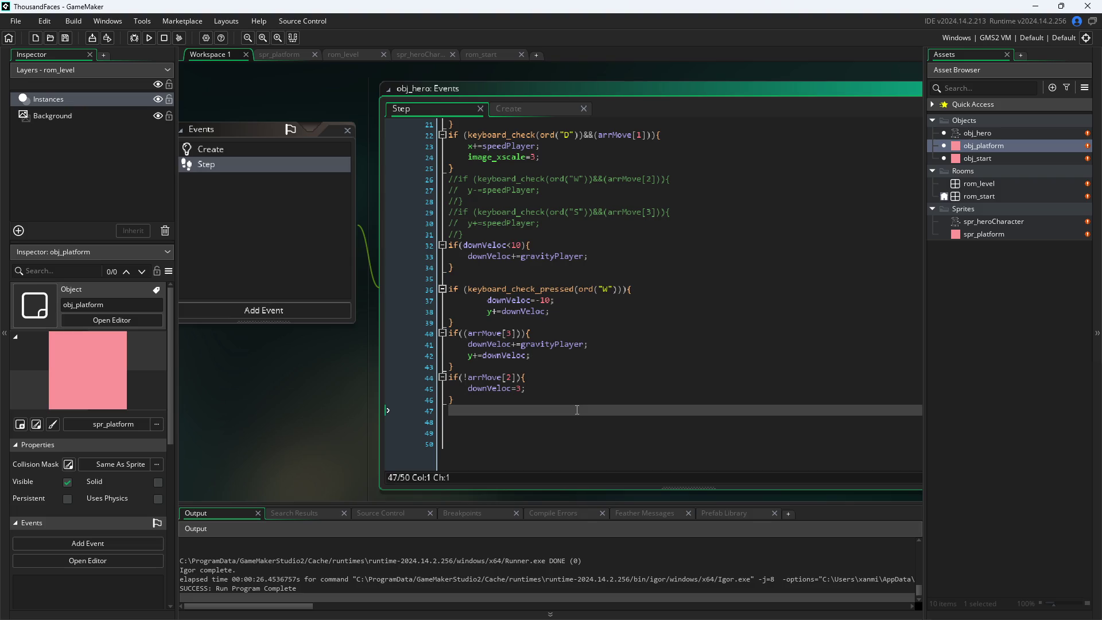
left_click_drag(577, 410, 398, 285)
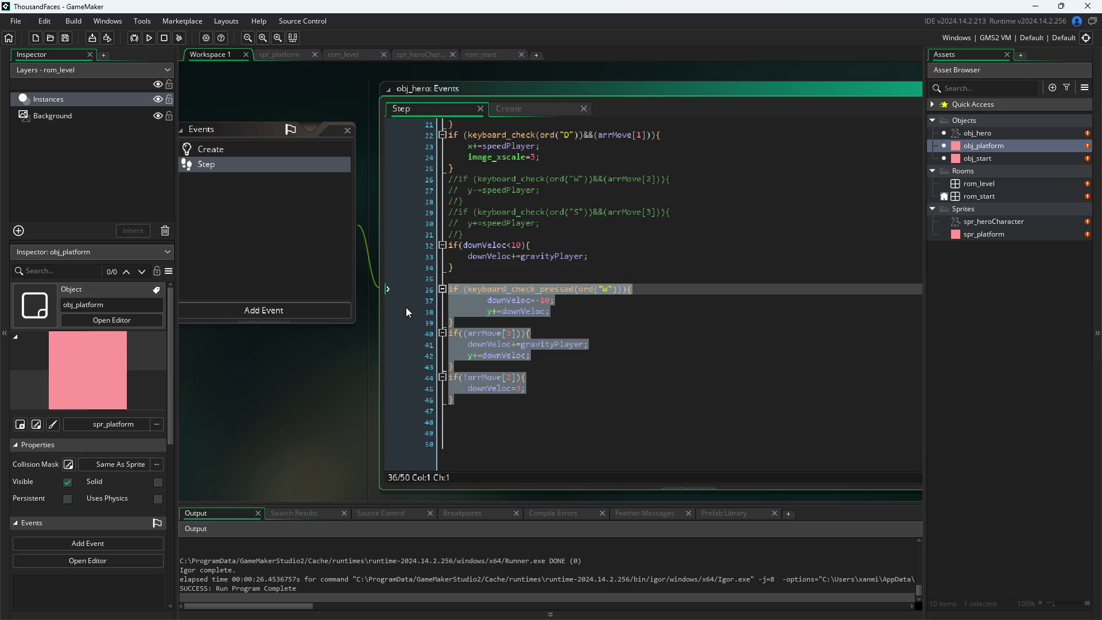
left_click(579, 357)
left_click_drag(493, 405, 329, 320)
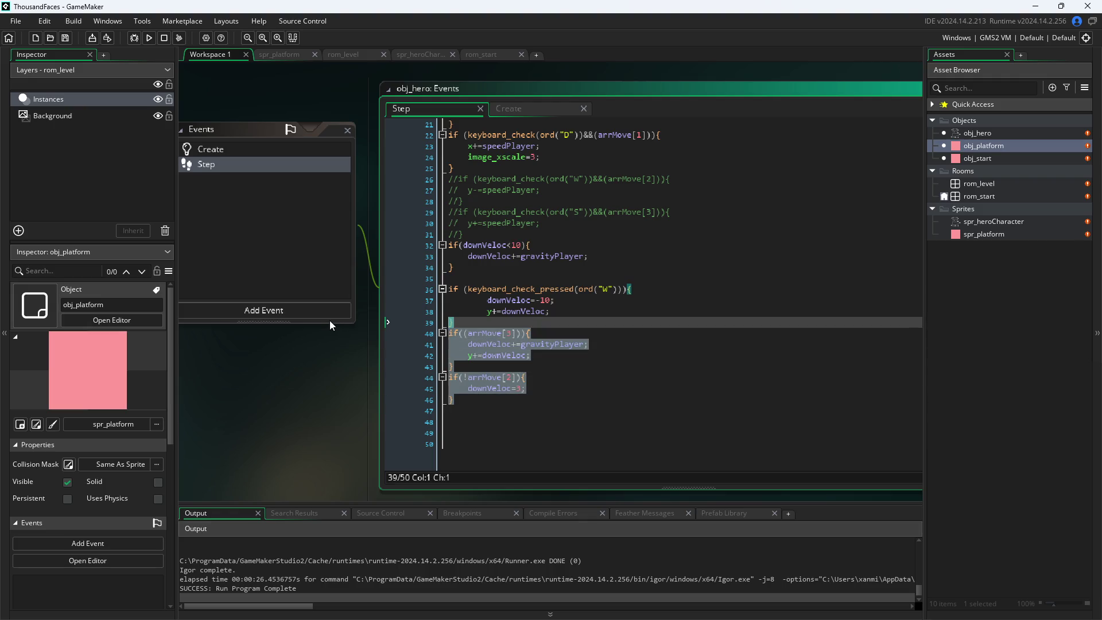
key("ctrl+k")
left_click(487, 313)
left_click_drag(477, 323, 439, 327)
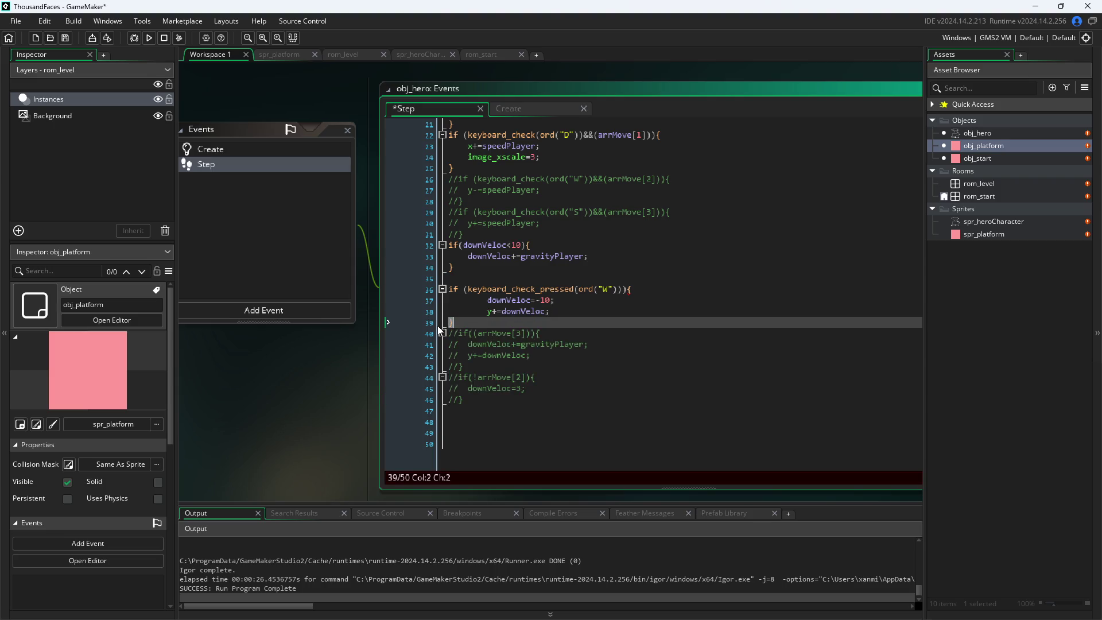
- Run the game with F5, walk the hero right, then close the game window
key("F5")
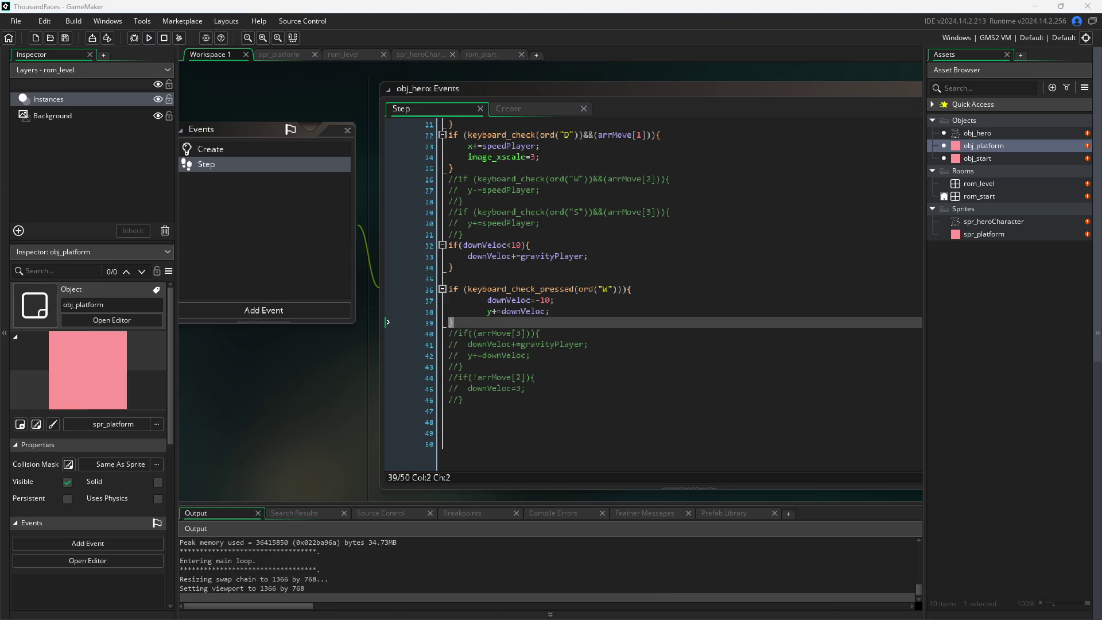
key("d")
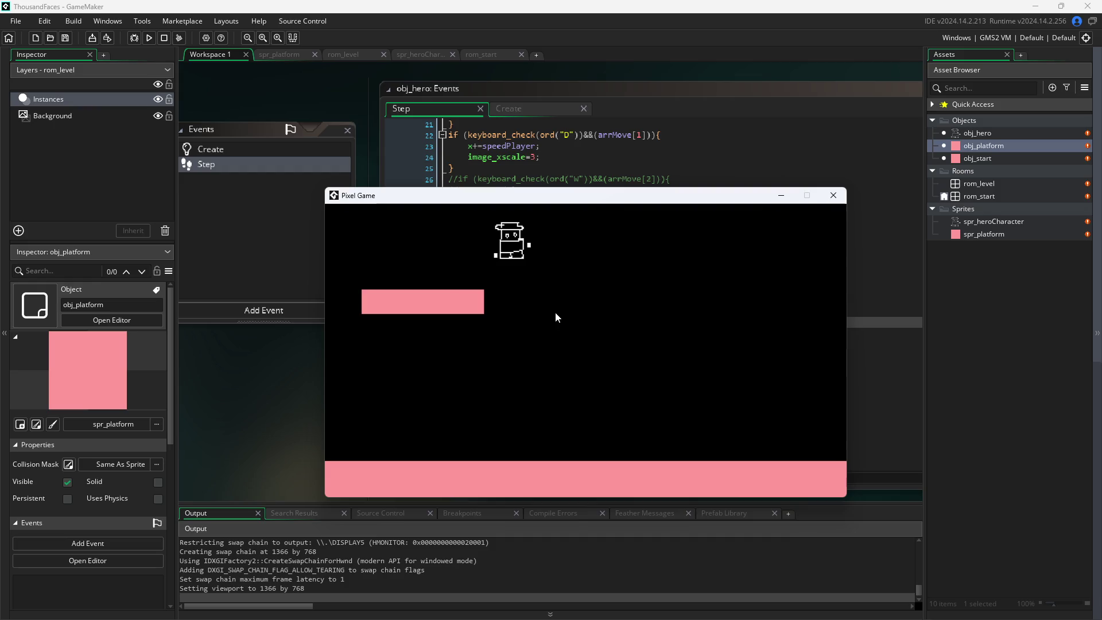
left_click(833, 196)
scroll(542, 294, "up", 1)
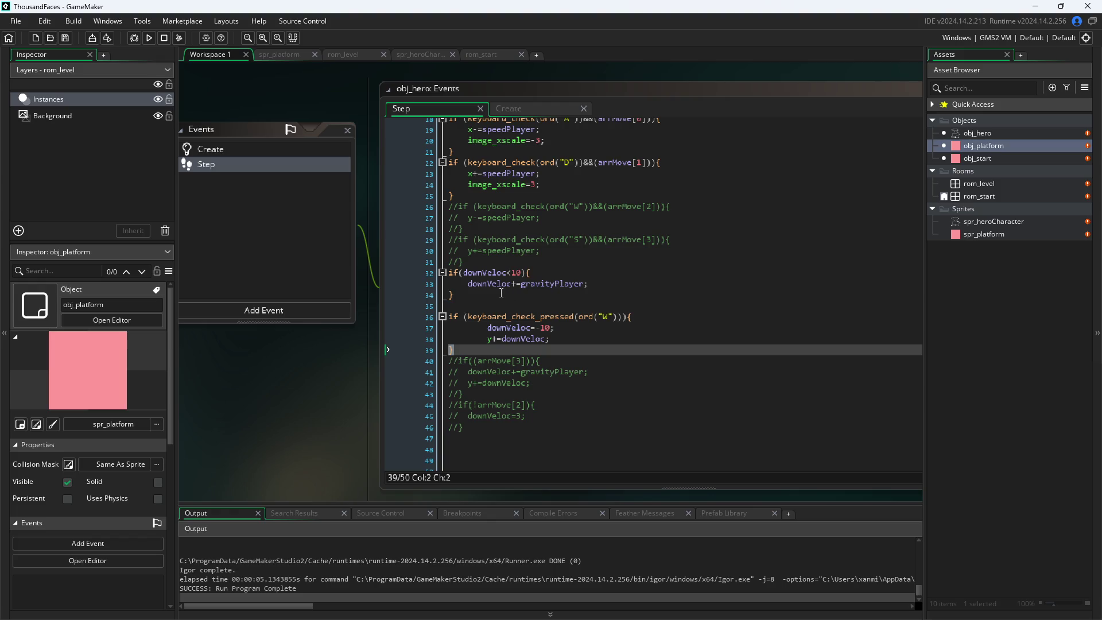
- Relocate the if(downVeloc<10){ downVeloc+=gravityPlayer; } block from above the W jump check to line 1
left_click_drag(500, 293, 385, 274)
key("ctrl+c")
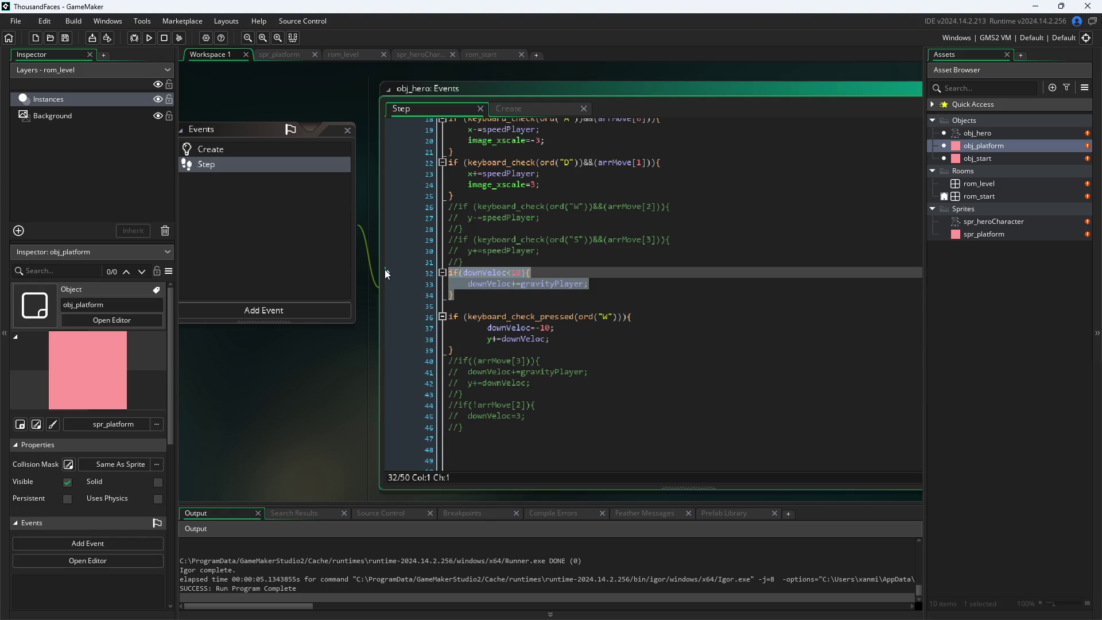
key("Delete")
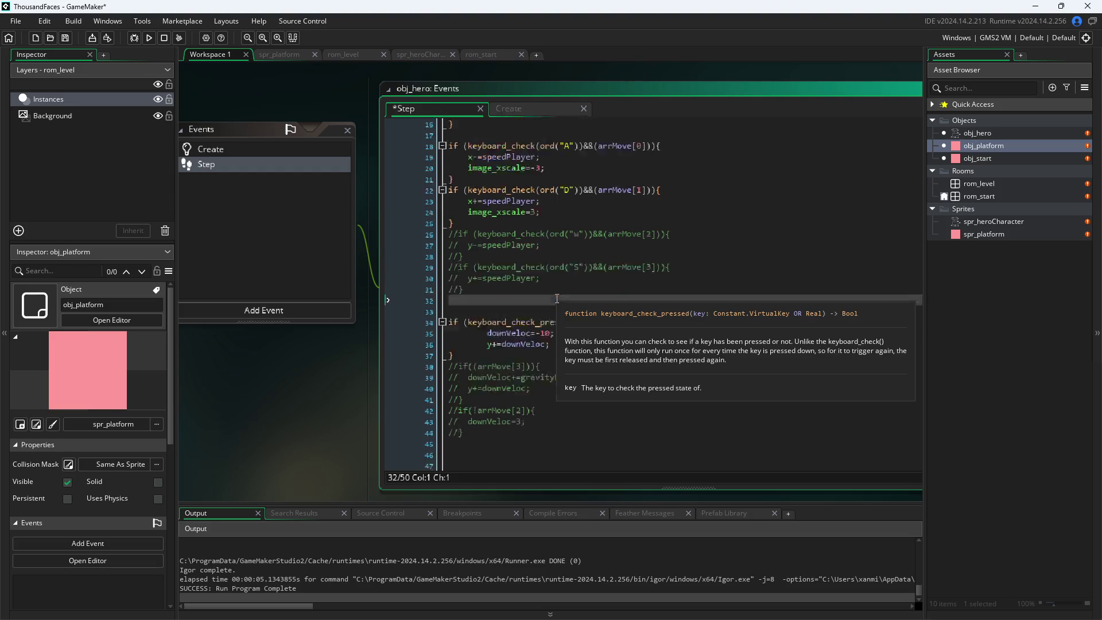
scroll(519, 313, "up", 5)
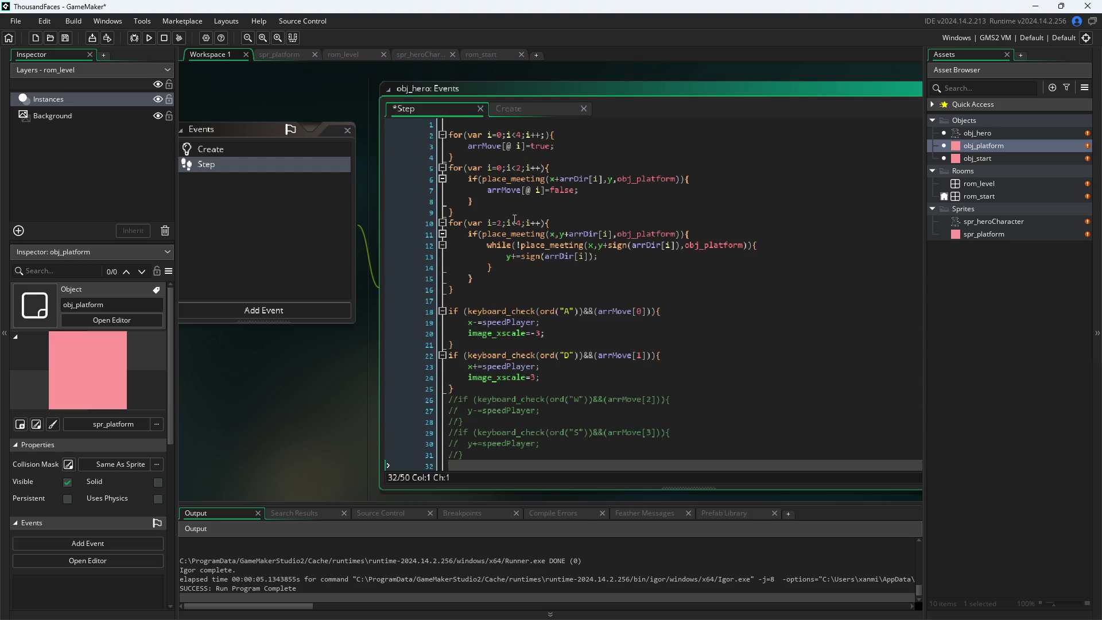
left_click(488, 124)
key("ctrl+v")
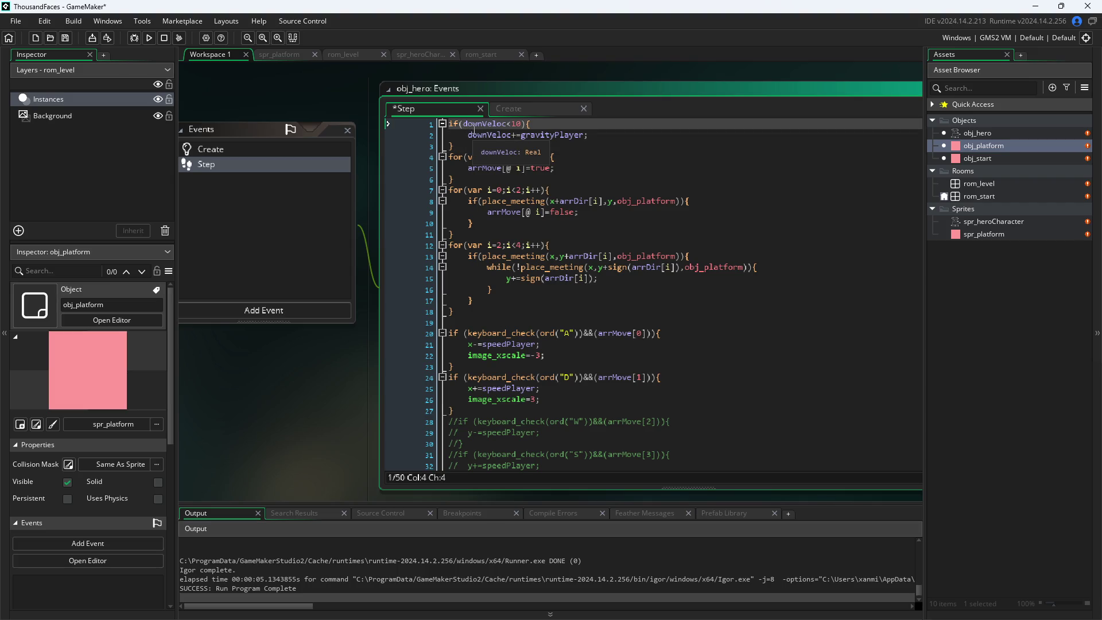
left_click(508, 134)
left_click(531, 124)
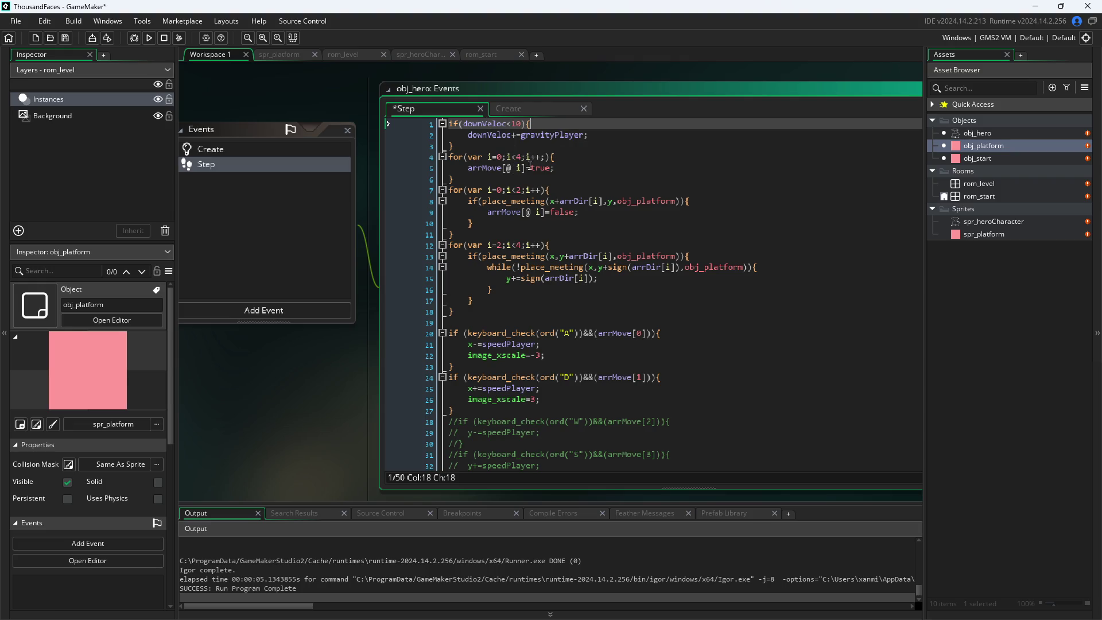
left_click(339, 424)
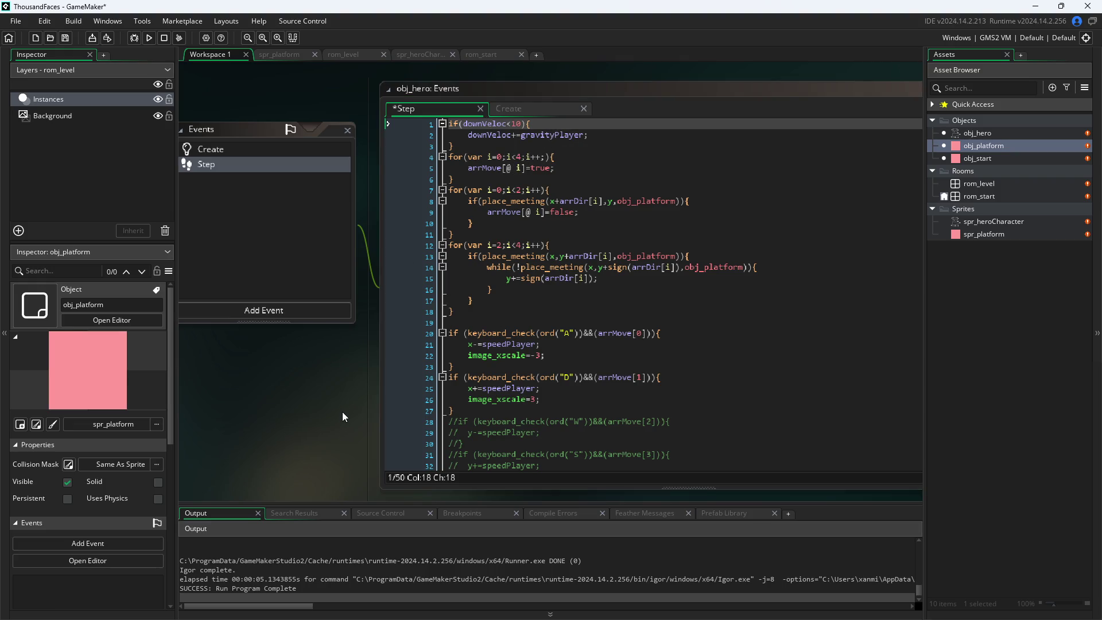
scroll(526, 167, "down", 7)
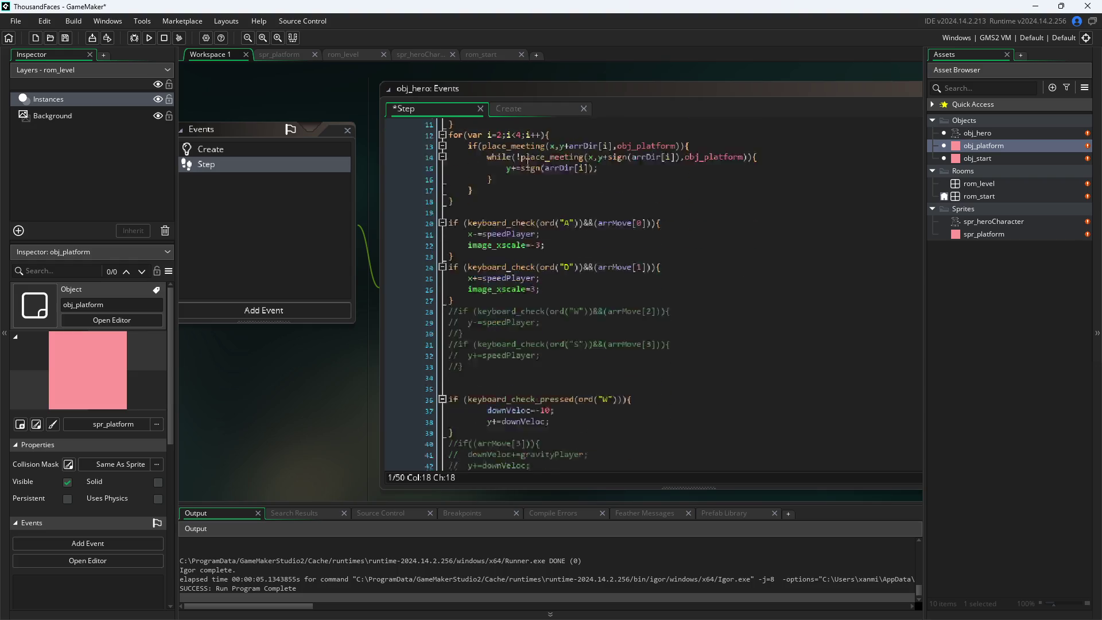
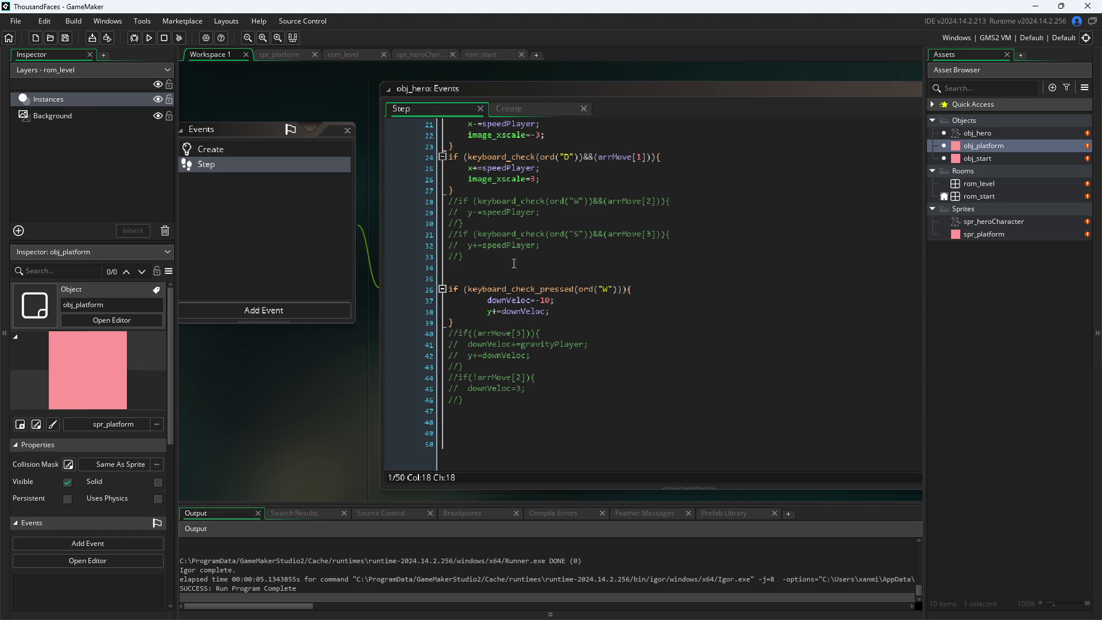
- Check the hero's Create and Step code, then test-run the game, walking the hero right
left_click(509, 109)
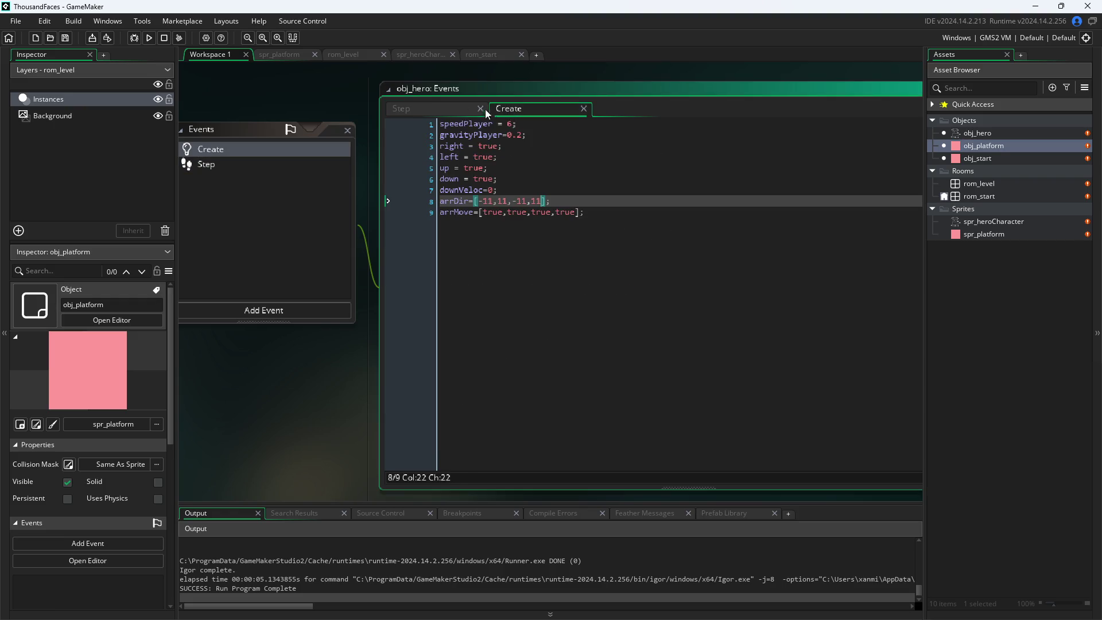
left_click(450, 108)
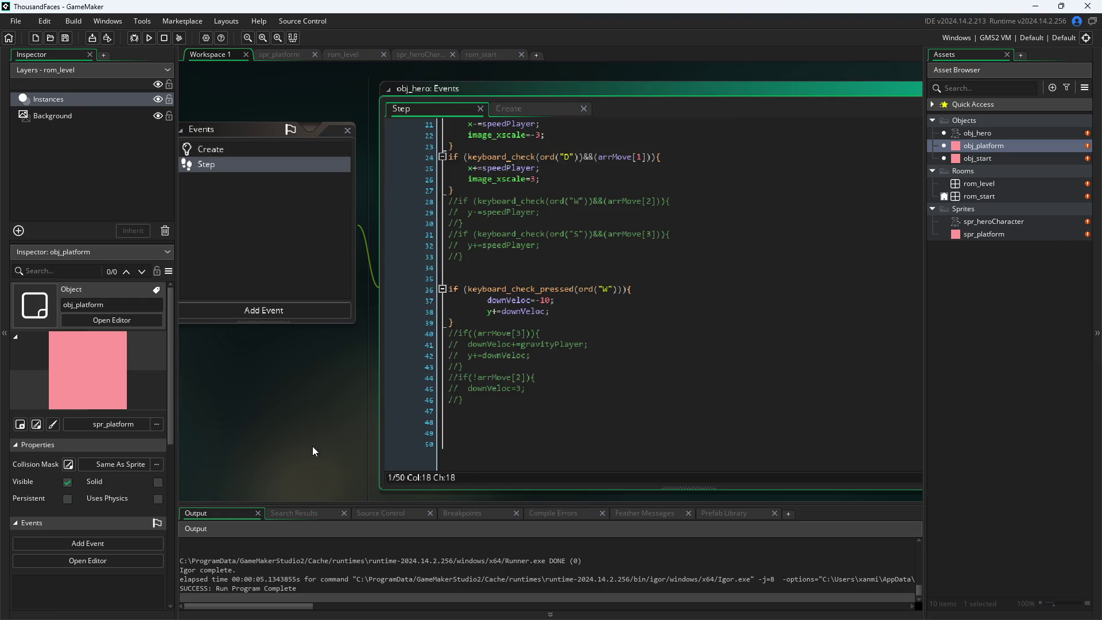
left_click(148, 38)
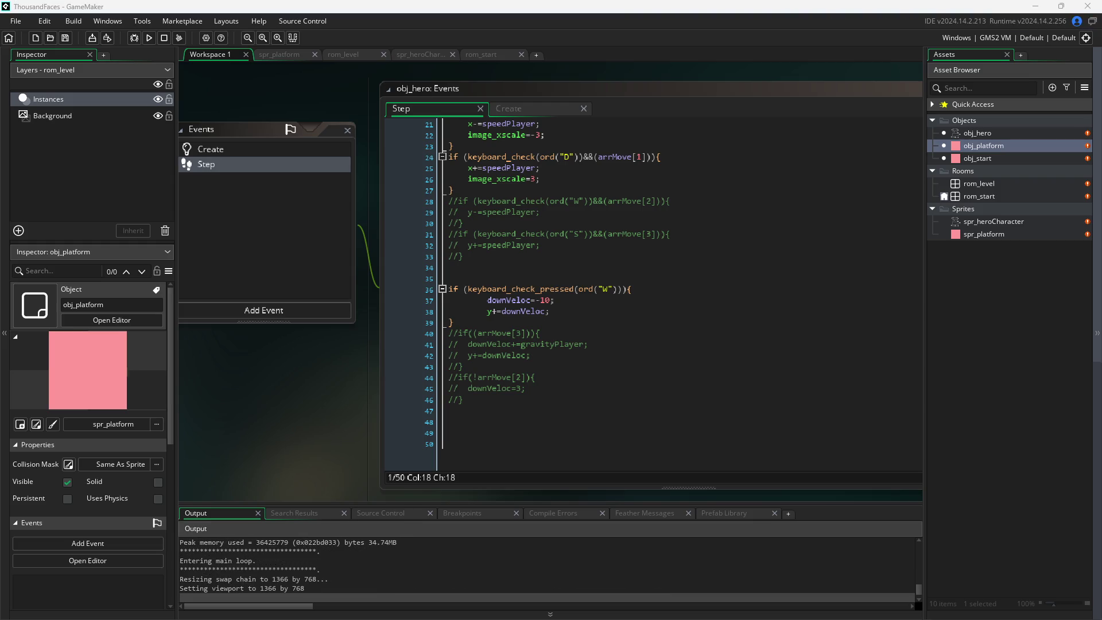
key("d")
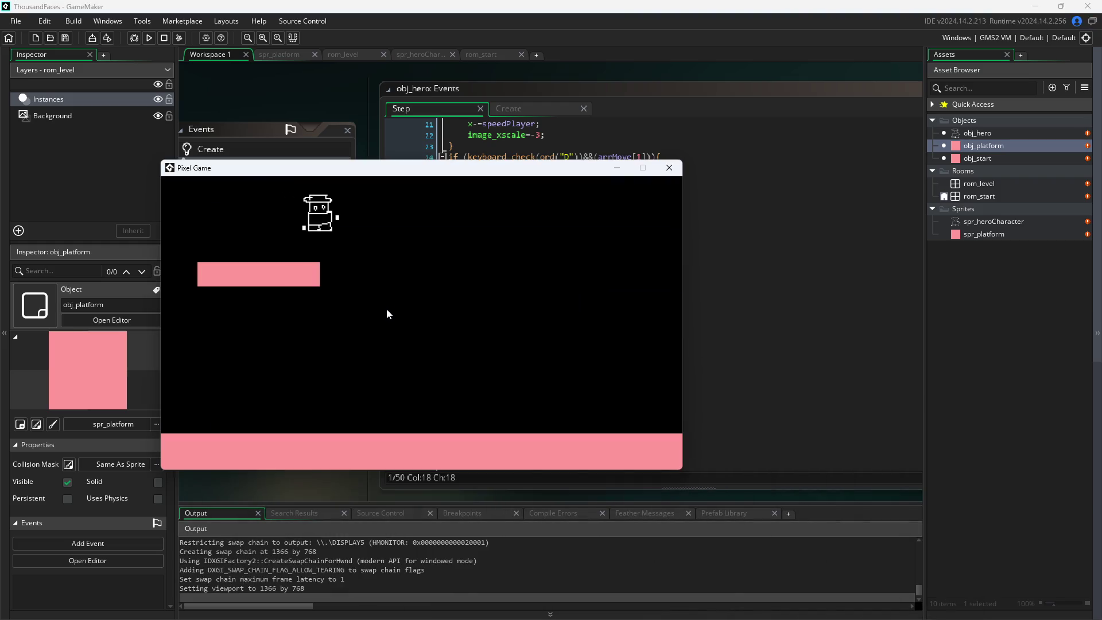
left_click(669, 167)
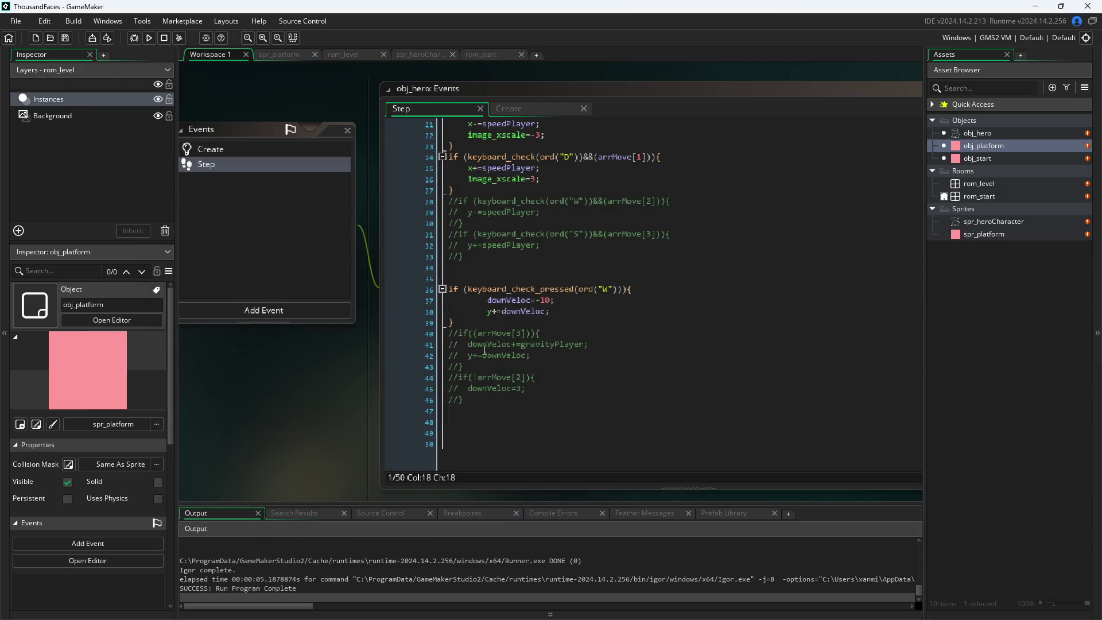
- Uncomment the gravity block on lines 40–43 of obj_hero's Step code
left_click(507, 366)
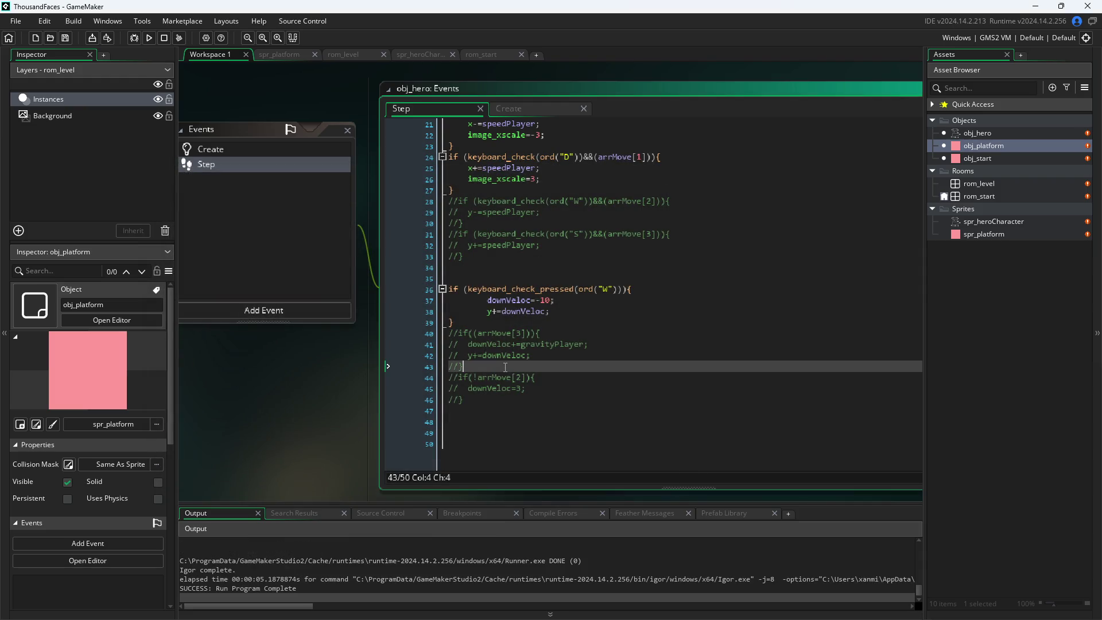
scroll(572, 334, "up", 5)
scroll(541, 306, "down", 5)
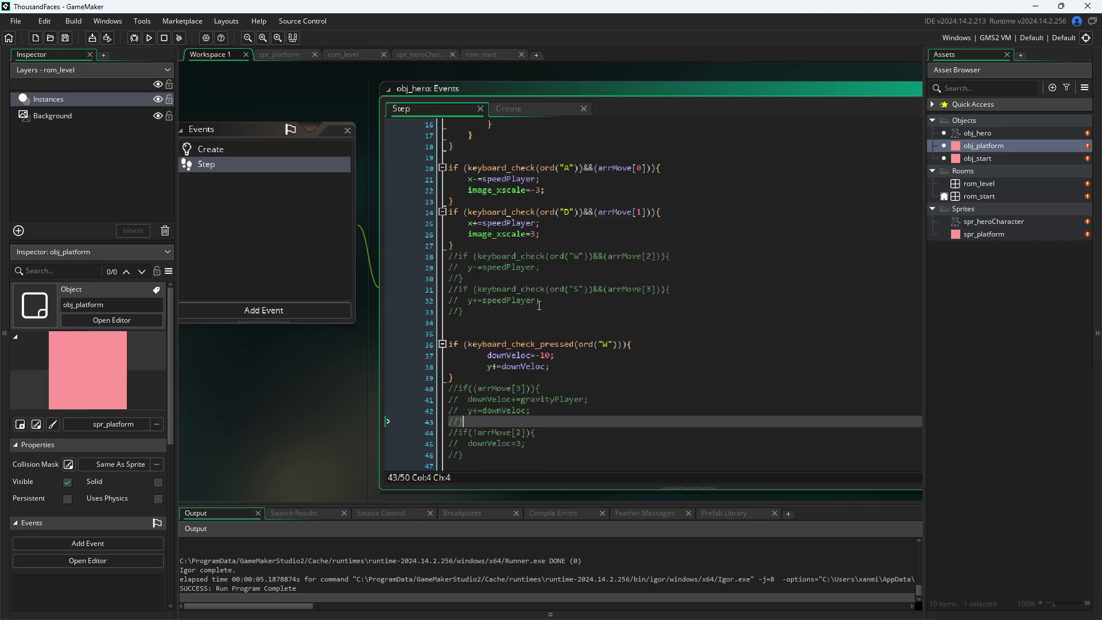
left_click(404, 356)
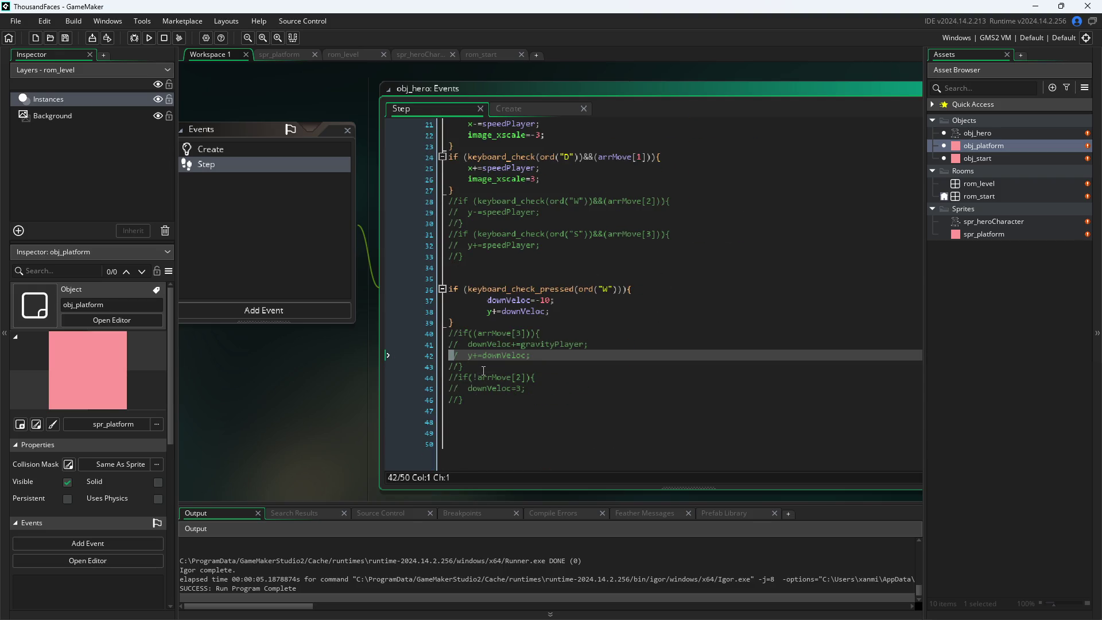
mouse_move(484, 371)
left_mouse_down()
mouse_move(367, 348)
mouse_move(343, 320)
mouse_move(345, 329)
left_mouse_up()
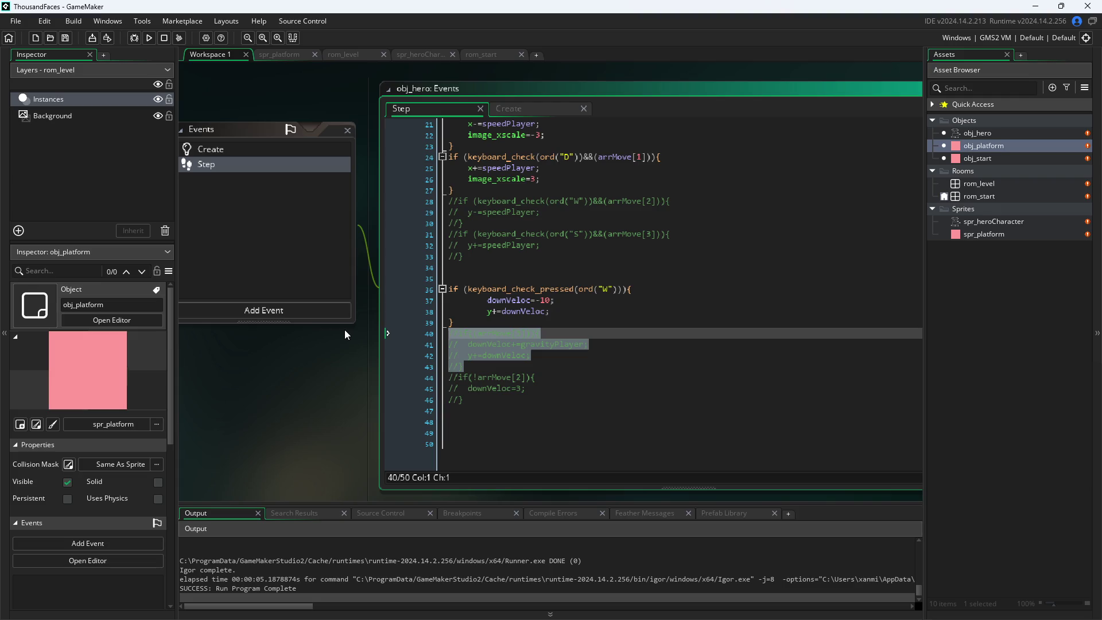
key("ctrl+shift+k")
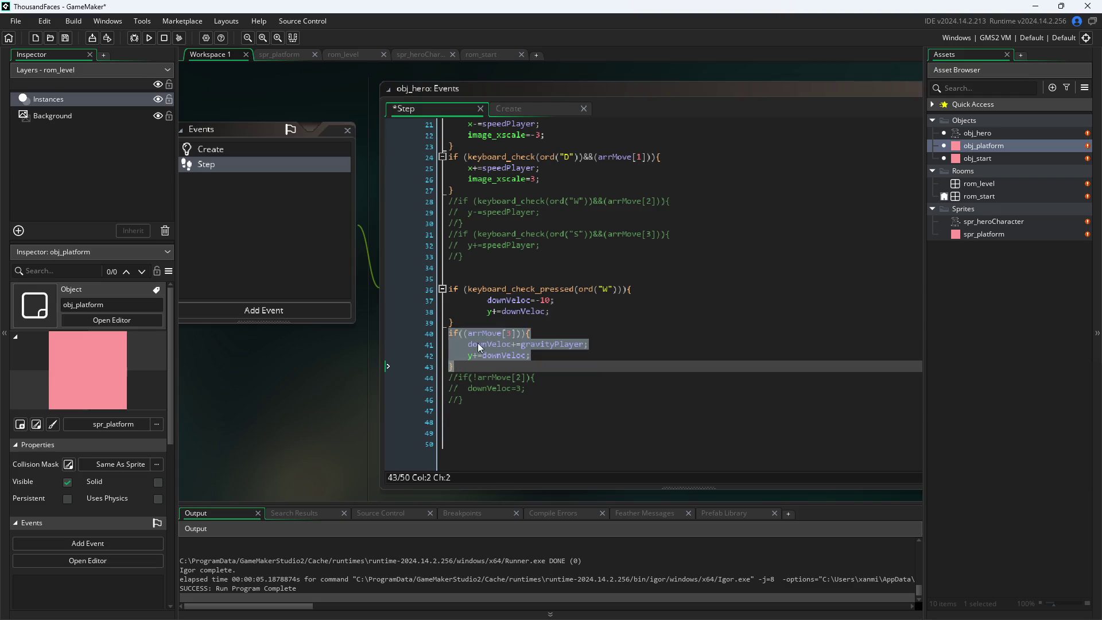
left_click(560, 344)
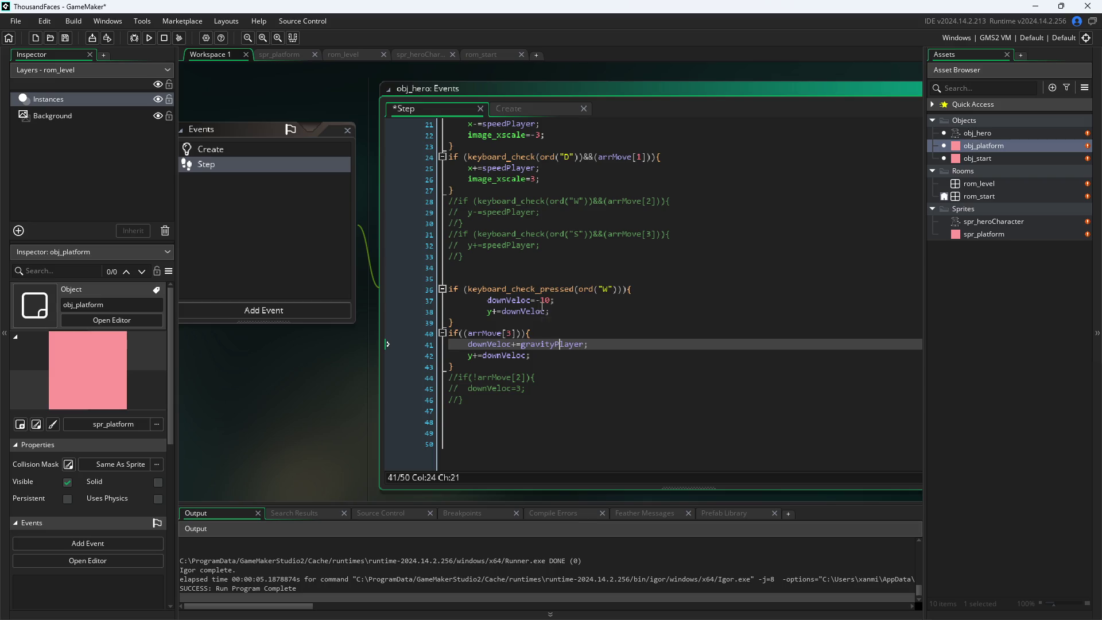
left_click(523, 355)
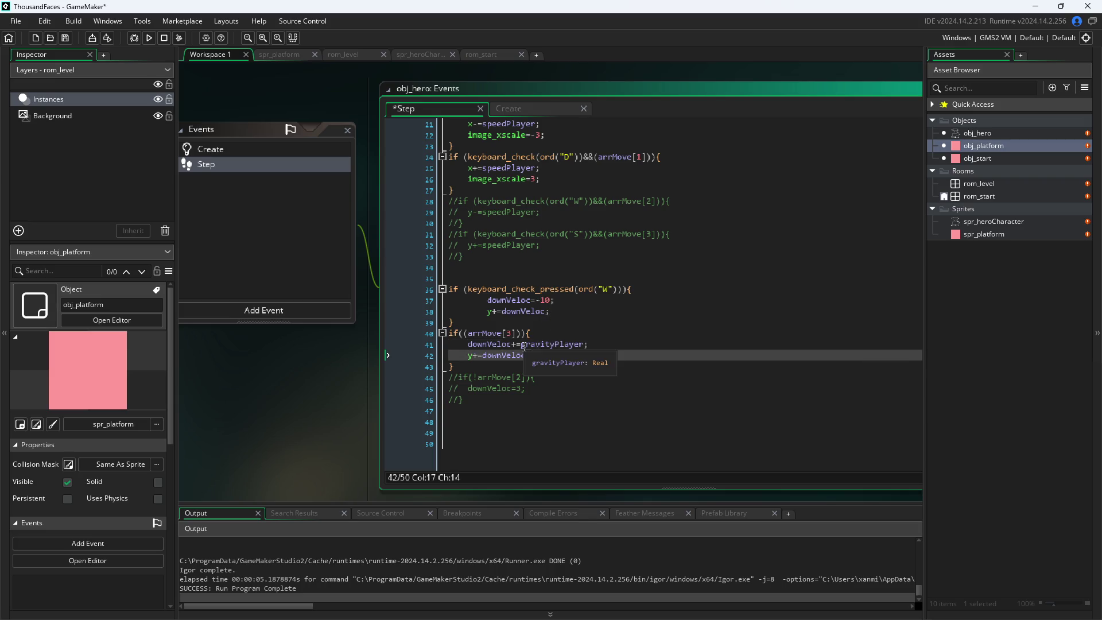
left_click_drag(531, 356, 349, 343)
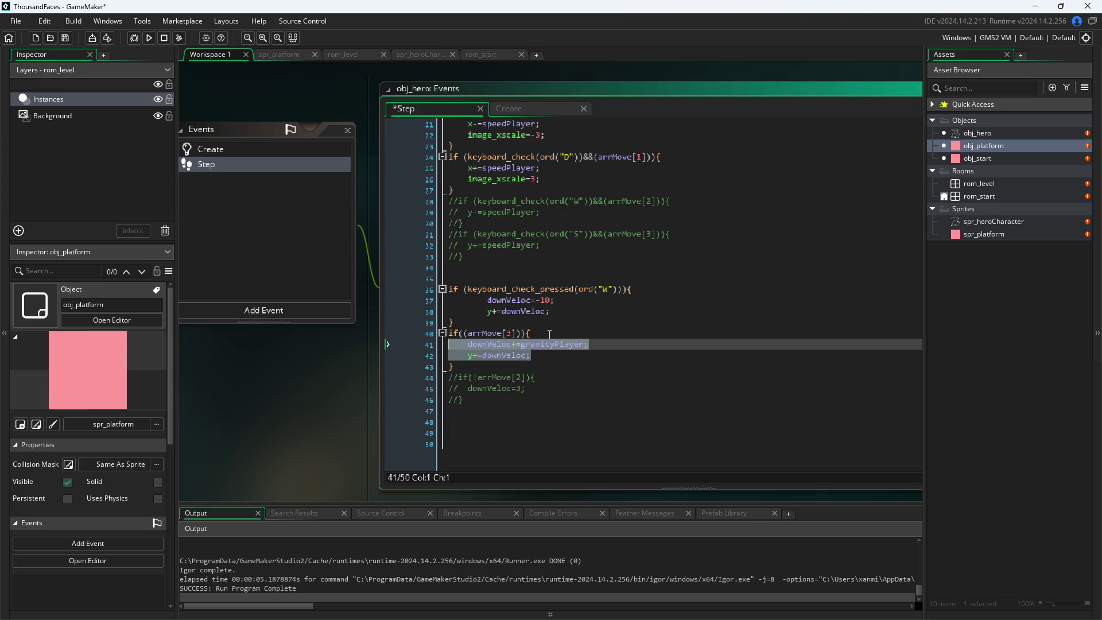
left_click(574, 289)
- Delete the vertical collision loop on lines 12–18 of the Step code
scroll(628, 344, "up", 5)
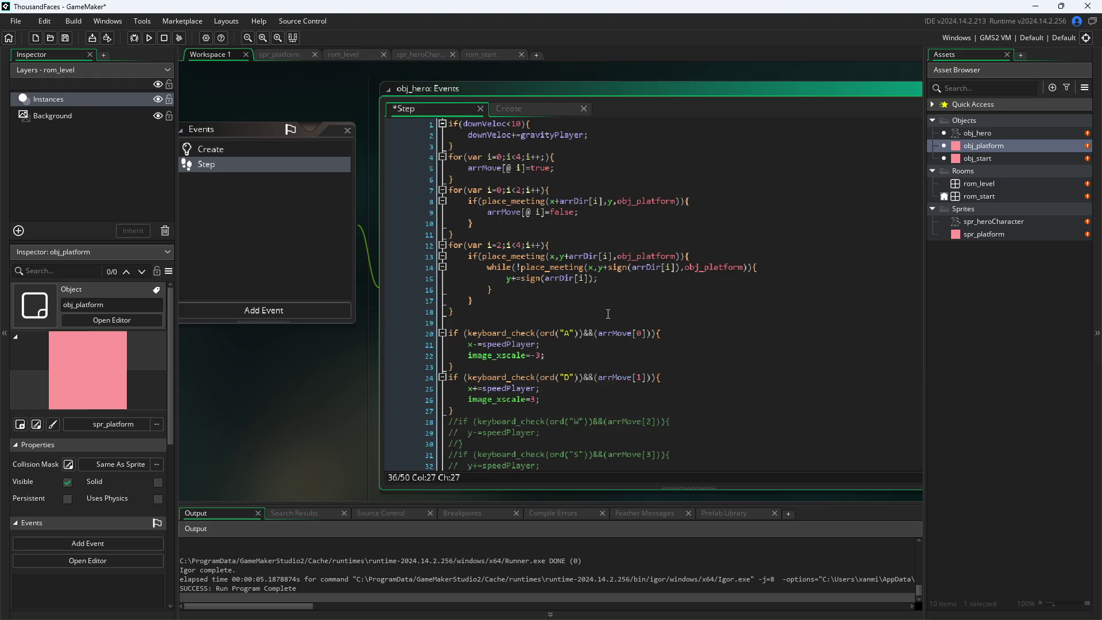
left_click(599, 310)
left_click(606, 289)
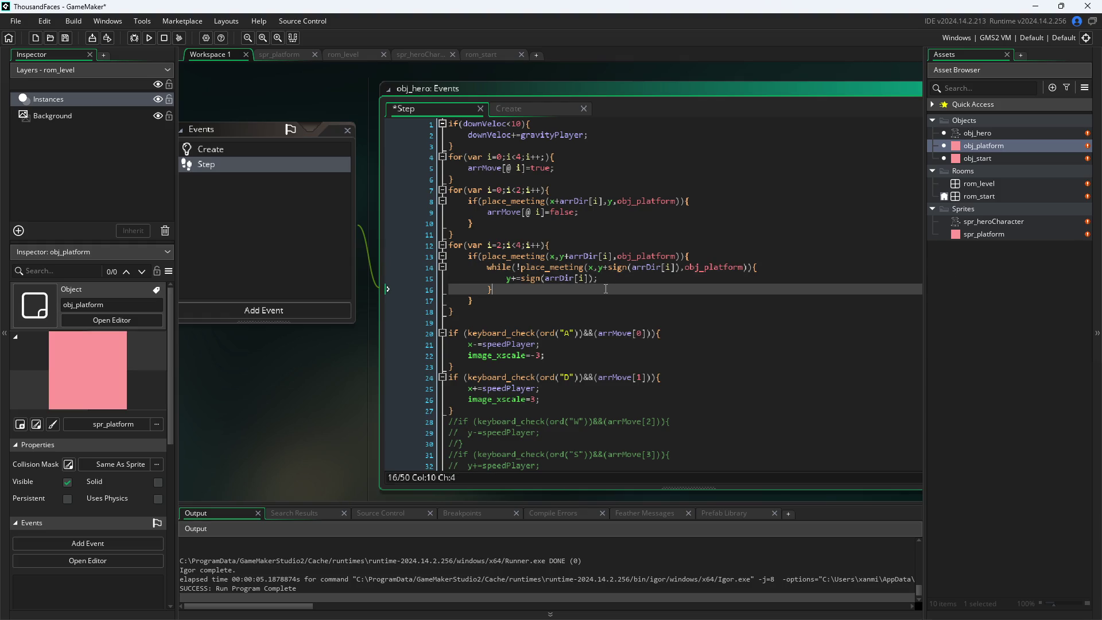
left_click(605, 277)
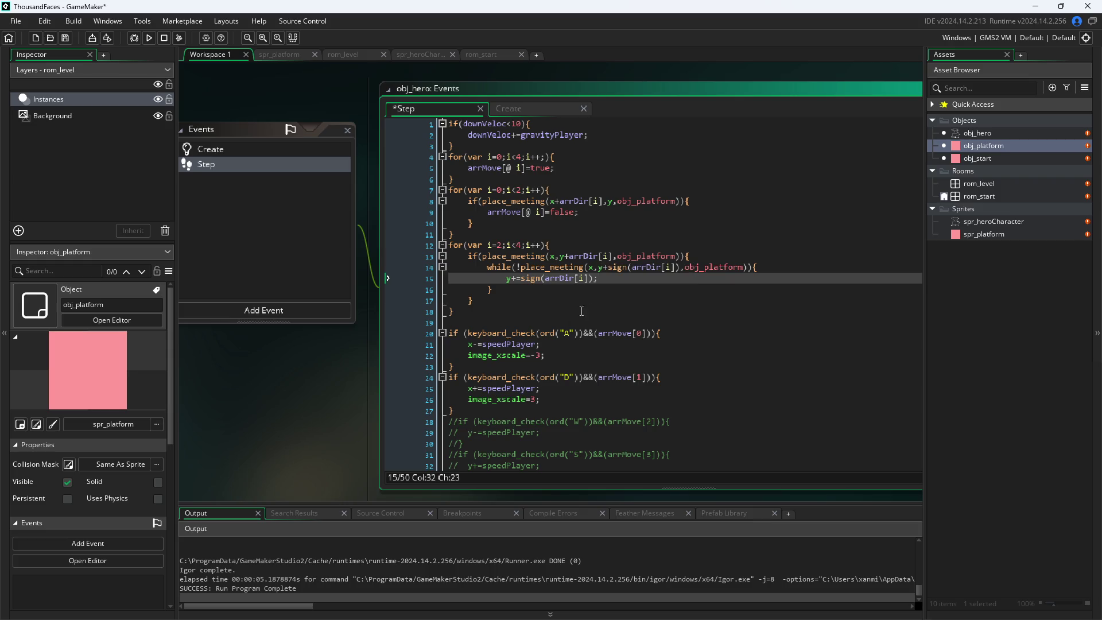
left_click_drag(522, 315, 315, 238)
key("ctrl+c")
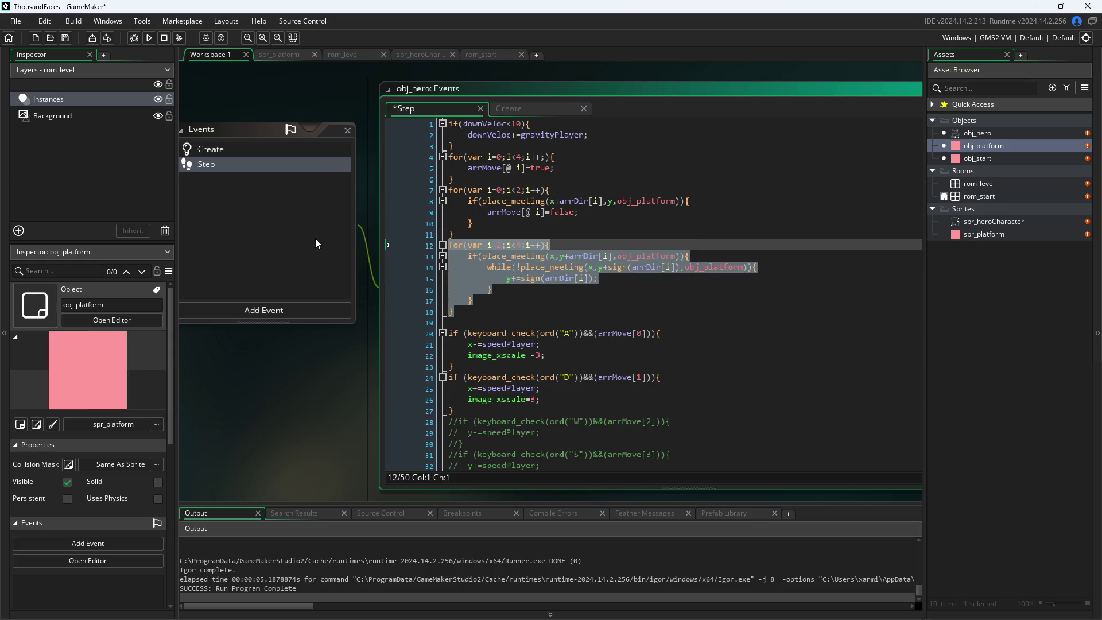
key("BackSpace")
- Undo recent edits, removing the while snap line and the downVeloc<20 speed cap
key("ctrl+z")
key("ctrl+z")
key("ctrl+z")
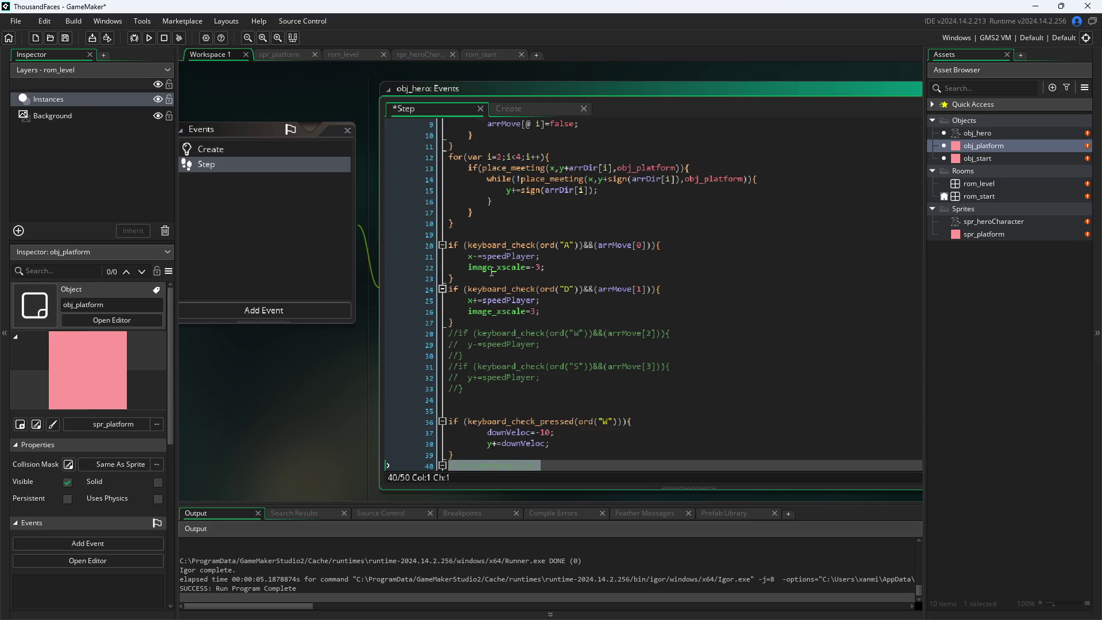
key("ctrl+z")
key("ctrl+z")
key("ctrl+z")
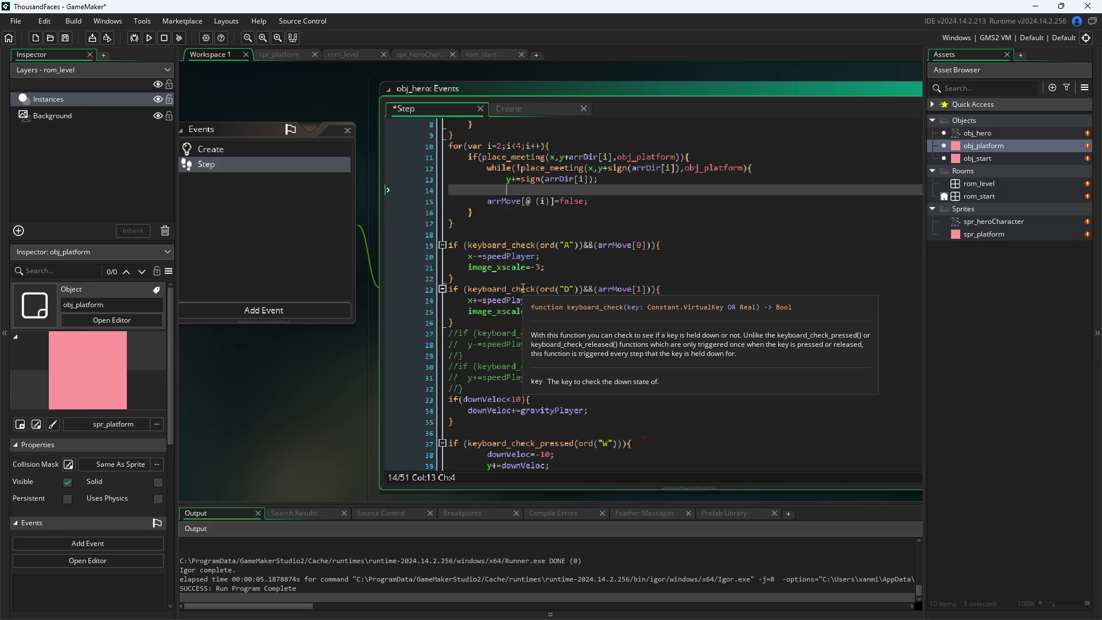
key("ctrl+z")
key("ctrl+z")
key("ctrl+z")
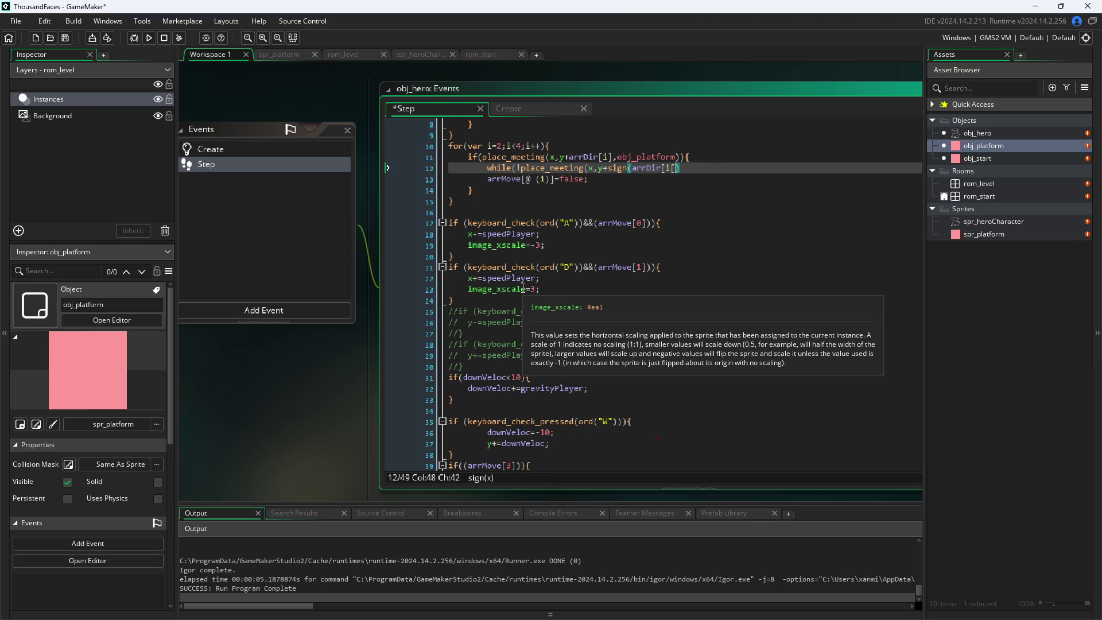
key("ctrl+z")
key("ctrl+z")
key("ctrl+z")
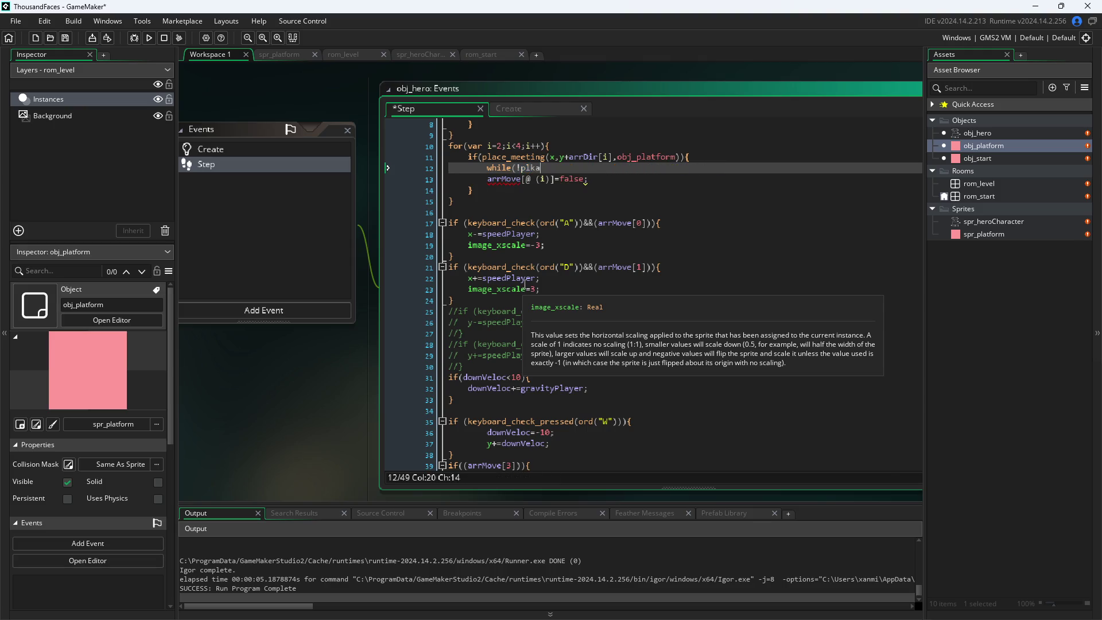
key("ctrl+z")
key("ctrl+z")
key("ctrl+z")
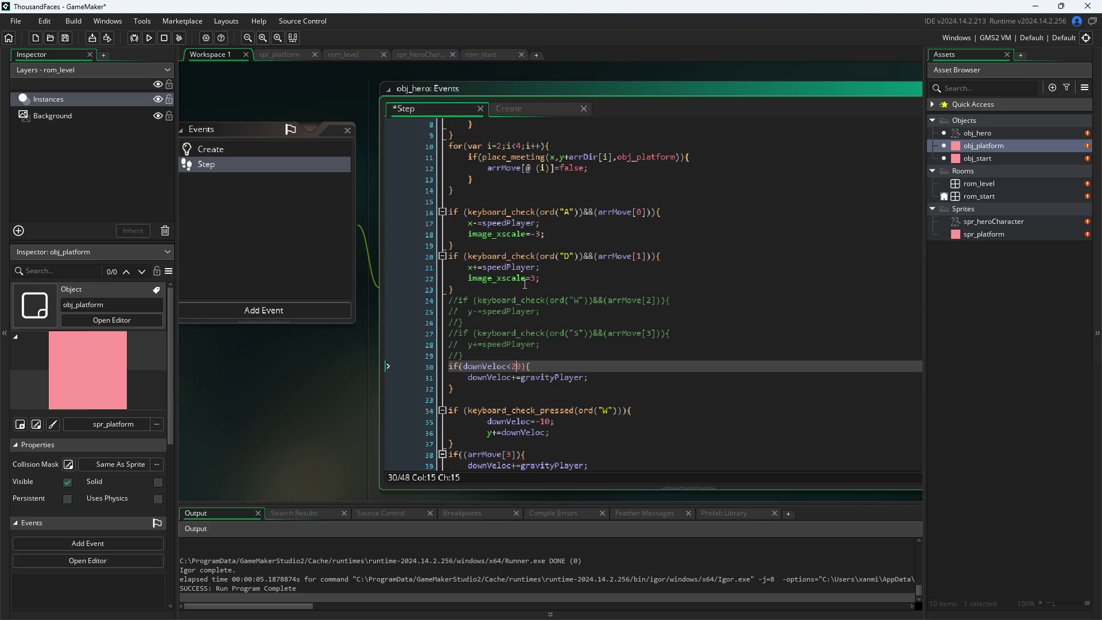
key("ctrl+z")
key("ctrl+z")
key("ctrl+z")
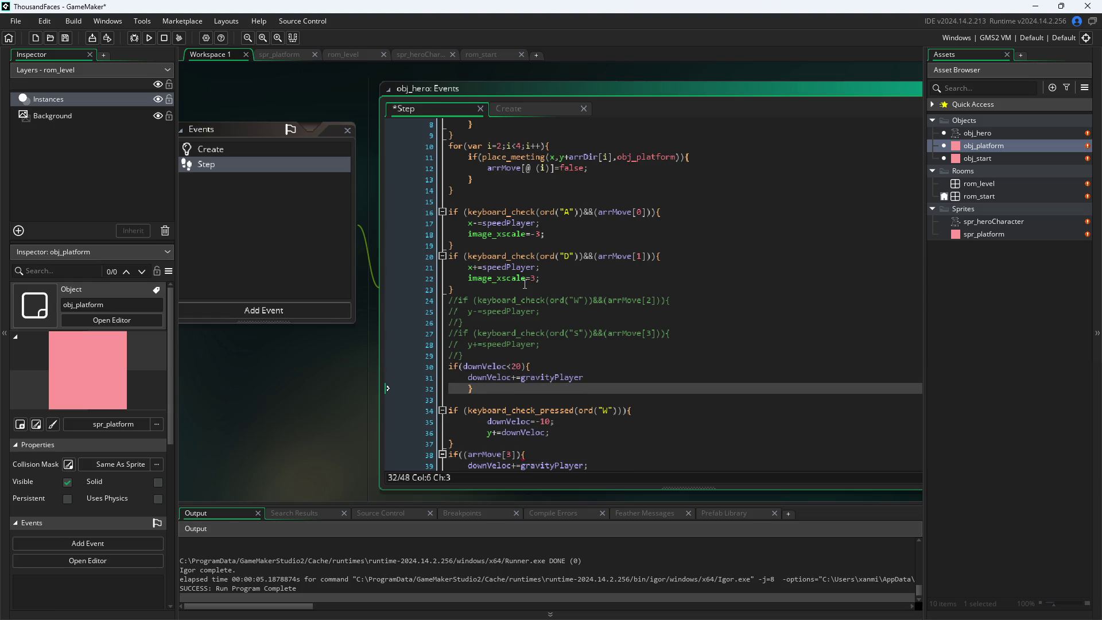
key("ctrl+z")
key("ctrl+z")
key("ctrl+z")
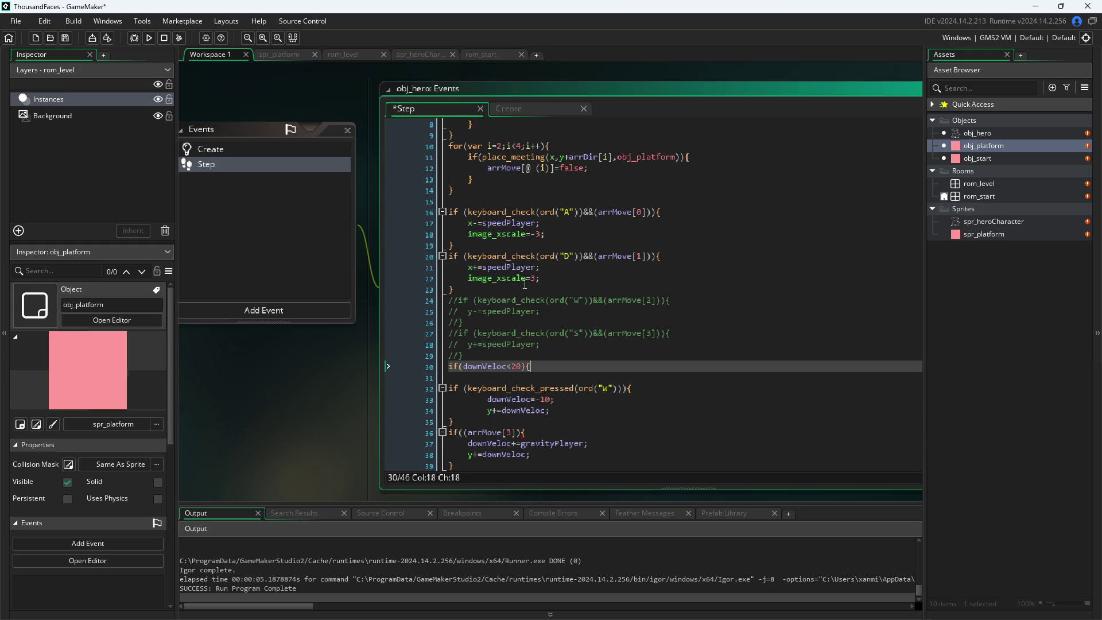
key("ctrl+z")
key("ctrl+z")
key("ctrl+z")
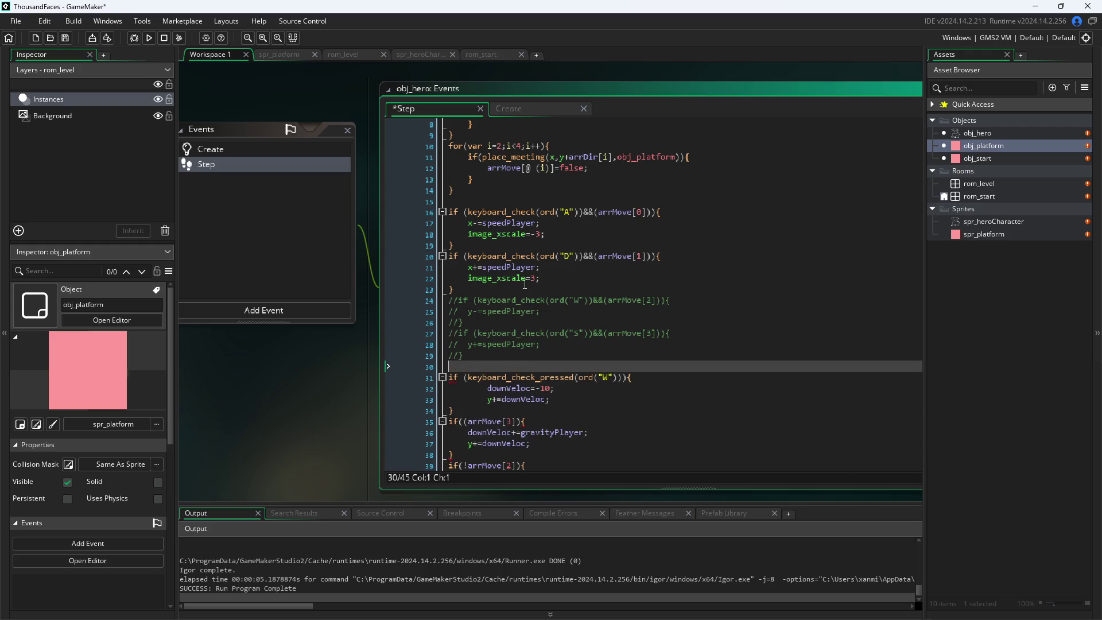
key("ctrl+z")
key("ctrl+z")
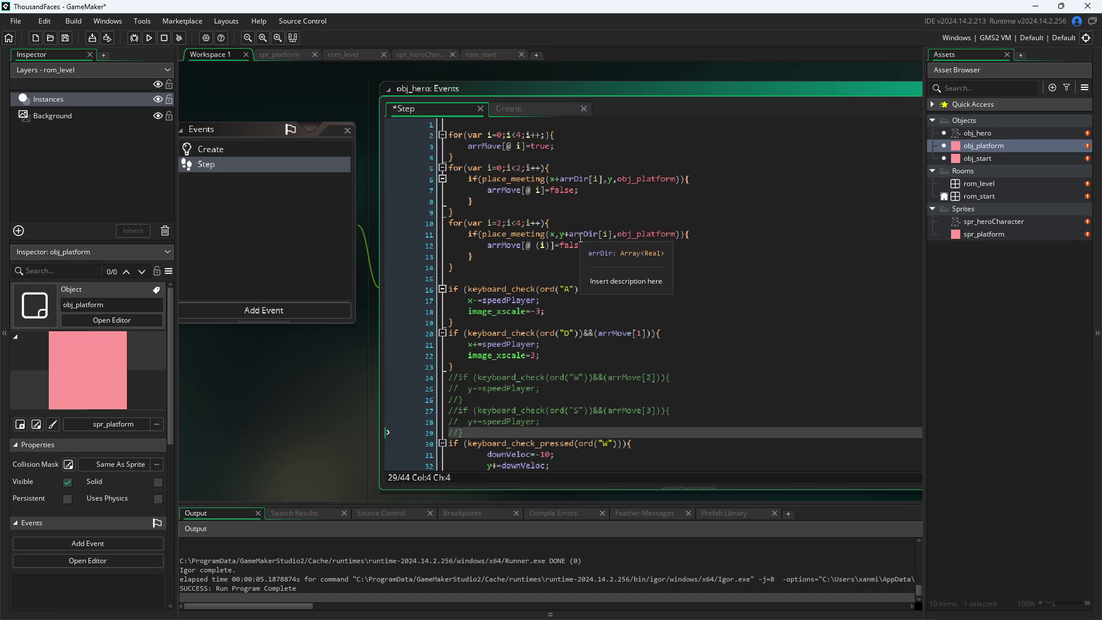
- Paste the collision loop below the commented S-key block, then remove it again
scroll(532, 294, "down", 4)
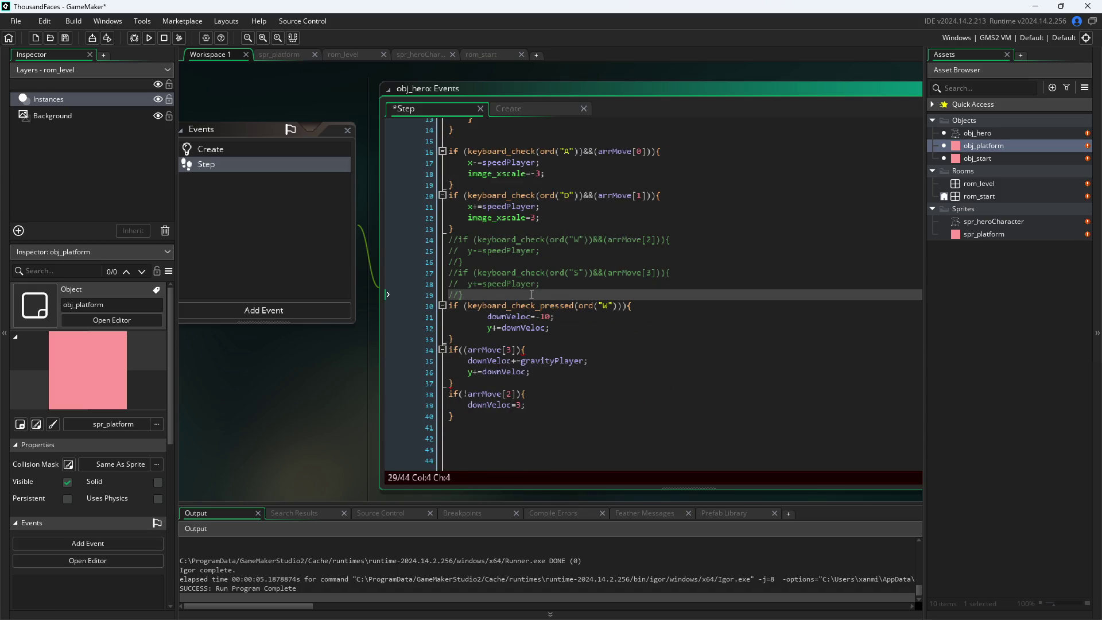
key("Return")
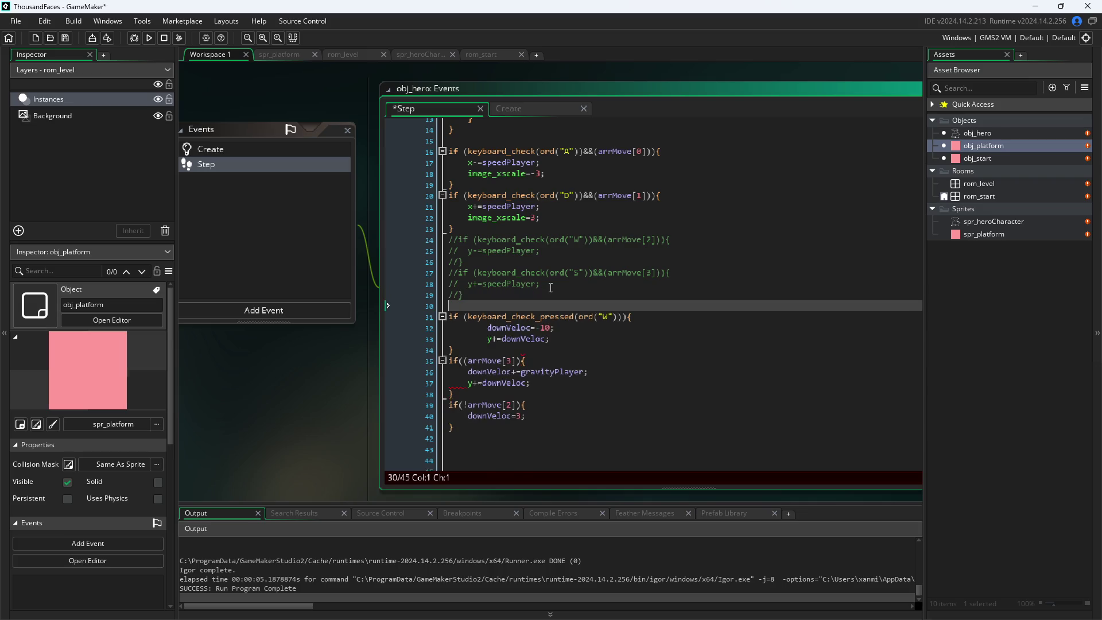
key("ctrl+v")
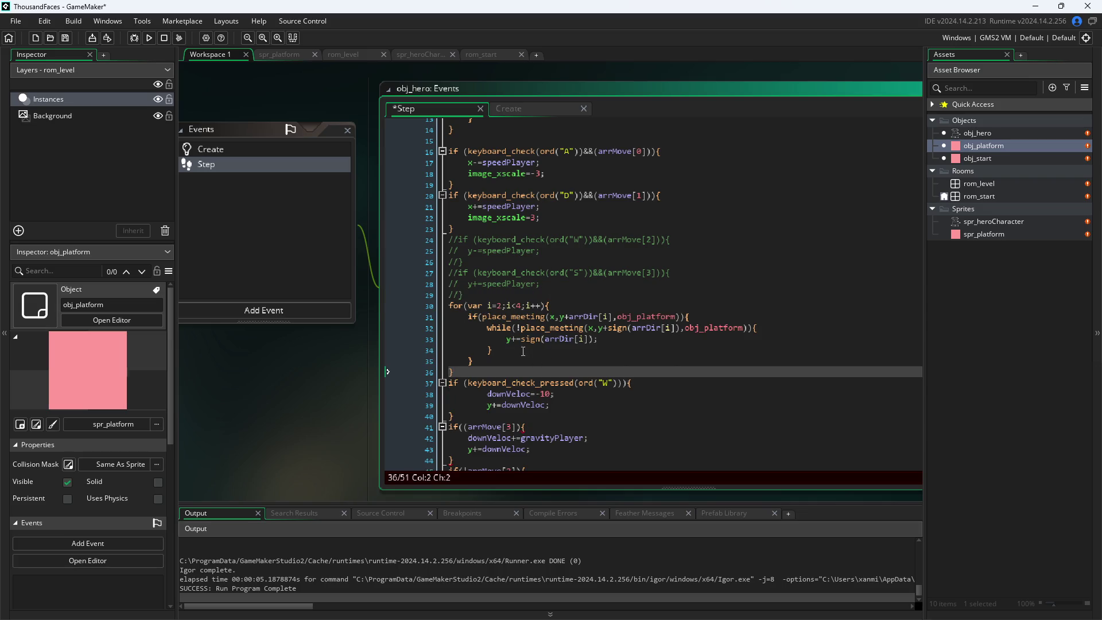
mouse_move(510, 342)
left_click_drag(476, 373, 358, 304)
key("ctrl+c")
key("BackSpace")
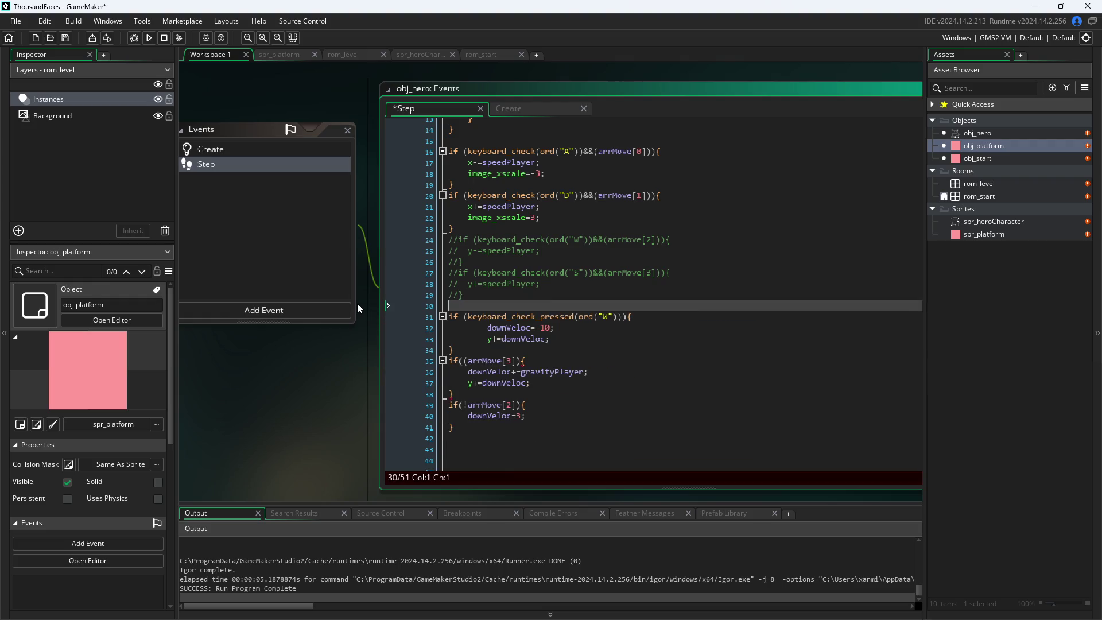
key("BackSpace")
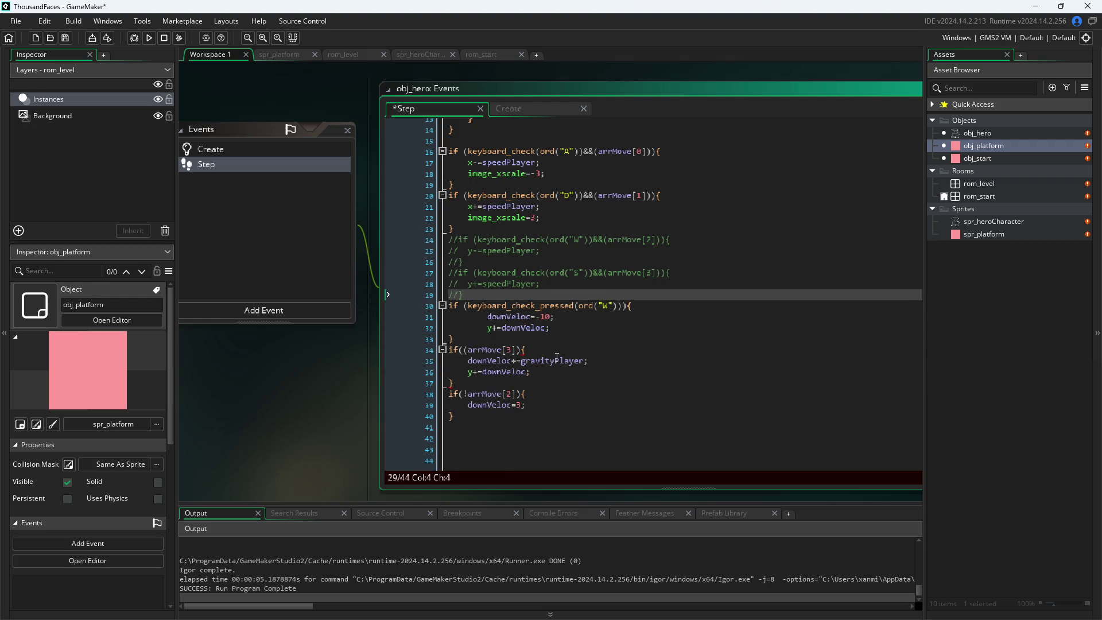
- Paste the place_meeting loop under the W jump line, indent it, and delete its for-loop header
left_click(603, 321)
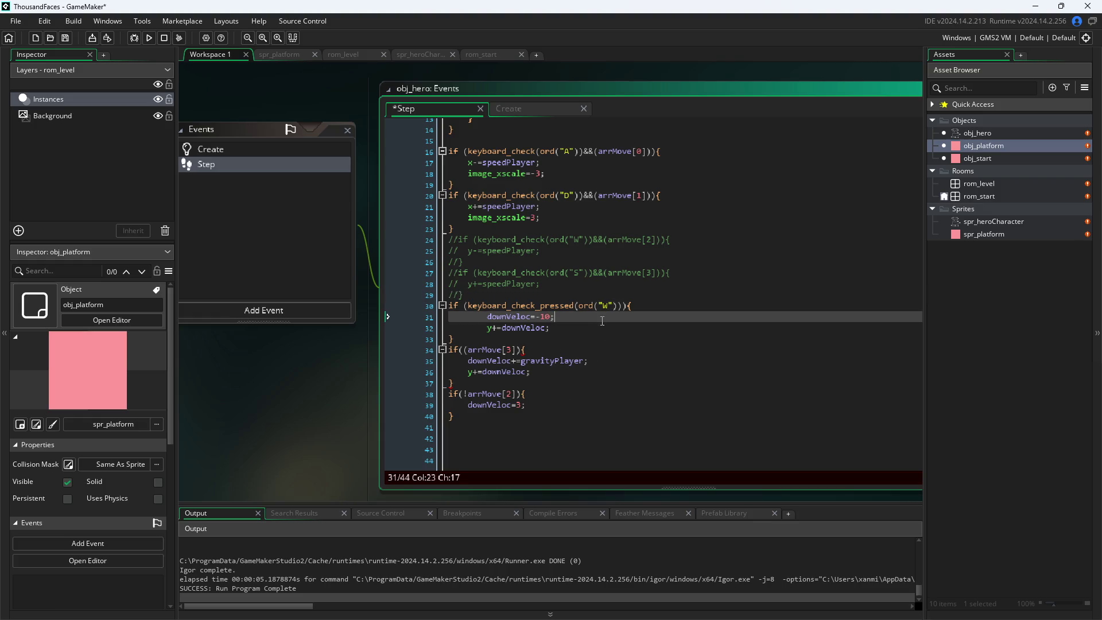
left_click(631, 306)
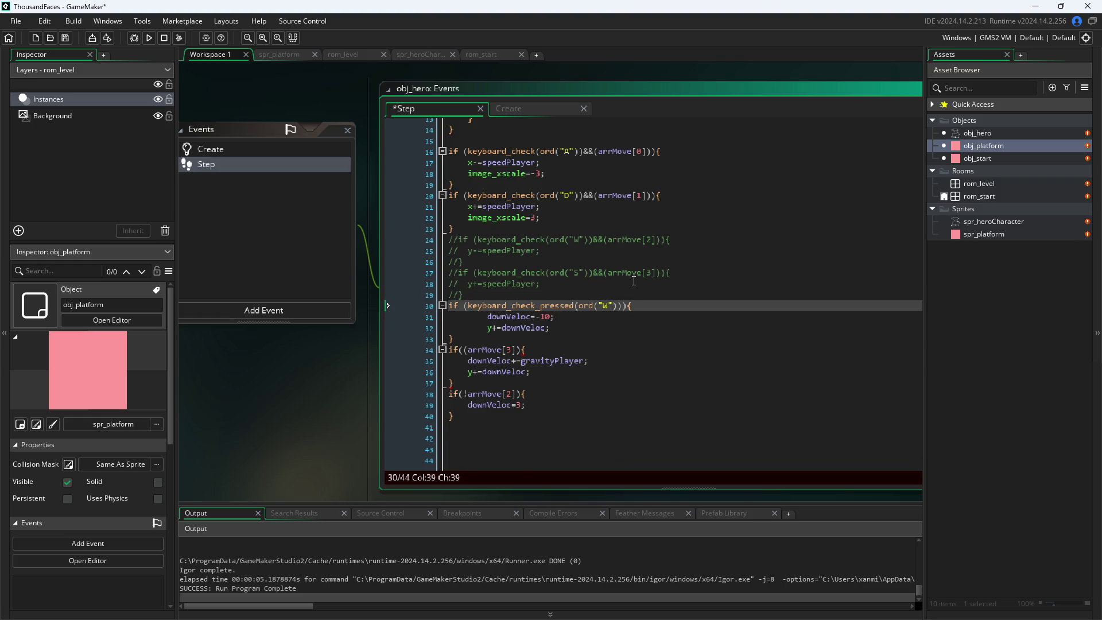
key("ctrl+v")
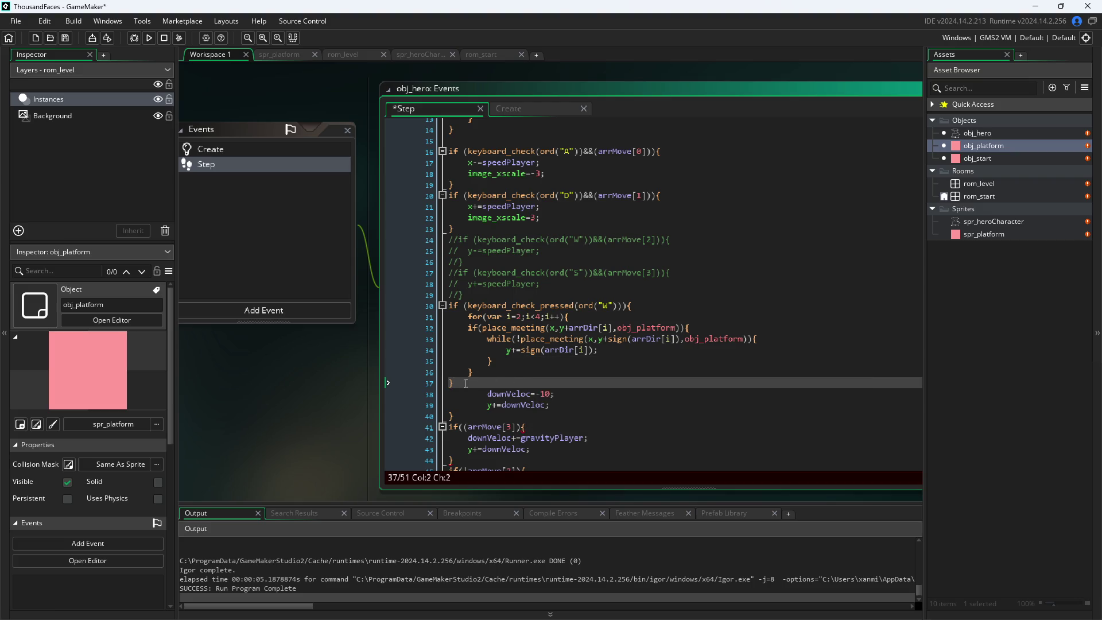
left_click_drag(460, 383, 421, 312)
key("Tab")
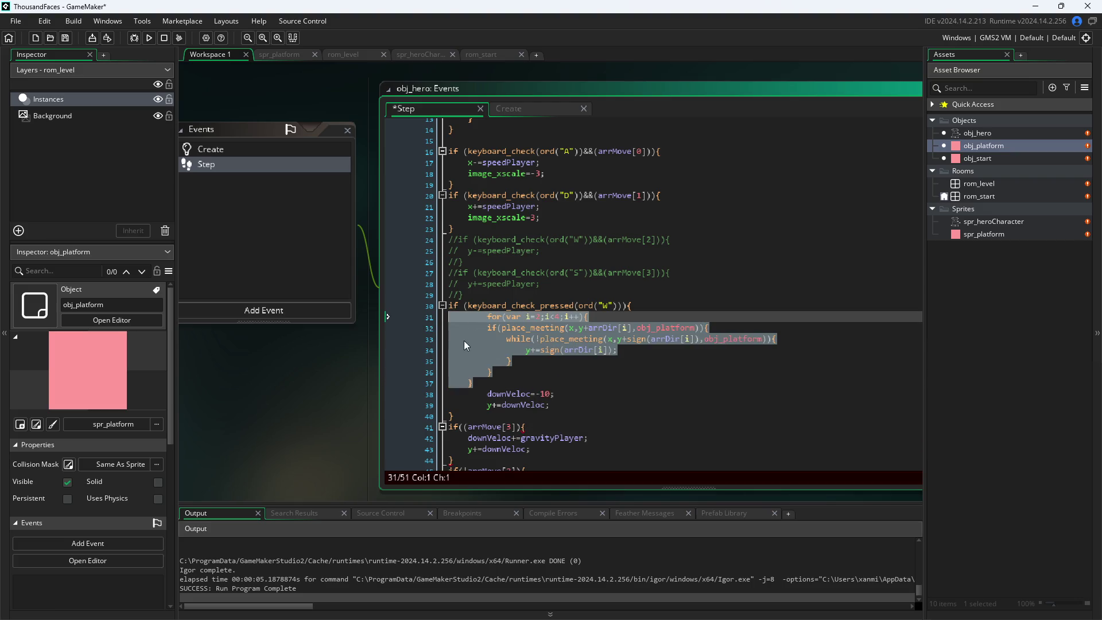
left_click(501, 366)
left_click(488, 394)
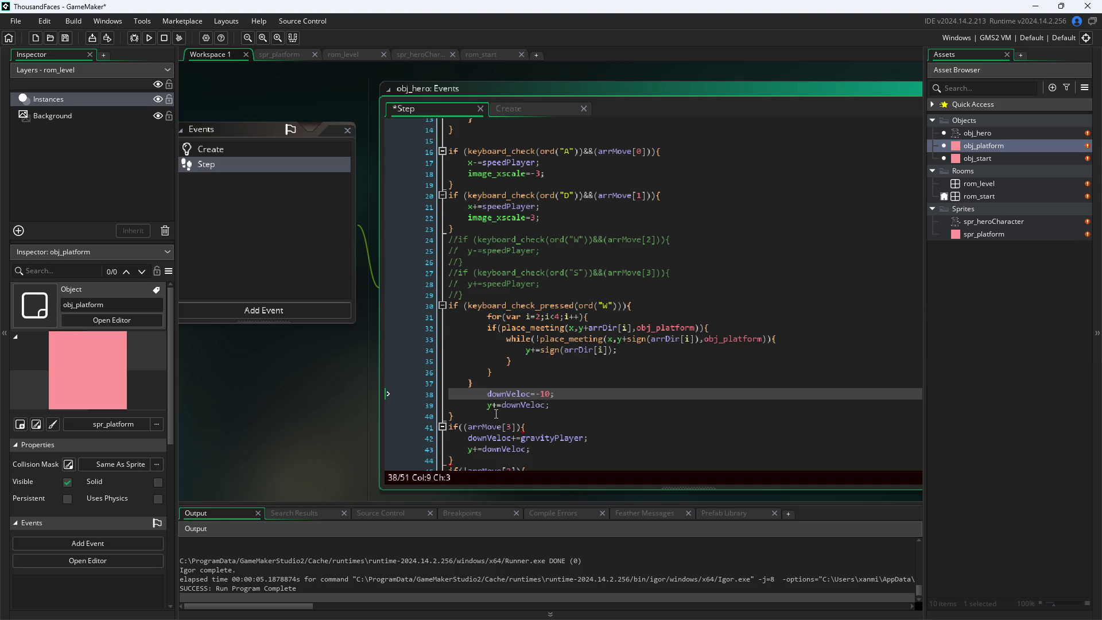
type("=")
key("BackSpace")
key("BackSpace")
left_click(487, 409)
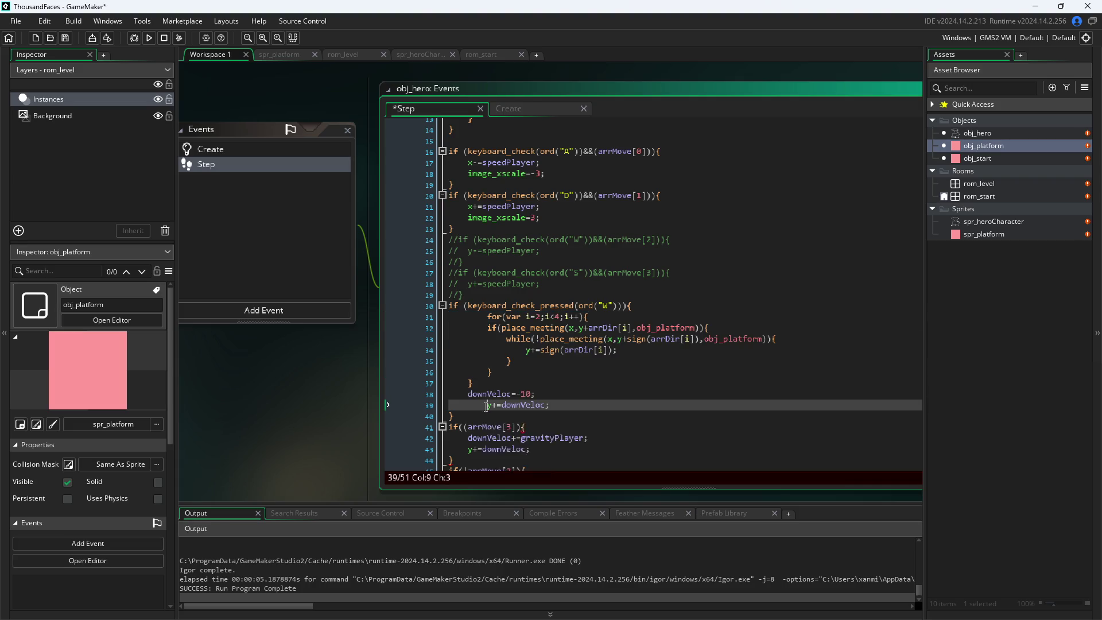
key("BackSpace")
left_click(483, 318)
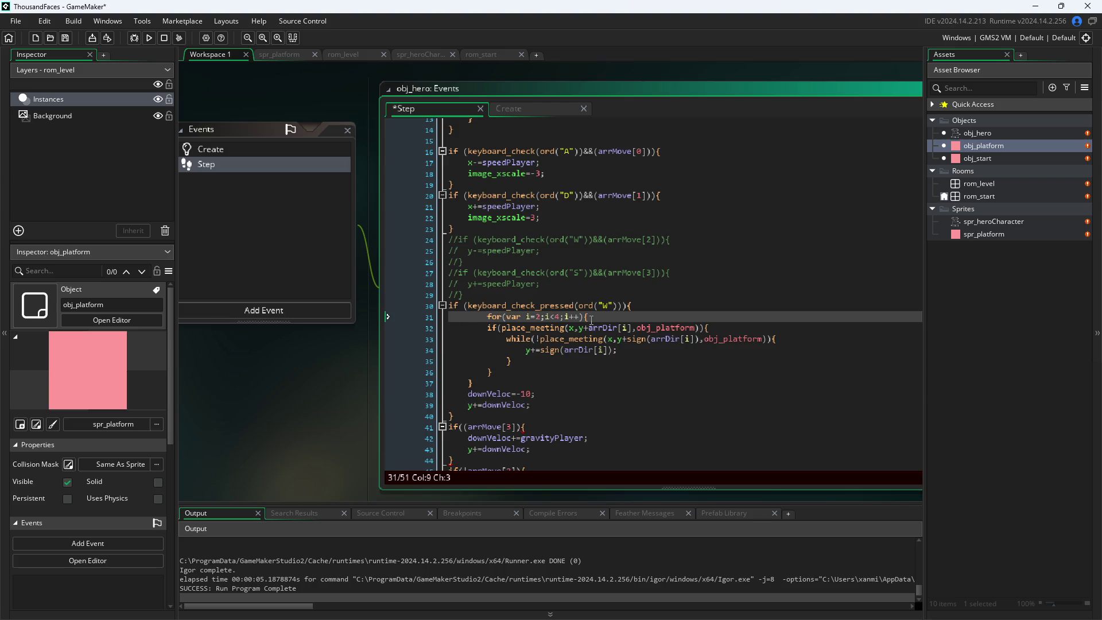
left_click_drag(590, 316, 369, 315)
key("Delete")
key("Delete")
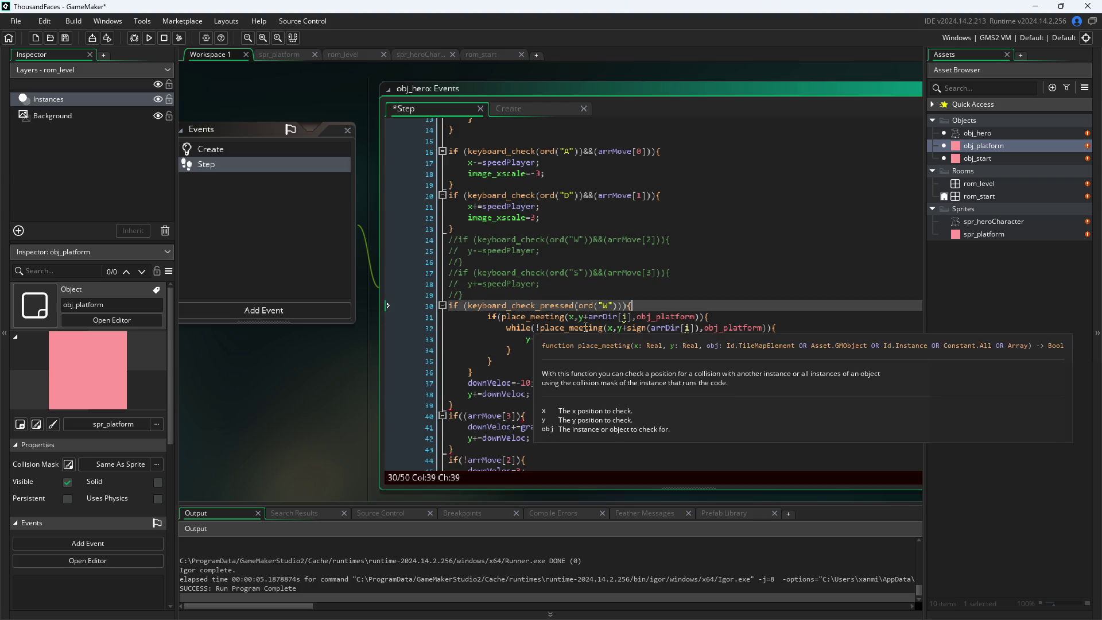
- Replace arrDir[i] with arrDir[3], save, and run, which reports two errors at line 39
left_click(624, 317)
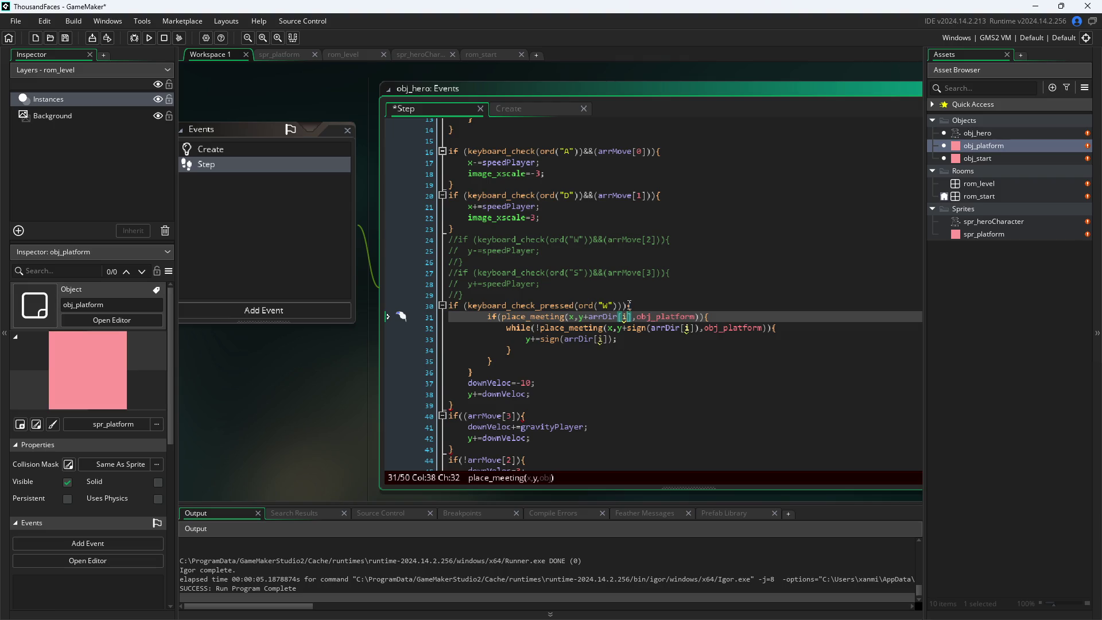
key("Delete")
type("4")
key("Down")
key("Down")
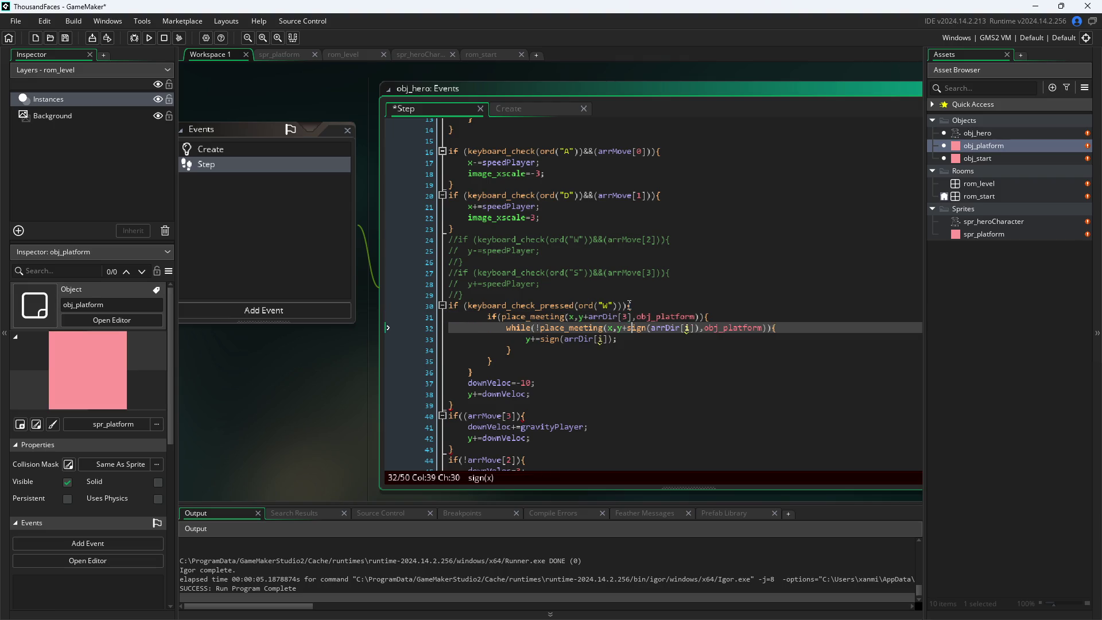
key("Up")
key("BackSpace")
type("3")
key("Down")
key("Left")
key("Left")
key("Left")
key("BackSpace")
type("3")
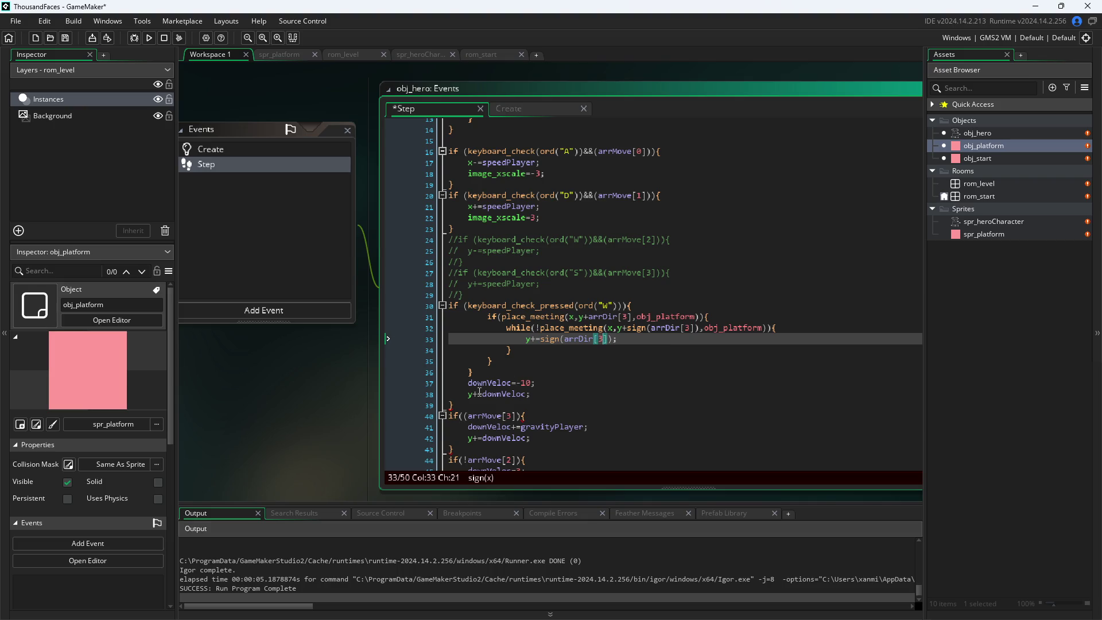
key("ctrl+s")
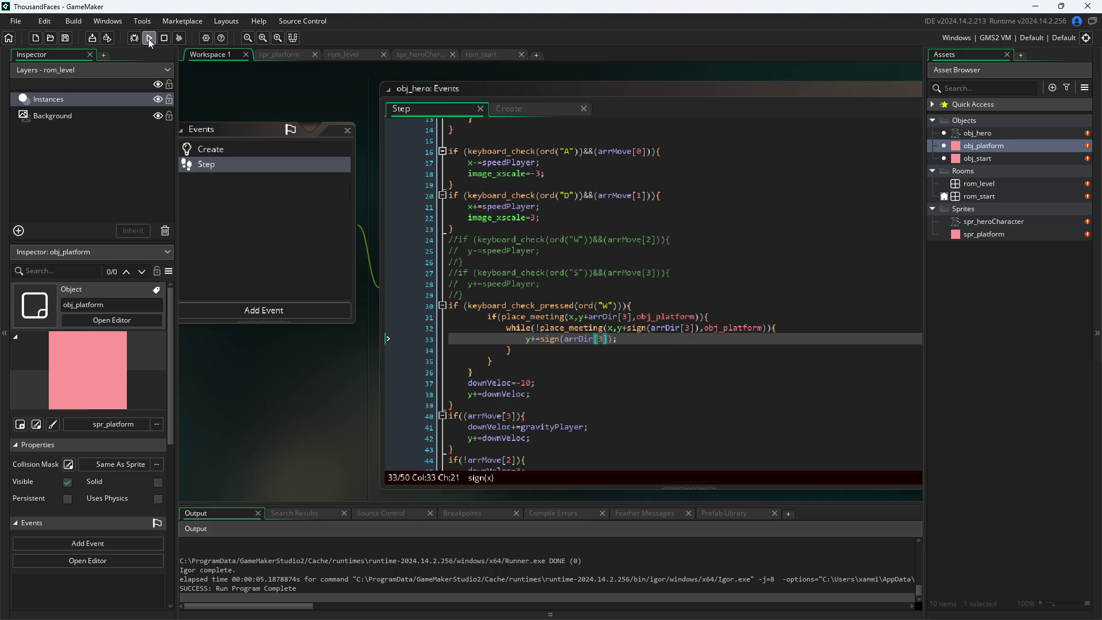
left_click(148, 38)
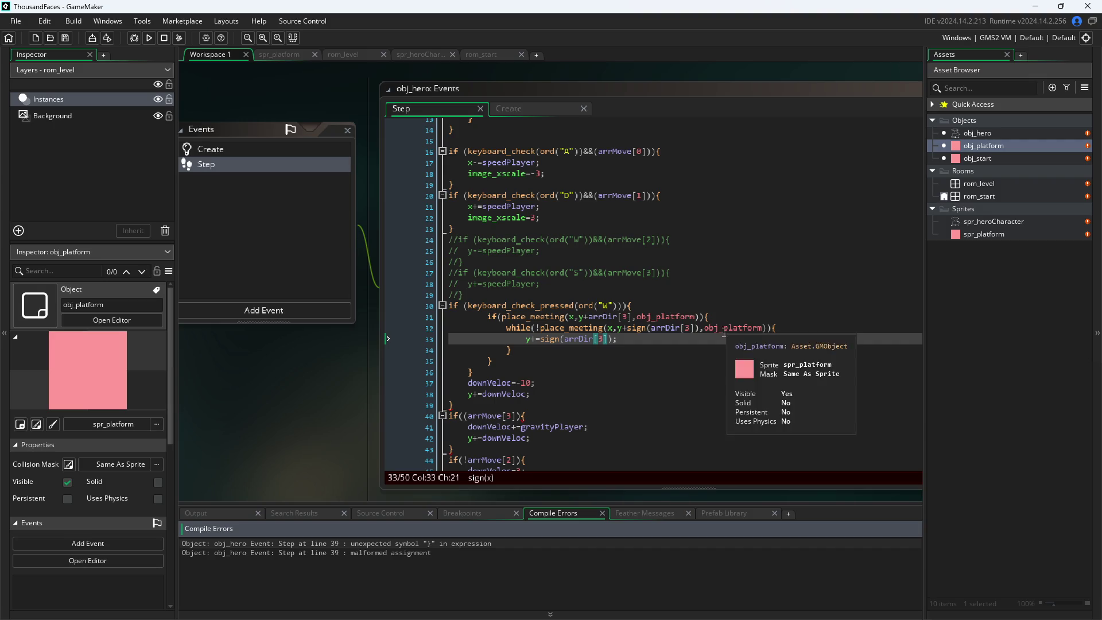
- Delete the surplus closing brace on line 36 of the Step code
left_click(601, 354)
scroll(601, 354, "up", 4)
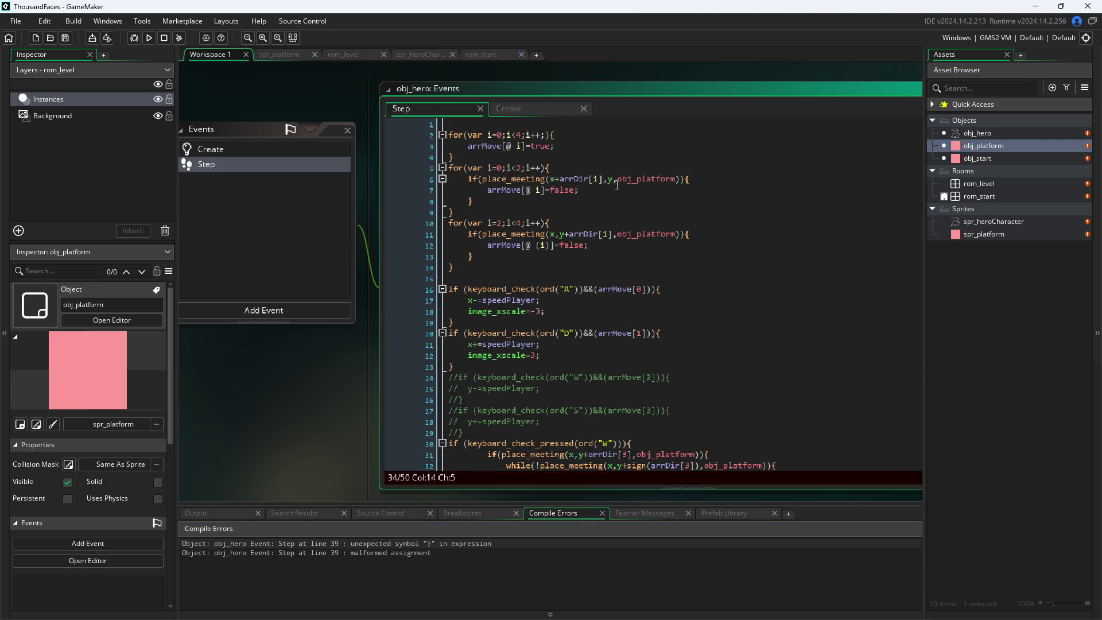
scroll(616, 246, "down", 4)
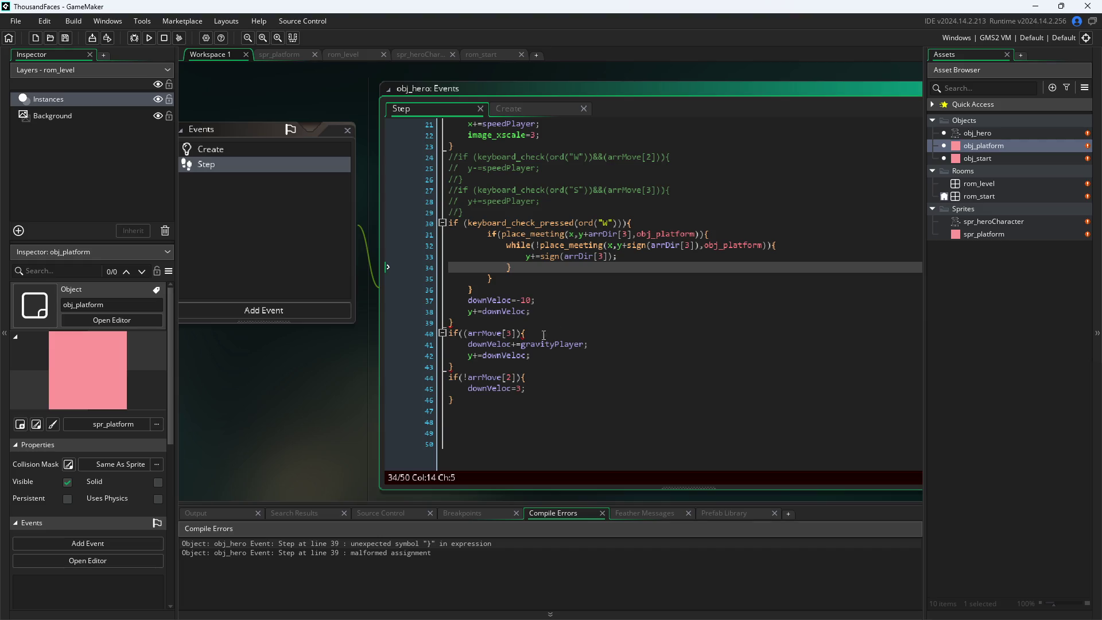
left_click(471, 323)
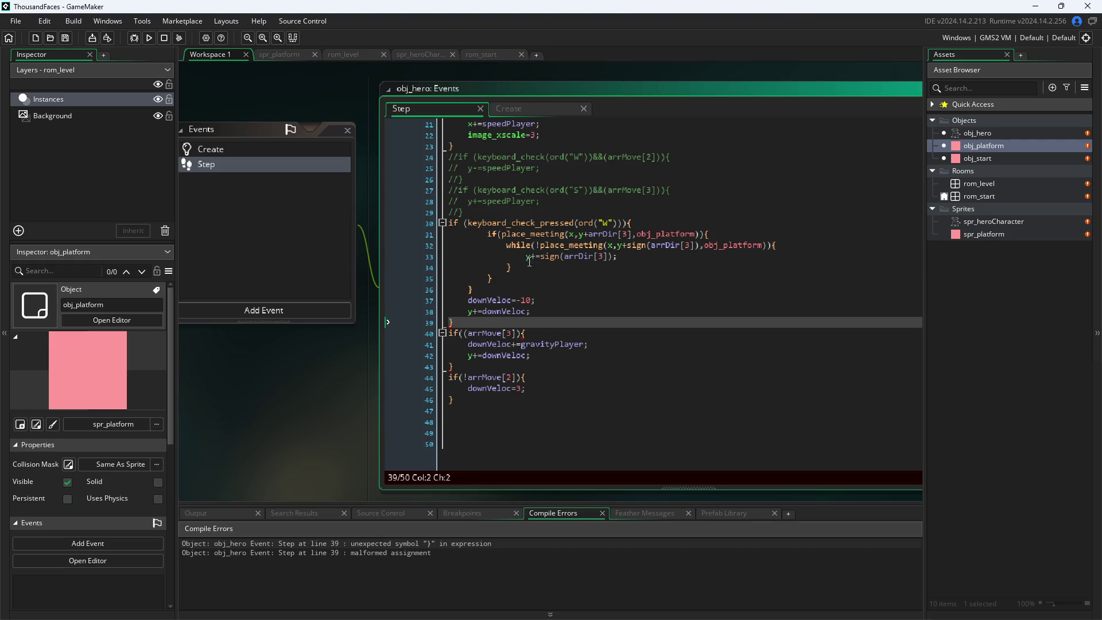
left_click(624, 257)
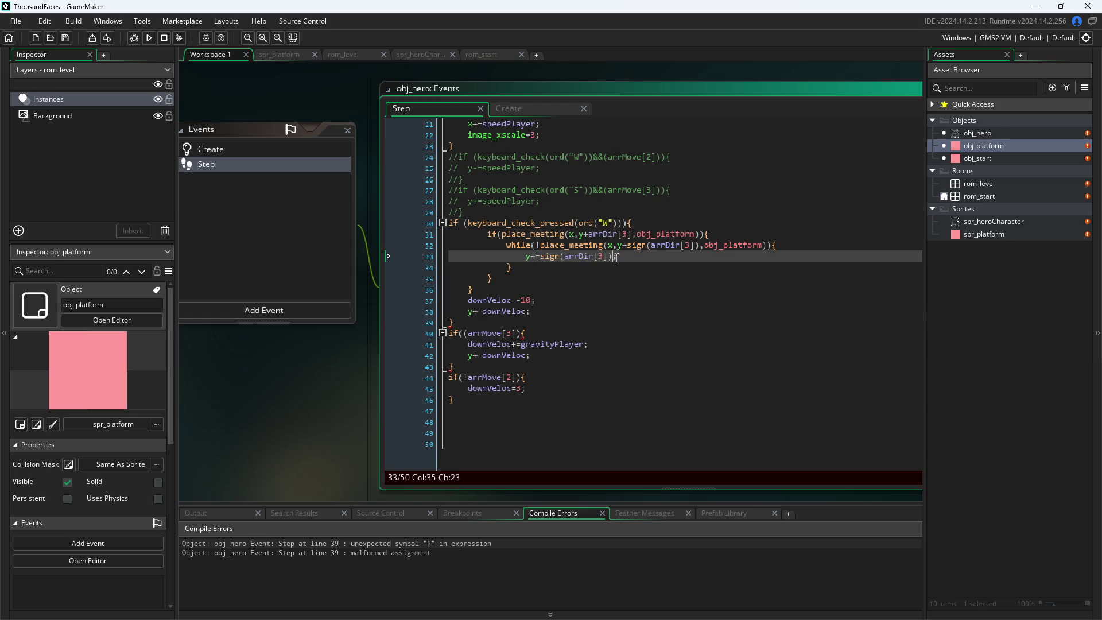
key("Up")
key("Up")
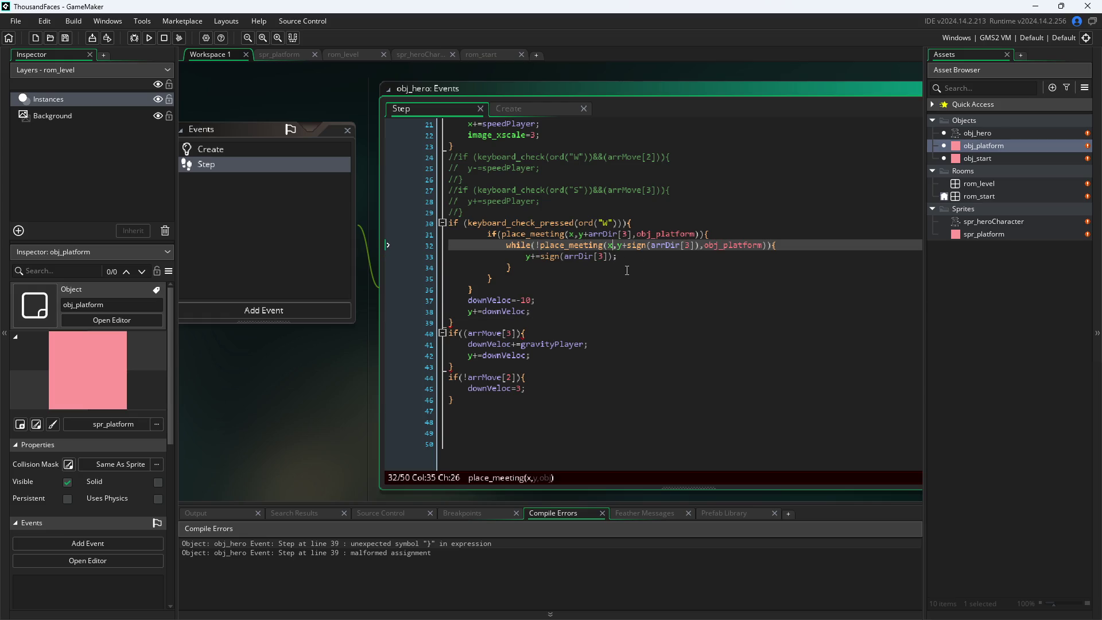
key("Down")
key("Down")
key("Up")
key("Down")
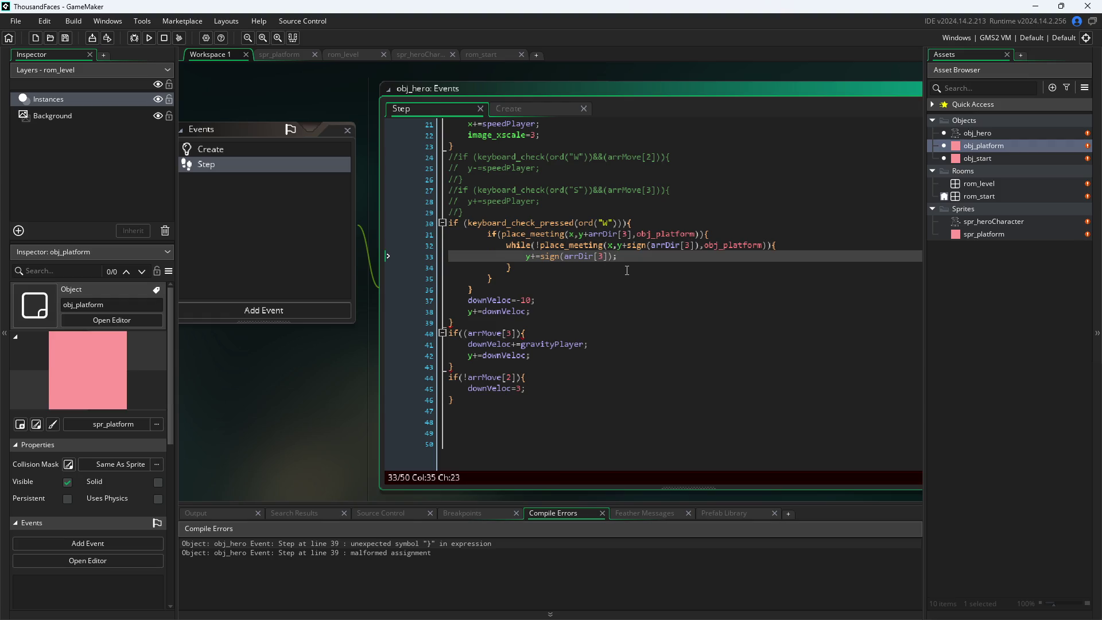
key("Up")
key("Down")
key("Down")
key("Down")
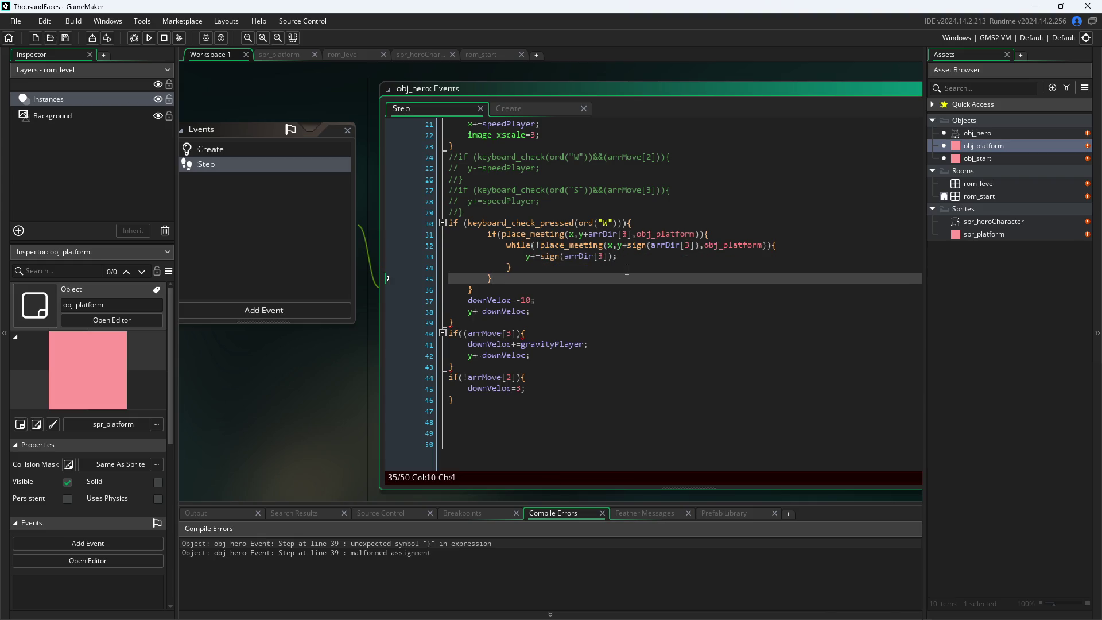
key("Down")
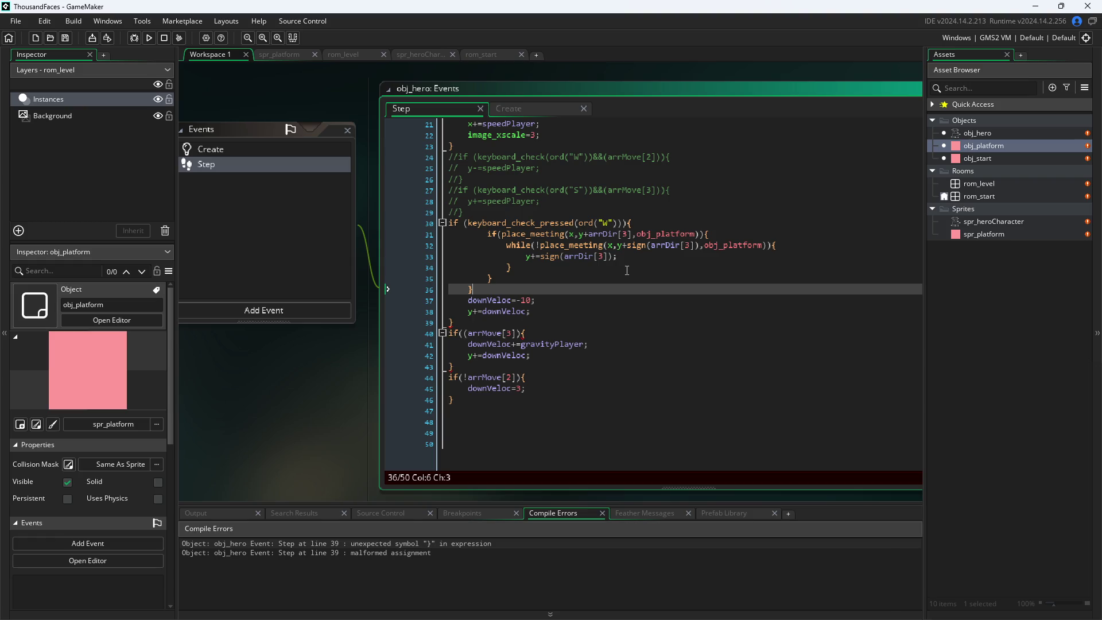
key("BackSpace")
key("BackSpace")
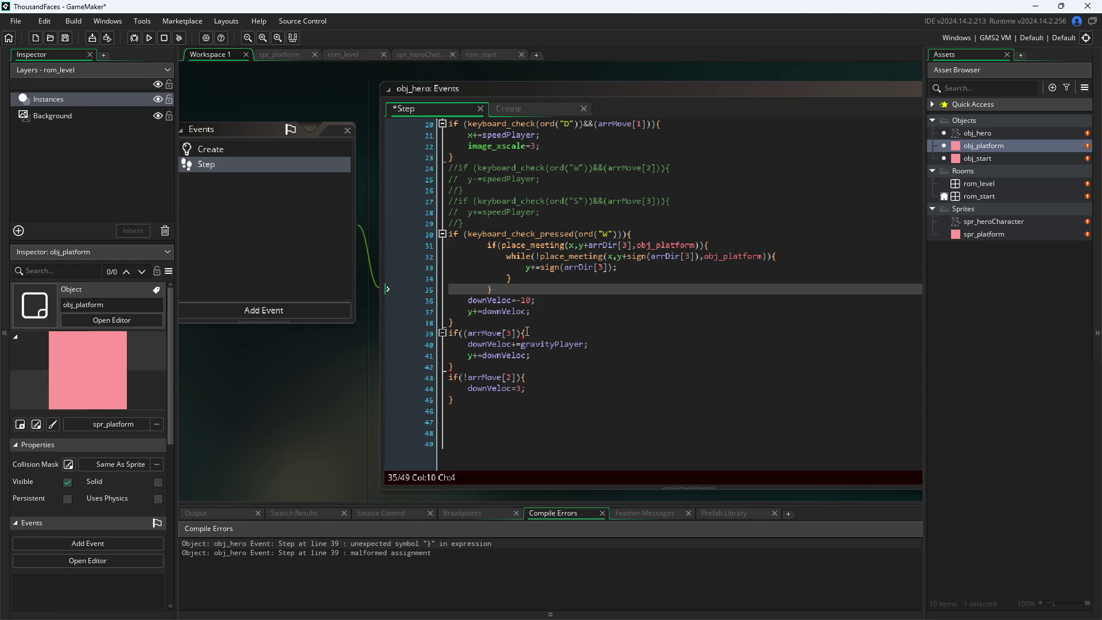
- Add the missing closing parenthesis after arrMove[3] on line 39 and run with F5
left_click(523, 334)
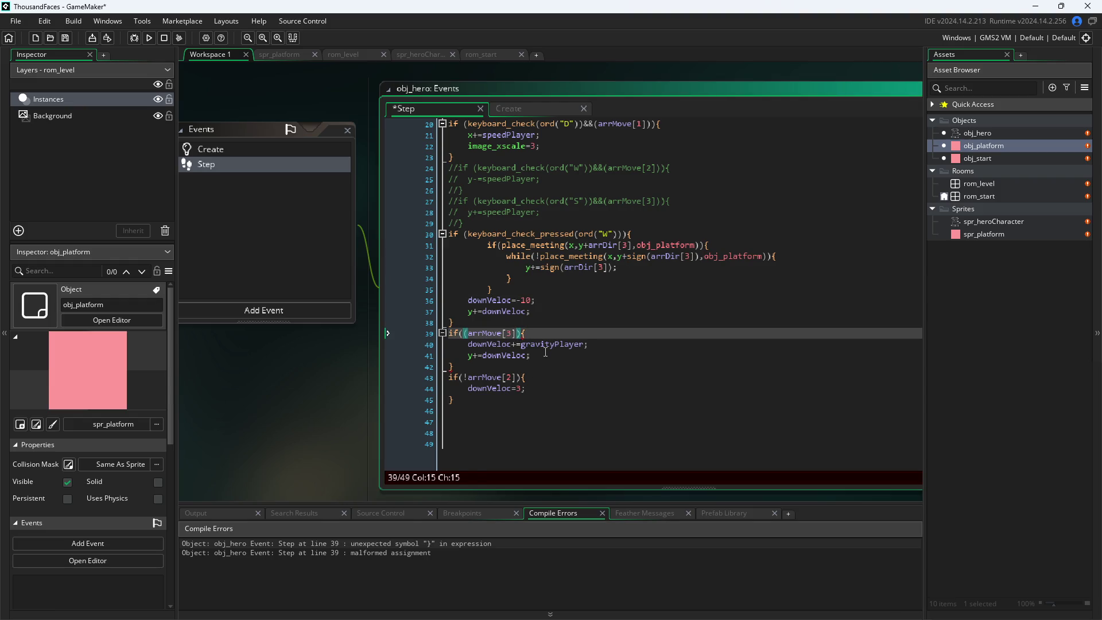
type(")")
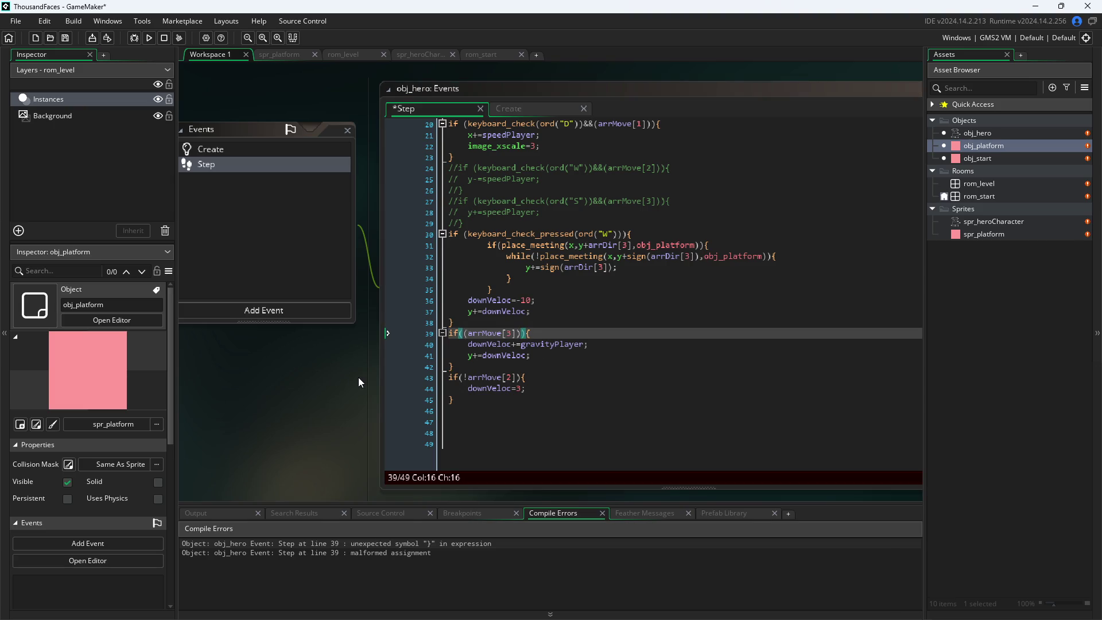
key("F5")
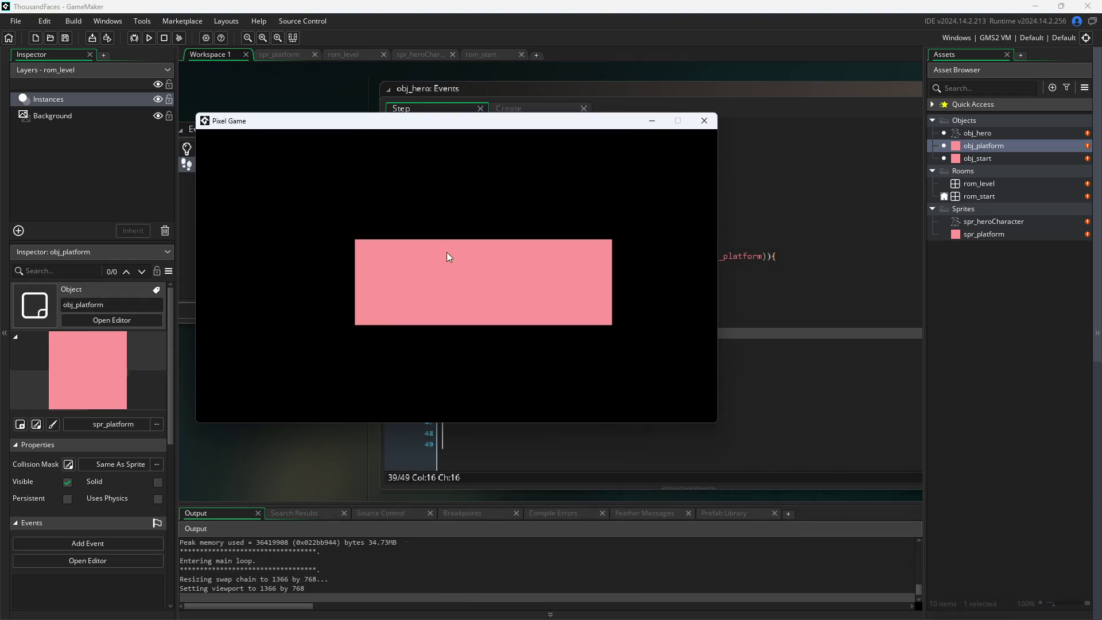
- Leave the start screen, walk the hero right along the floor, then close the Pixel Game window
left_click(448, 257)
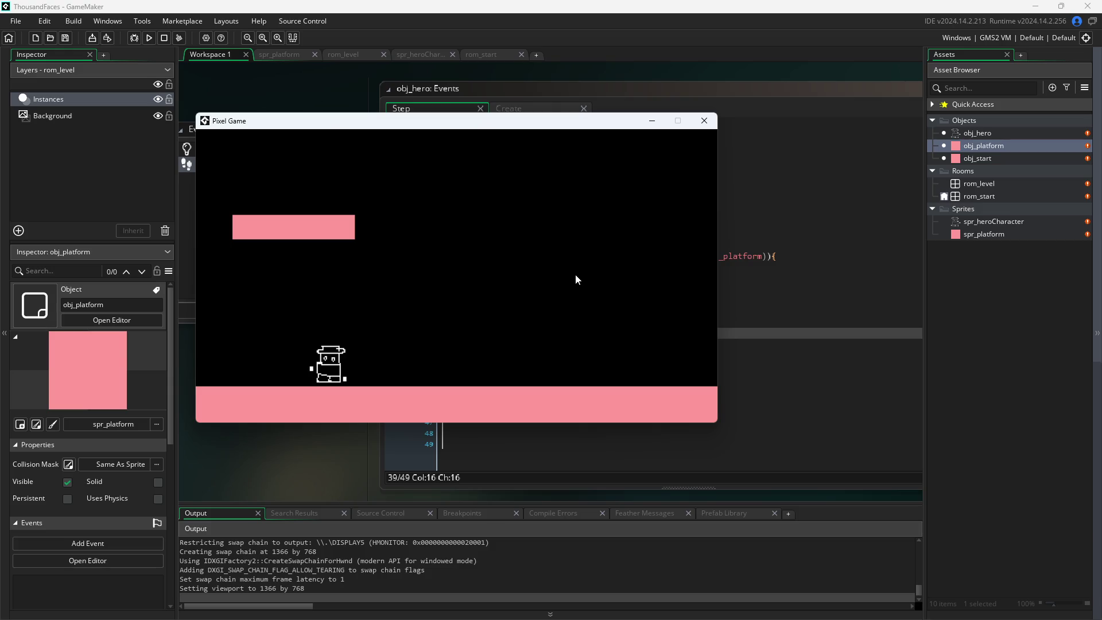
key("Right")
left_click(704, 122)
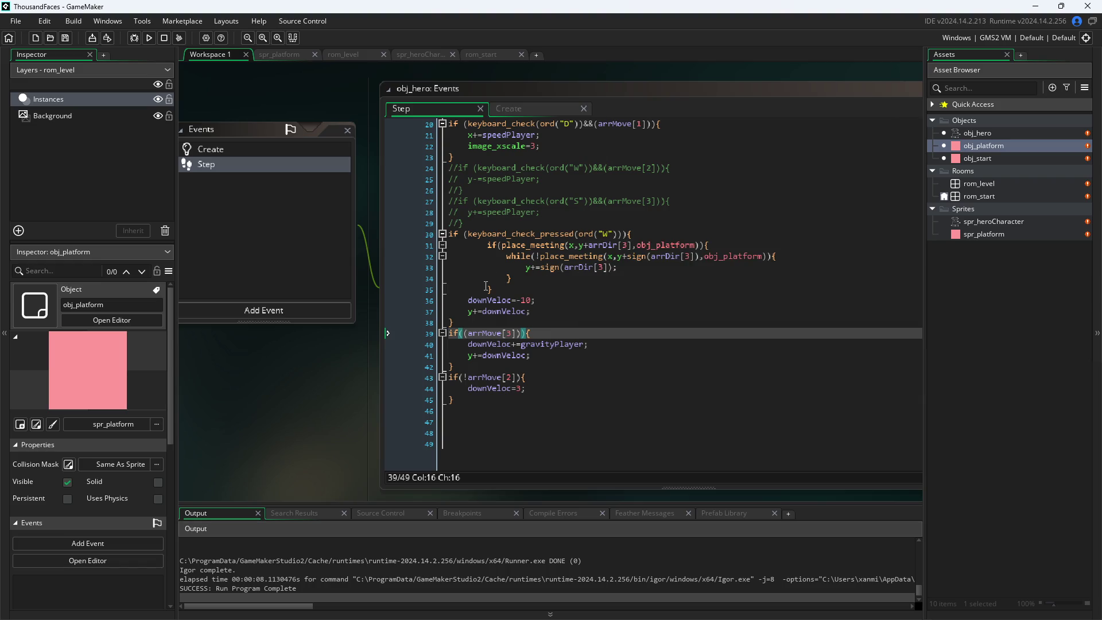
mouse_move(616, 246)
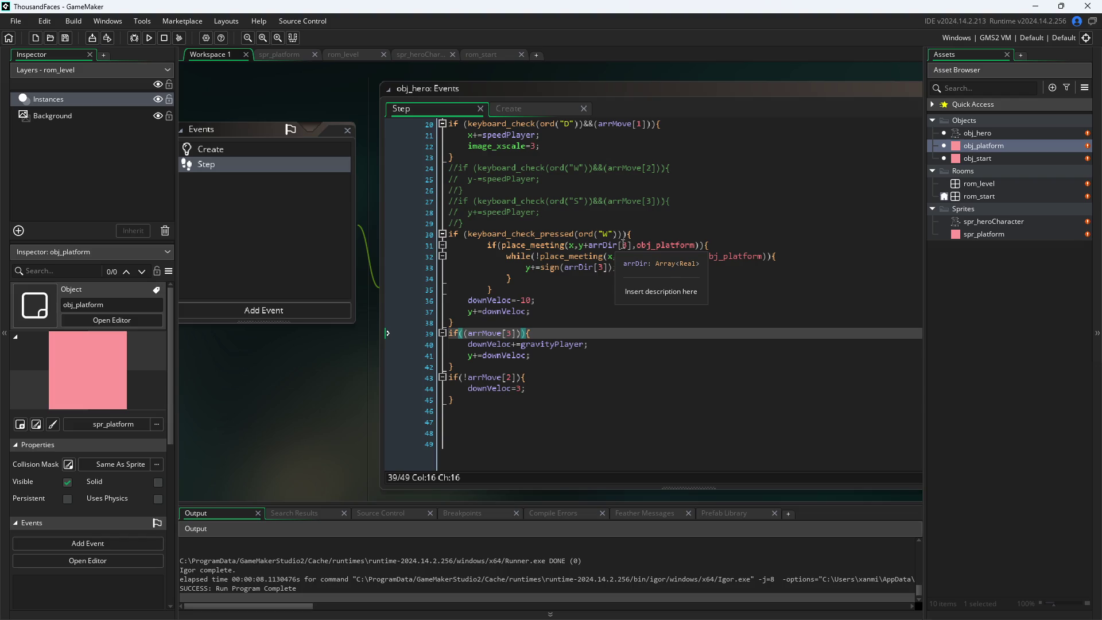
mouse_move(661, 247)
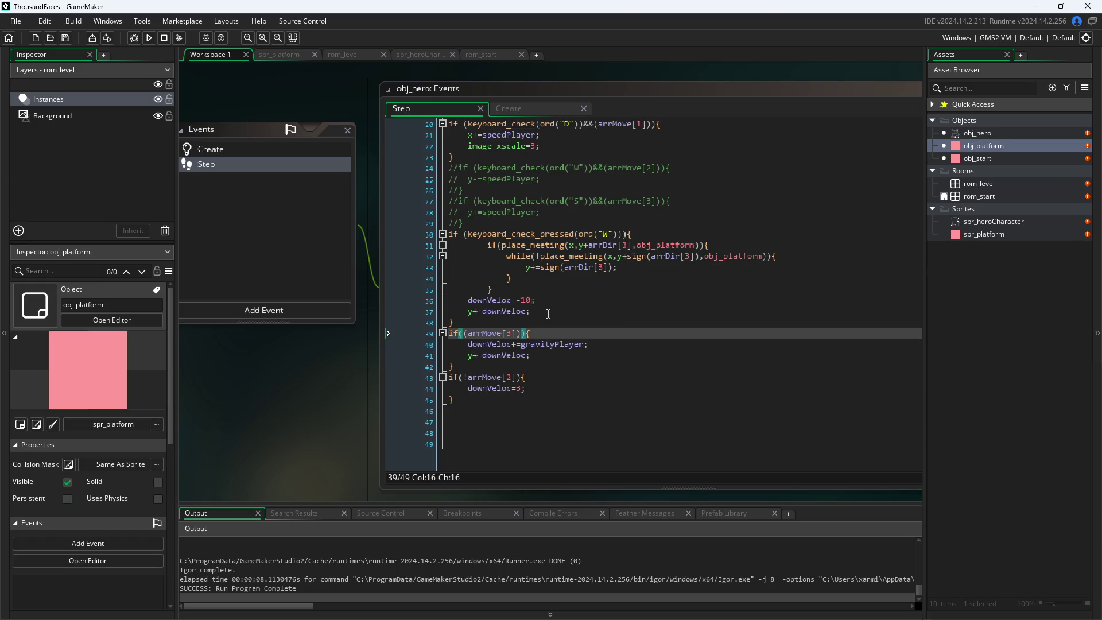
- Move the downVeloc=-10 and y+=downVeloc lines to directly under the W-press check, fixing indentation
left_click_drag(548, 314, 377, 300)
key("ctrl+c")
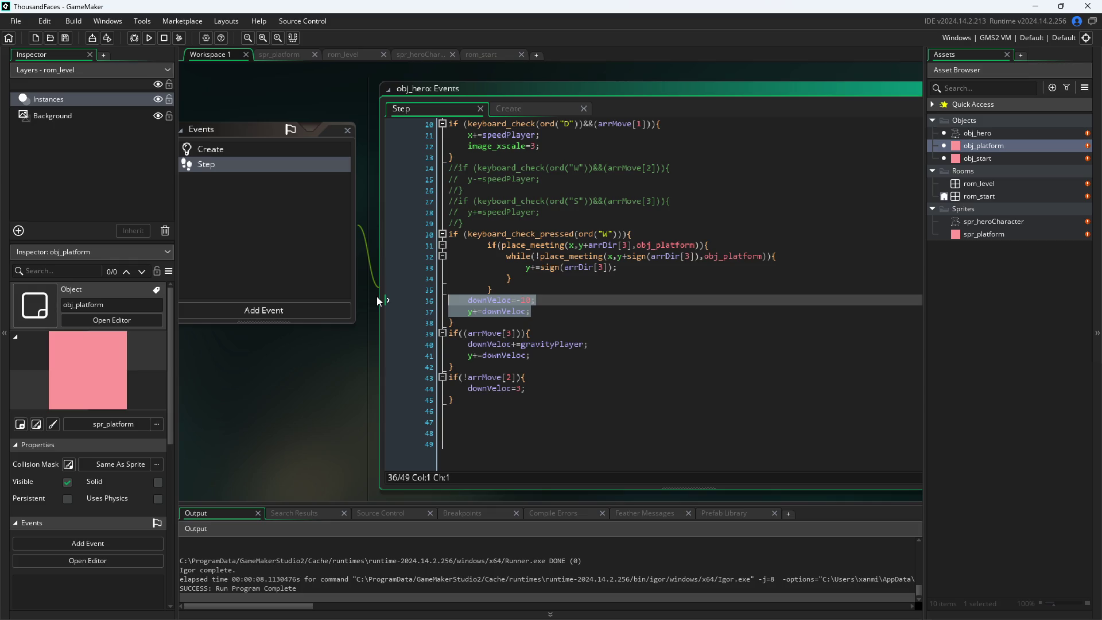
key("BackSpace")
key("BackSpace")
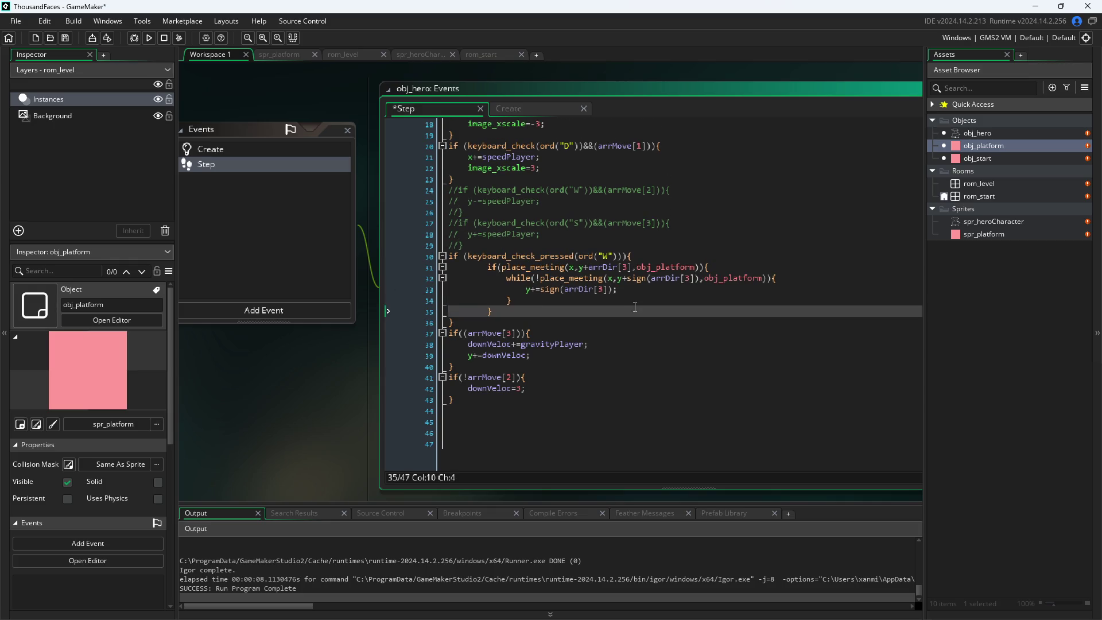
left_click(648, 251)
key("ctrl+v")
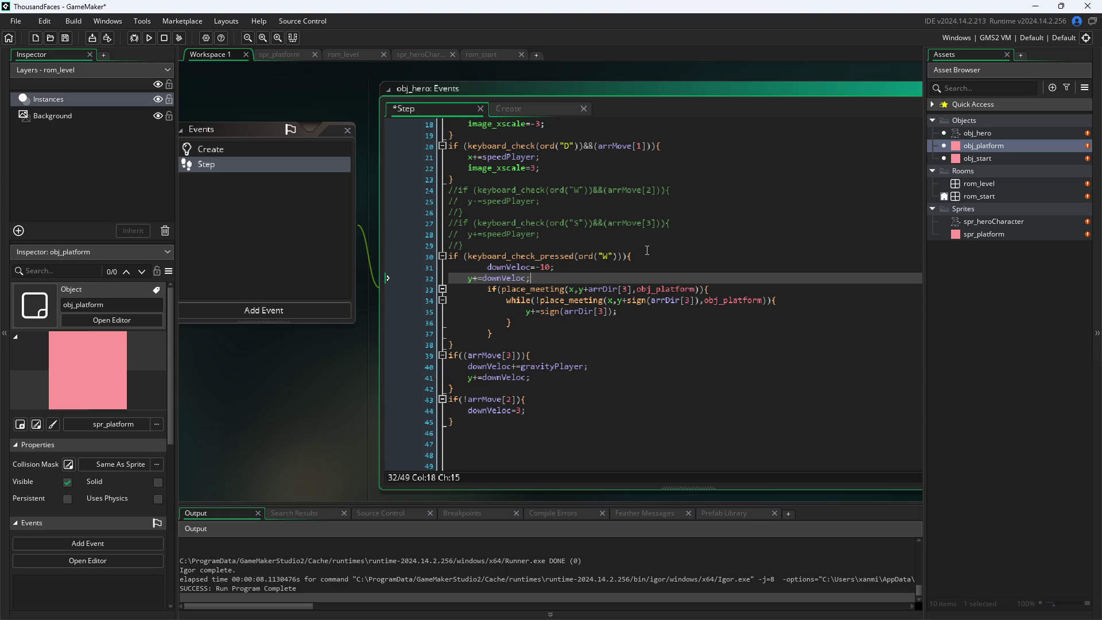
left_click_drag(487, 267, 457, 268)
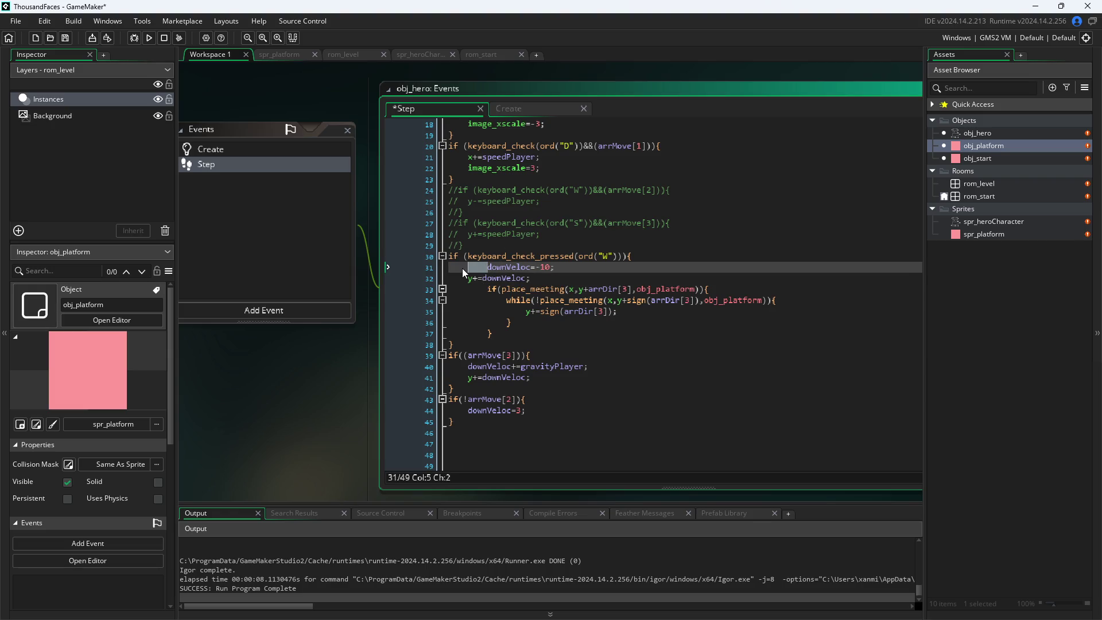
key("BackSpace")
left_click(333, 357)
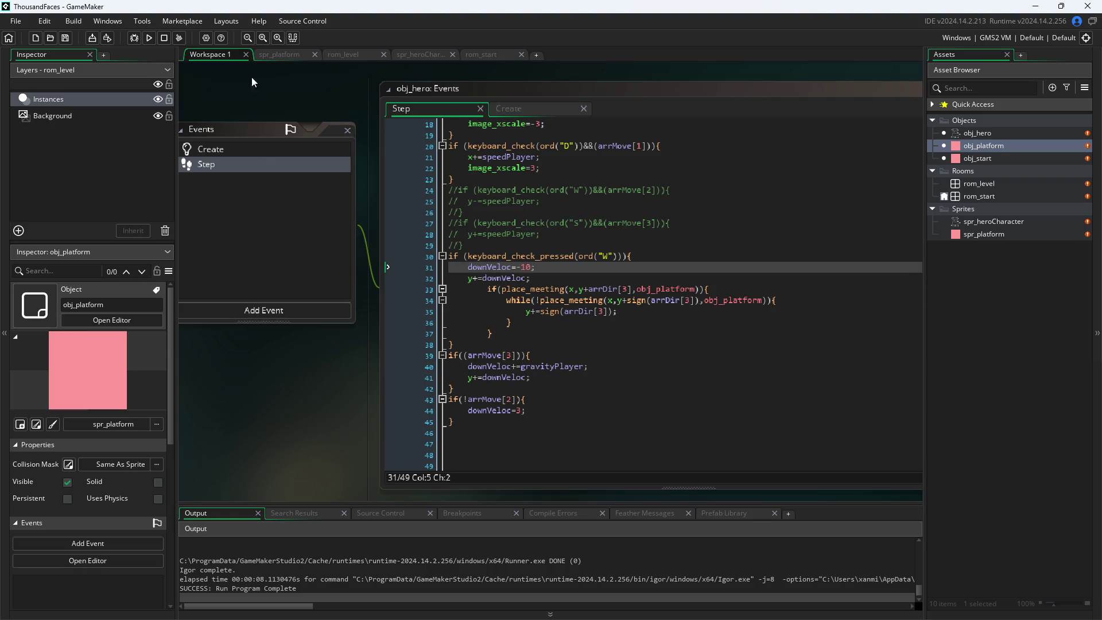
- Run the game, test walking with D and A and jumping with W, then close it
left_click(150, 38)
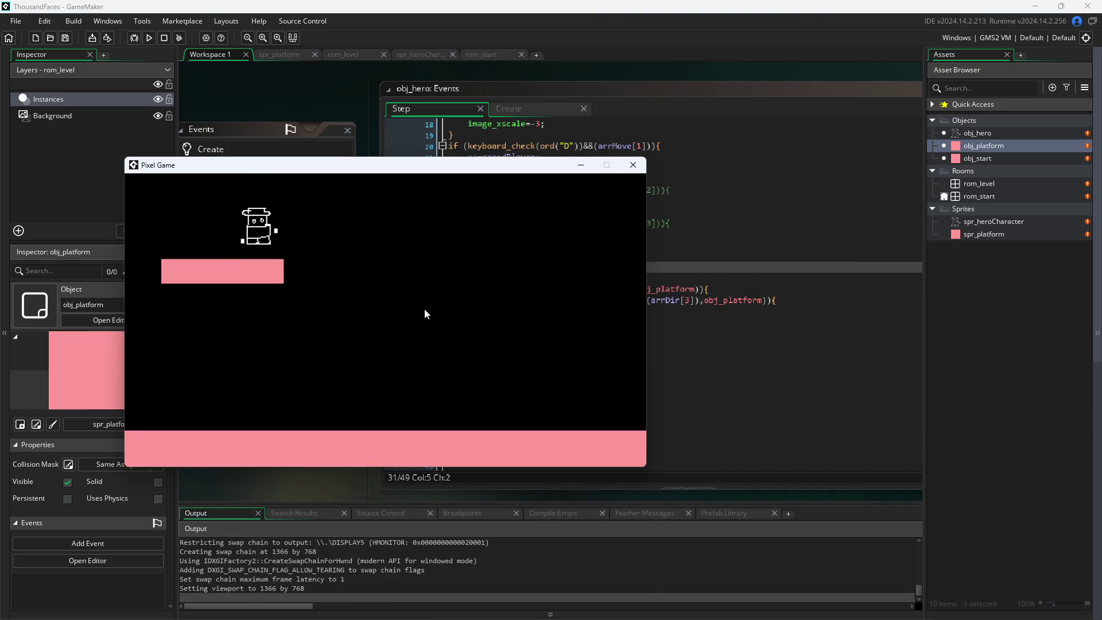
key("d")
key("a")
key("w")
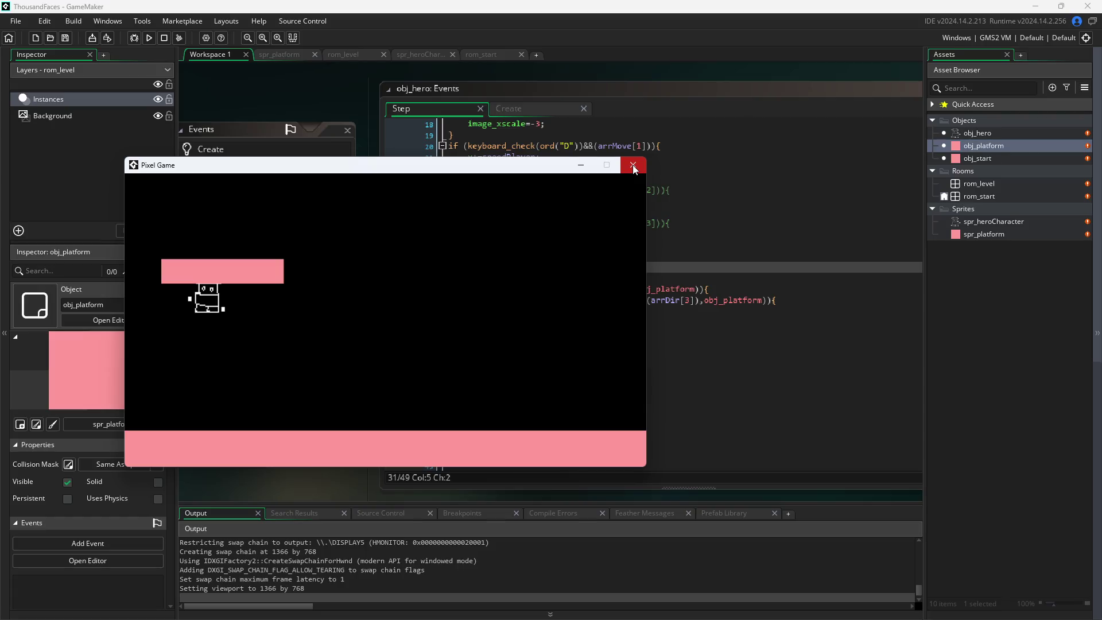
left_click(632, 164)
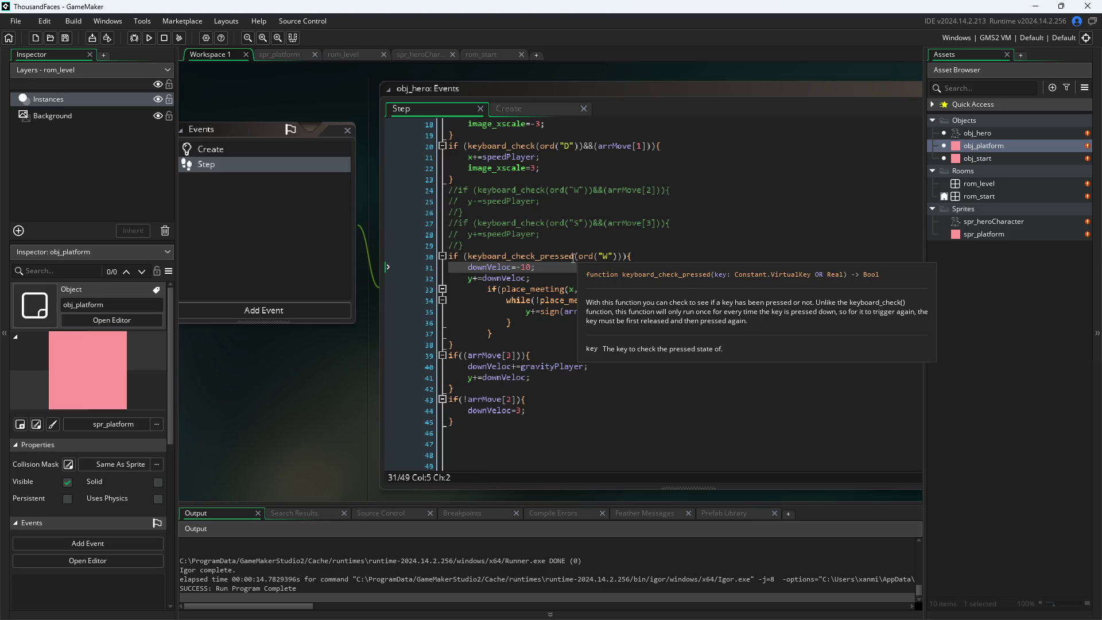
- Review the keyboard_check_pressed W condition, then run the game again to retest jumping
left_click(602, 256)
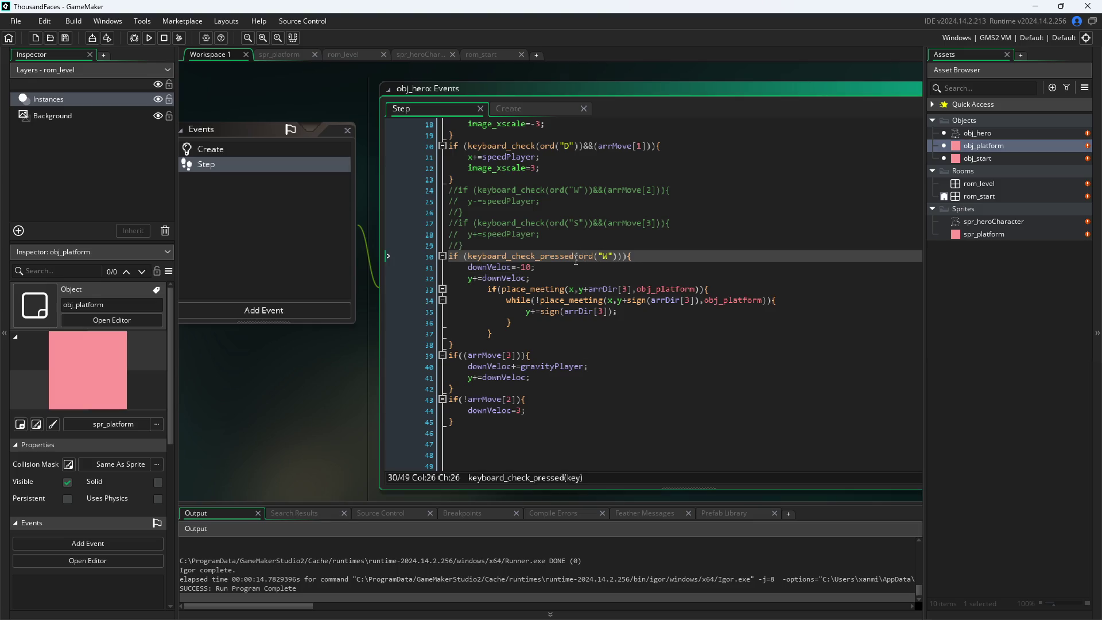
mouse_move(576, 262)
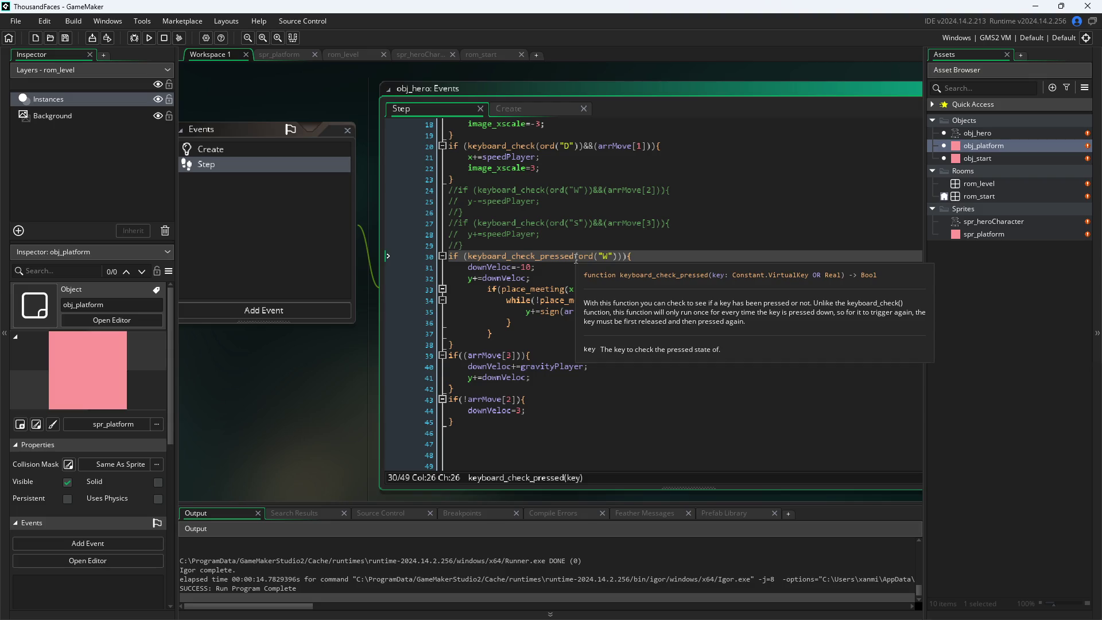
key("Down")
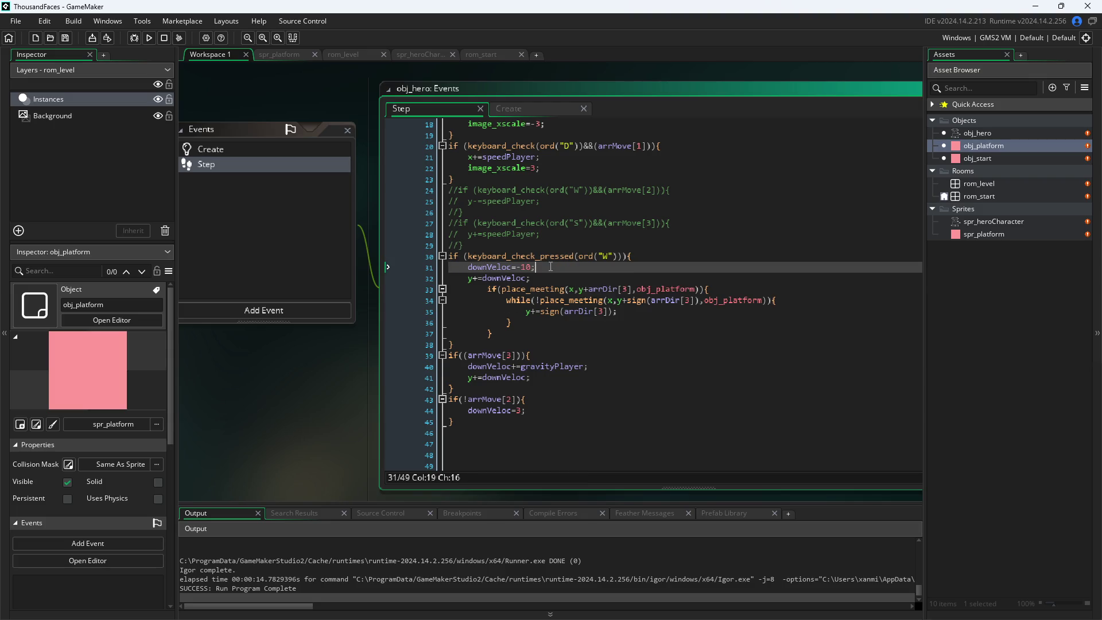
left_click(280, 381)
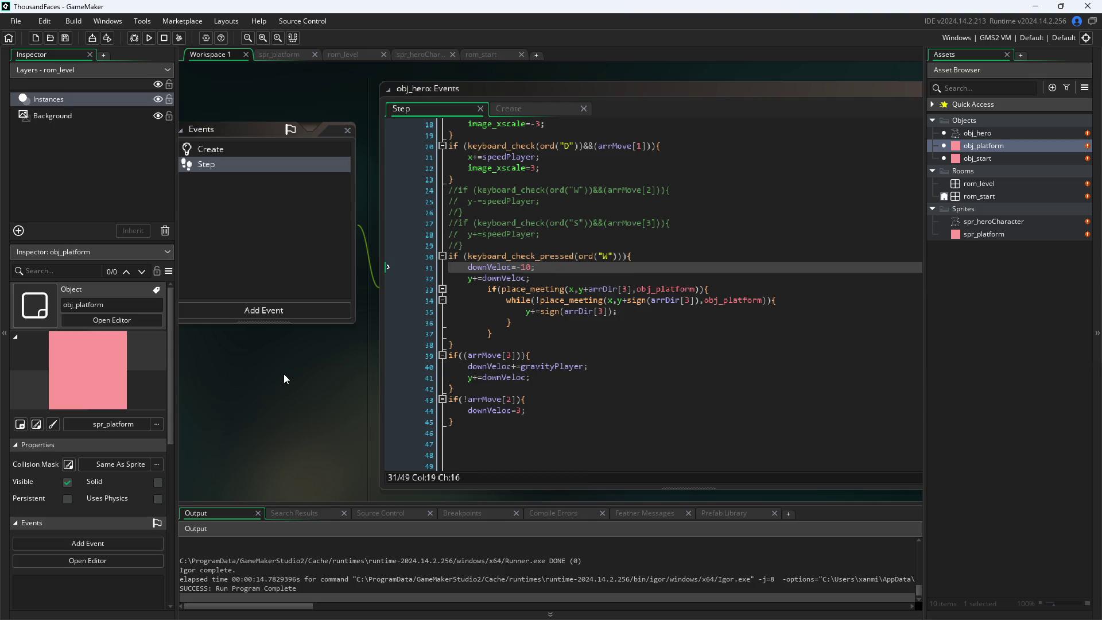
left_click(149, 38)
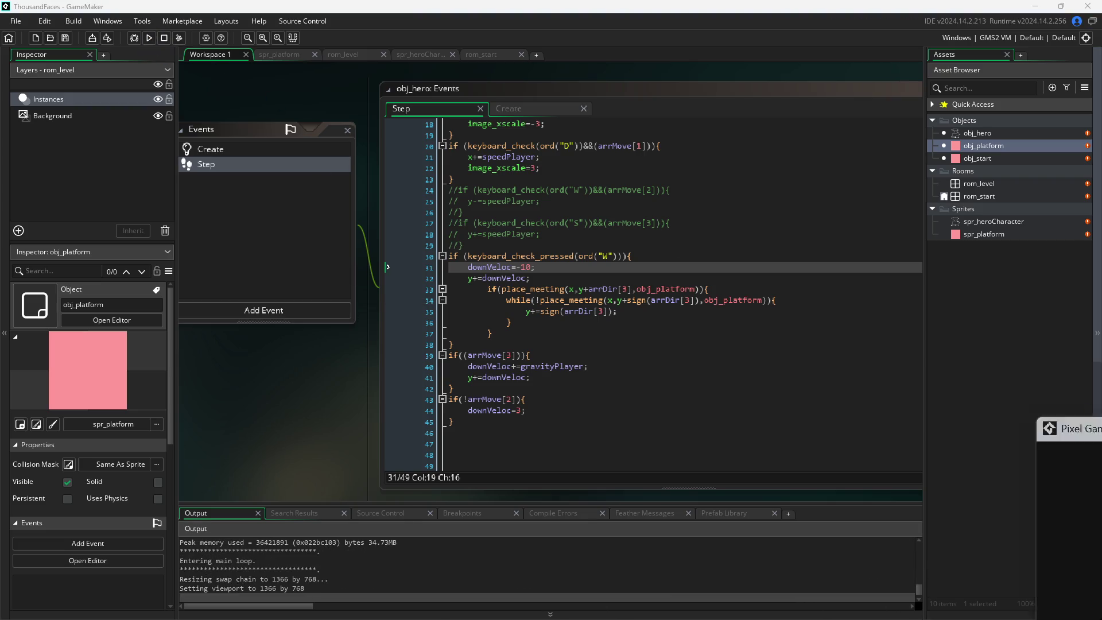
- Walk the hero left and jump repeatedly from the floor toward the upper platform
key("d")
key("a")
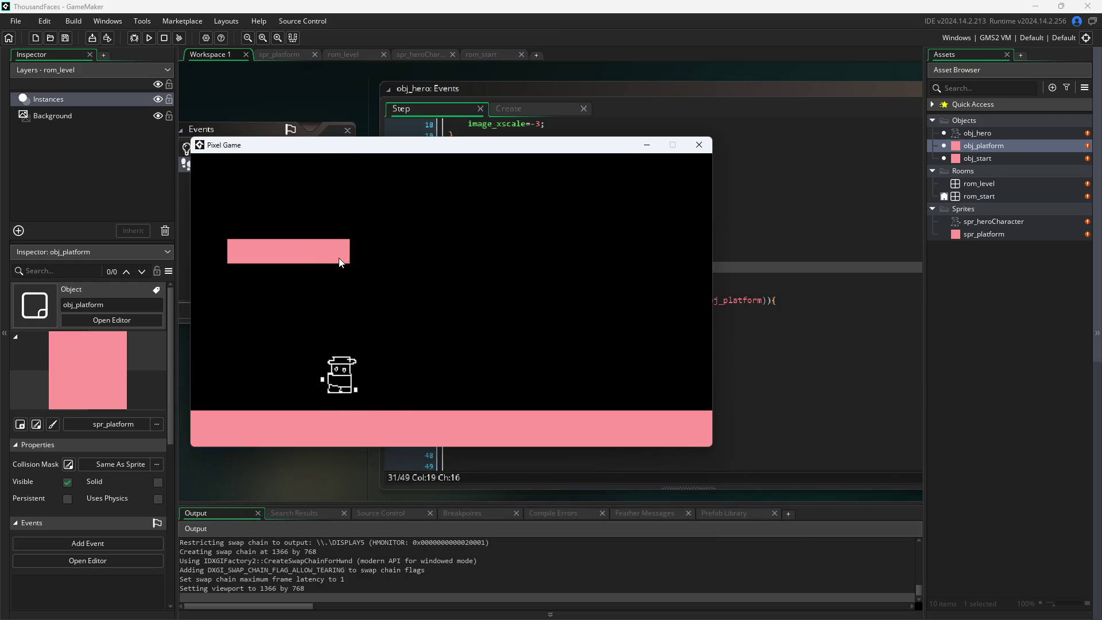
key("space")
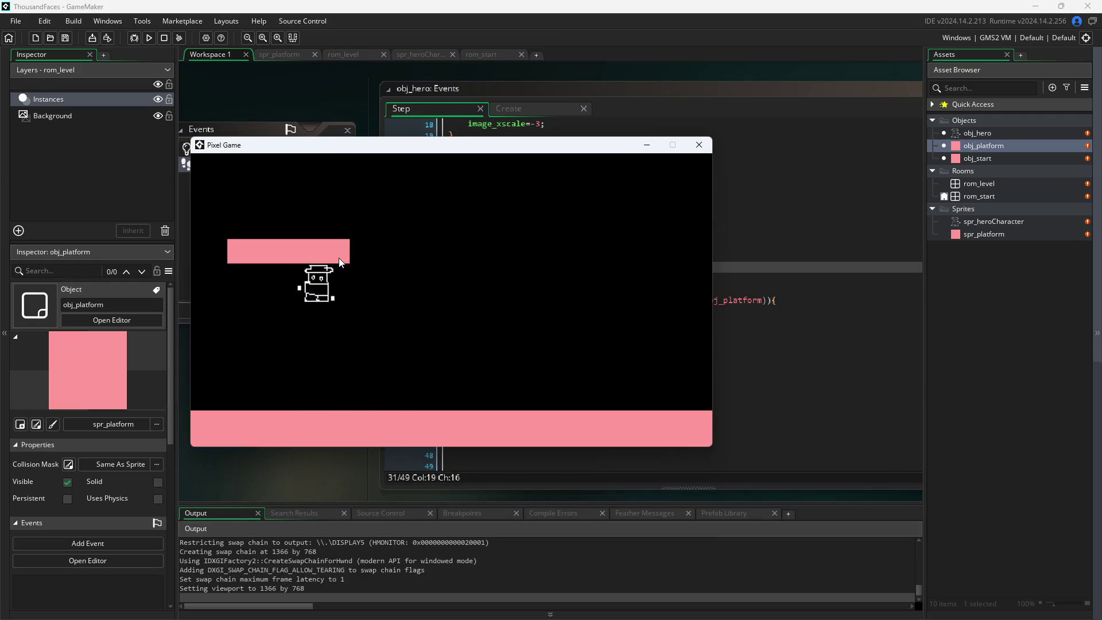
key("space")
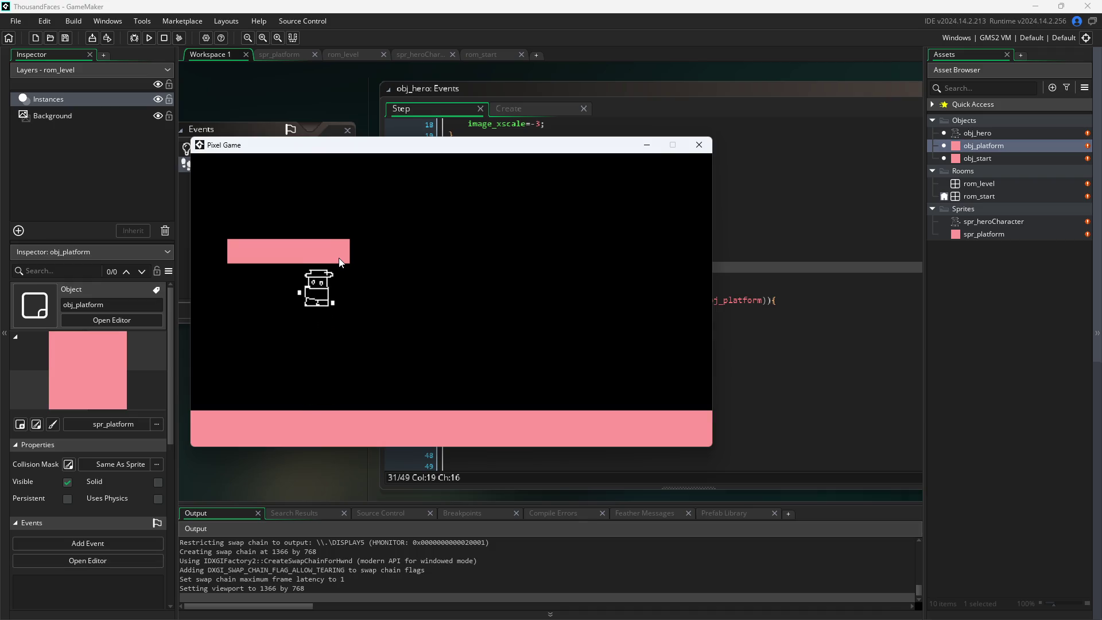
key("a")
key("space")
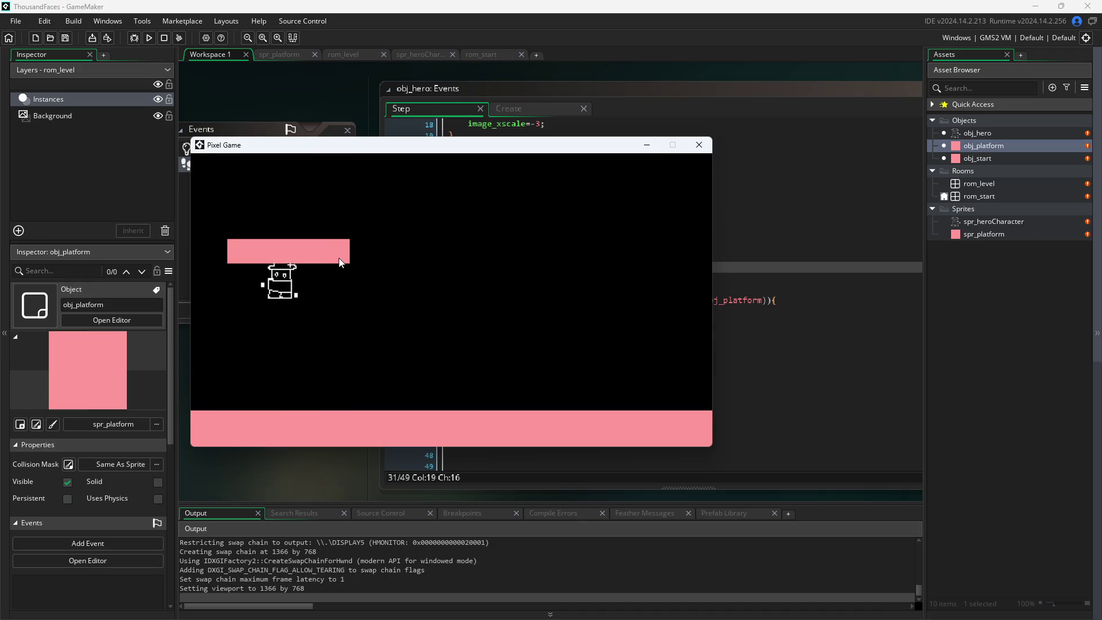
key("space")
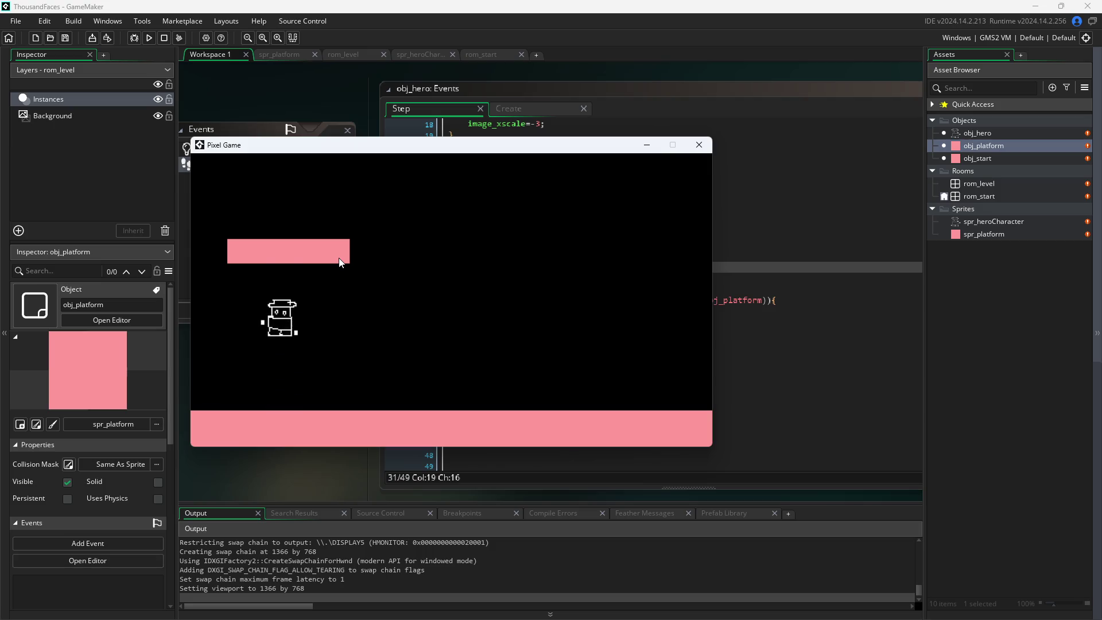
key("space")
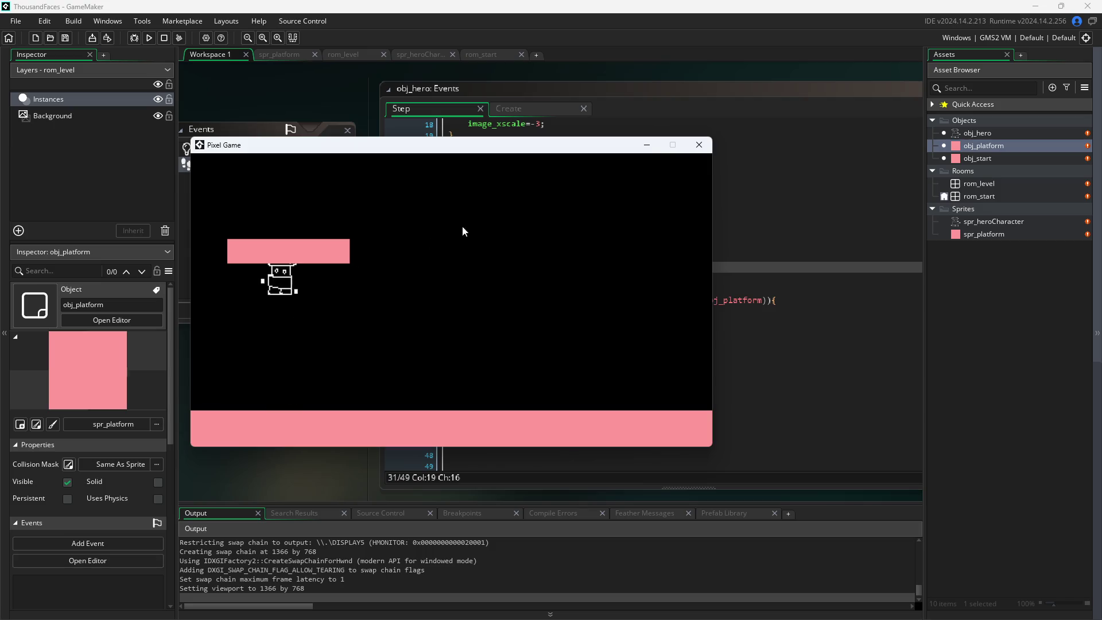
- Restart the game and move the hero right and left, jumping once, to get under the platform
left_click(699, 145)
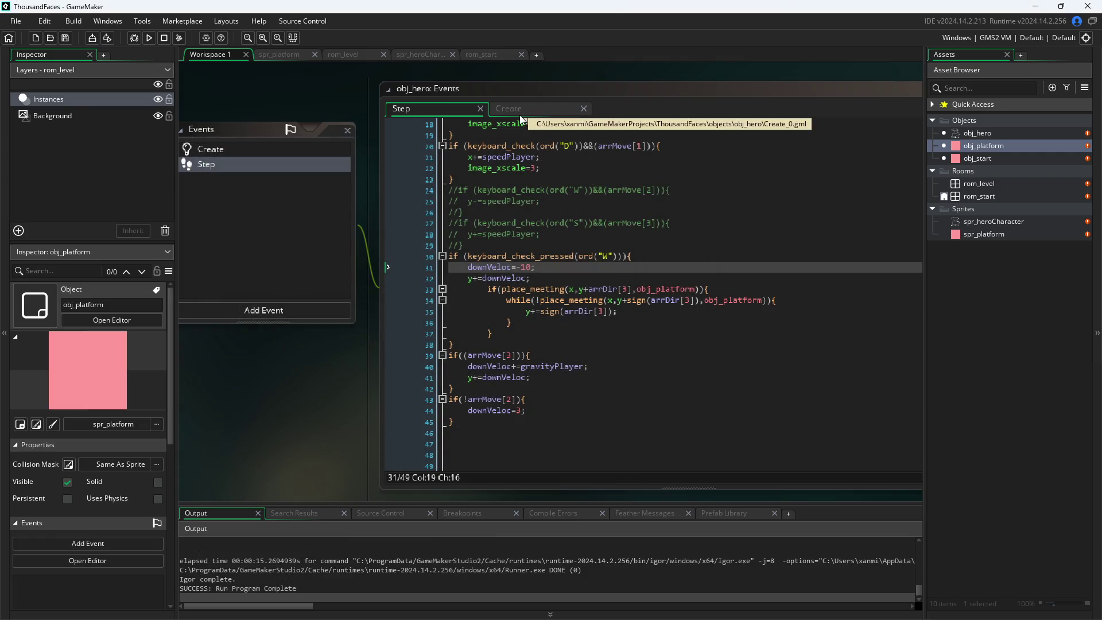
left_click(149, 38)
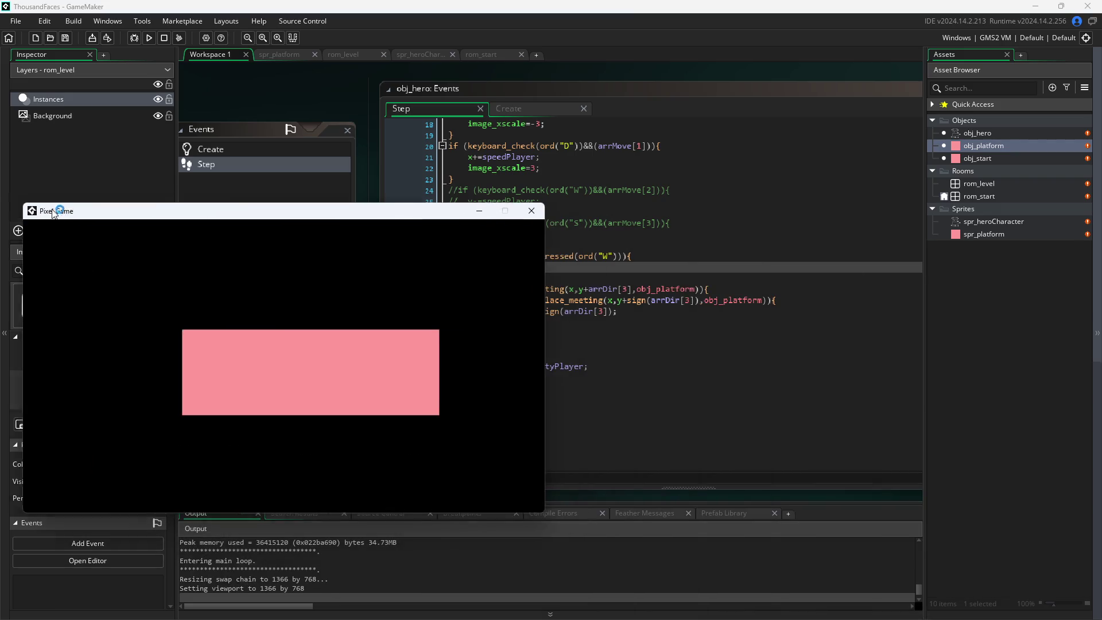
key("d")
key("a")
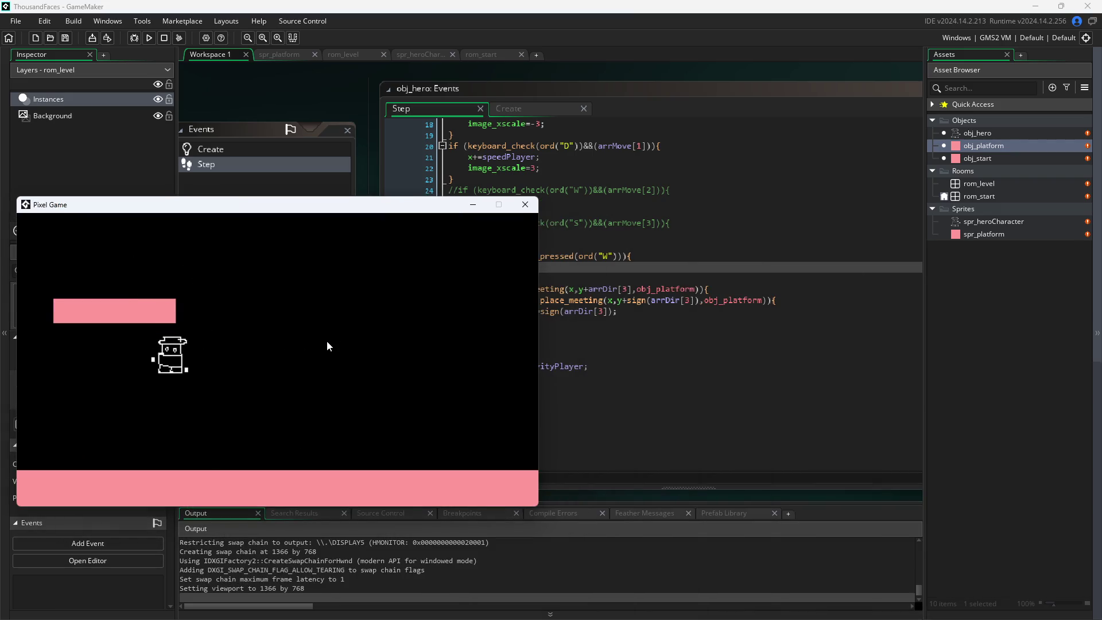
key("d")
key("w")
key("a")
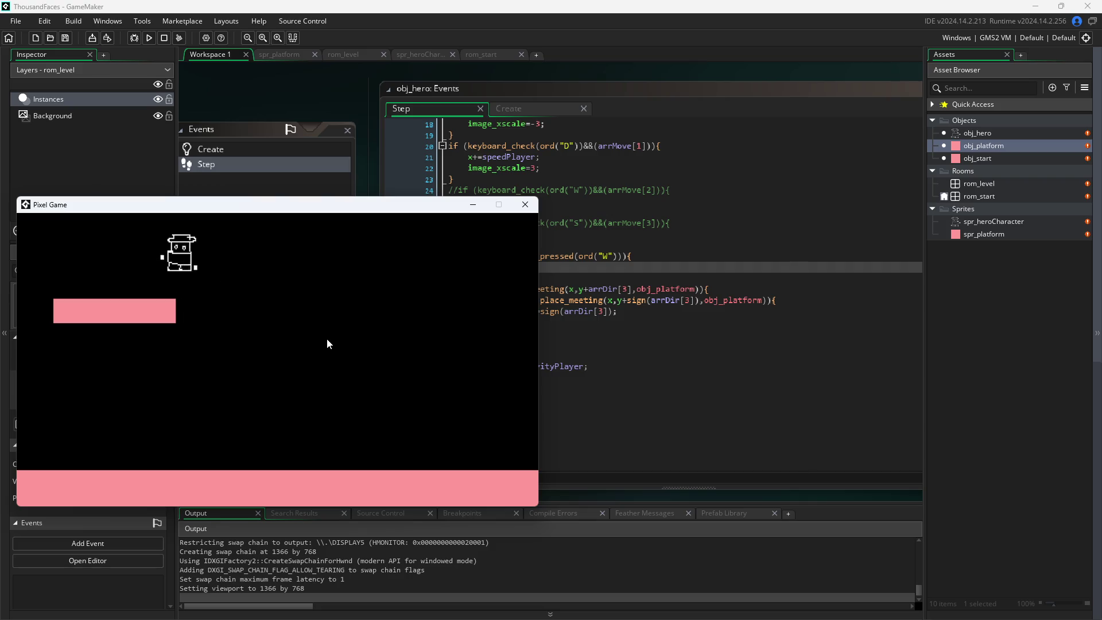
key("d")
key("a")
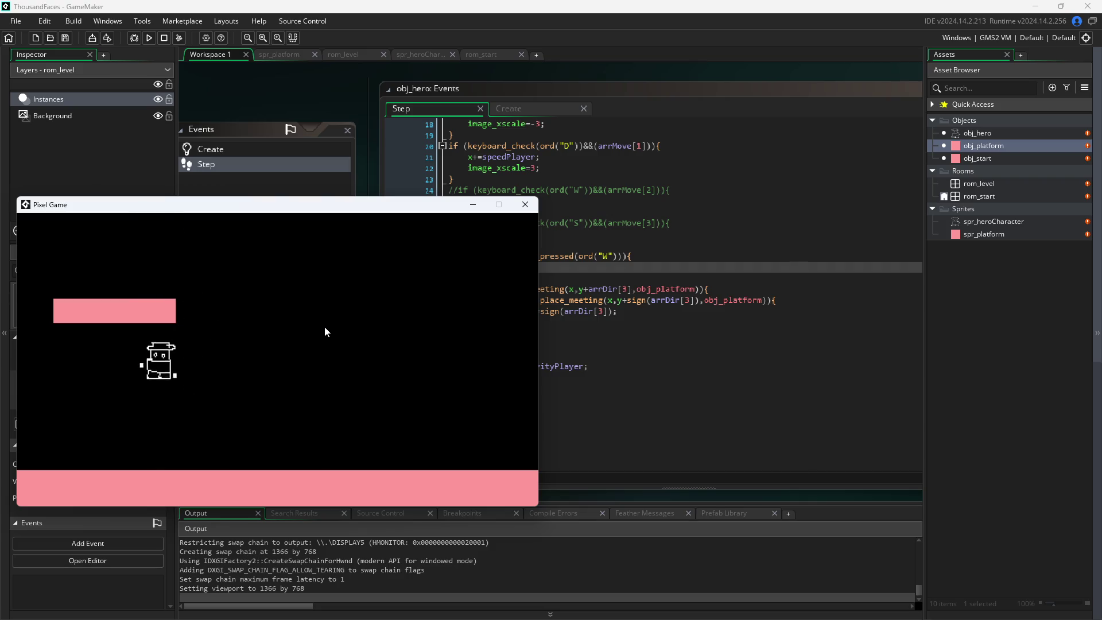
- Jump the hero onto the upper platform, walk along it, then drop off and jump back up
key("d")
key("w")
key("a")
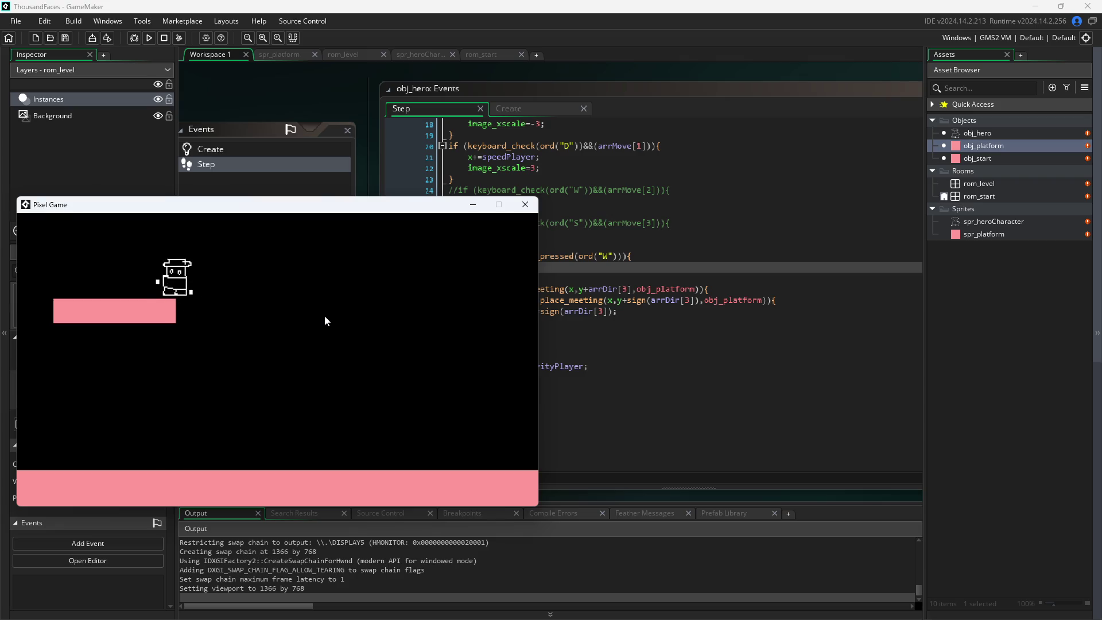
key("d")
key("w")
key("a")
key("d")
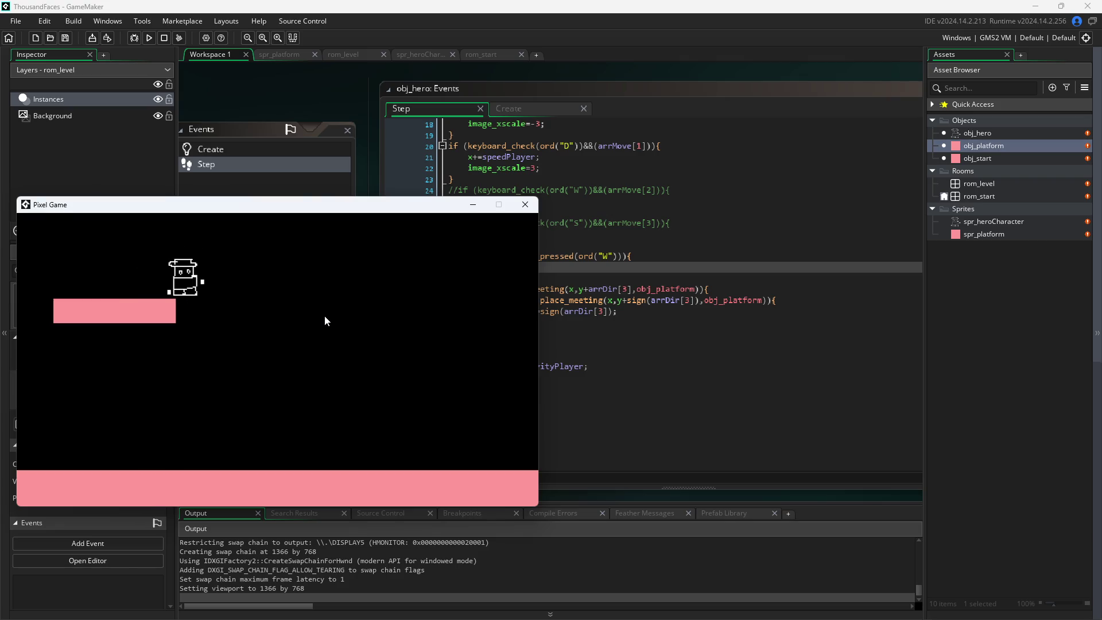
key("d")
key("a")
key("d")
key("w")
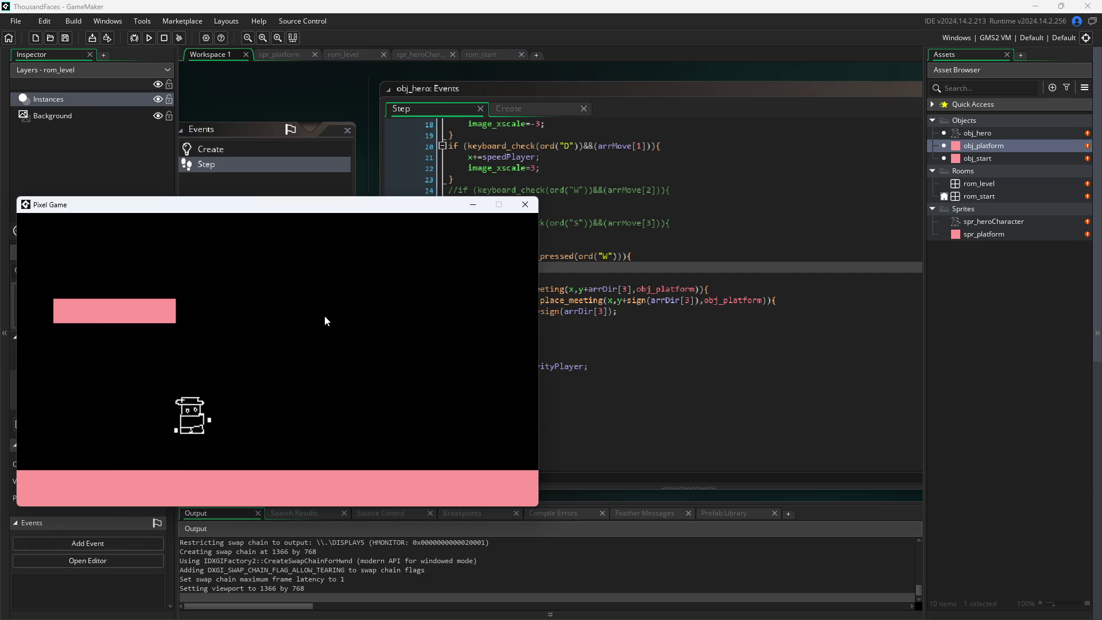
key("a")
key("d")
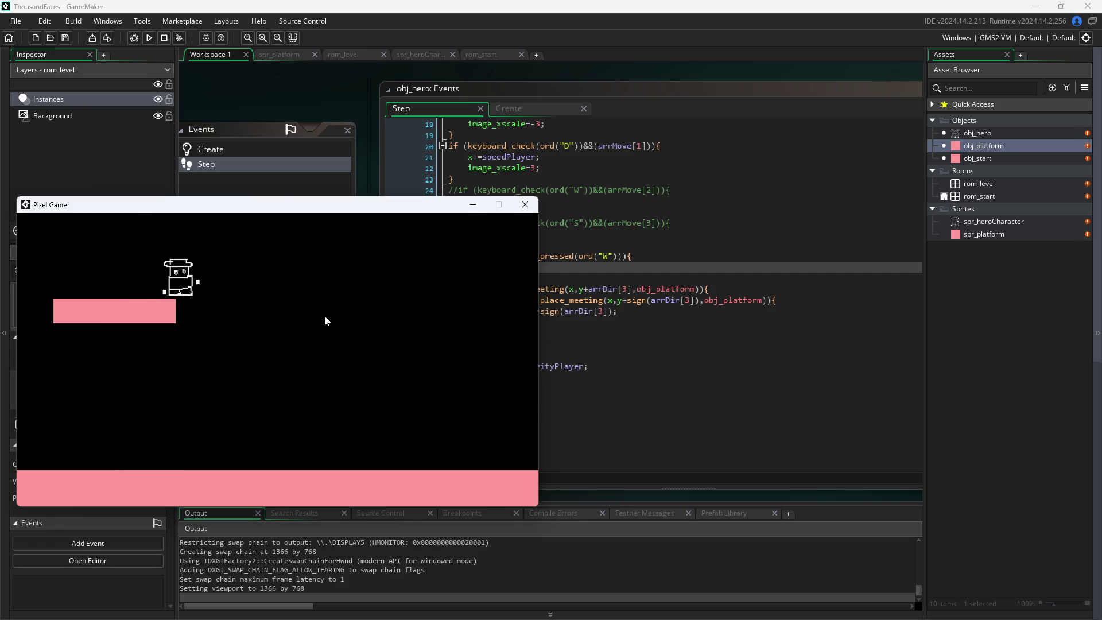
- Walk off the upper platform, jump and steer onto the pink platform, then jump again
key("a")
key("d")
key("a")
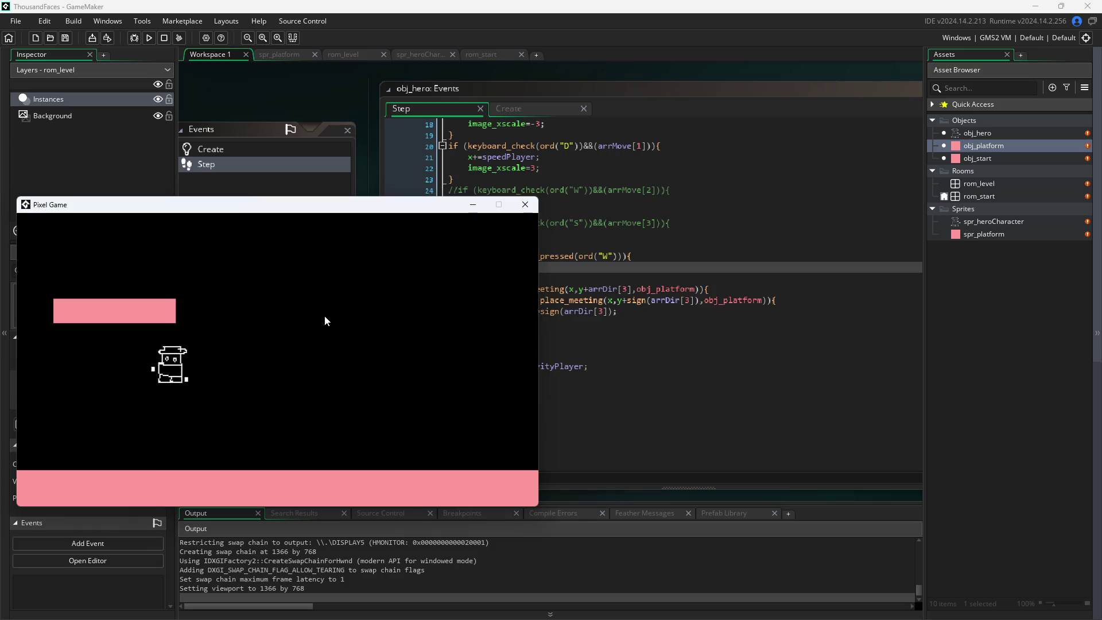
key("d")
key("w")
key("a")
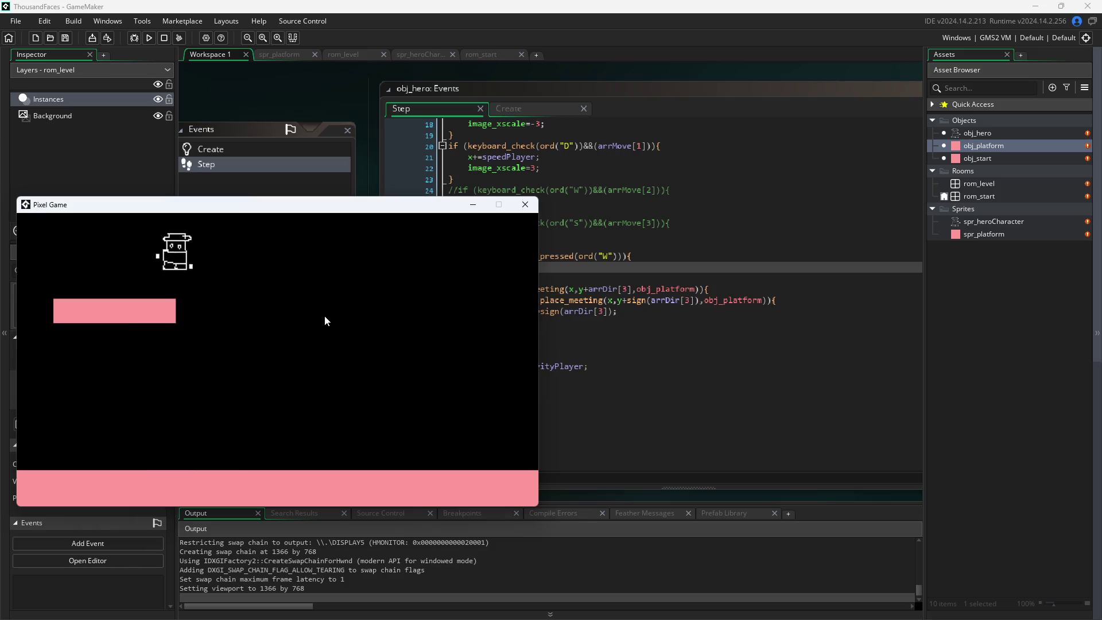
key("d")
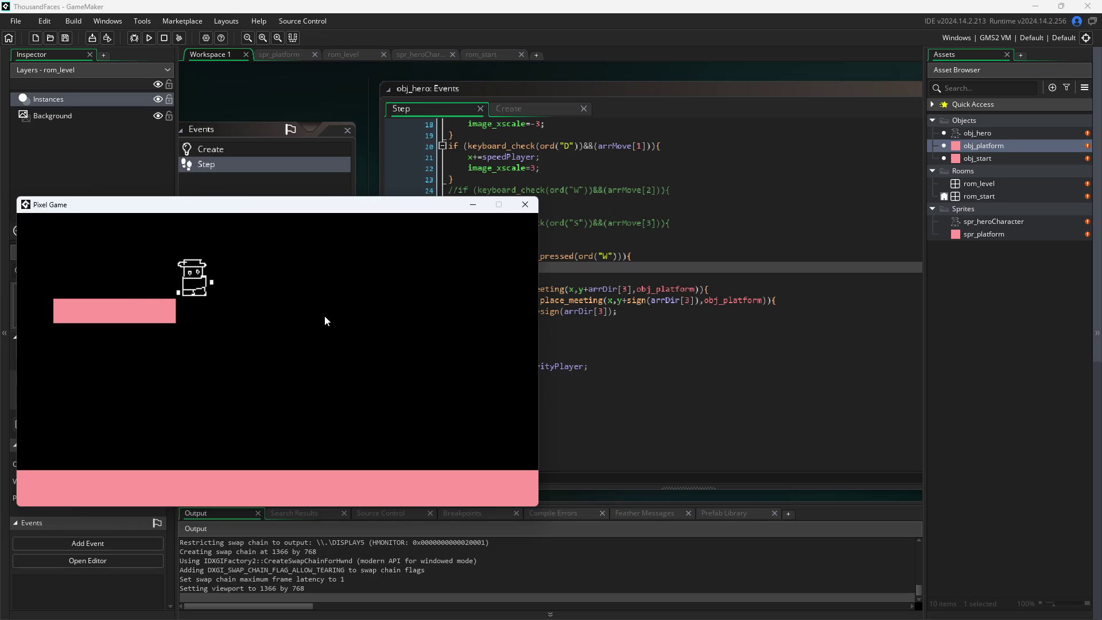
key("a")
key("d")
key("w")
key("a")
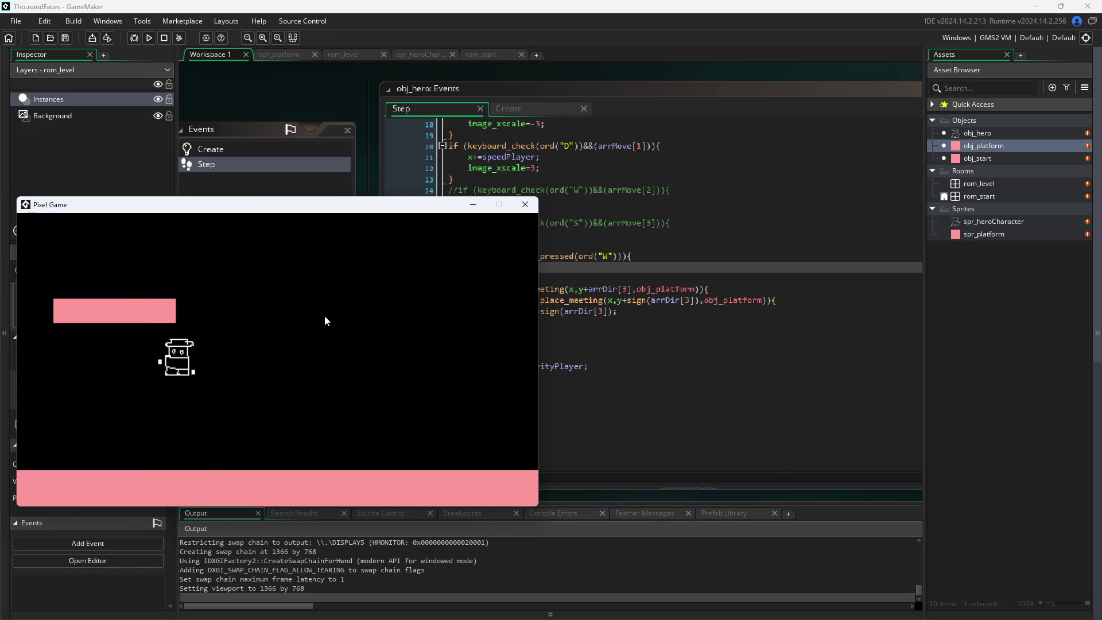
key("w")
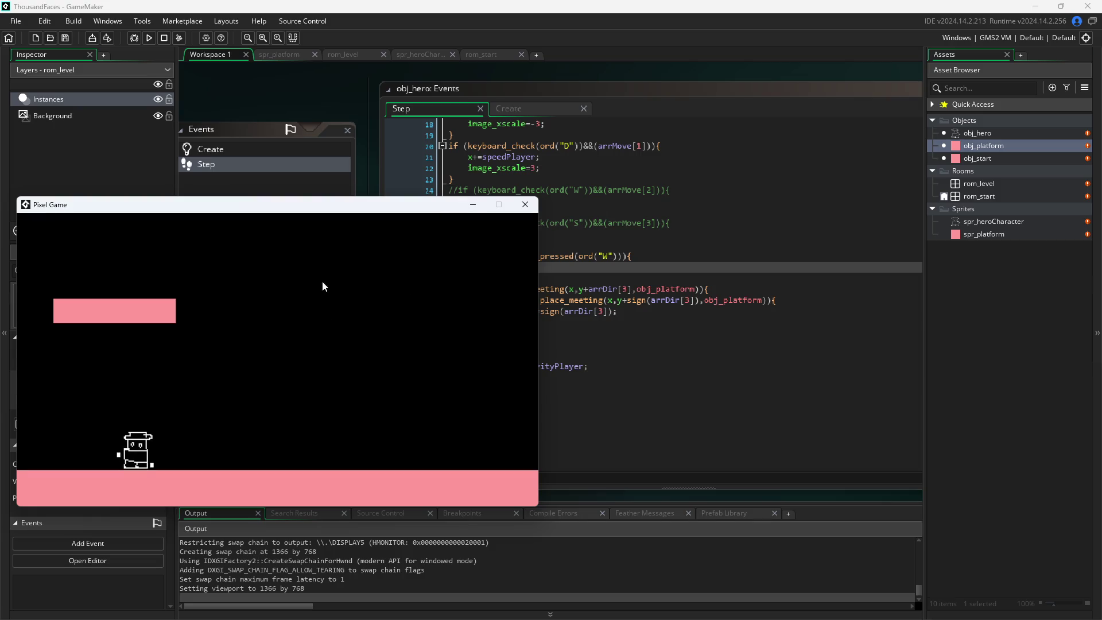
- Close the game and drag the platform and hero instances lower in rom_level
left_click(527, 208)
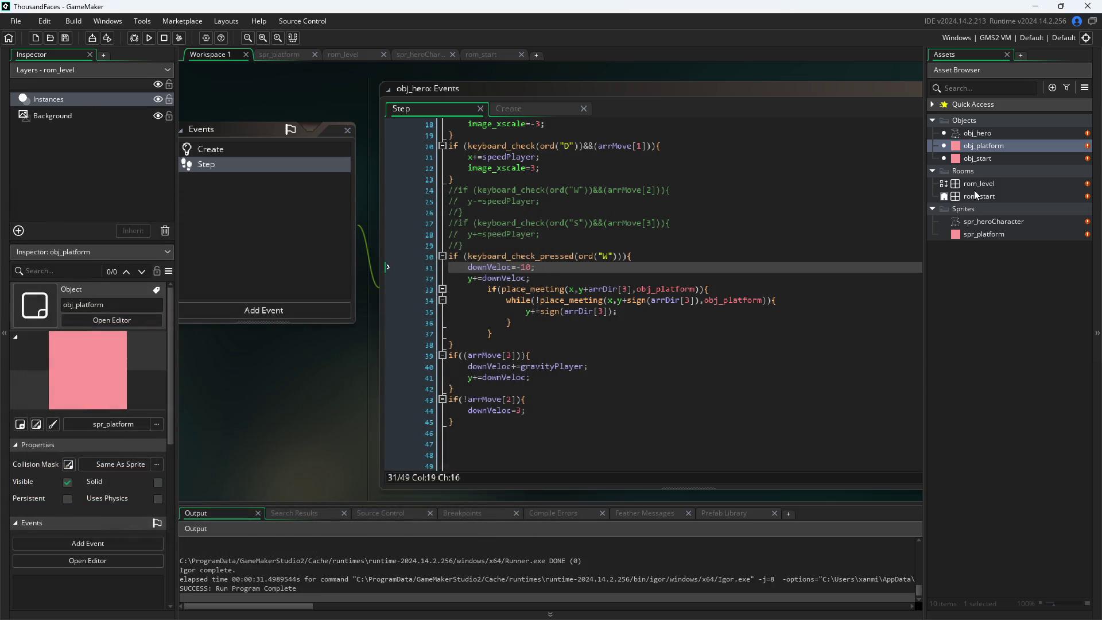
double_click(978, 187)
left_click_drag(451, 259, 451, 325)
mouse_move(451, 164)
left_mouse_down()
mouse_move(453, 241)
mouse_move(451, 229)
left_mouse_up()
- Rerun the game, walk the hero right and left, jump to platform height, then close it
left_click(203, 57)
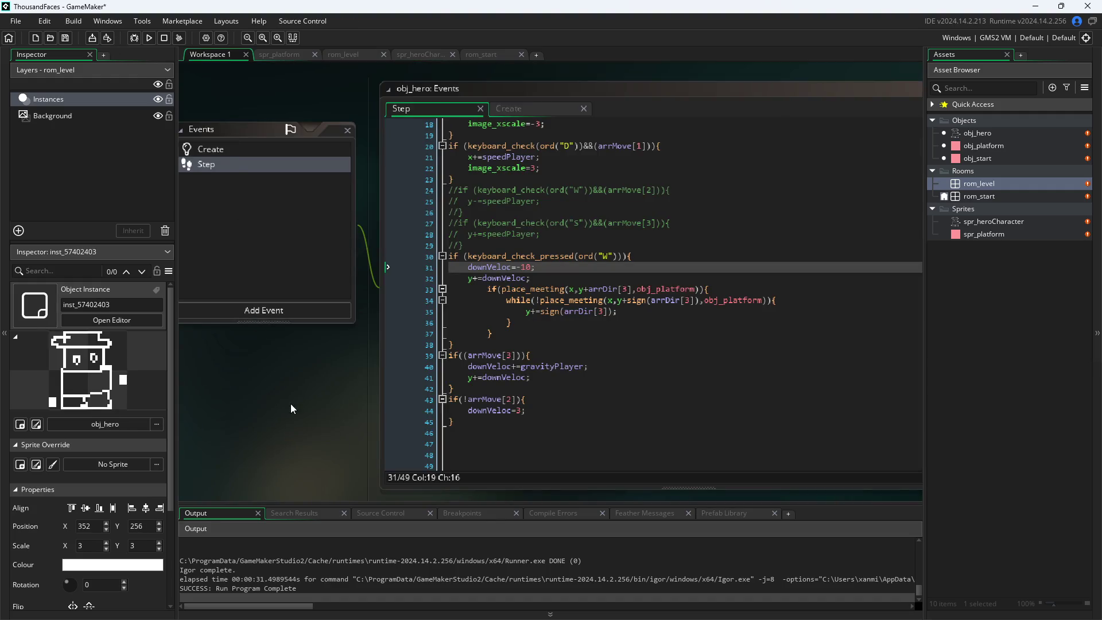
left_click(148, 38)
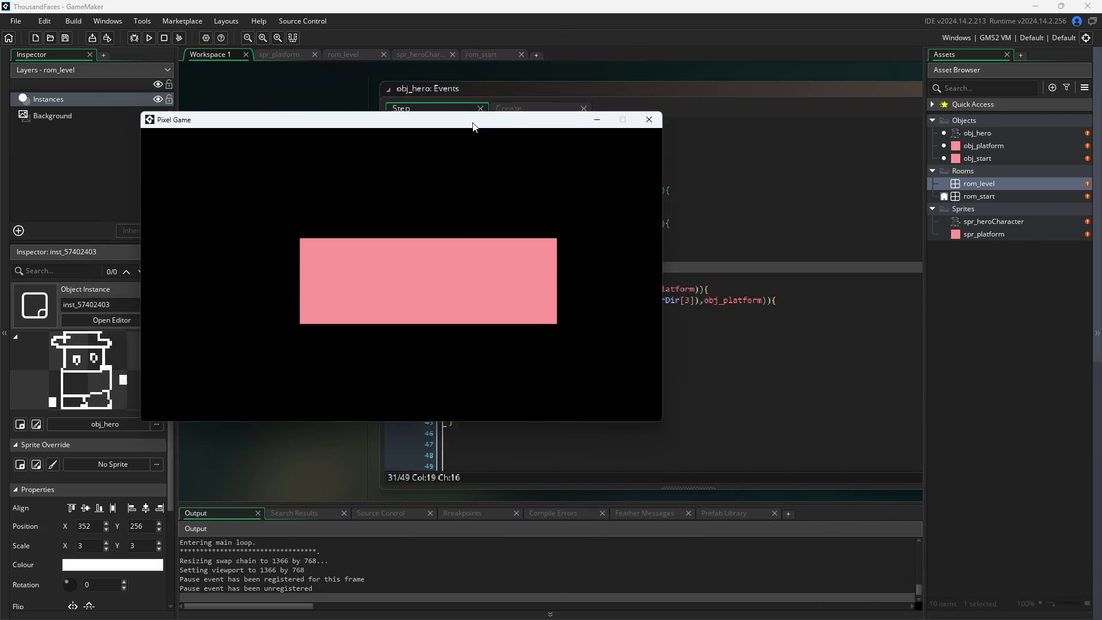
key("Right")
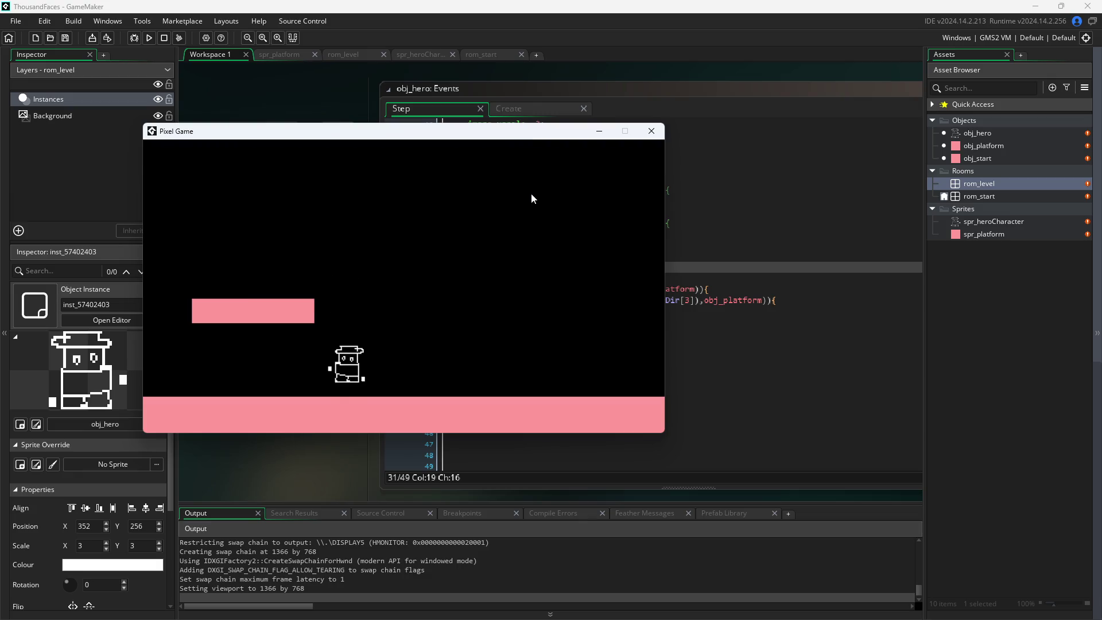
key("Left")
key("Left")
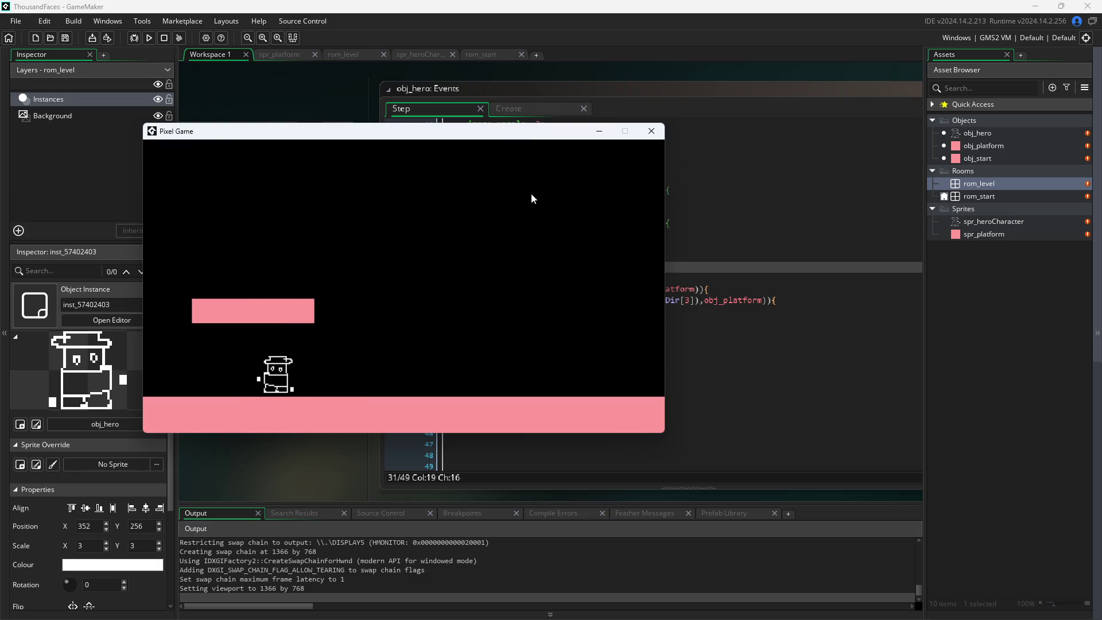
key("Up")
key("Up")
key("Up")
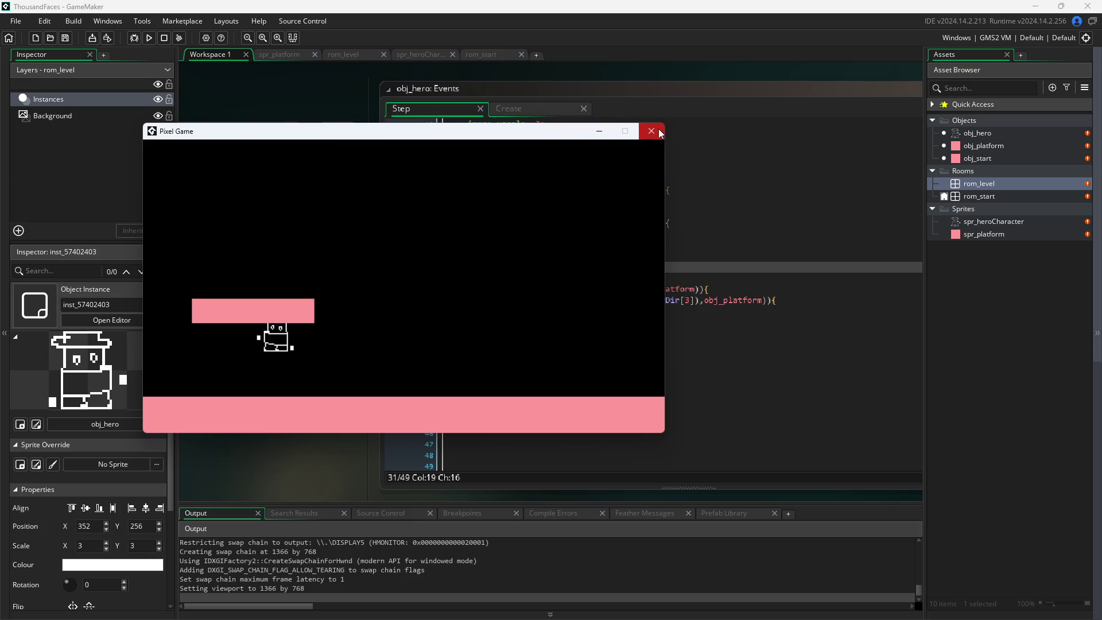
left_click(652, 131)
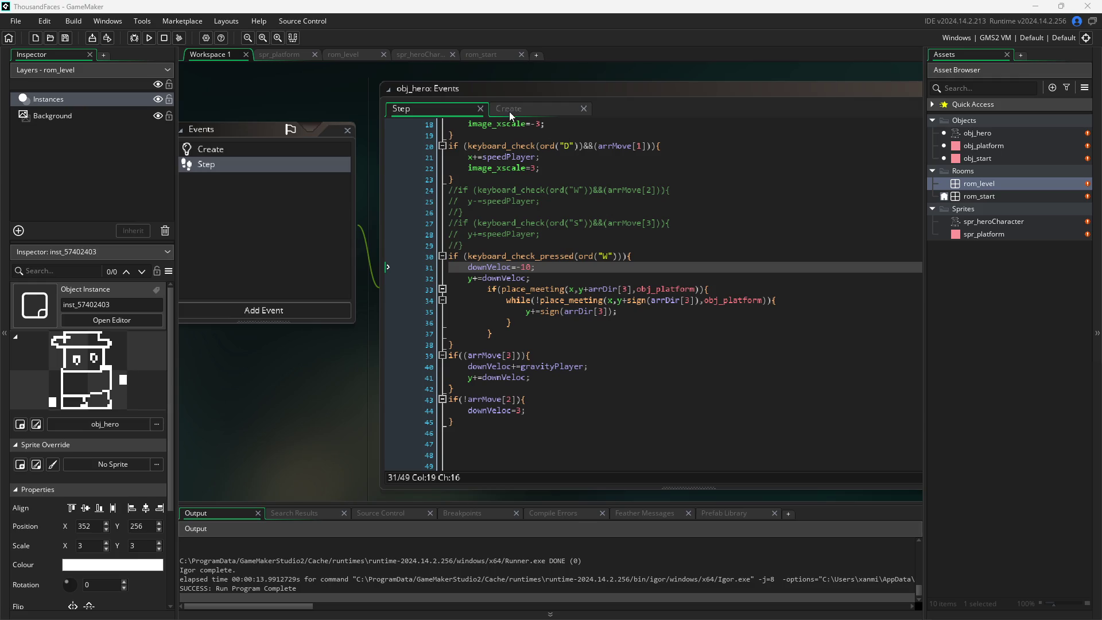
- In obj_hero's Create code, insert a new line after the arrMove line
left_click_drag(335, 109, 359, 109)
scroll(525, 272, "up", 1)
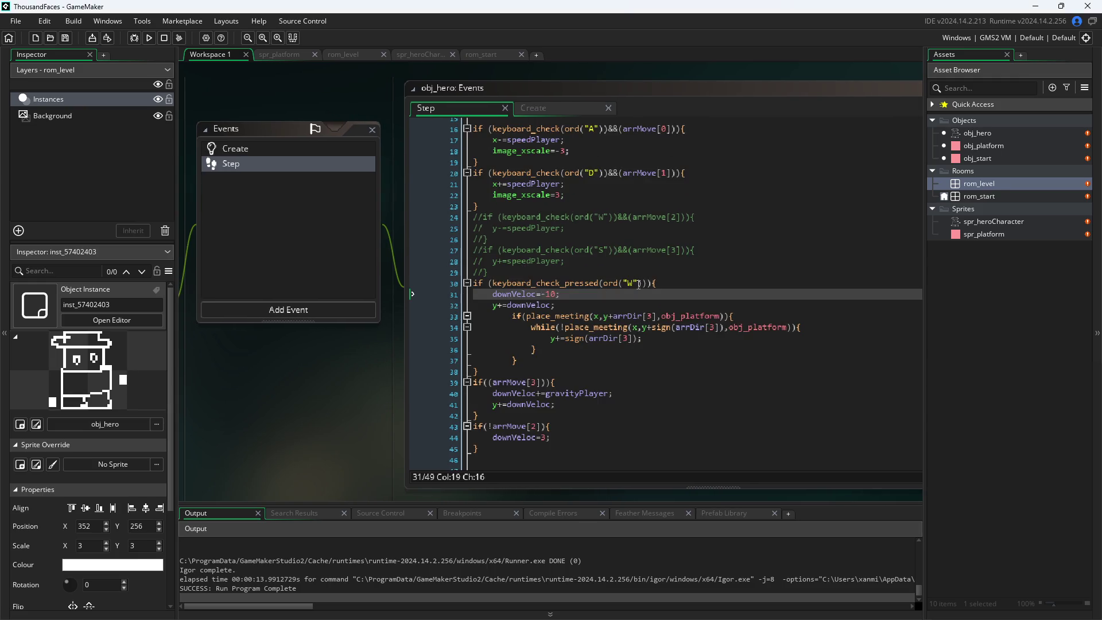
scroll(682, 282, "up", 5)
left_click(554, 110)
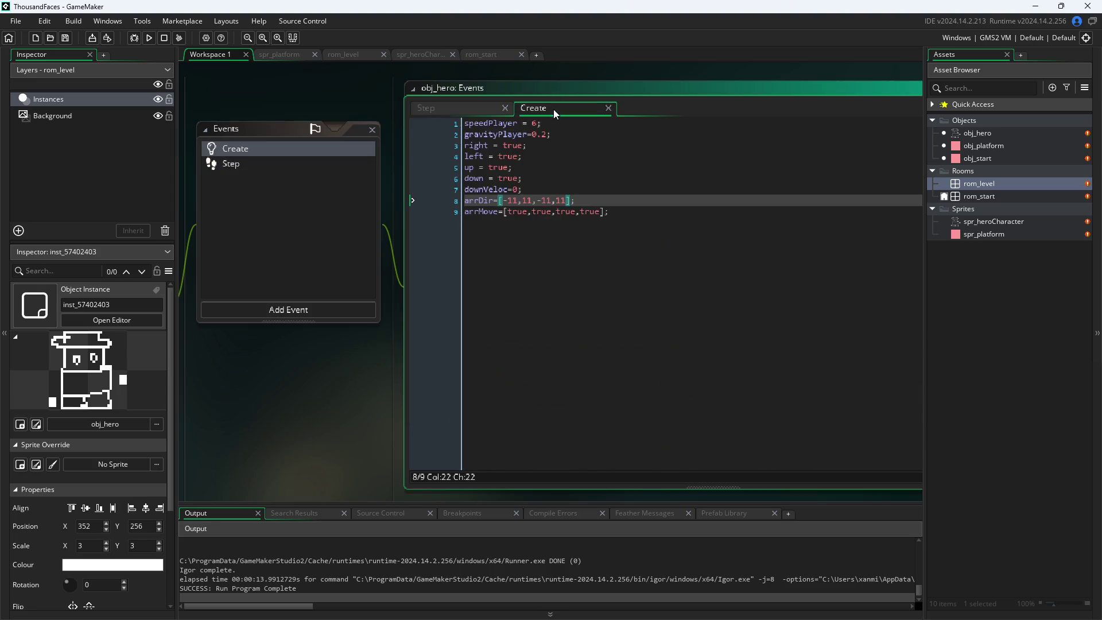
left_click(626, 200)
key("Return")
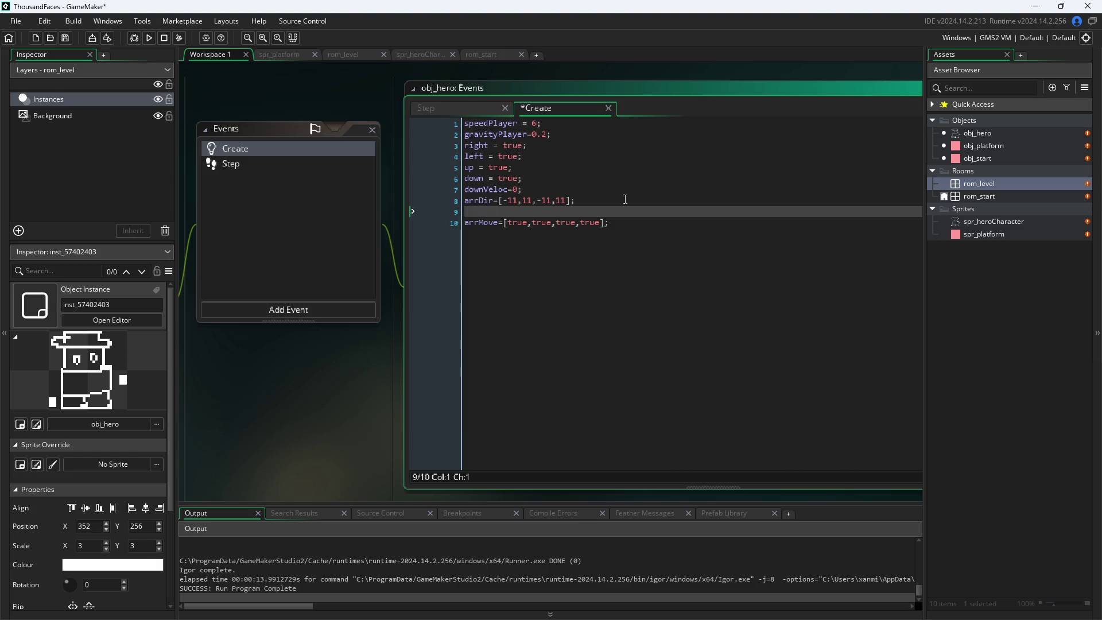
key("BackSpace")
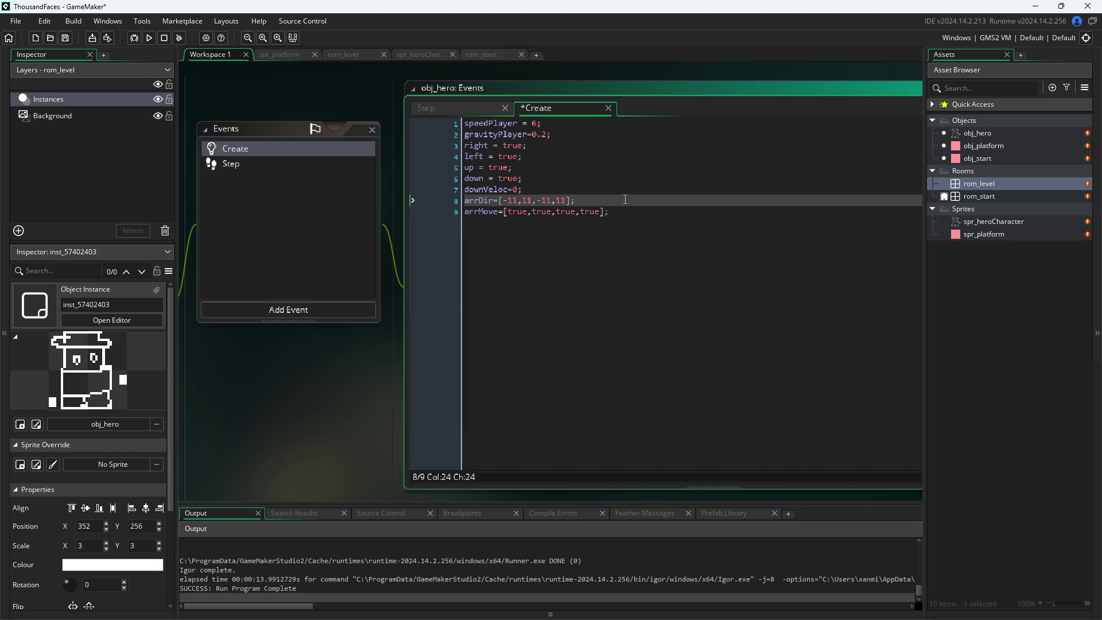
key("Down")
key("Right")
key("Right")
key("Right")
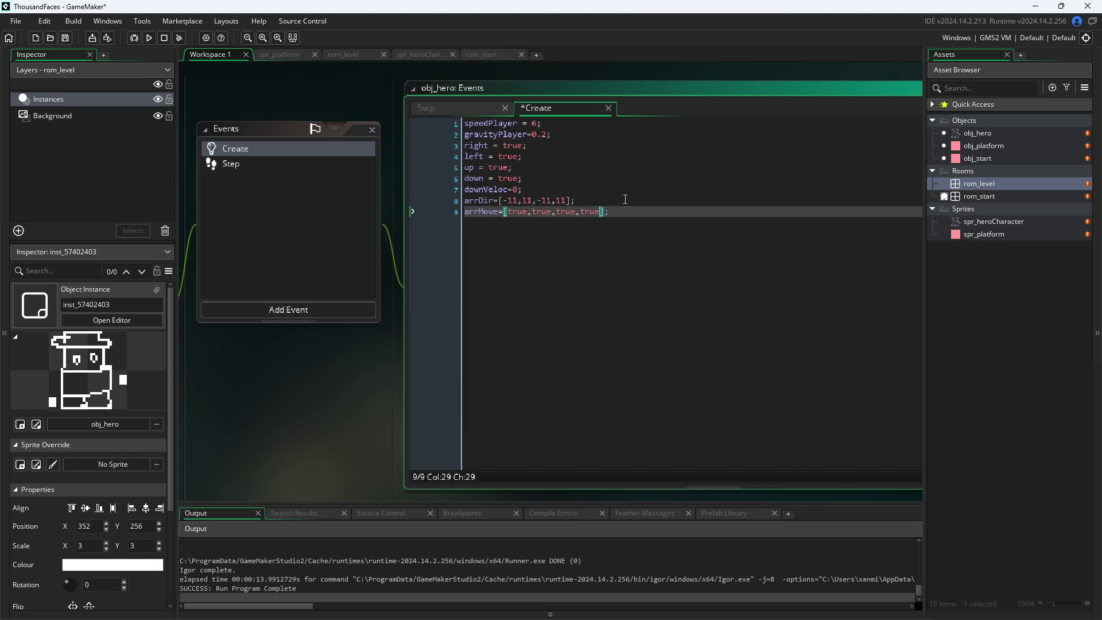
key("Return")
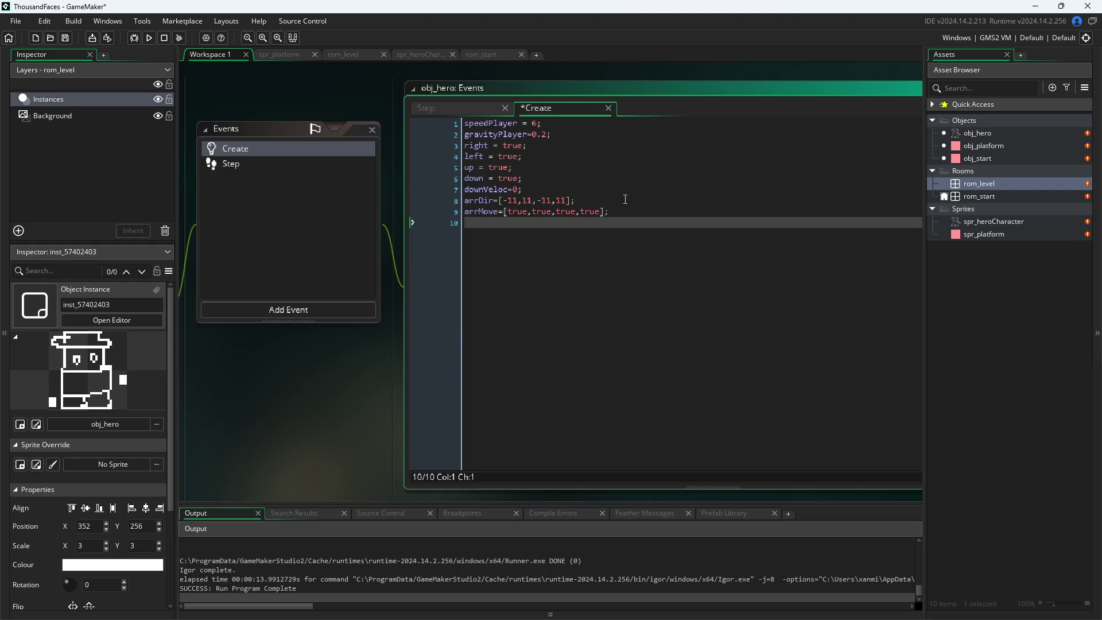
- Delete the right/left/up/down lines and add jumpNum=0; as line 6
left_click_drag(626, 178, 352, 136)
key("BackSpace")
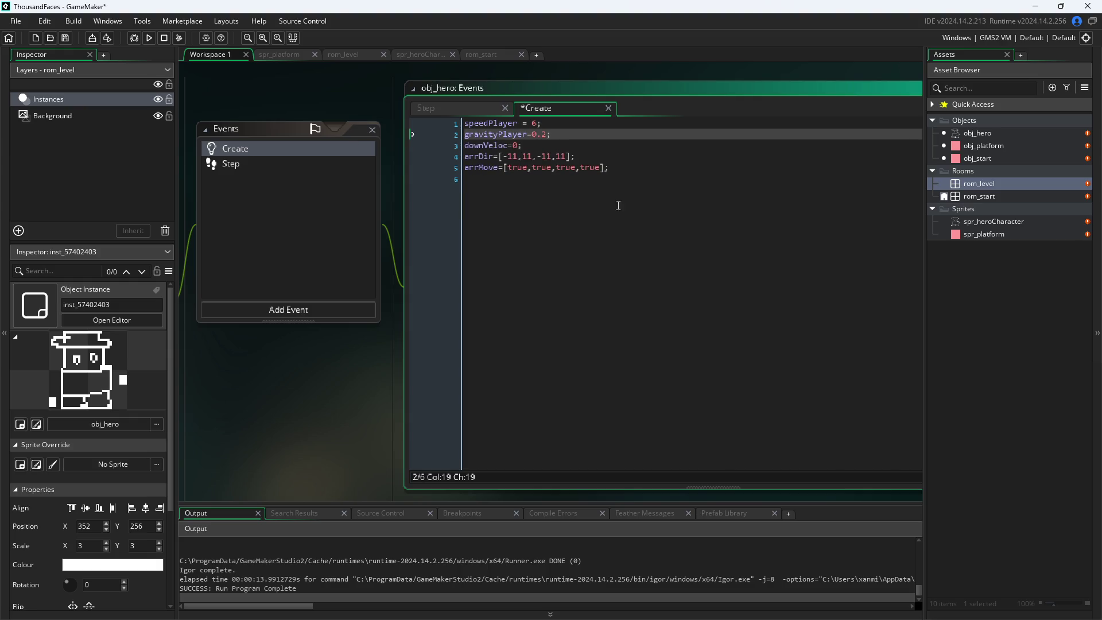
left_click(636, 200)
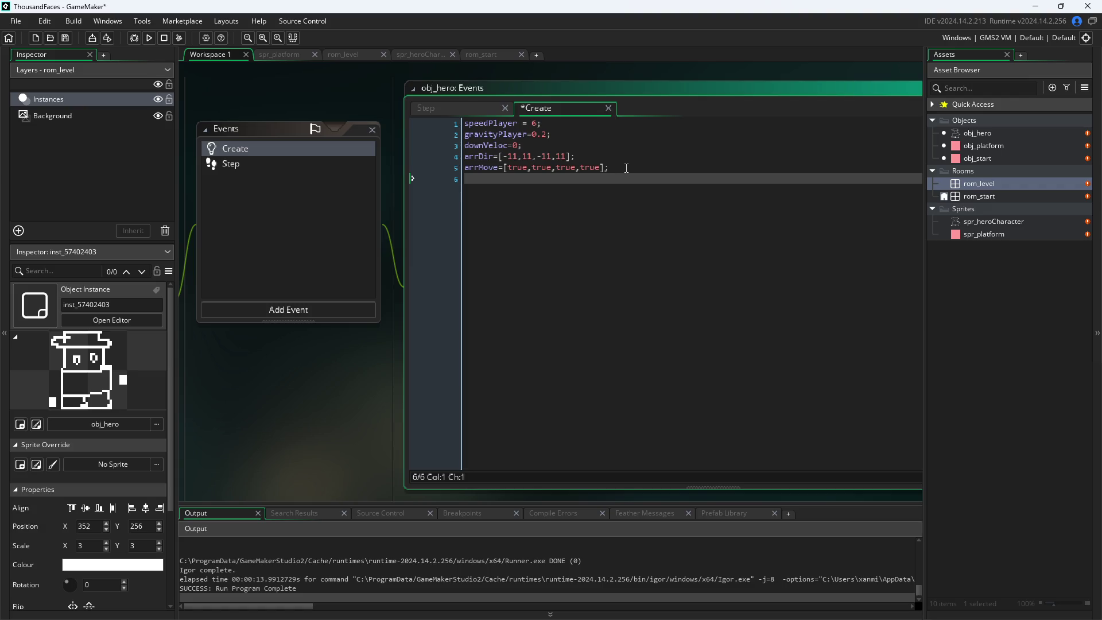
type("jumps")
key("BackSpace")
type("umpNm")
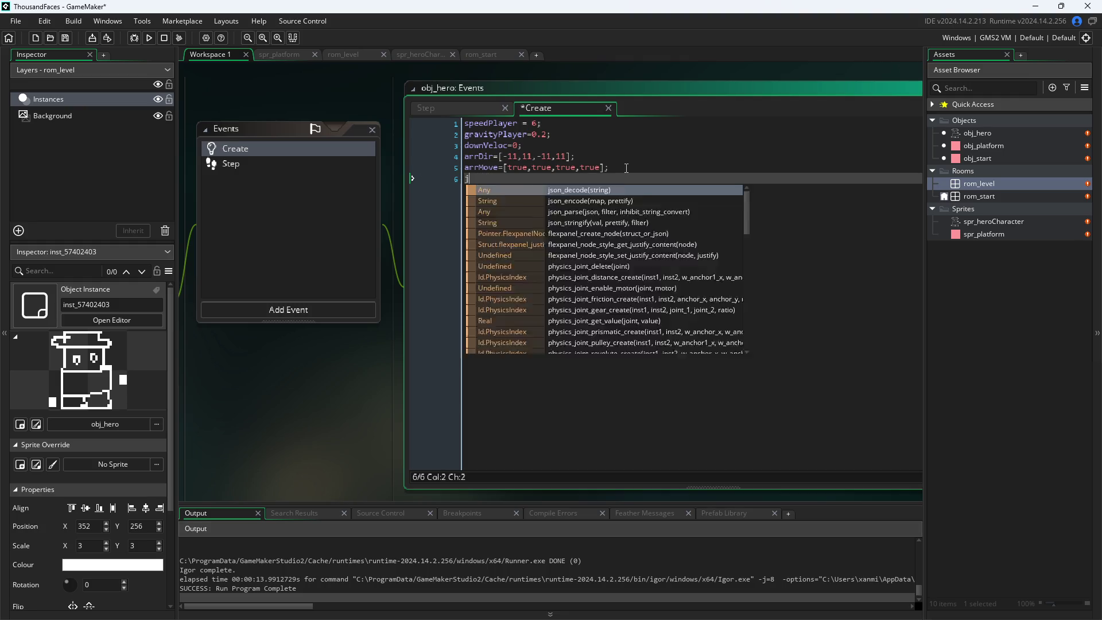
key("BackSpace")
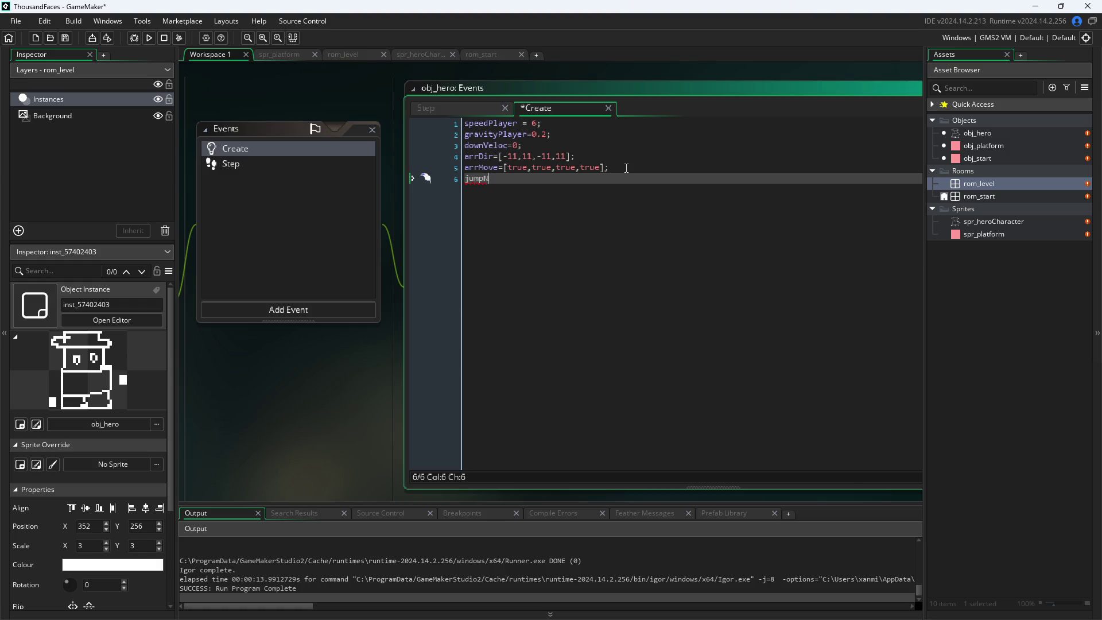
type("um=0")
type(";")
key("Return")
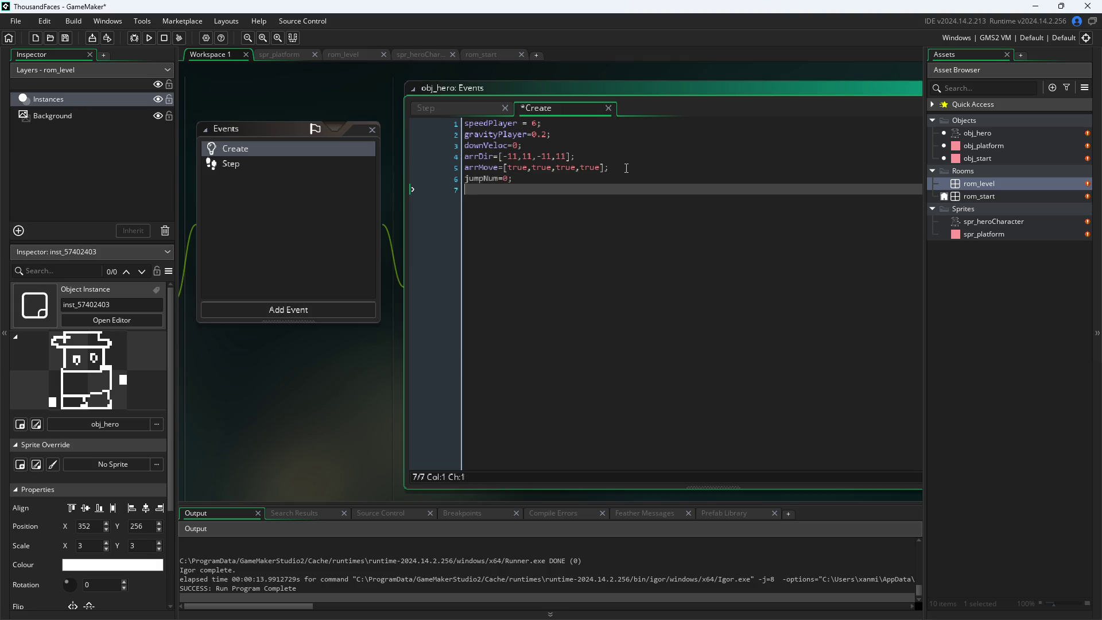
type("jumpTi")
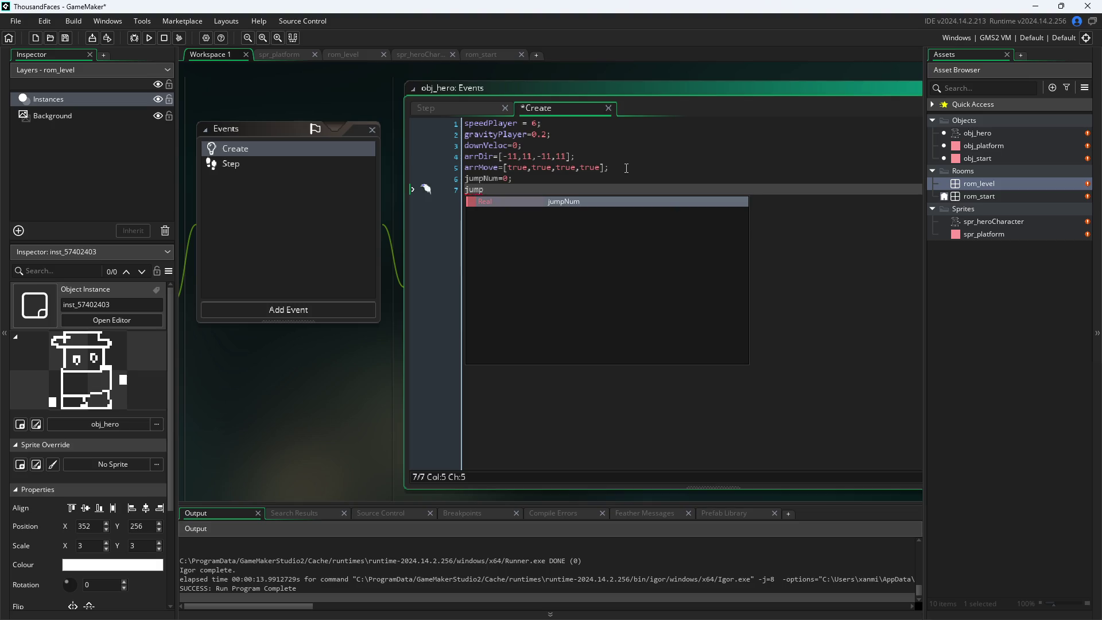
type("me")
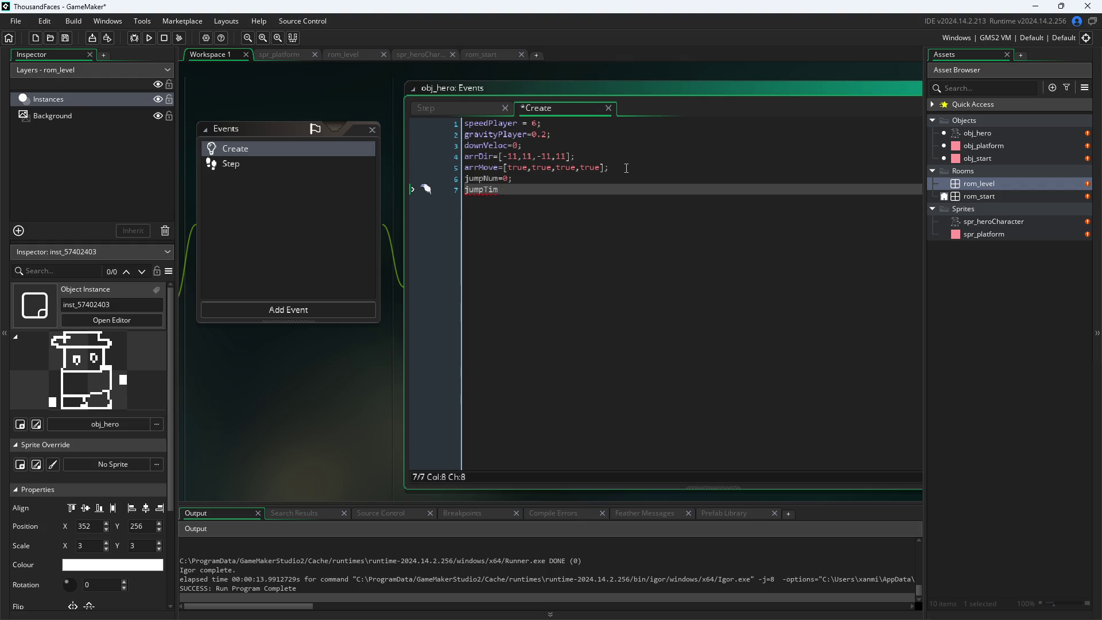
key("BackSpace")
key("BackSpace")
key("BackSpace")
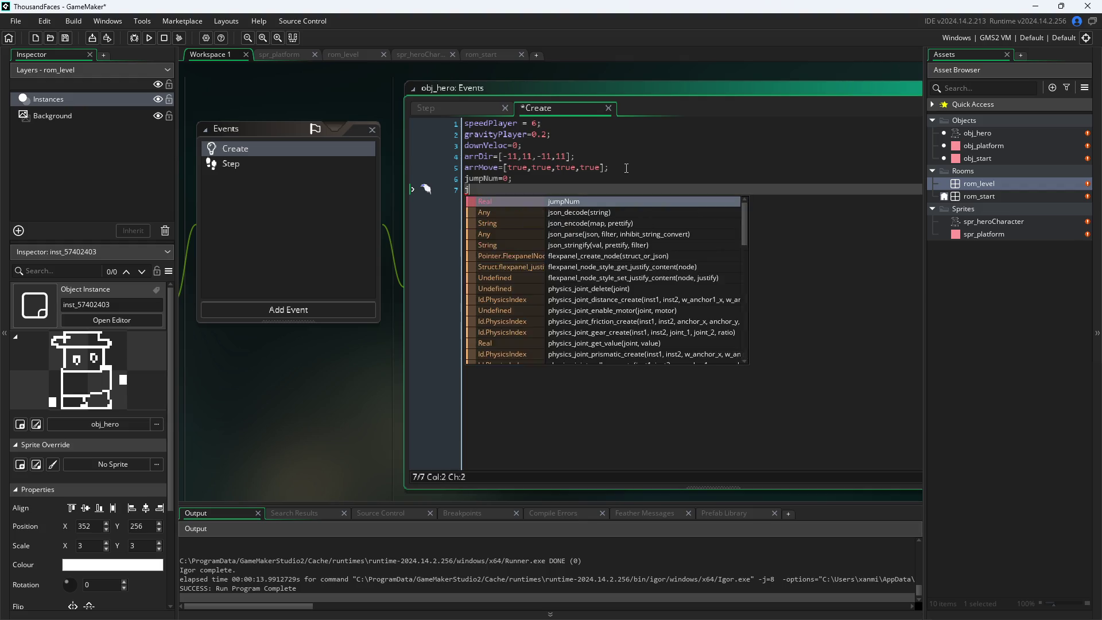
key("BackSpace")
key("BackSpace")
- Add an Alarm 0 event to obj_hero and delete its template comment
left_click(329, 309)
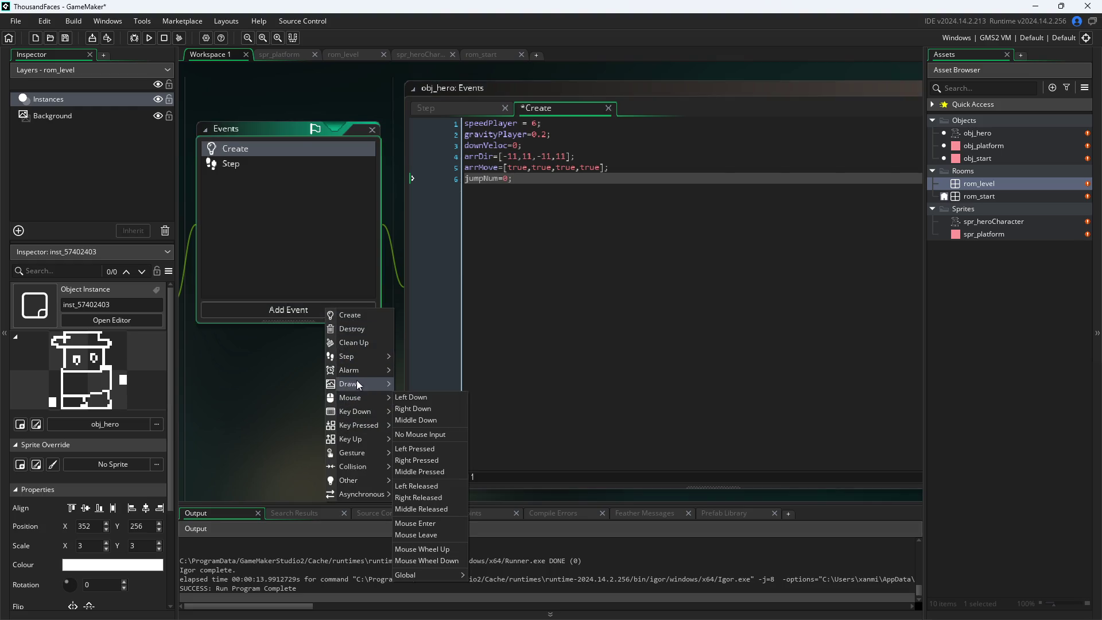
mouse_move(357, 370)
left_click(415, 370)
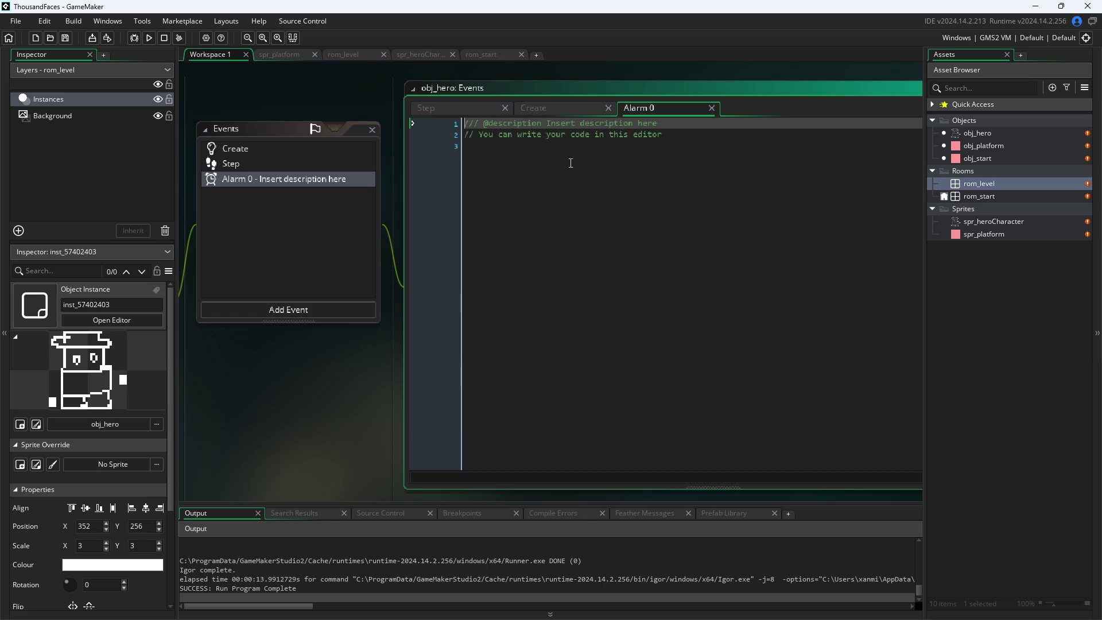
left_click_drag(697, 148, 341, 132)
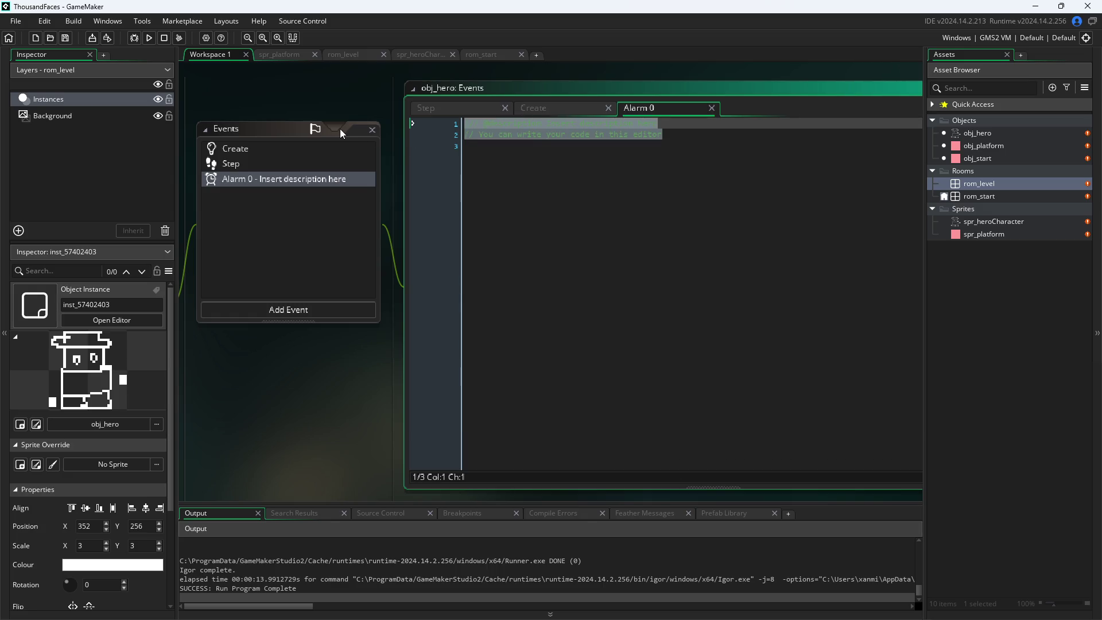
key("BackSpace")
- Add canJump=true; on a new line below jumpNum in the Create code
left_click(534, 112)
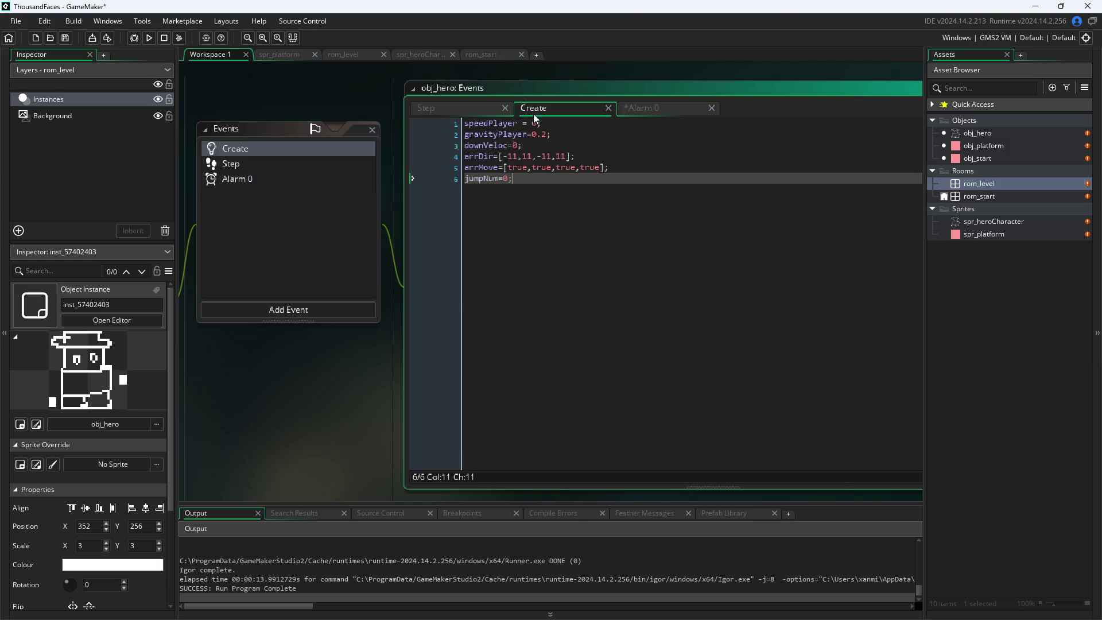
key("Return")
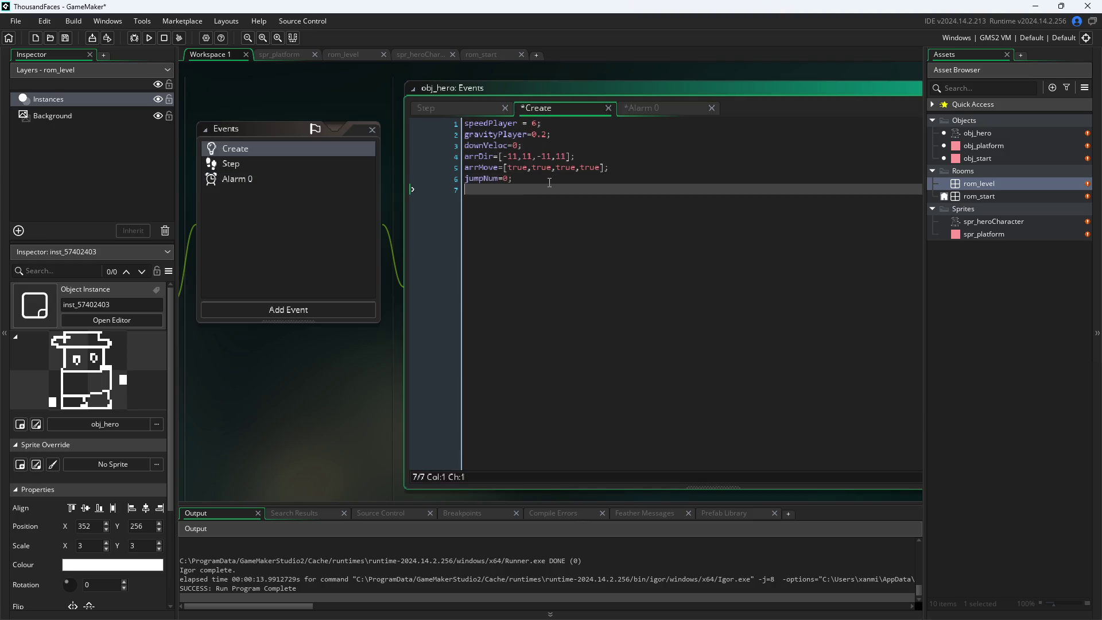
type("canJumo")
key("BackSpace")
type("p=")
type("true;")
- In the Step code, append && to the W keyboard_check_pressed jump condition
left_click(428, 108)
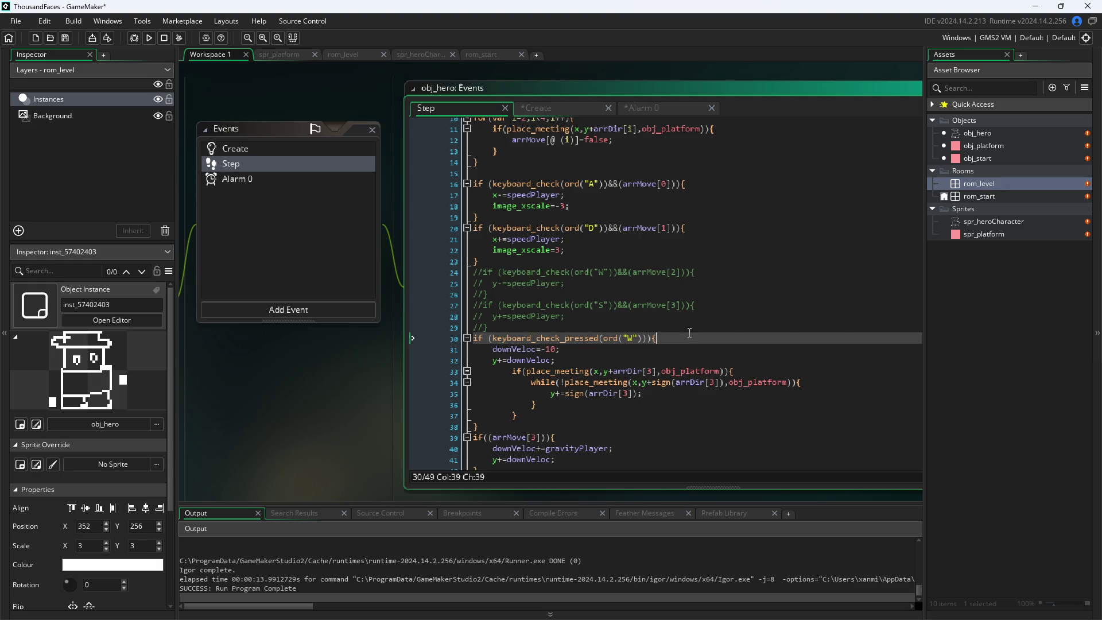
key("Return")
key("BackSpace")
key("Left")
key("Left")
type("&&")
key("Escape")
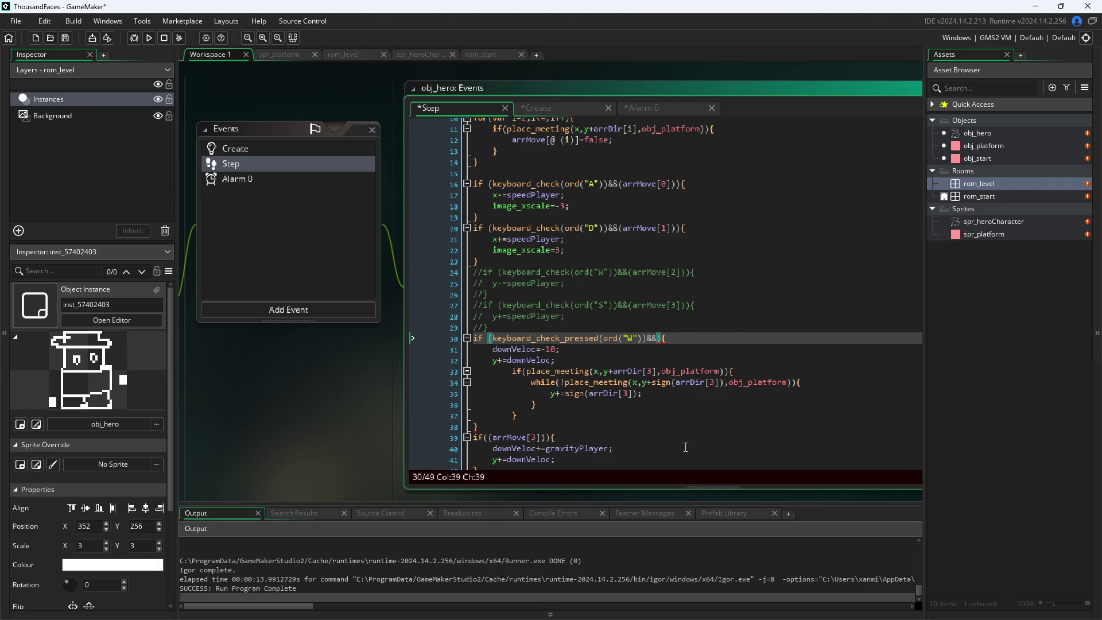
- Outdent the platform collision lines 33–35 and their closing braces by one level
left_click(513, 372)
key("shift+Tab")
key("Down")
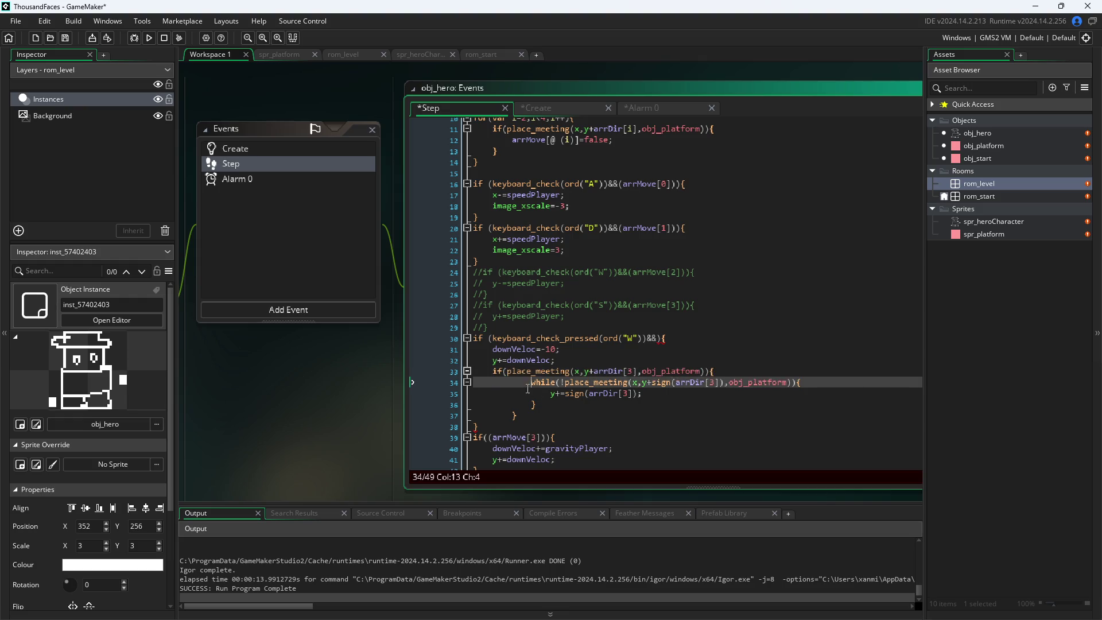
key("shift+Tab")
key("Down")
key("shift+Tab")
key("Down")
key("shift+Tab")
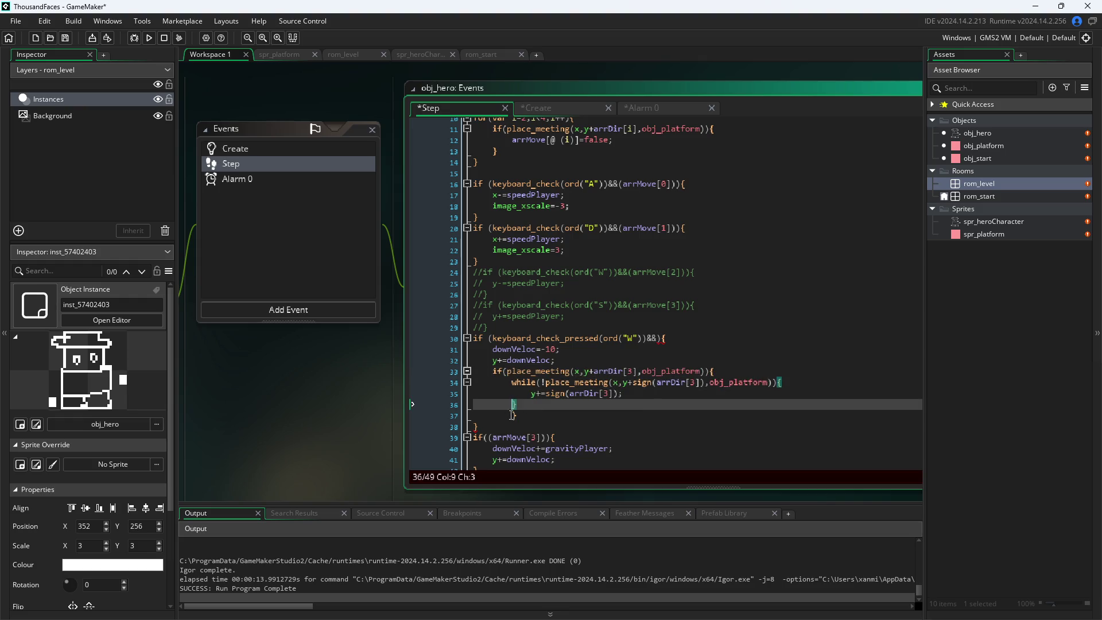
key("Down")
key("shift+Tab")
scroll(506, 389, "down", 2)
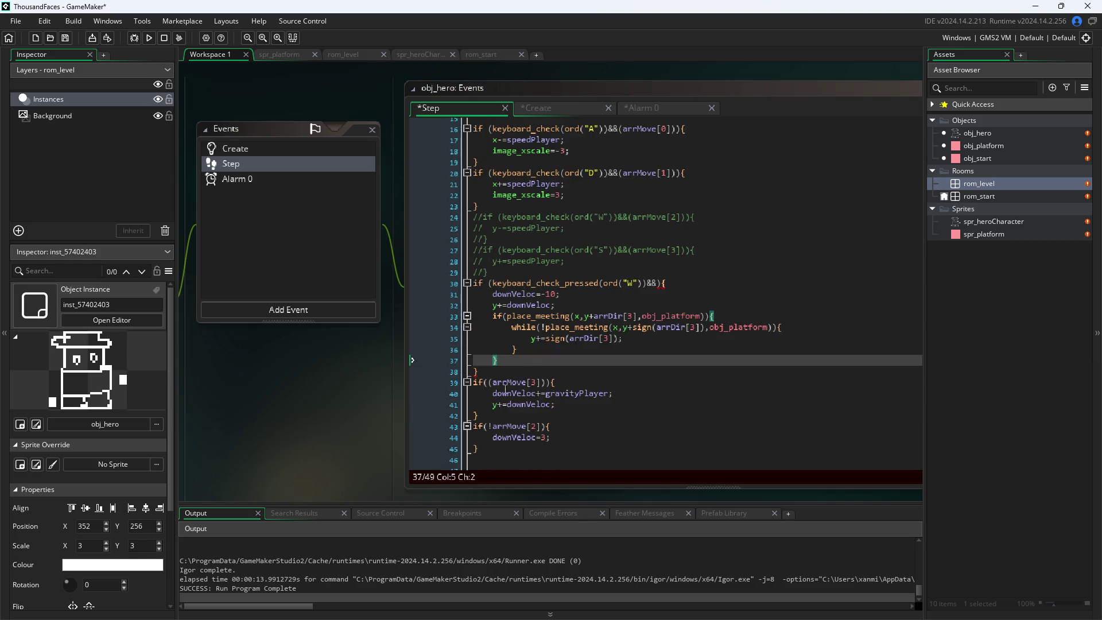
- Complete the W jump condition with &&(canJump)
left_click(658, 287)
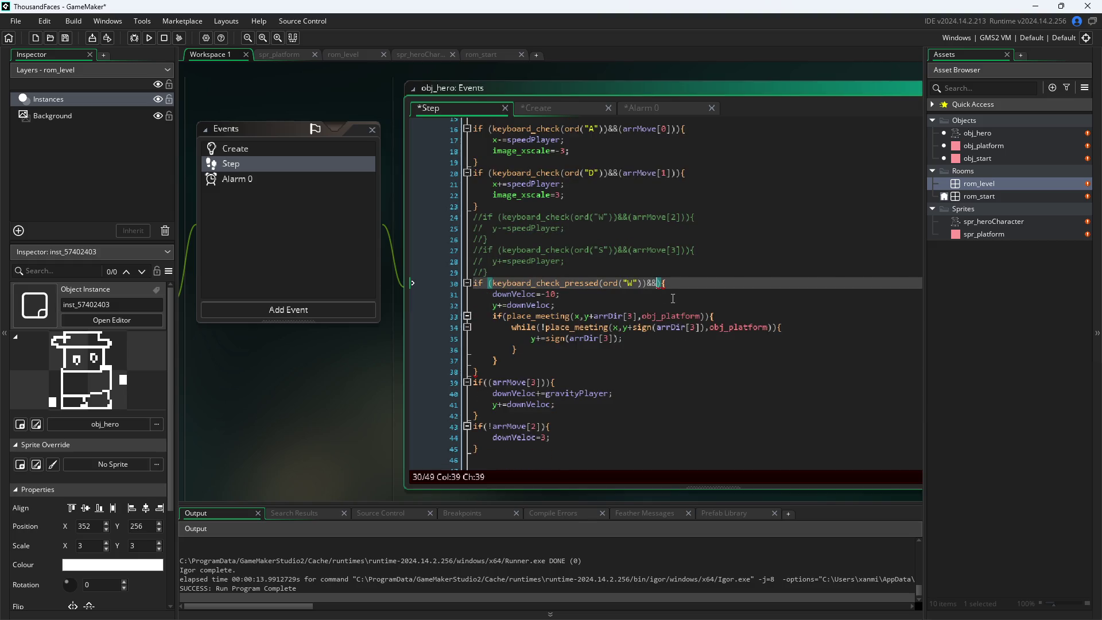
type("()")
key("Left")
type("e")
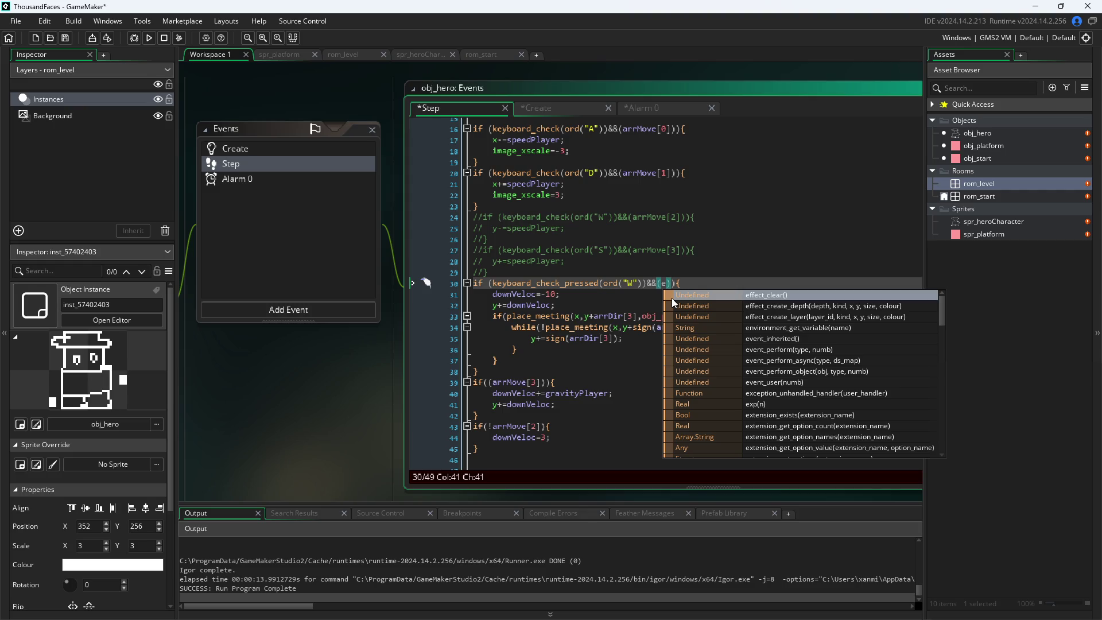
key("BackSpace")
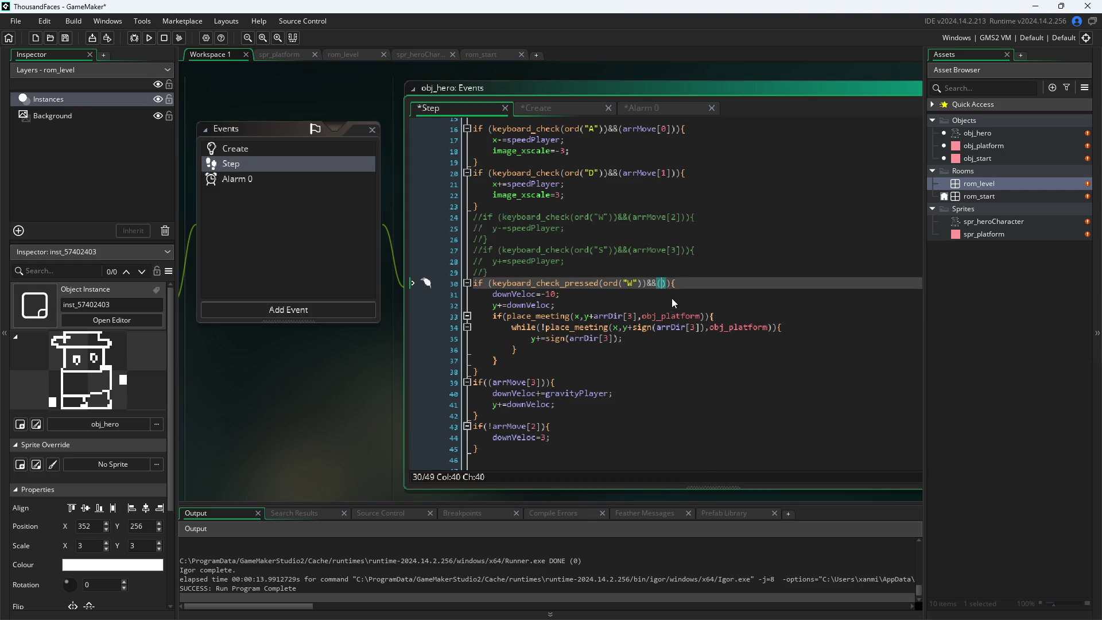
type("canJump")
- Add canJump=false; as the first line of the jump block on line 31
left_click(735, 282)
key("Return")
type("canJum")
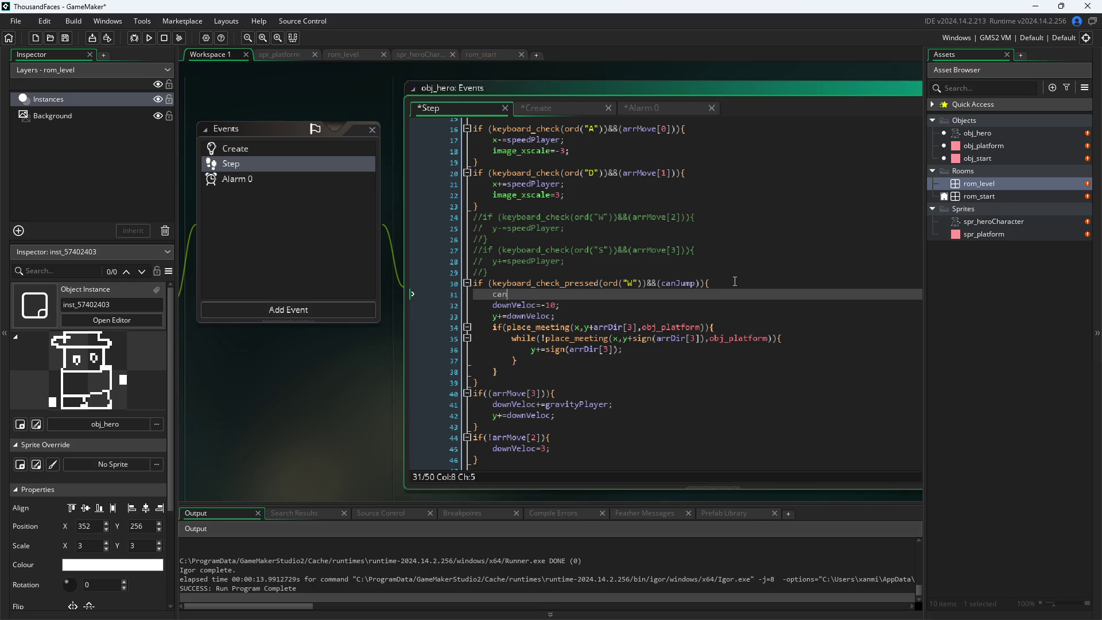
type("o")
type("p=fa")
type("lss")
key("BackSpace")
type("e'")
key("BackSpace")
key("BackSpace")
key("BackSpace")
type("=")
key("Down")
key("Down")
key("Up")
key("Up")
key("BackSpace")
key("BackSpace")
type("=!")
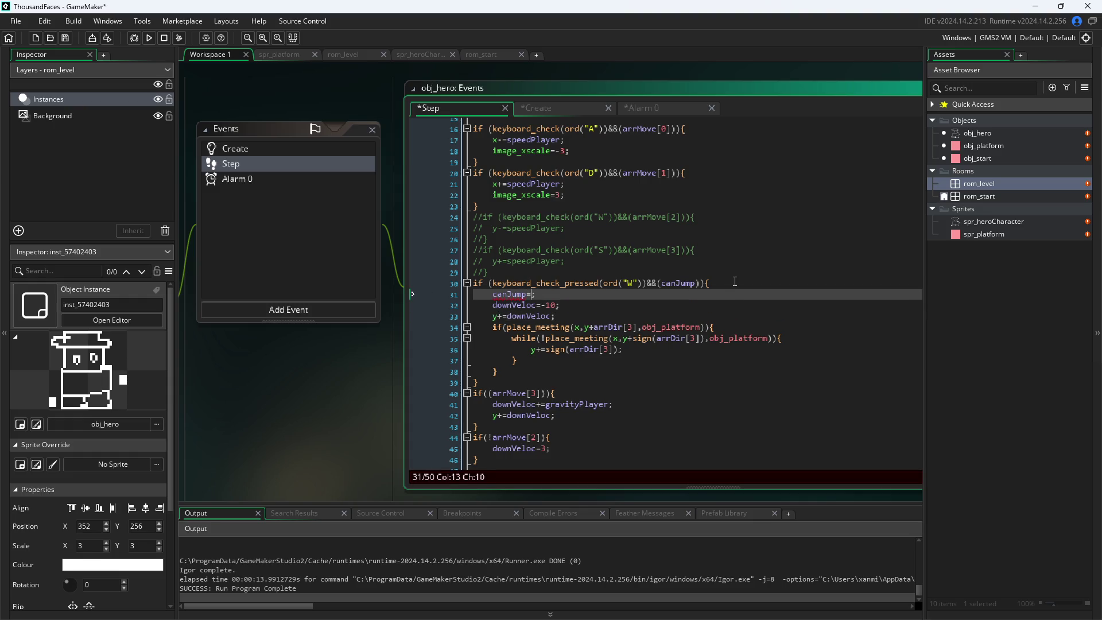
type("f")
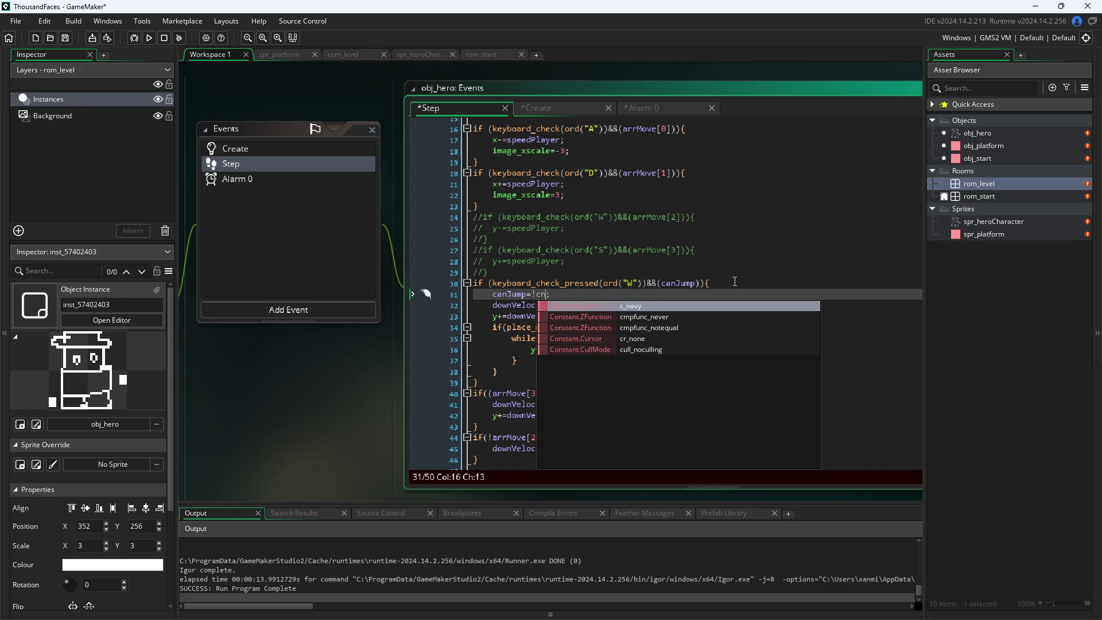
key("BackSpace")
key("BackSpace")
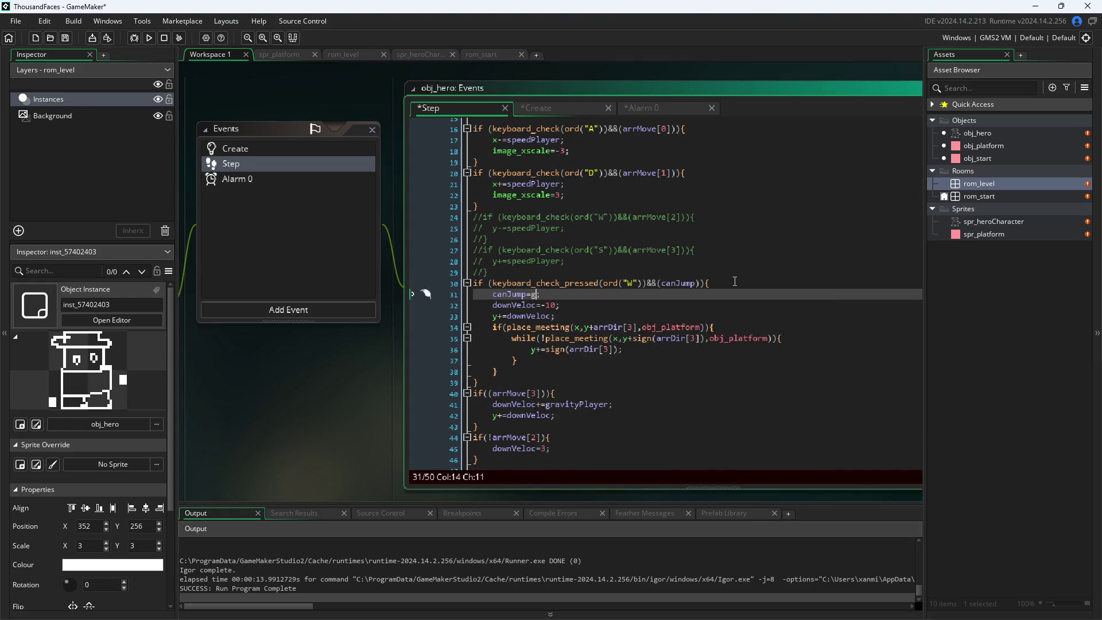
type("false")
left_click_drag(575, 297, 495, 293)
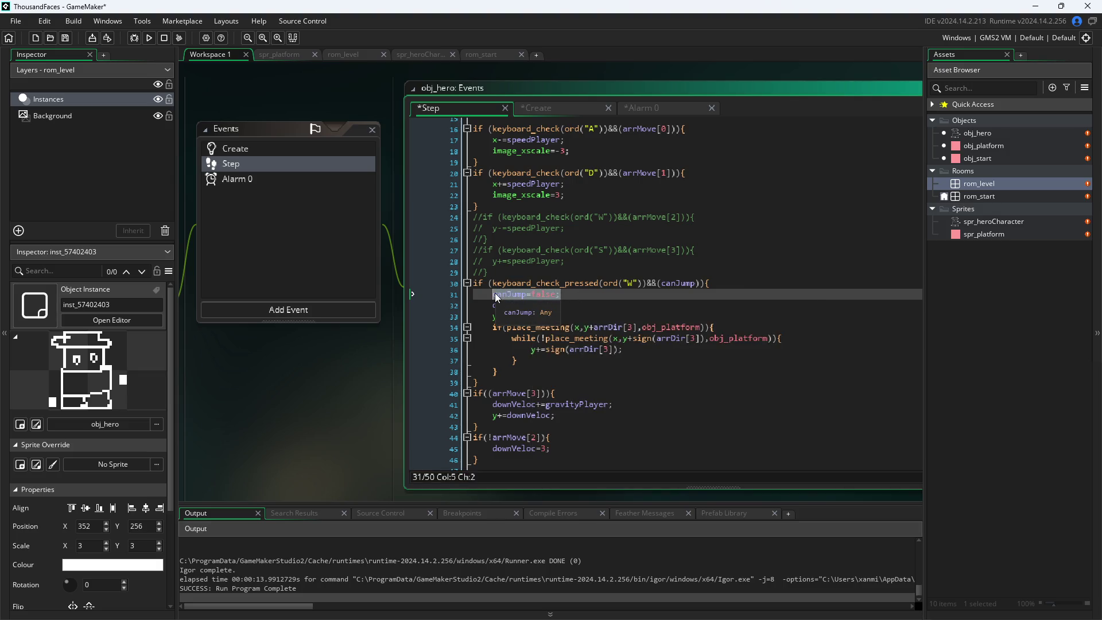
- Insert alarm_set(0,60); on line 39 as the last statement of the W jump block
left_click(653, 359)
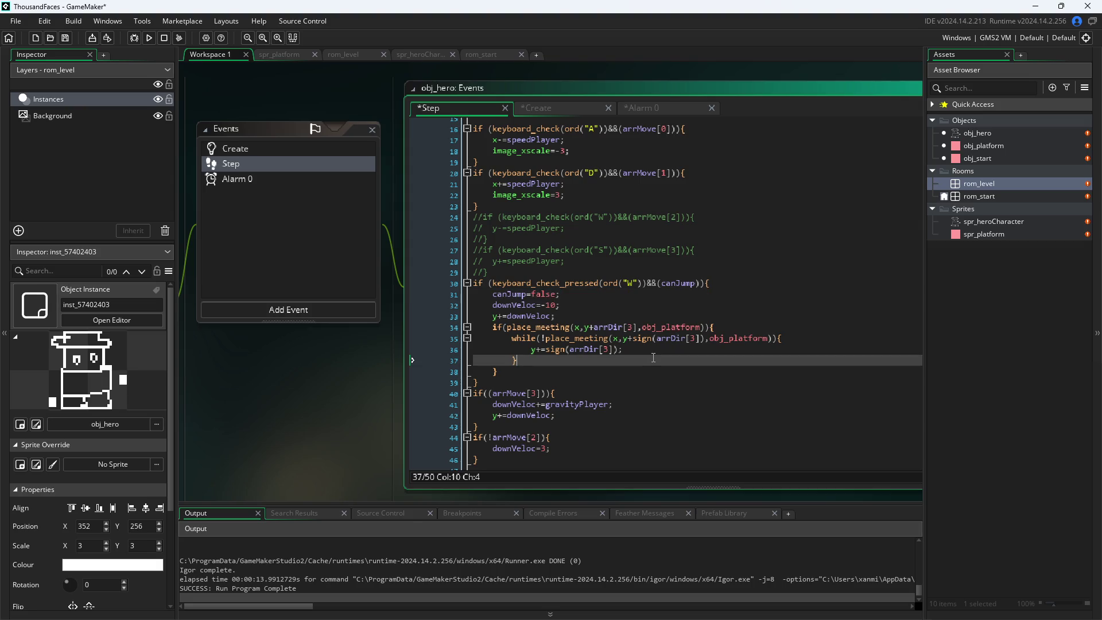
key("Down")
key("Return")
type("set")
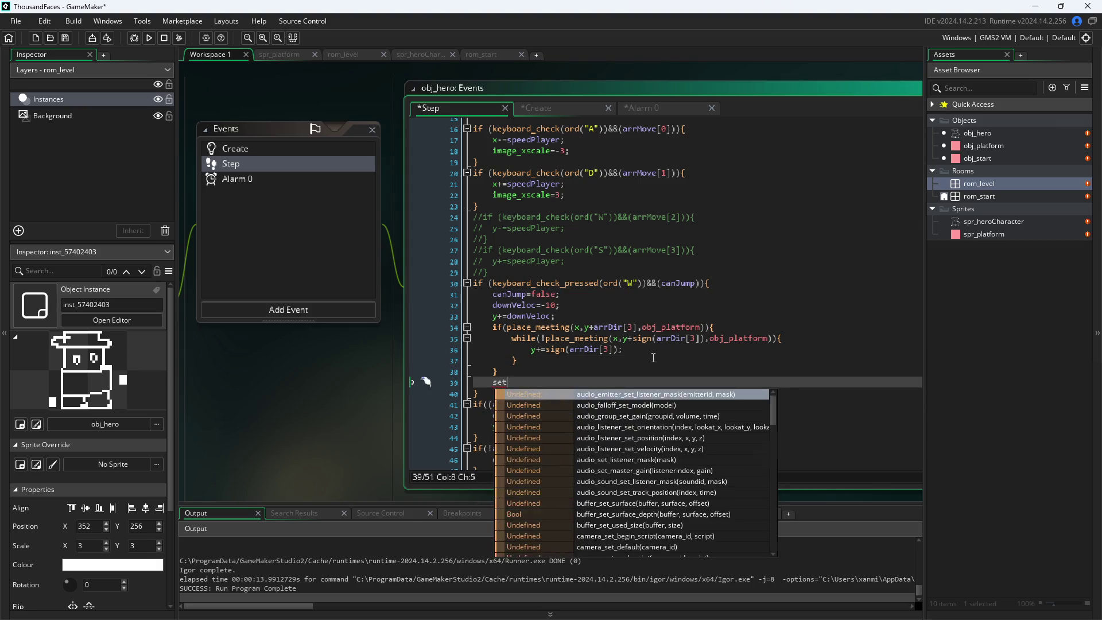
key("Escape")
type("a")
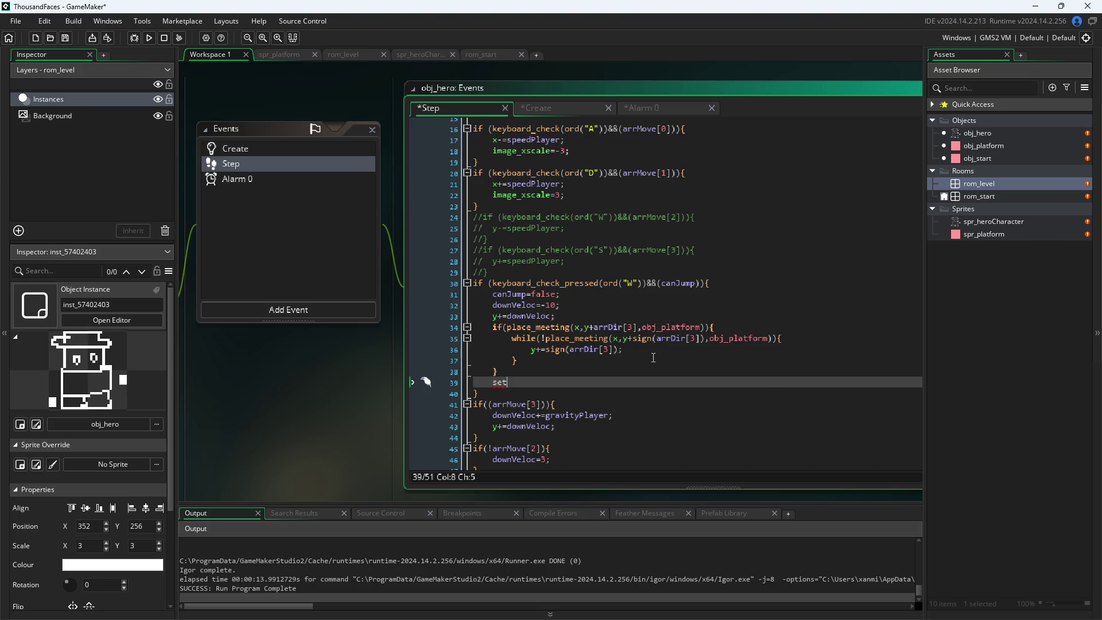
key("BackSpace")
key("BackSpace")
key("BackSpace")
type("alar")
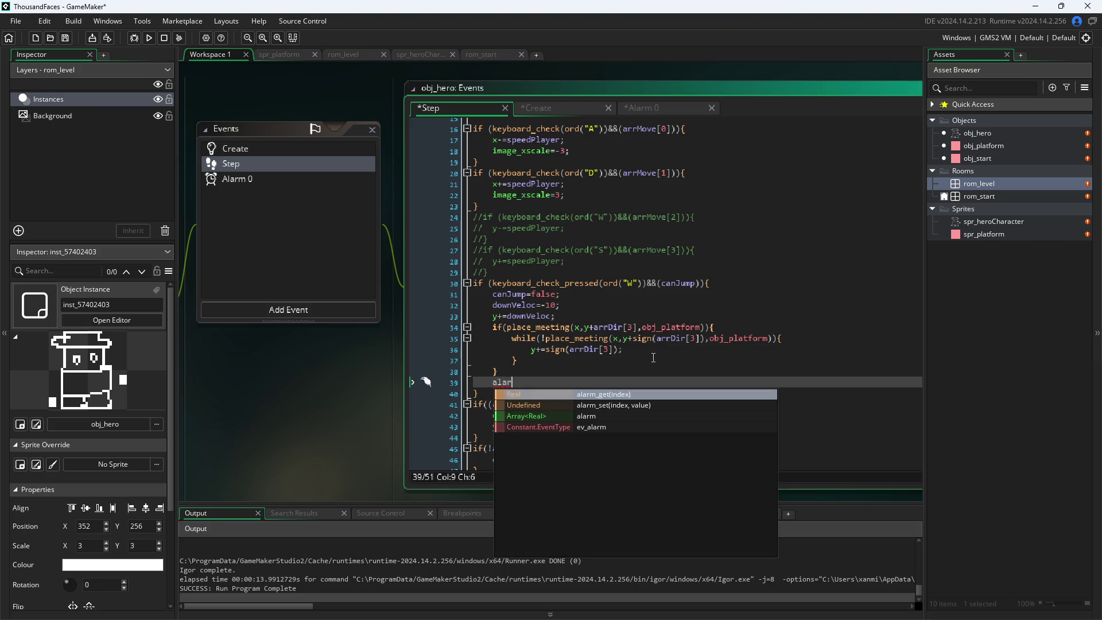
key("Down")
key("Return")
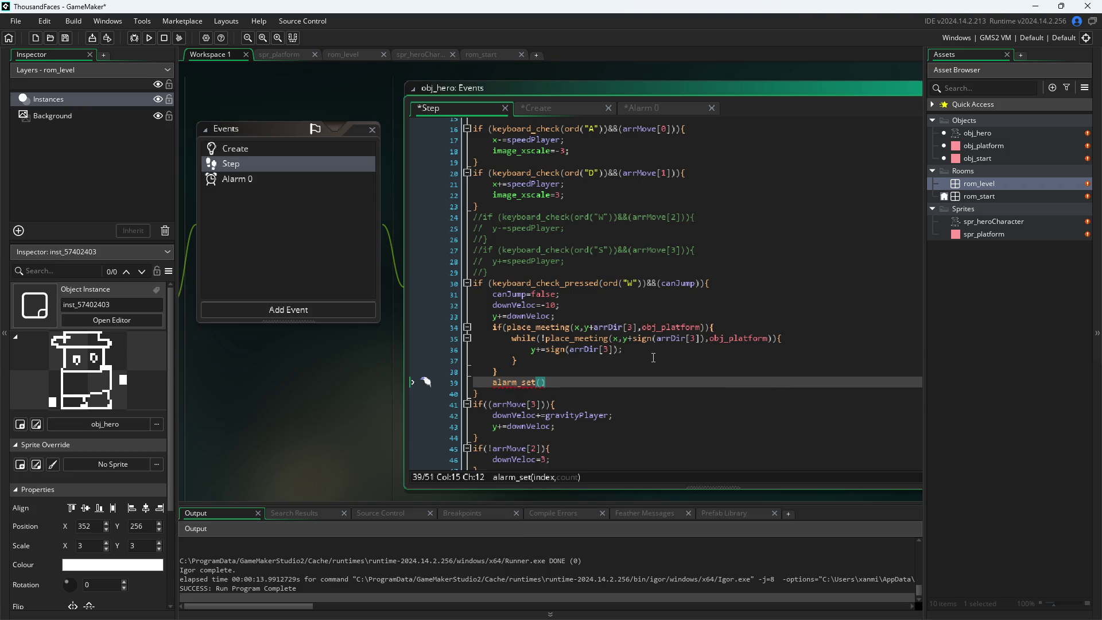
type("0,")
type("60)")
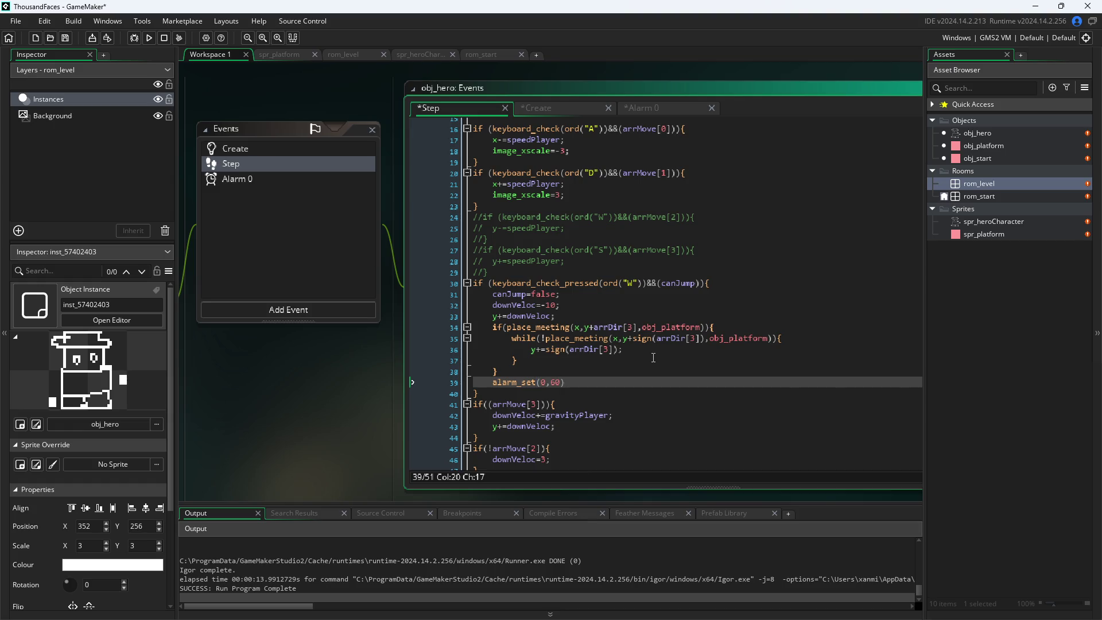
type(";")
left_click(558, 448)
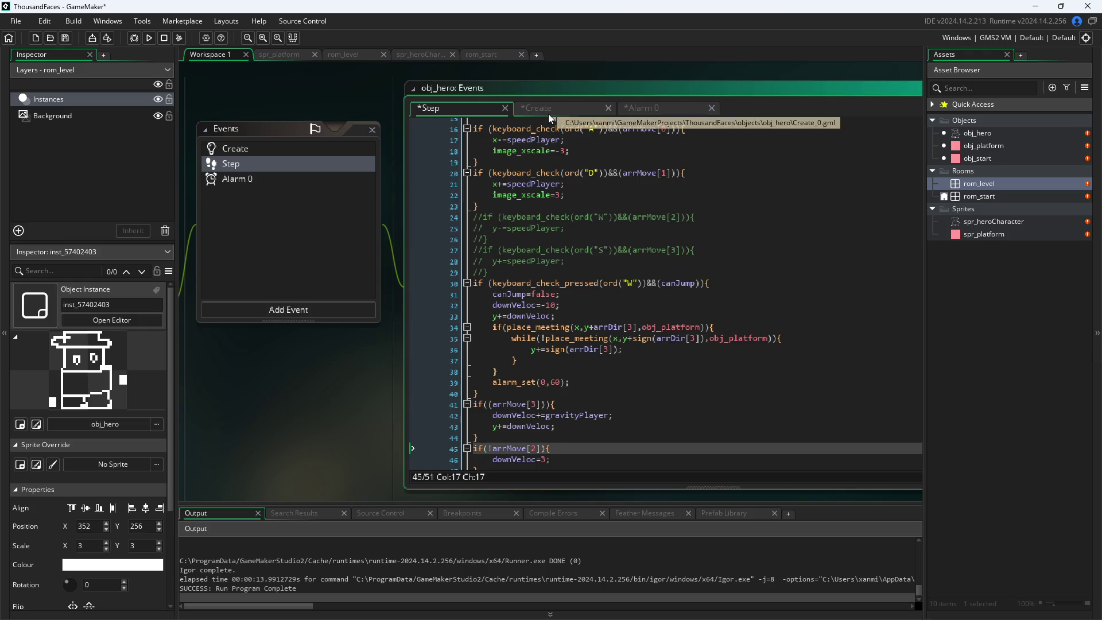
scroll(591, 222, "up", 5)
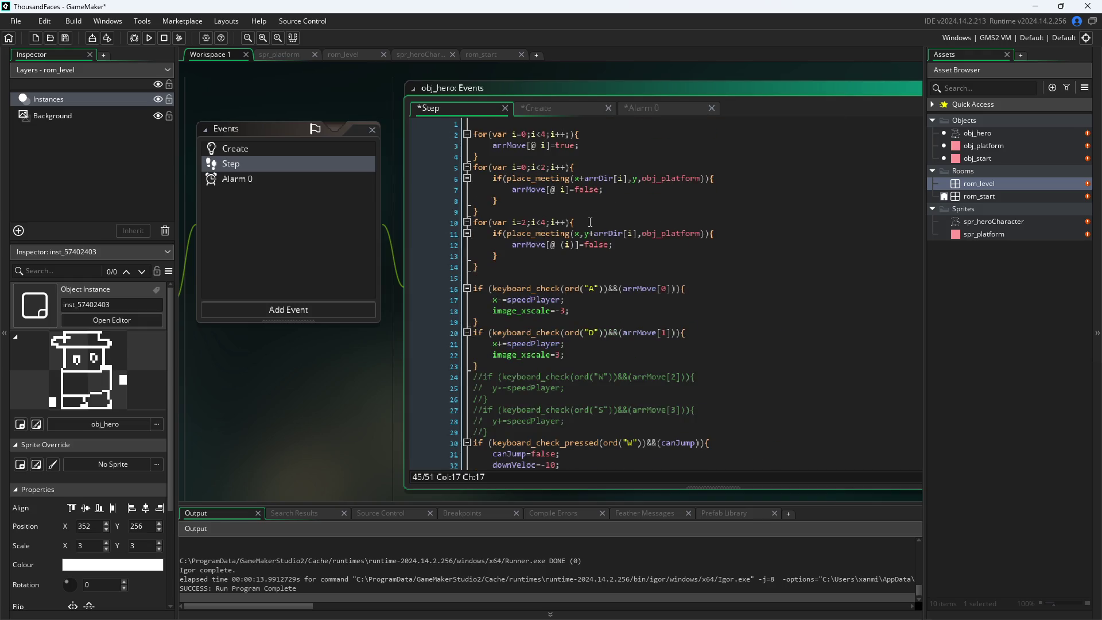
scroll(590, 222, "down", 6)
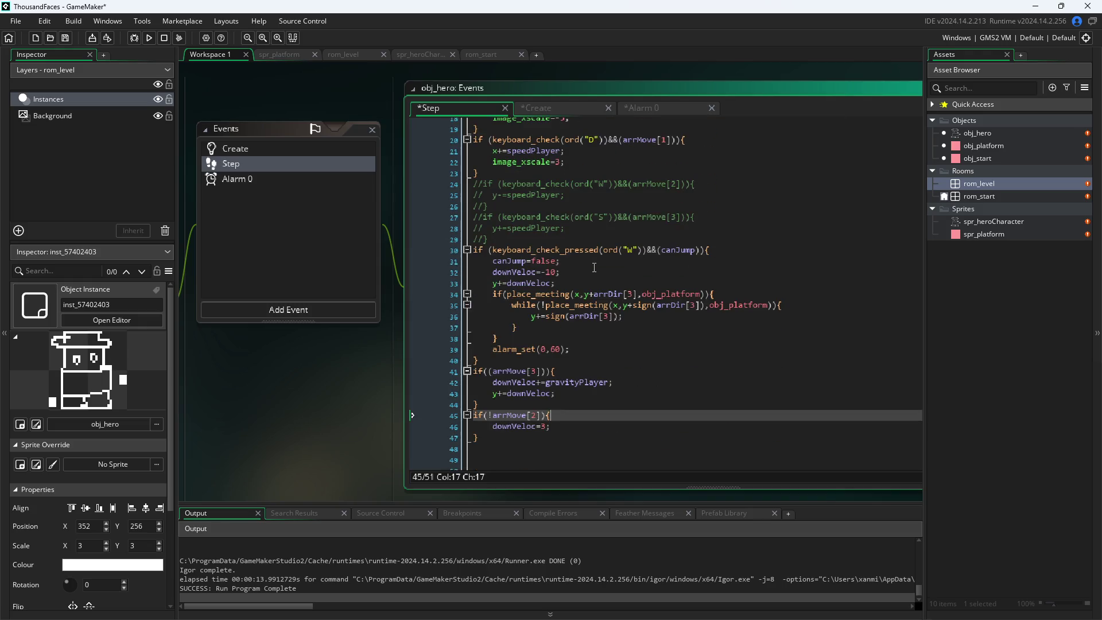
- Write canJump=true; in obj_hero's Alarm 0 event
left_click(570, 342)
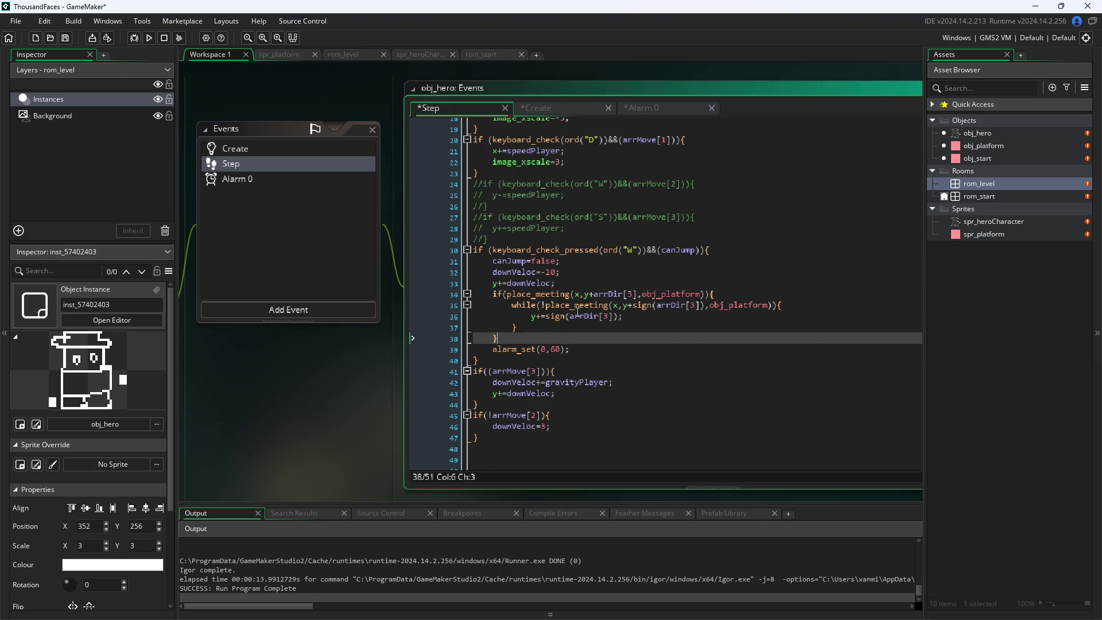
left_click(545, 117)
left_click(633, 115)
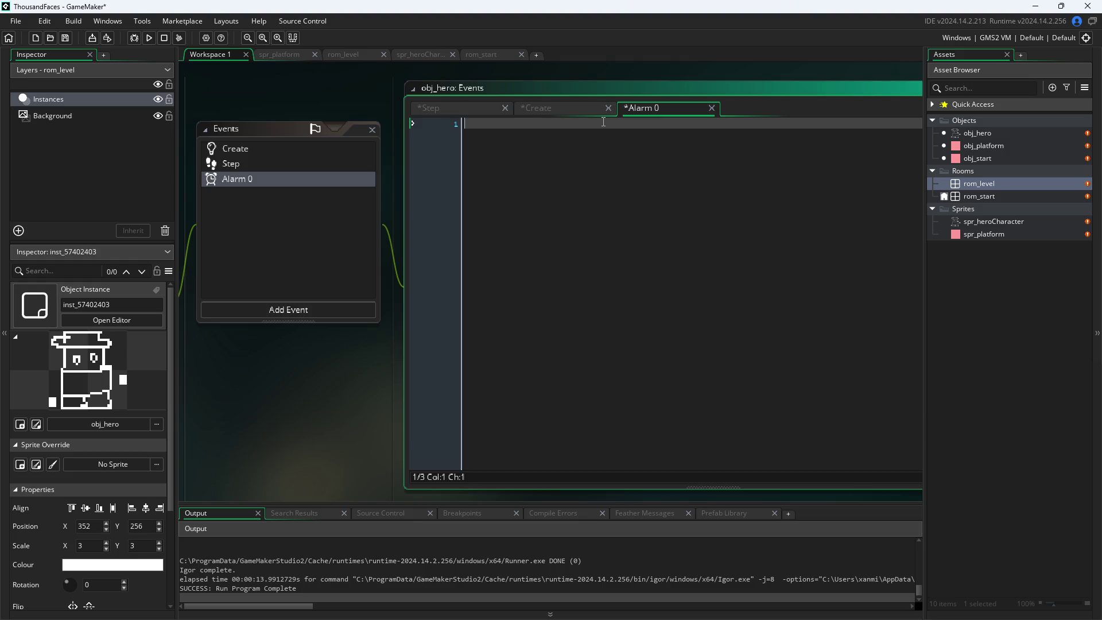
type("canJump=false;")
double_click(508, 128)
type("true")
- Save the project and launch a test run of the game
key("ctrl+s")
left_click(450, 110)
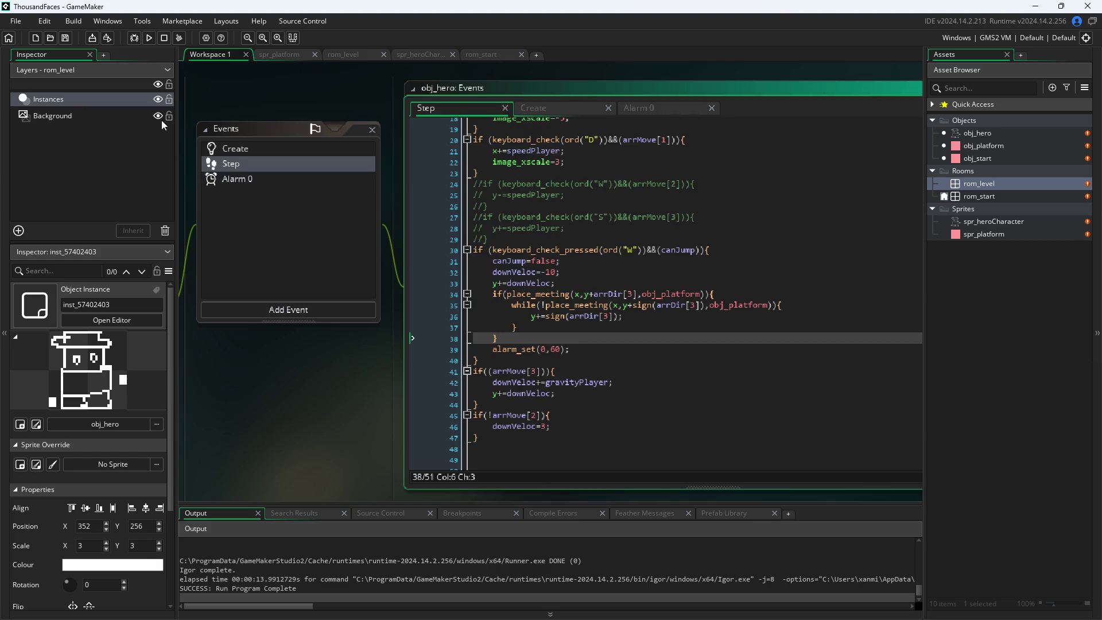
left_click(147, 37)
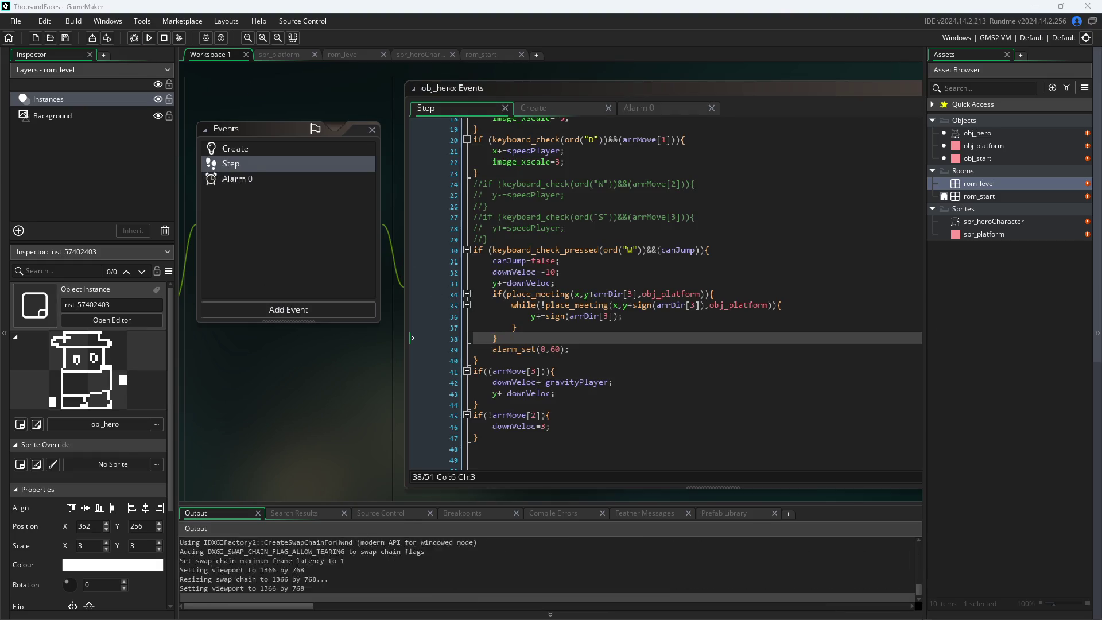
- Walk the hero with A/D and jump repeatedly with W from the floor, then close the game
key("d")
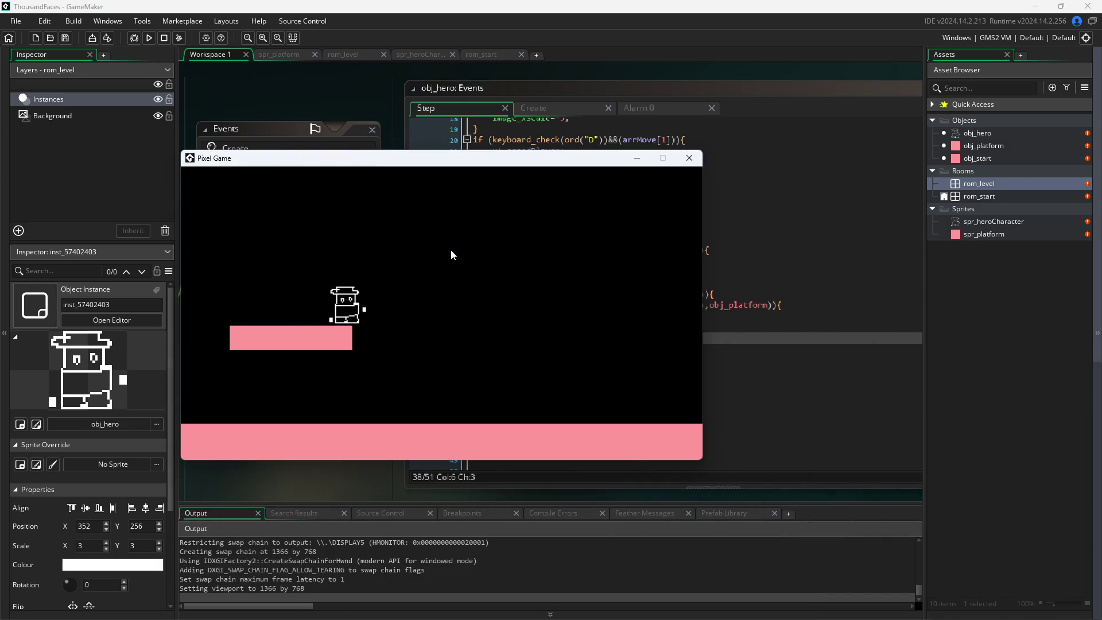
key("w")
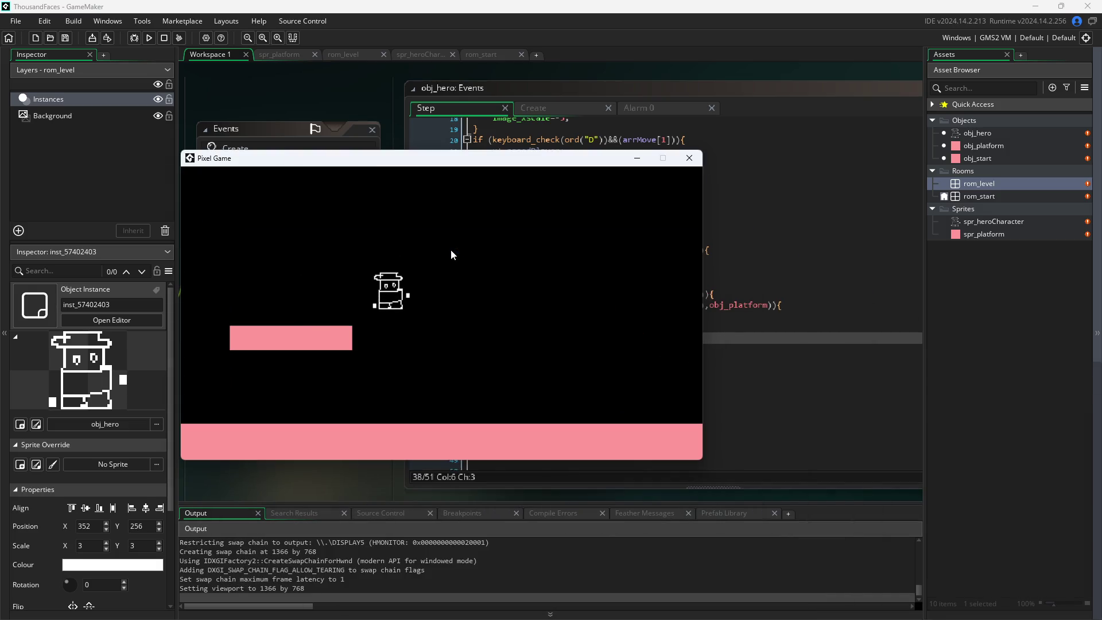
key("w")
key("a")
key("w")
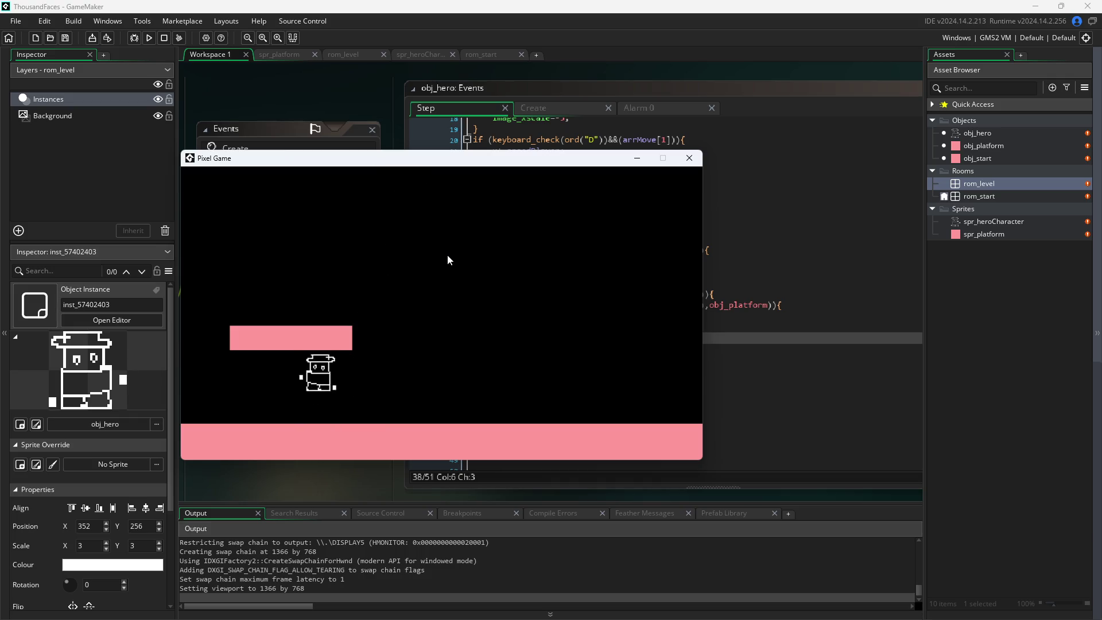
key("w")
key("w")
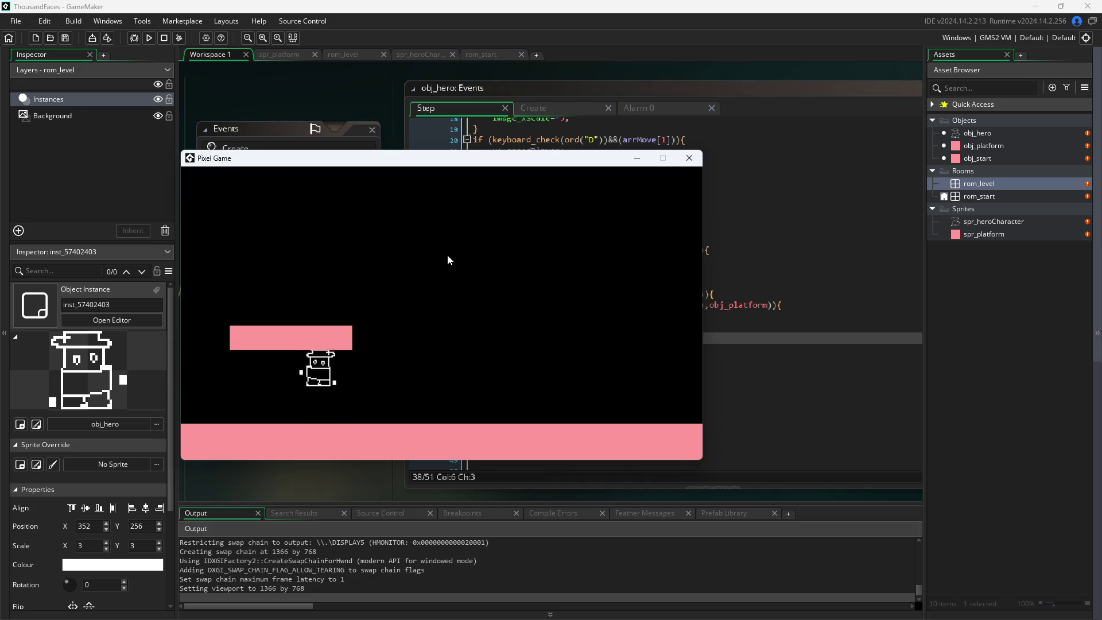
key("w")
key("d")
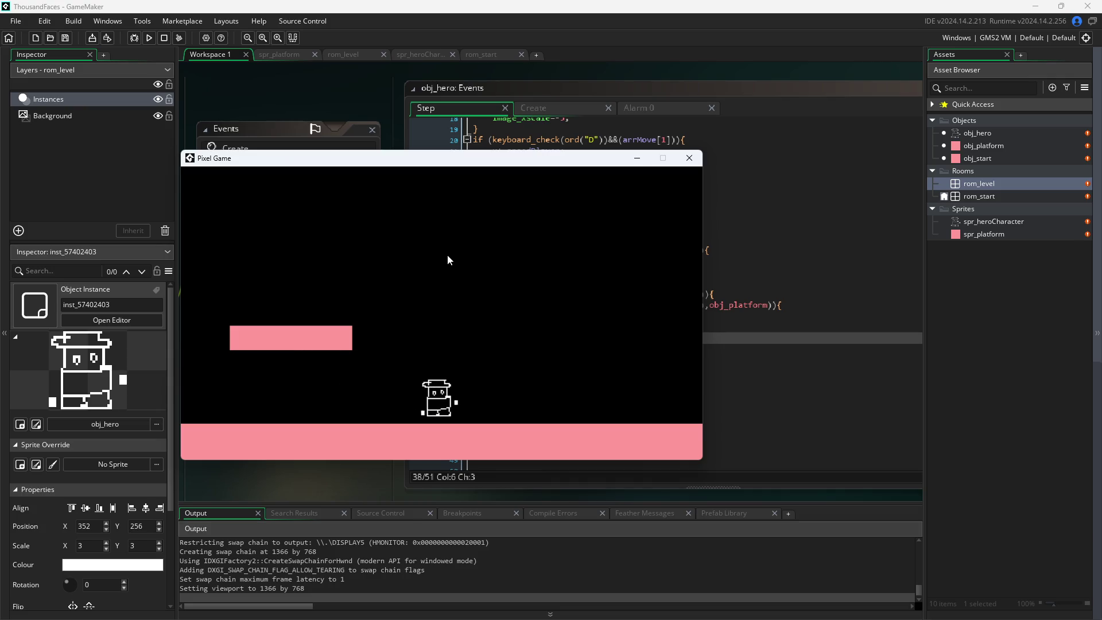
key("w")
key("a")
key("w")
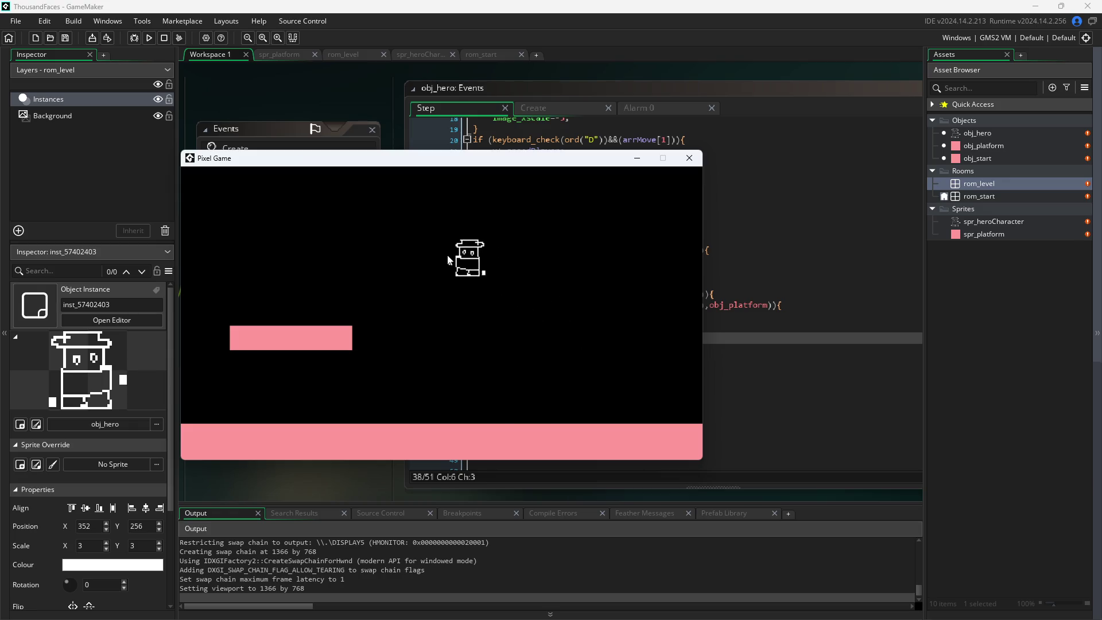
key("w")
key("d")
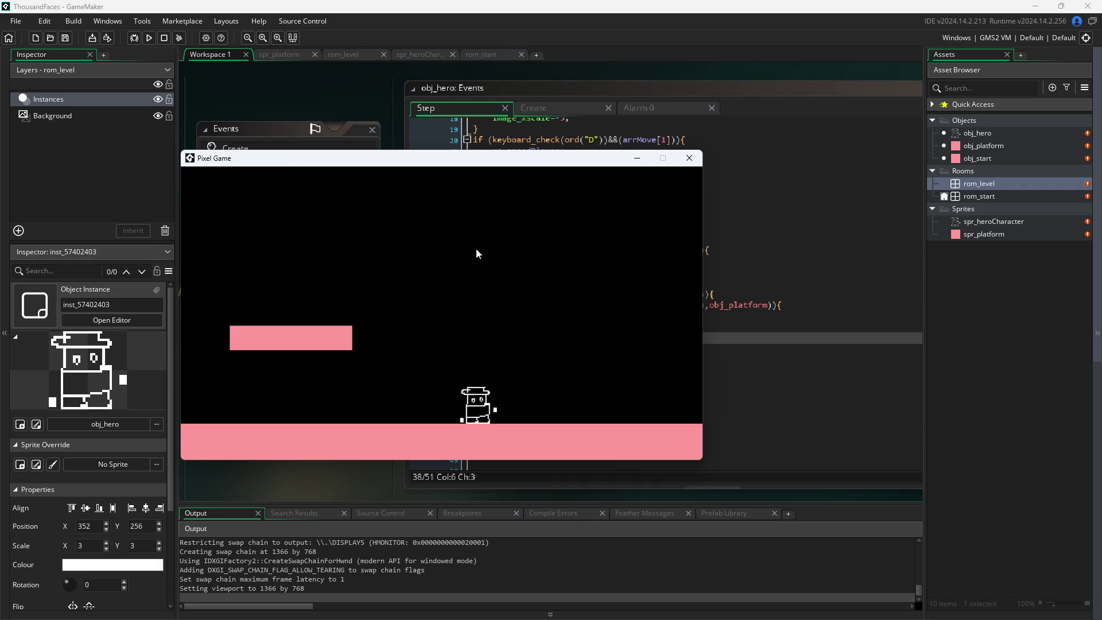
left_click(688, 159)
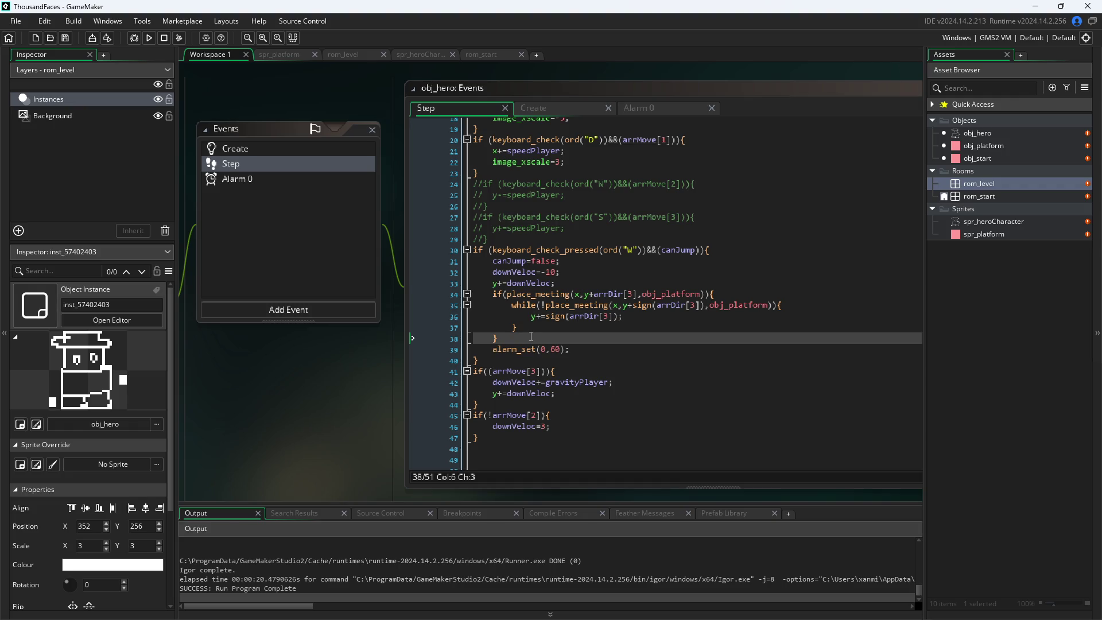
- Copy the lines 34–38 collision block, paste it after line 43, and outdent it
left_click_drag(531, 336, 377, 299)
key("ctrl+c")
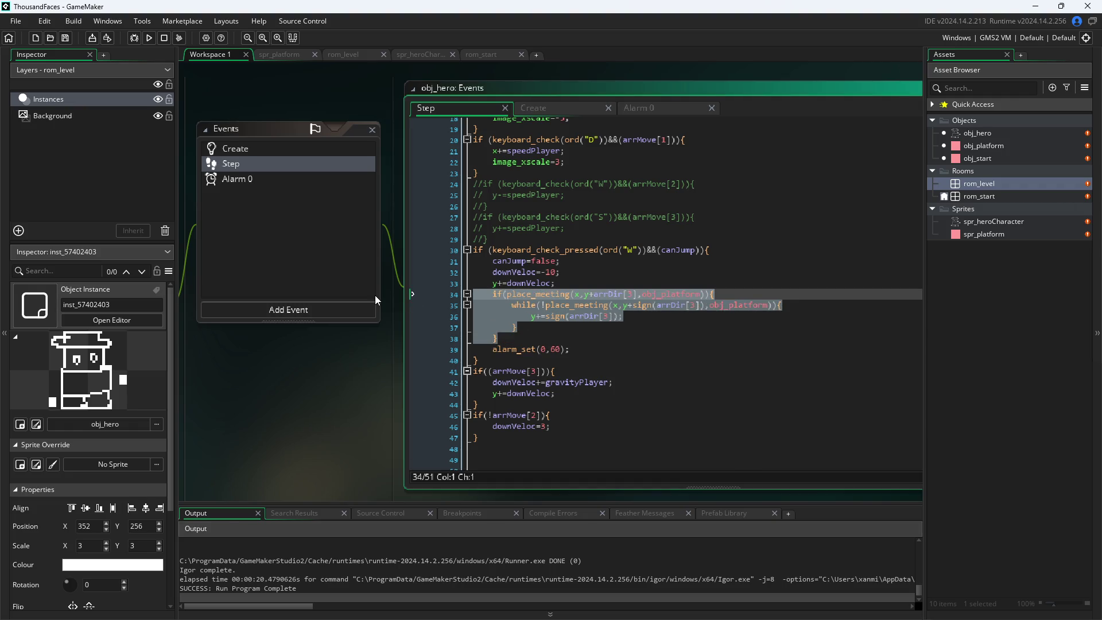
left_click(591, 410)
left_click(583, 431)
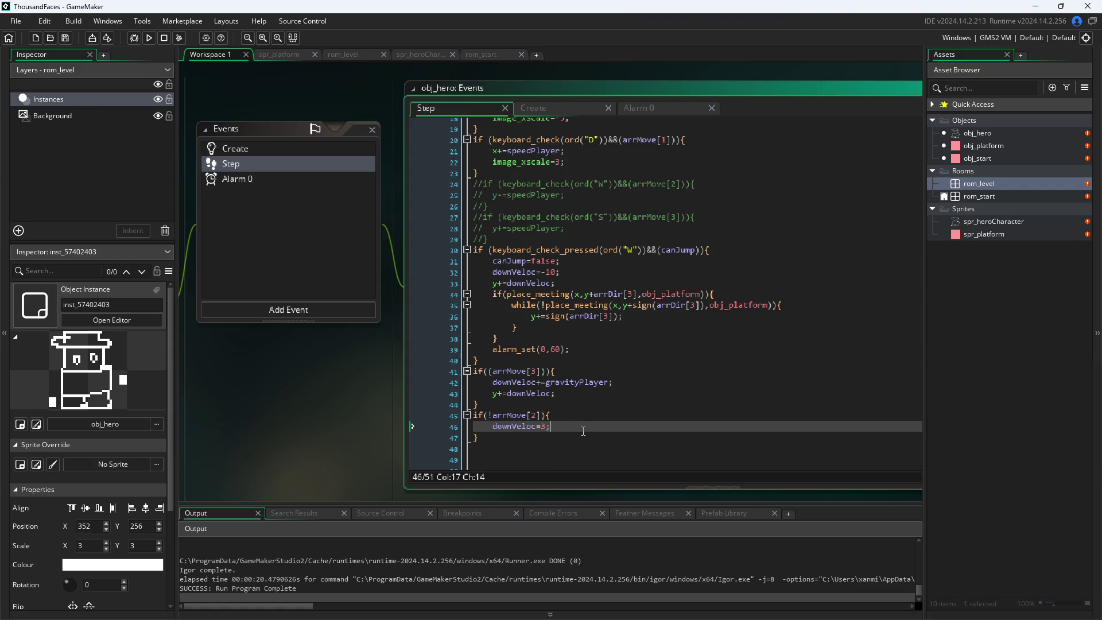
left_click(582, 394)
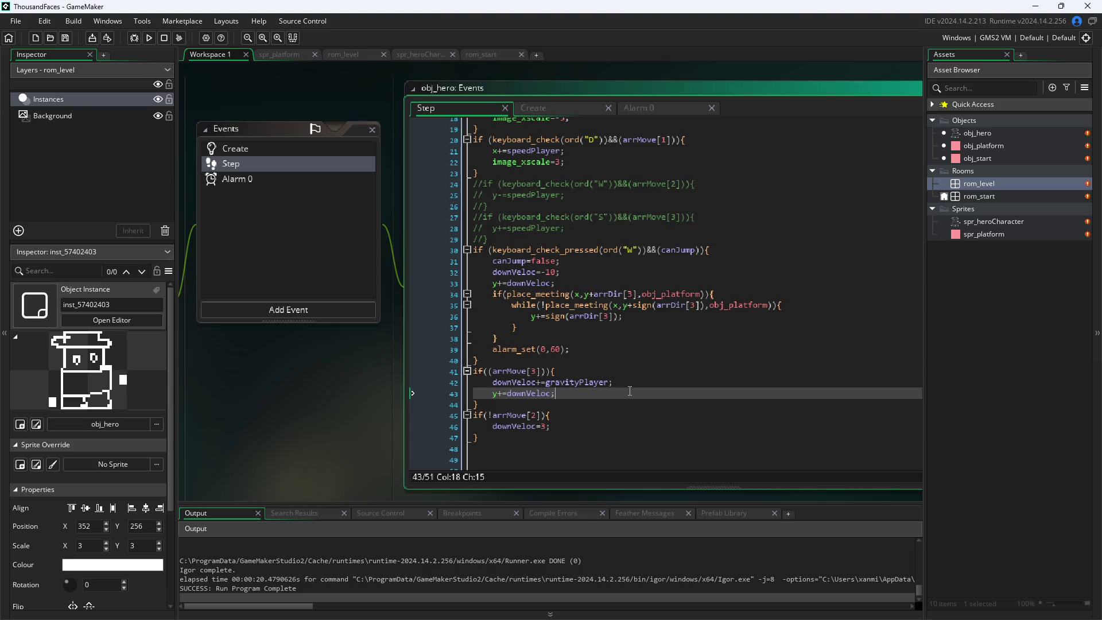
key("Return")
key("ctrl+v")
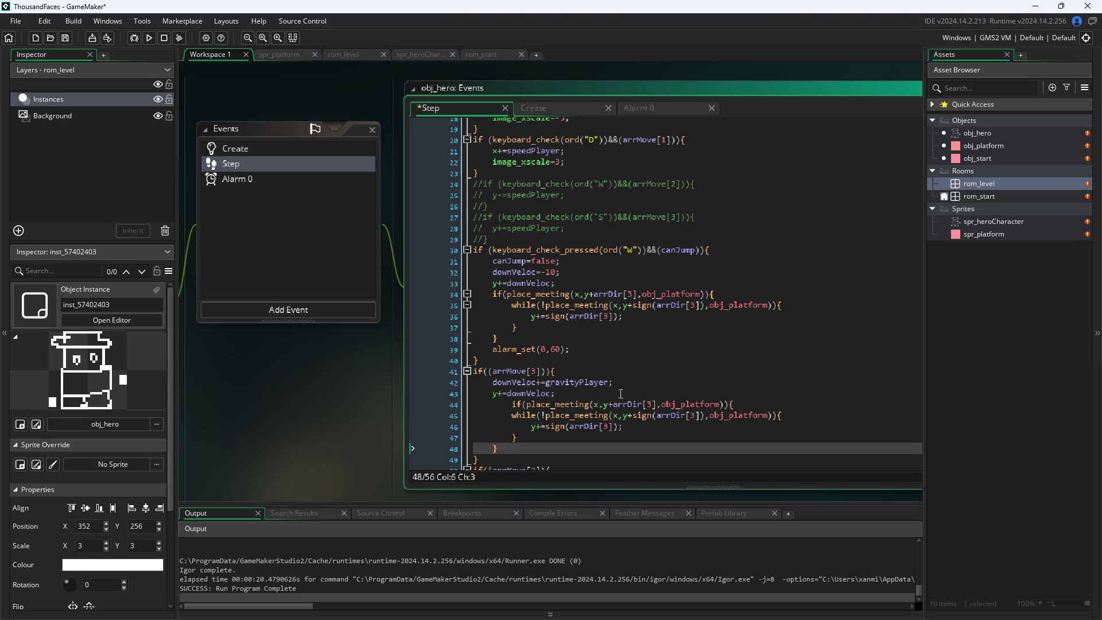
left_click(512, 404)
key("BackSpace")
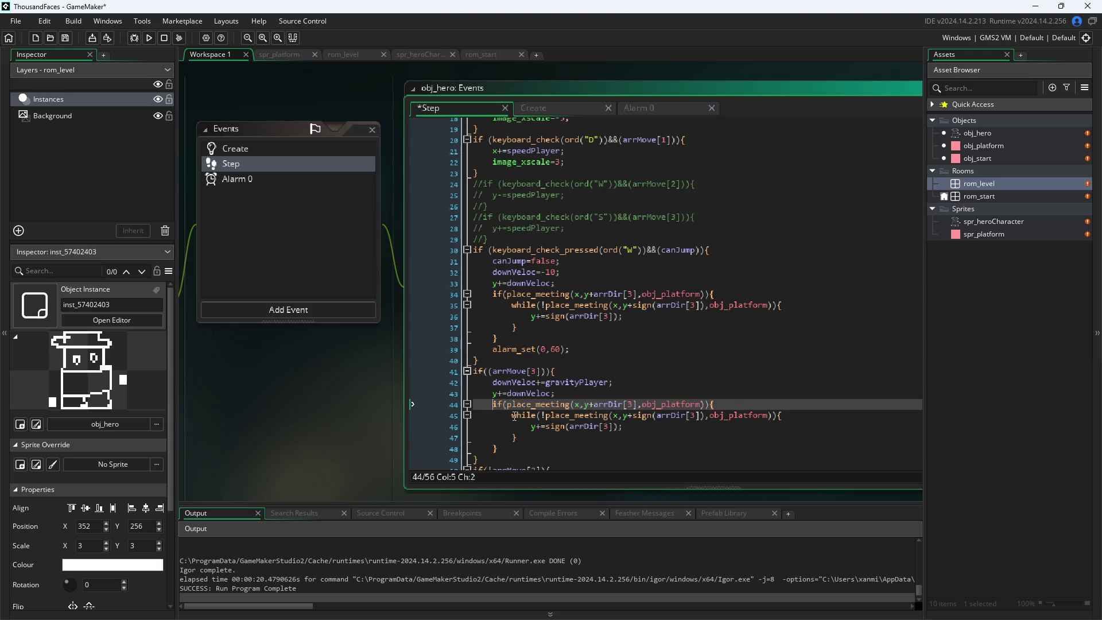
left_click(512, 415)
- Change the pasted block's arrDir[3] references to arrDir[2] and save
left_click(696, 415)
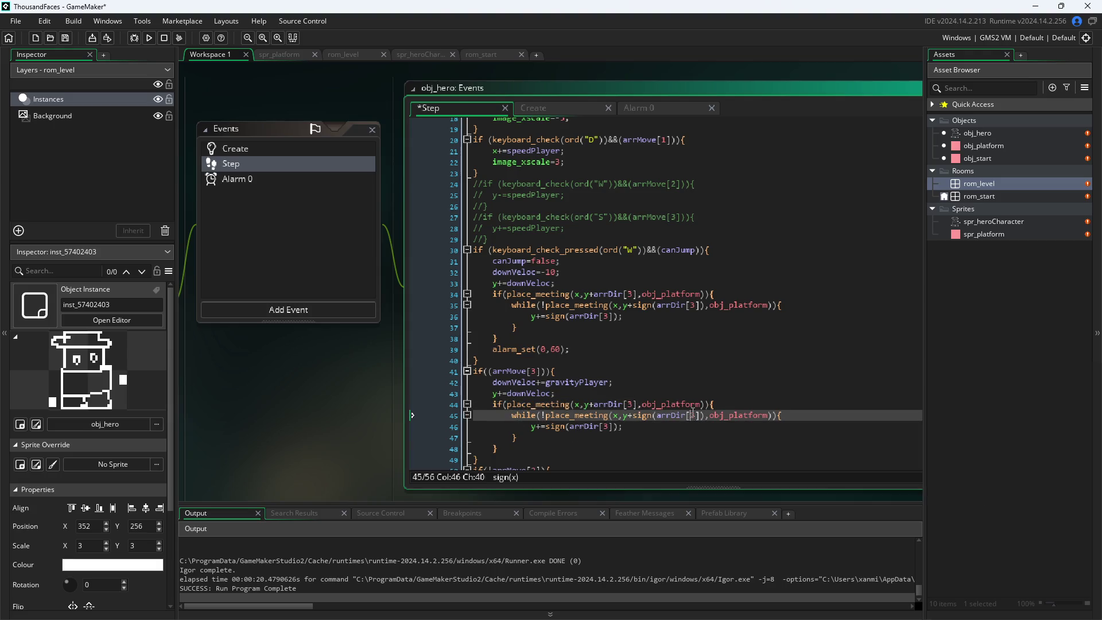
type("2")
key("Down")
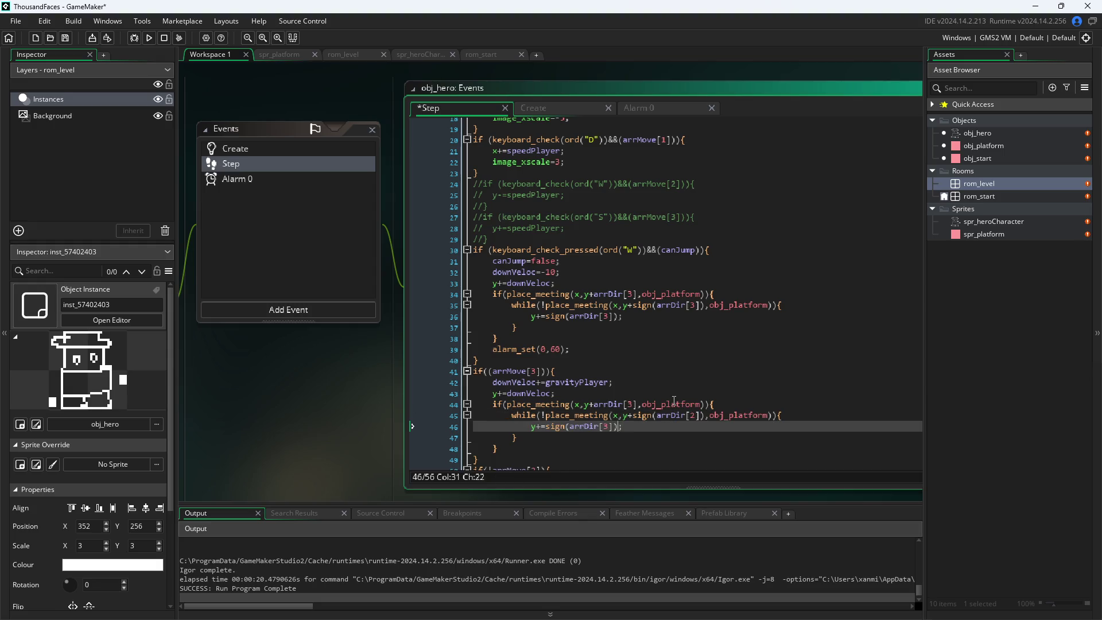
key("Left")
key("Left")
key("Left")
key("BackSpace")
type("2")
key("Up")
key("Up")
key("Right")
key("Right")
key("Right")
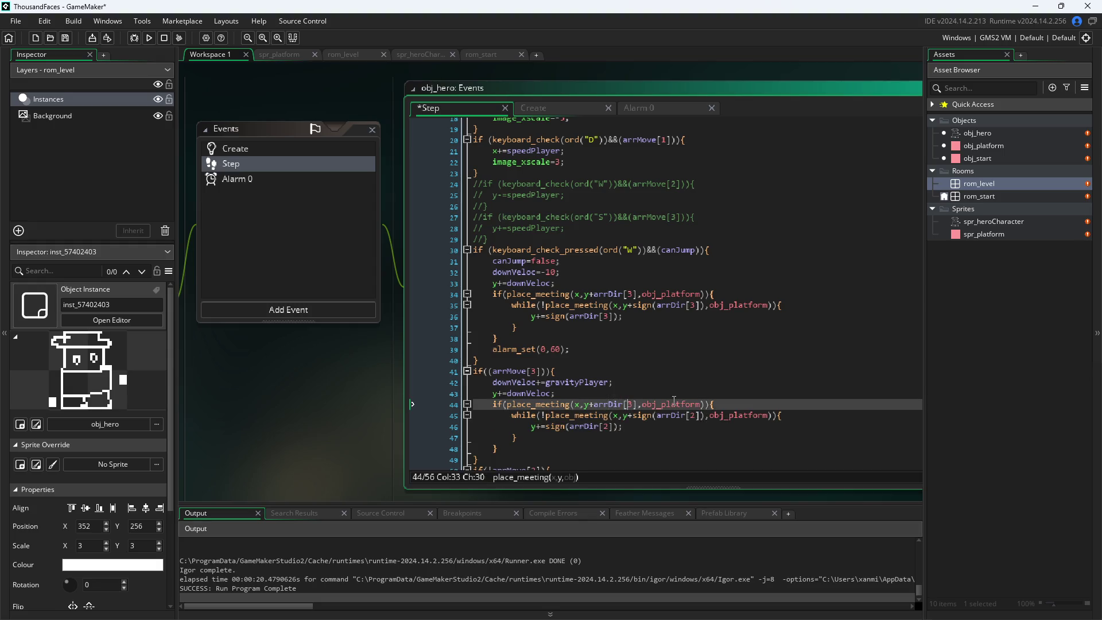
key("Delete")
type("2")
left_click(356, 438)
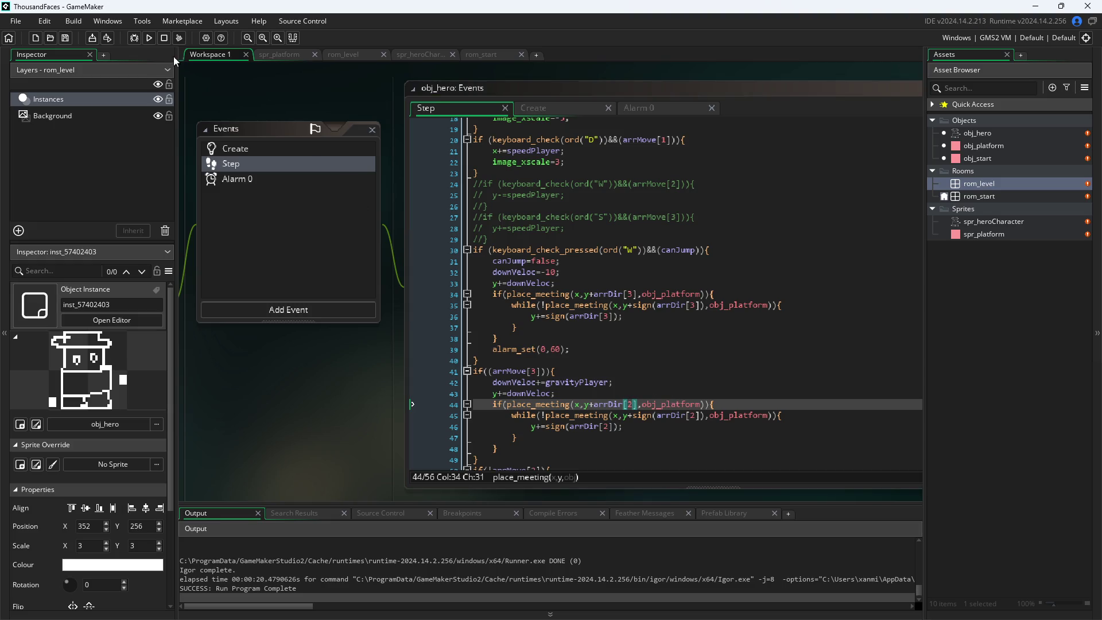
- Run the game and jump the hero with W/A/D up beneath the upper pink platform
left_click(151, 42)
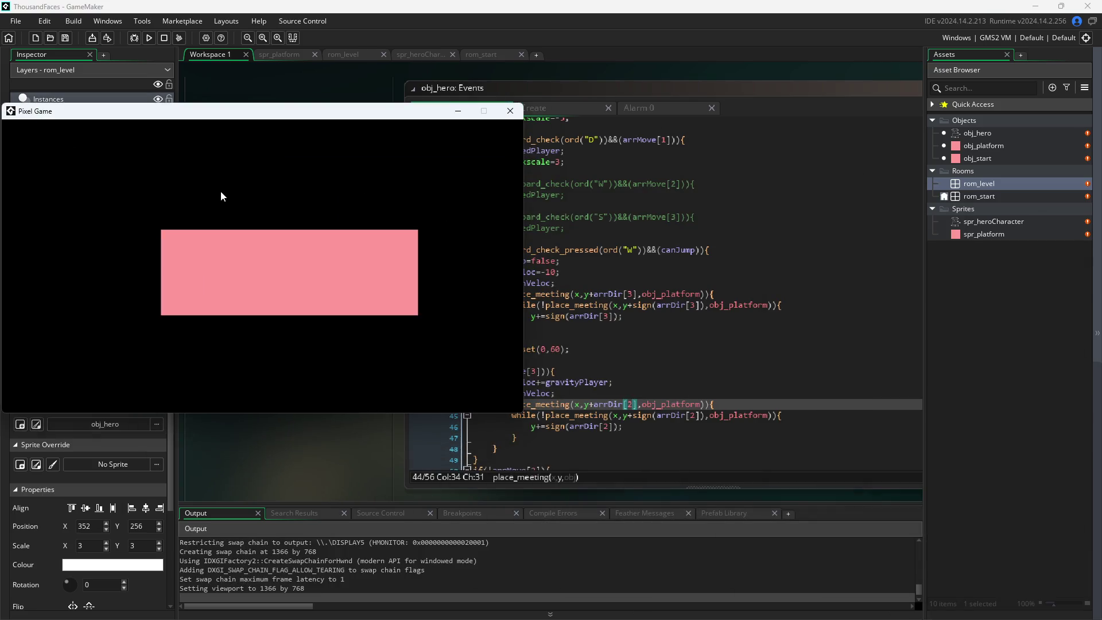
key("w")
key("d")
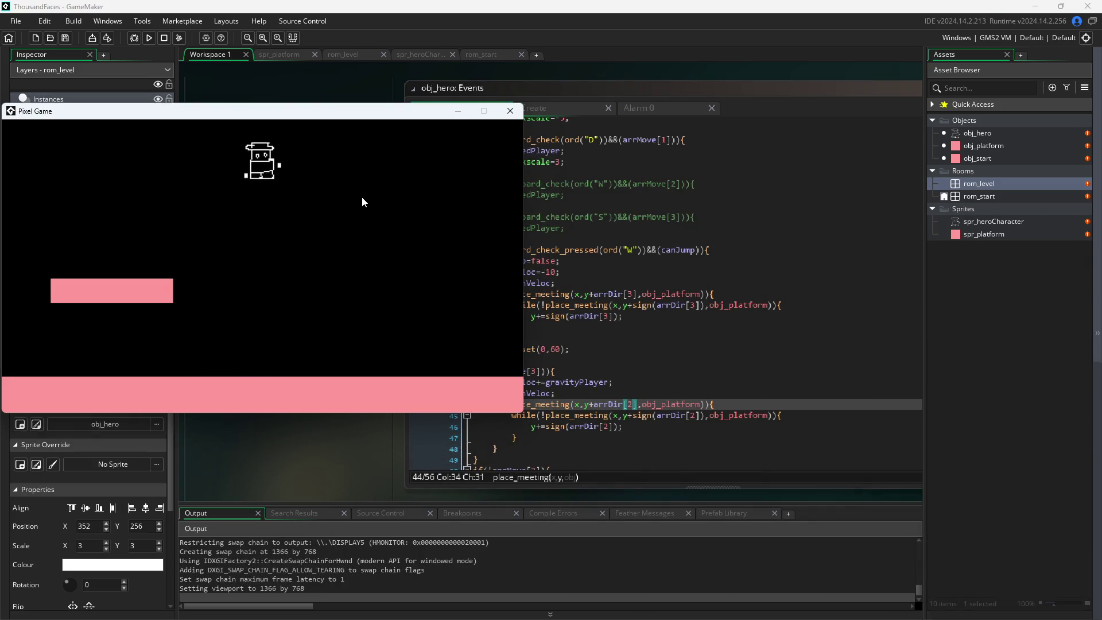
key("w")
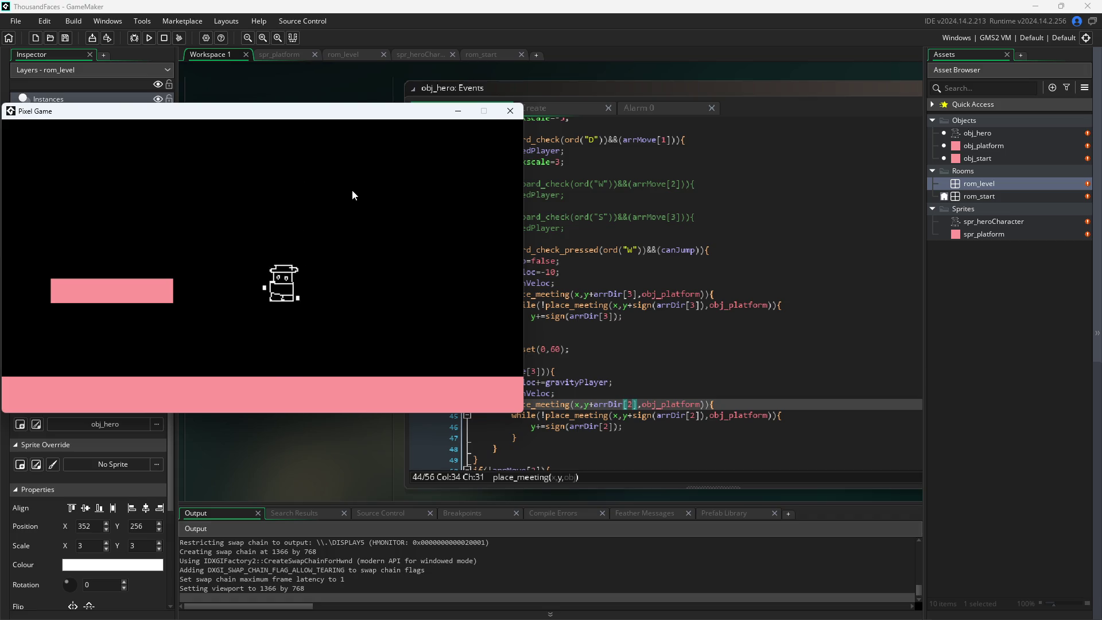
key("a")
key("a")
key("w")
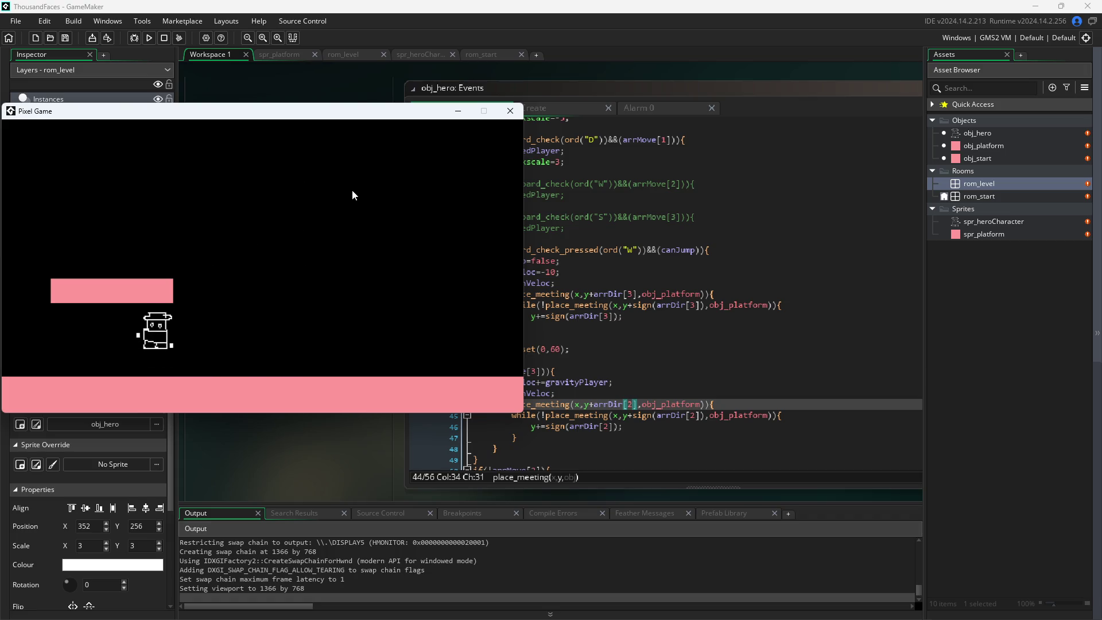
key("d")
key("a")
key("w")
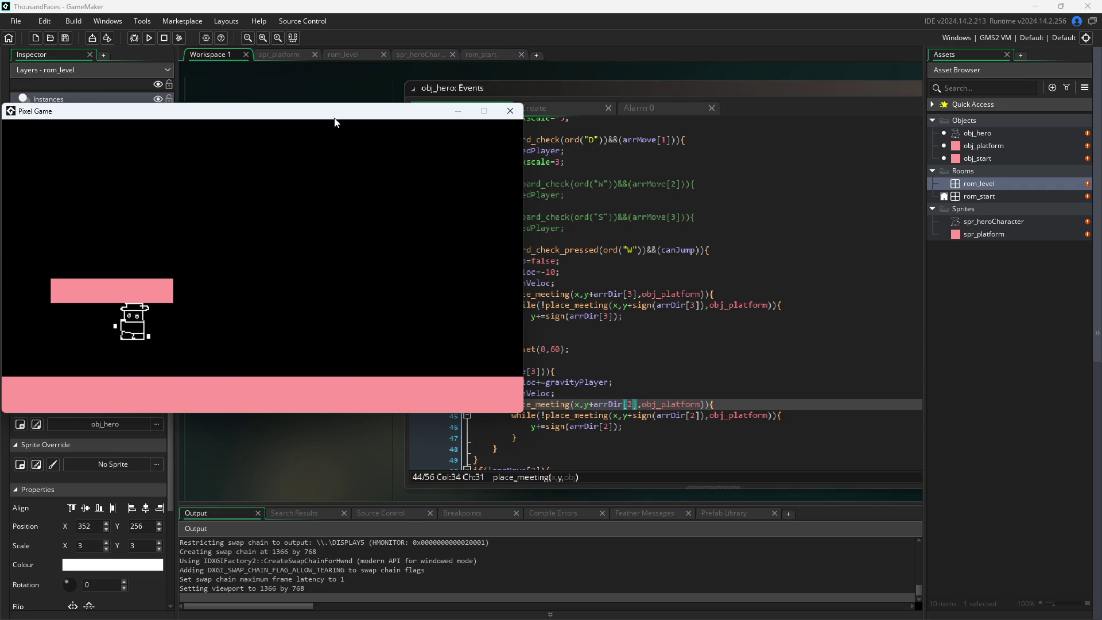
mouse_move(336, 123)
left_mouse_down()
mouse_move(531, 162)
mouse_move(575, 87)
left_mouse_up()
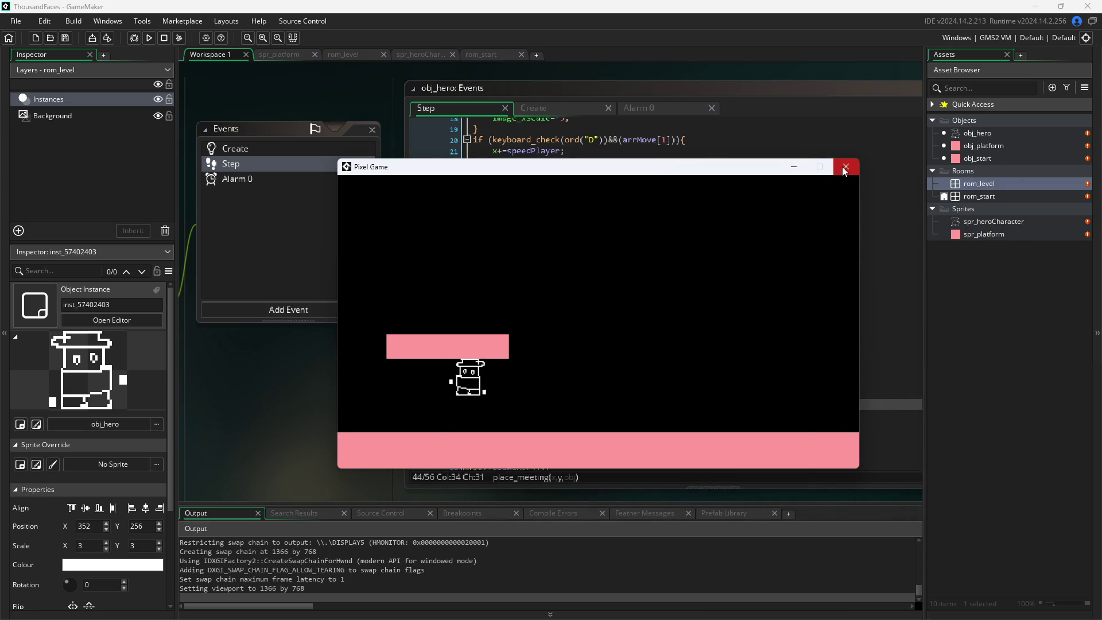
- Close the game and set the falling collision on lines 44–46 back to arrDir[3]
left_click(844, 168)
left_click(532, 368)
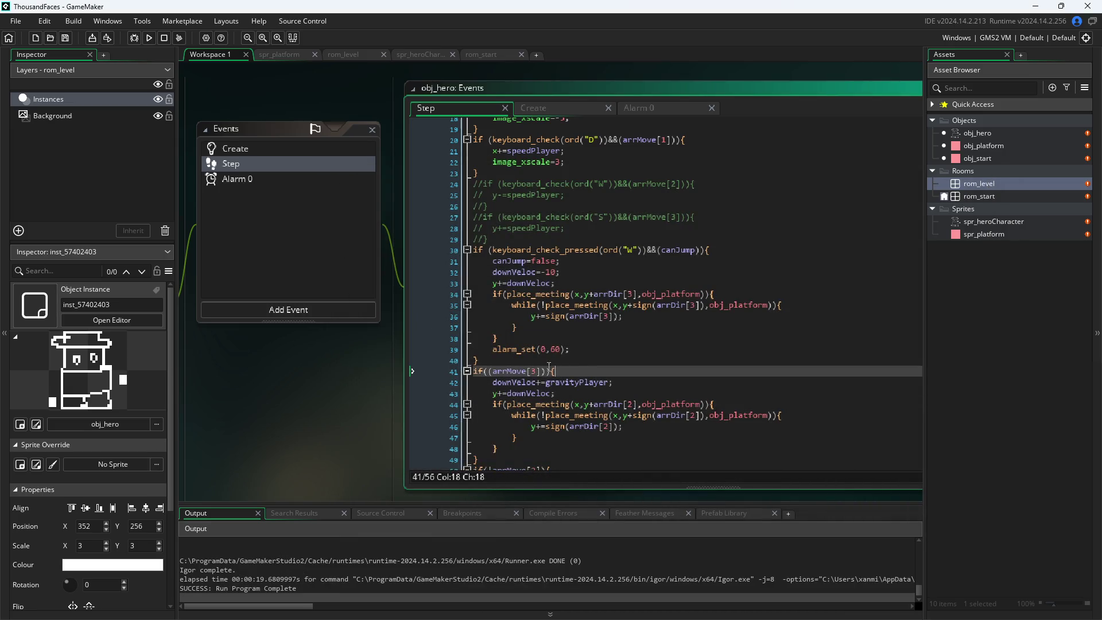
left_click(634, 404)
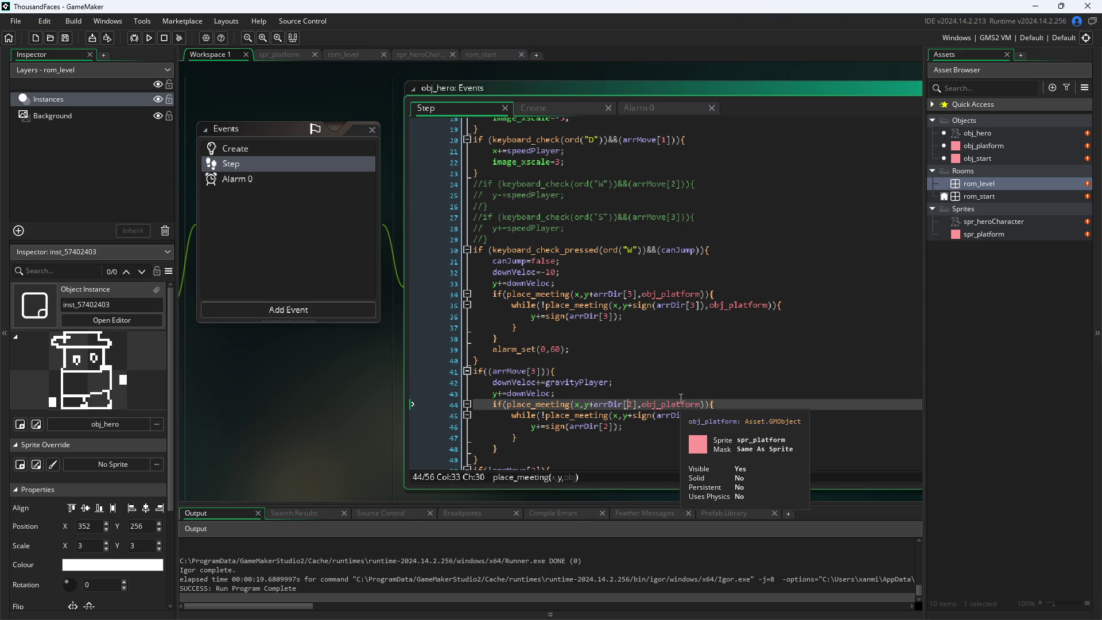
type("3")
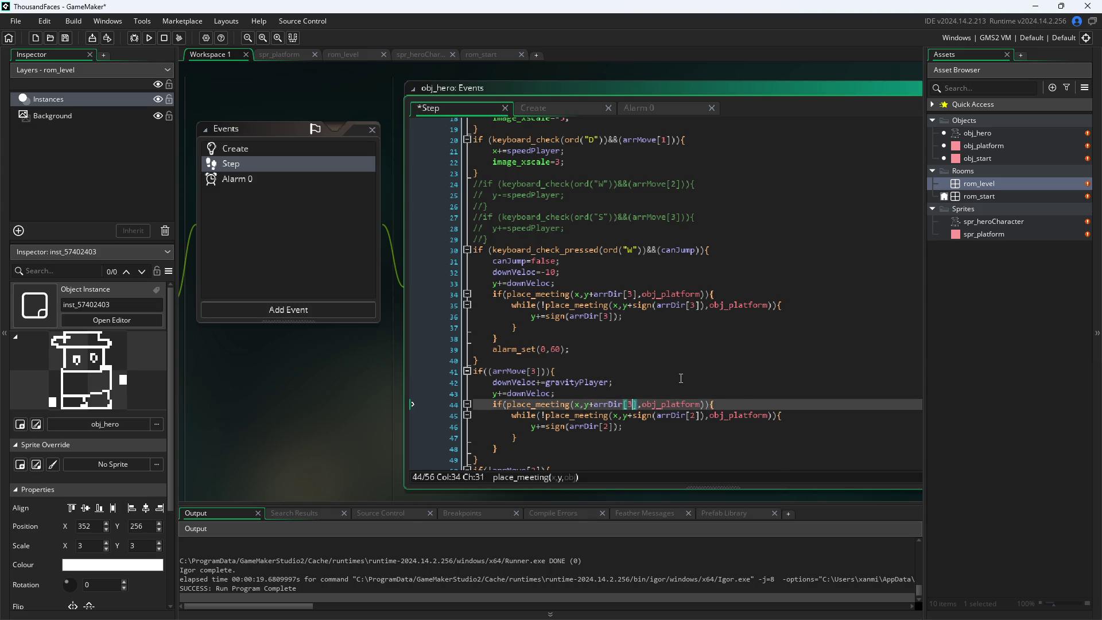
key("Down")
key("Right")
key("Right")
key("Right")
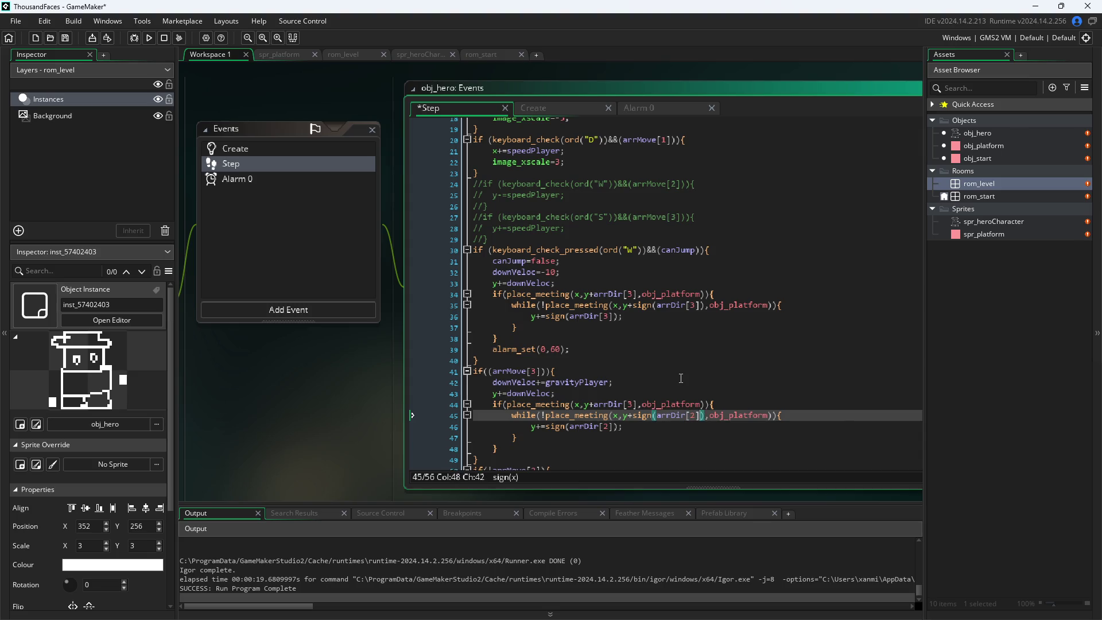
key("Down")
key("Left")
key("Left")
key("Left")
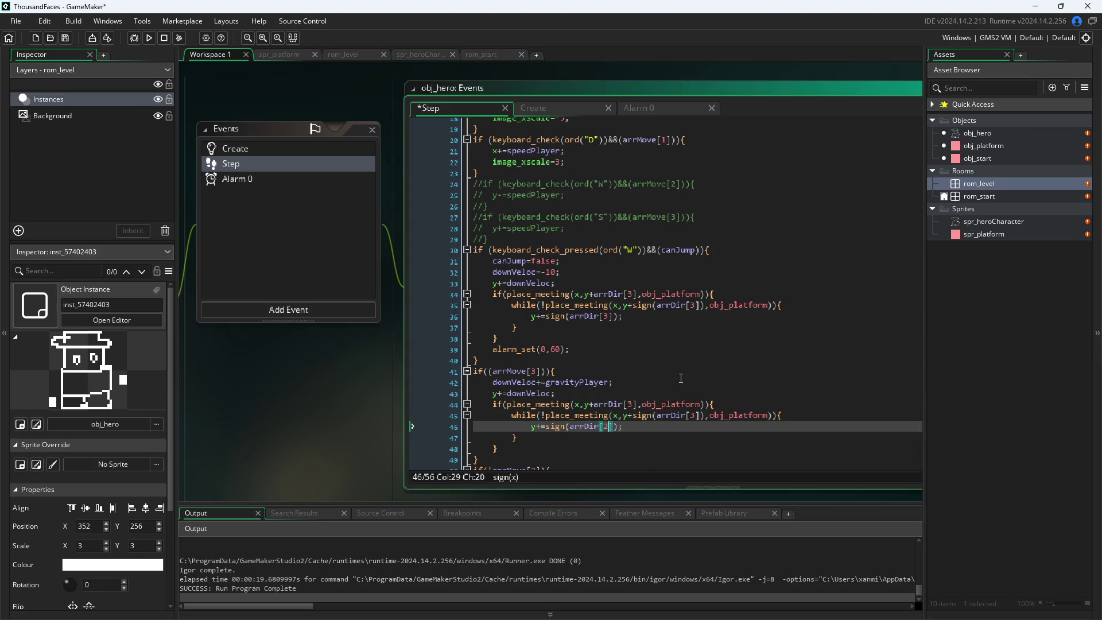
- Change the jump collision on lines 34–36 to arrDir[2], then save and run with F5
key("Up")
key("Up")
key("Up")
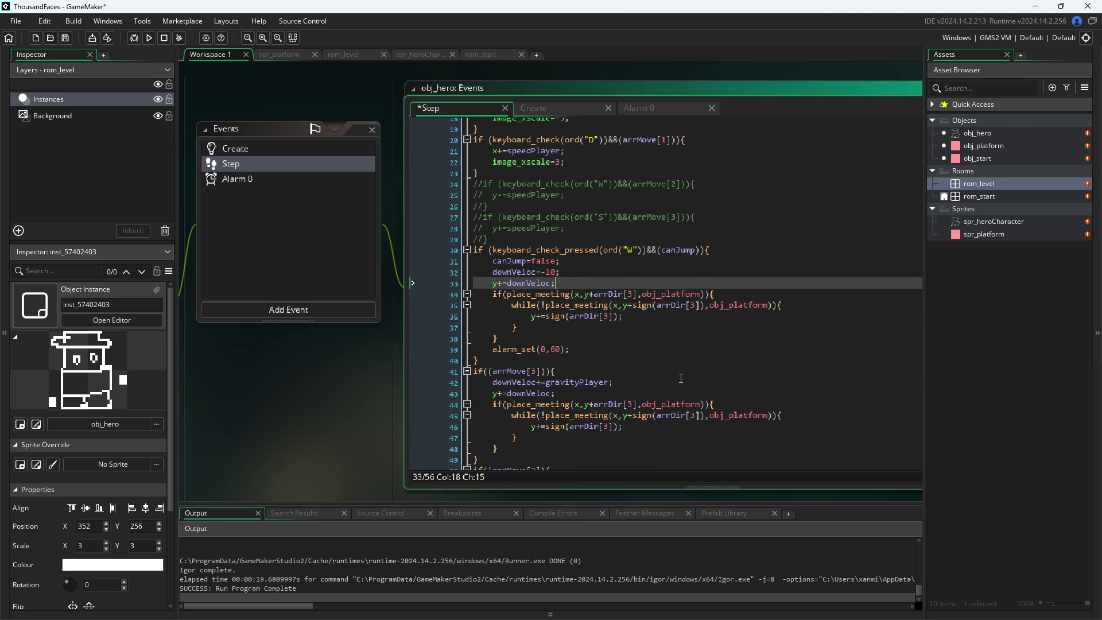
key("Right")
key("Right")
key("Right")
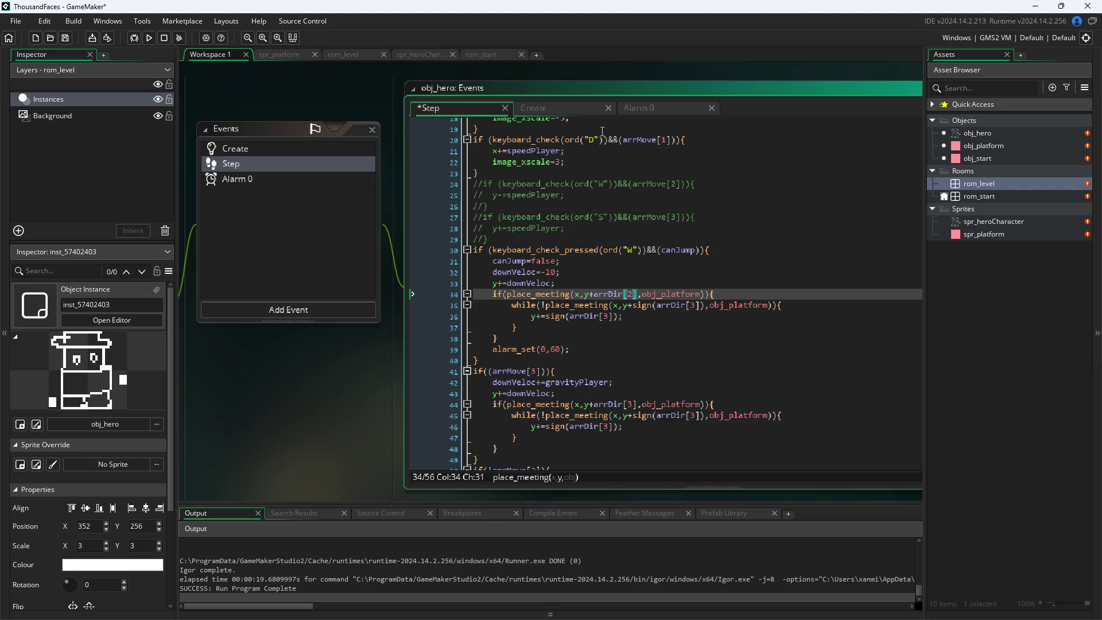
key("Down")
key("Right")
key("Right")
key("Right")
key("BackSpace")
type("2")
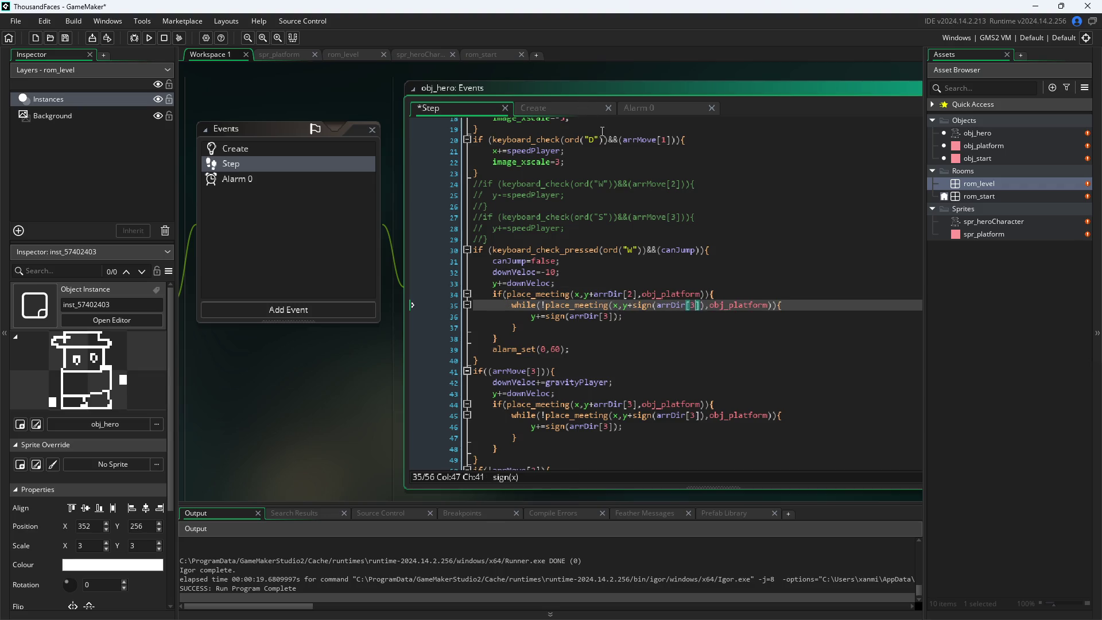
key("Down")
key("Left")
key("BackSpace")
type("2")
right_click(602, 131)
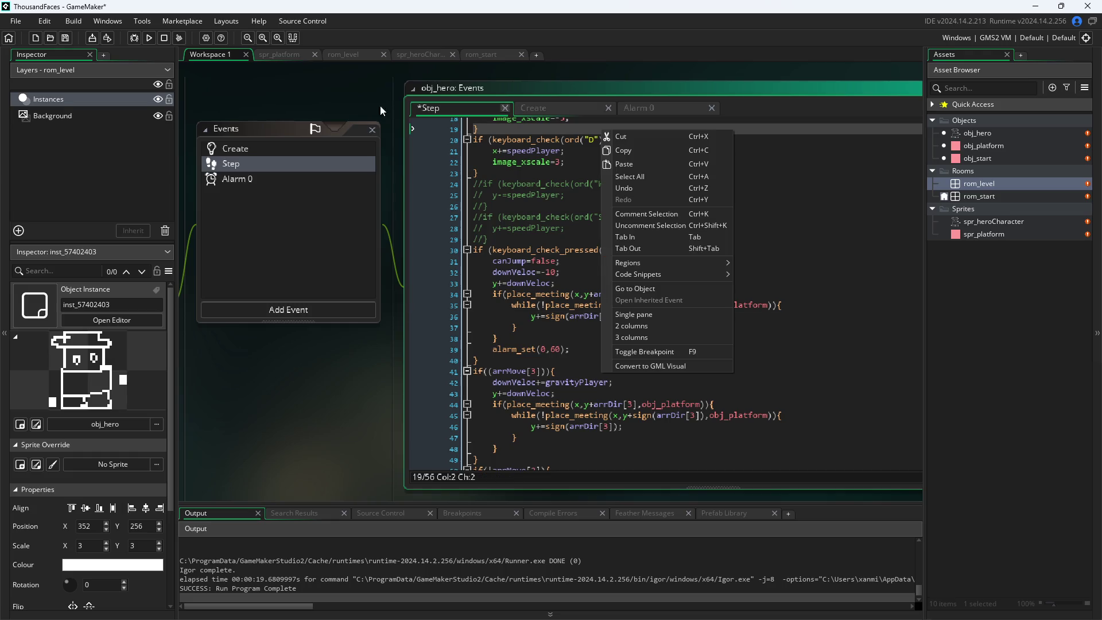
left_click(314, 370)
key("F5")
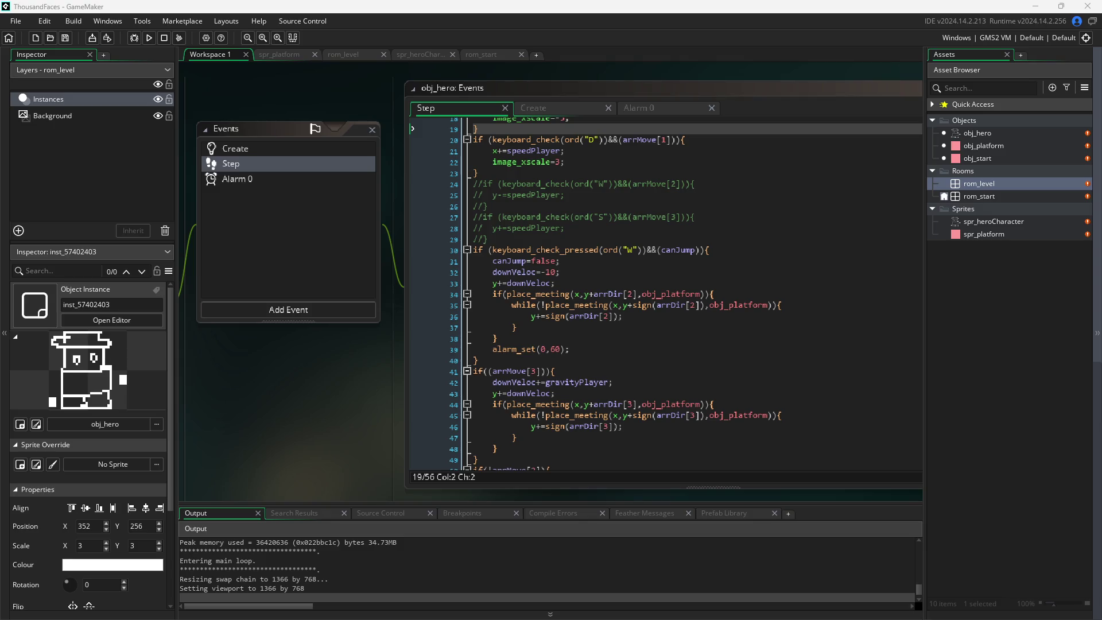
- Walk the hero left and right, jump with W, then close the game window
key("d")
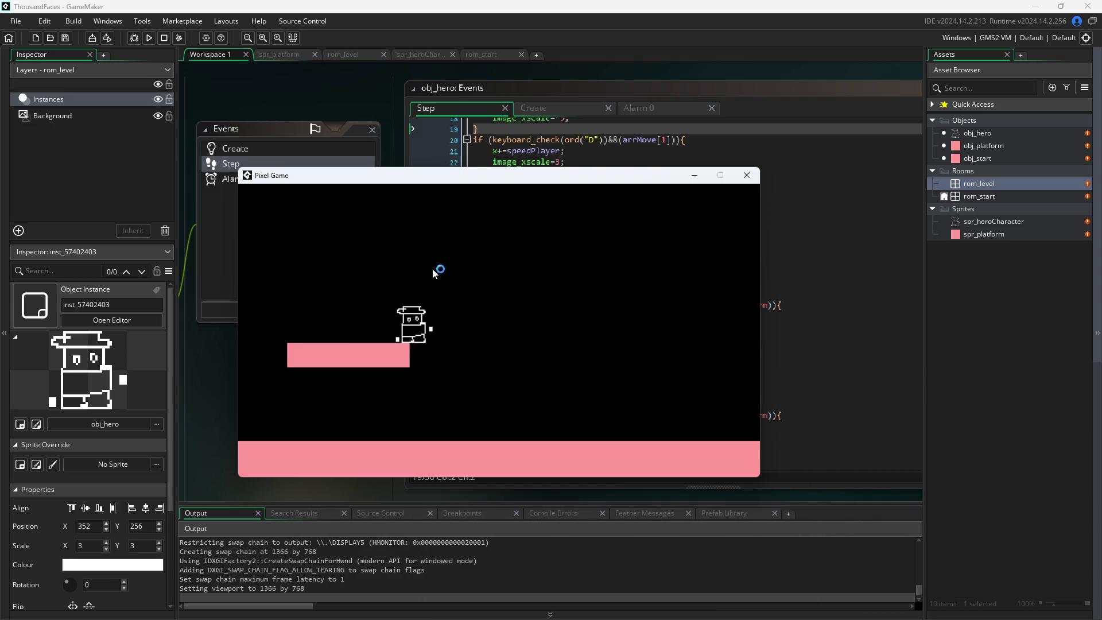
key("a")
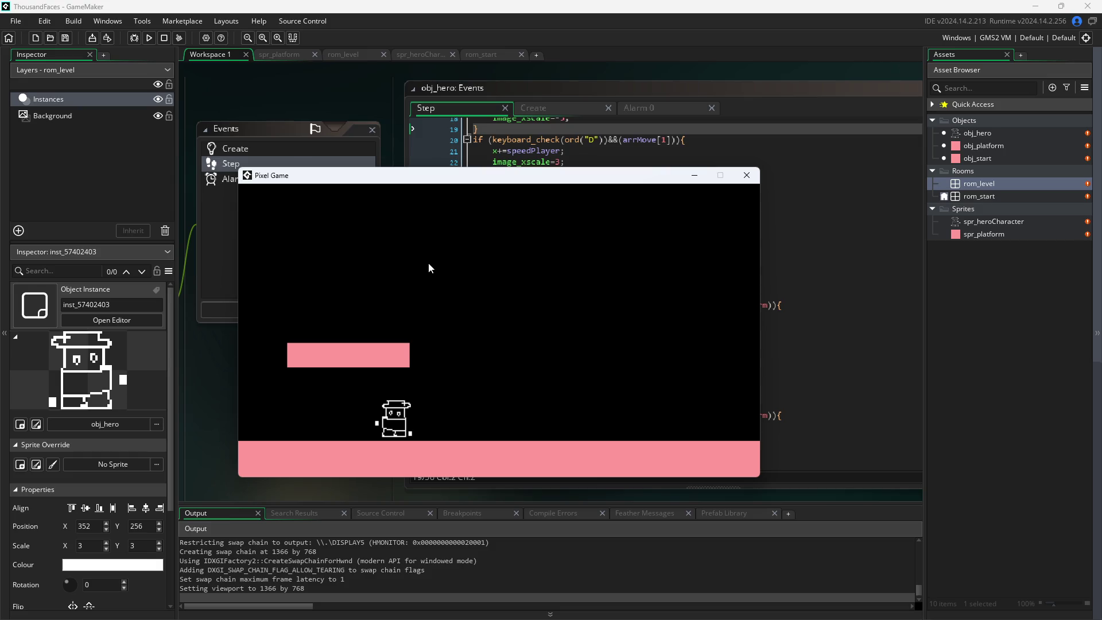
key("w")
key("w")
key("d")
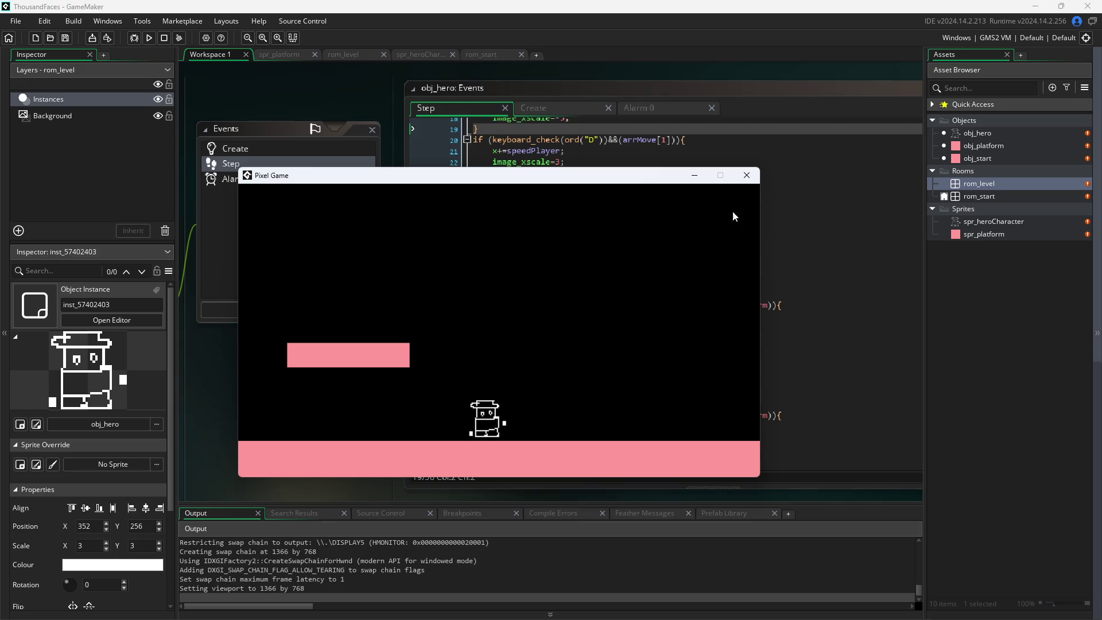
key("w")
left_click(747, 174)
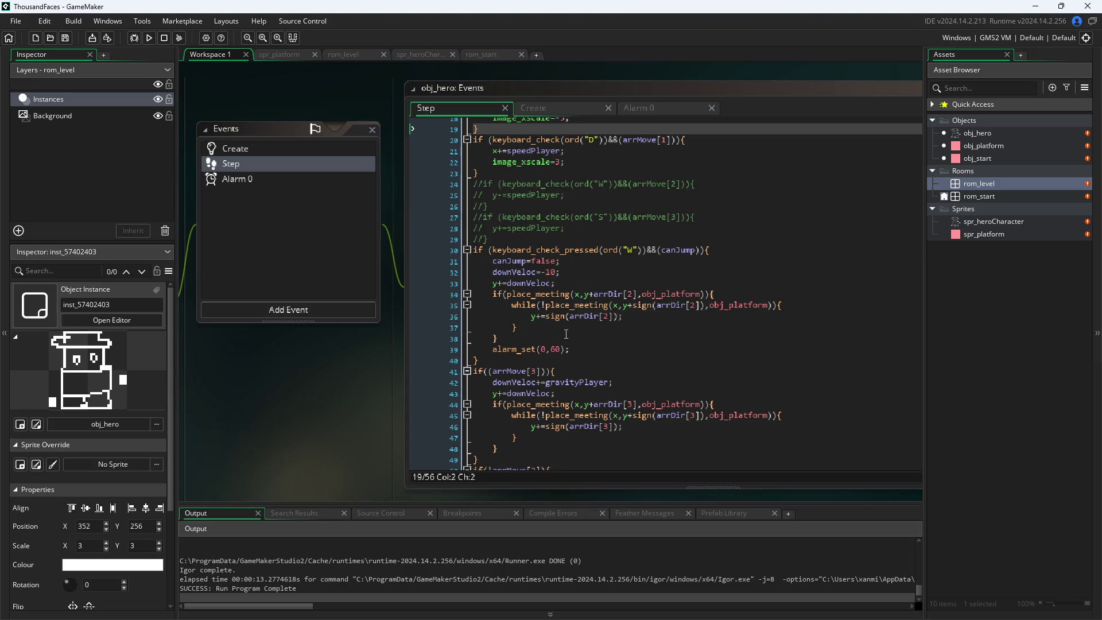
- Compare the Step event's arrMove gravity checks with the arrDir offsets in the Create code
left_click(571, 372)
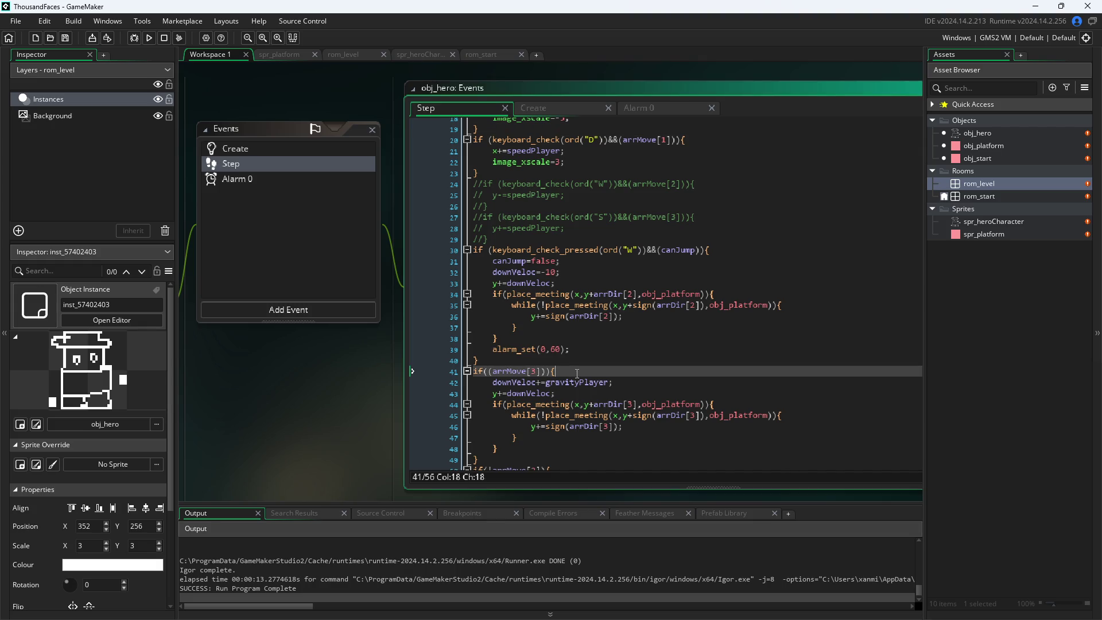
mouse_move(522, 368)
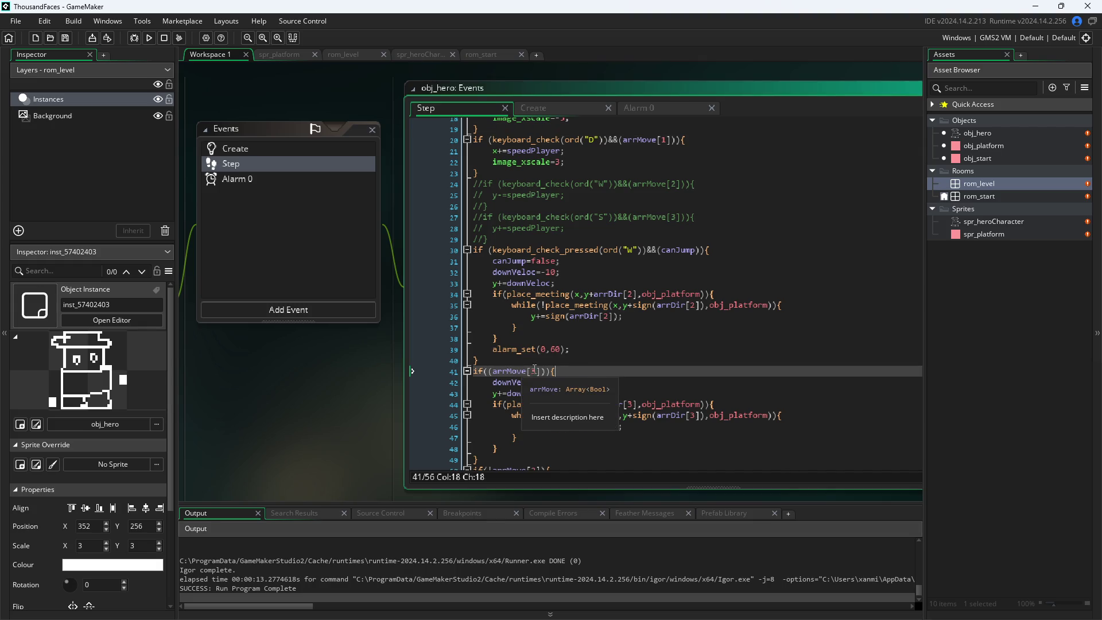
scroll(571, 435, "down", 3)
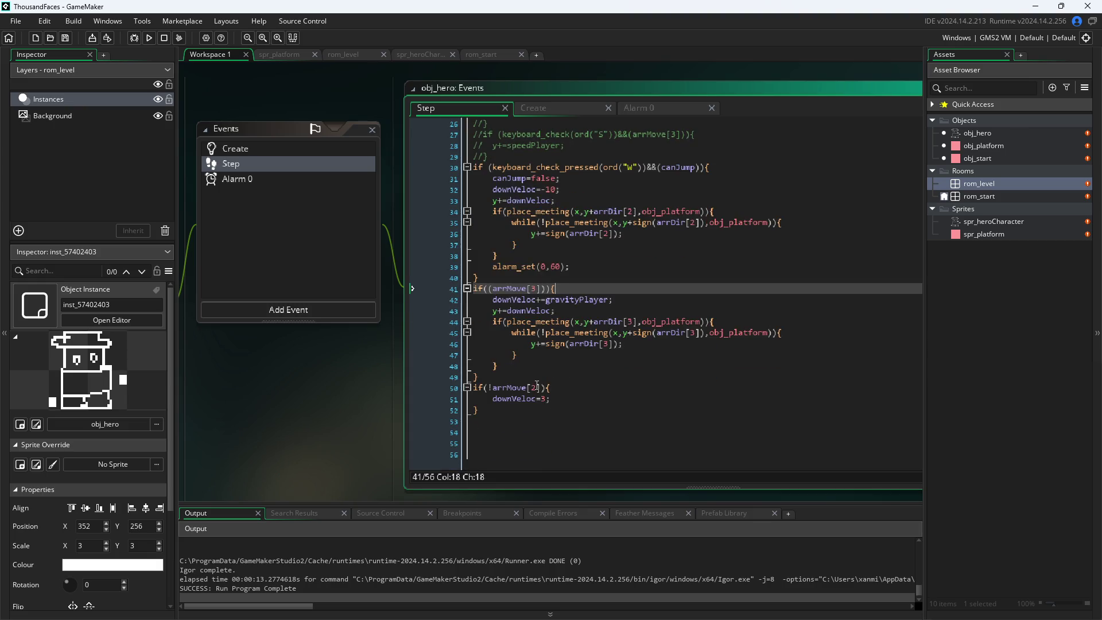
left_click(549, 109)
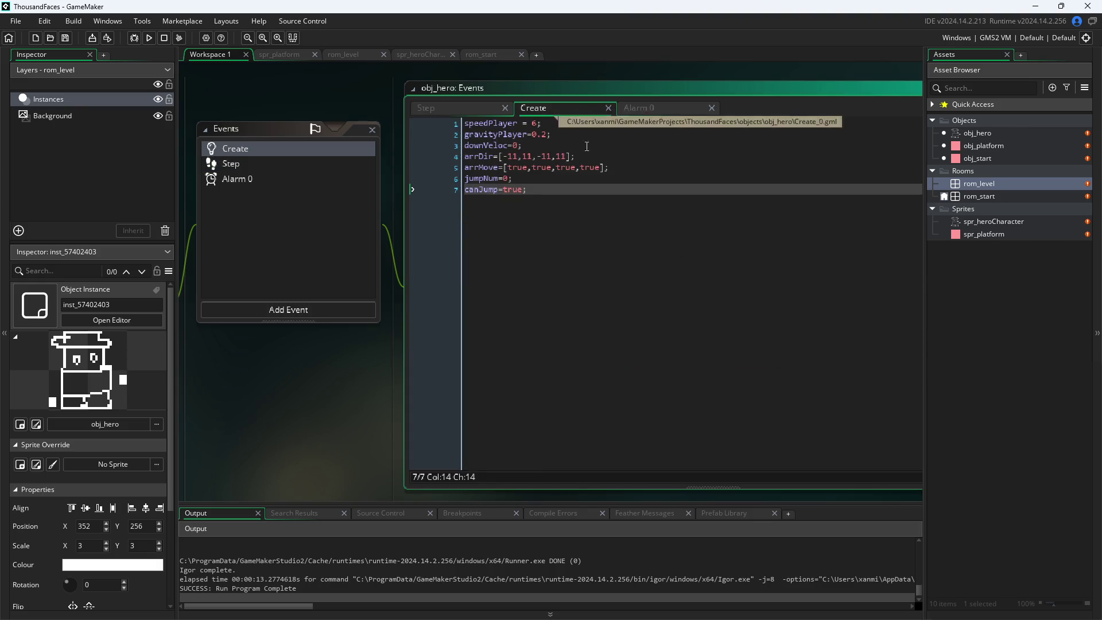
left_click(447, 108)
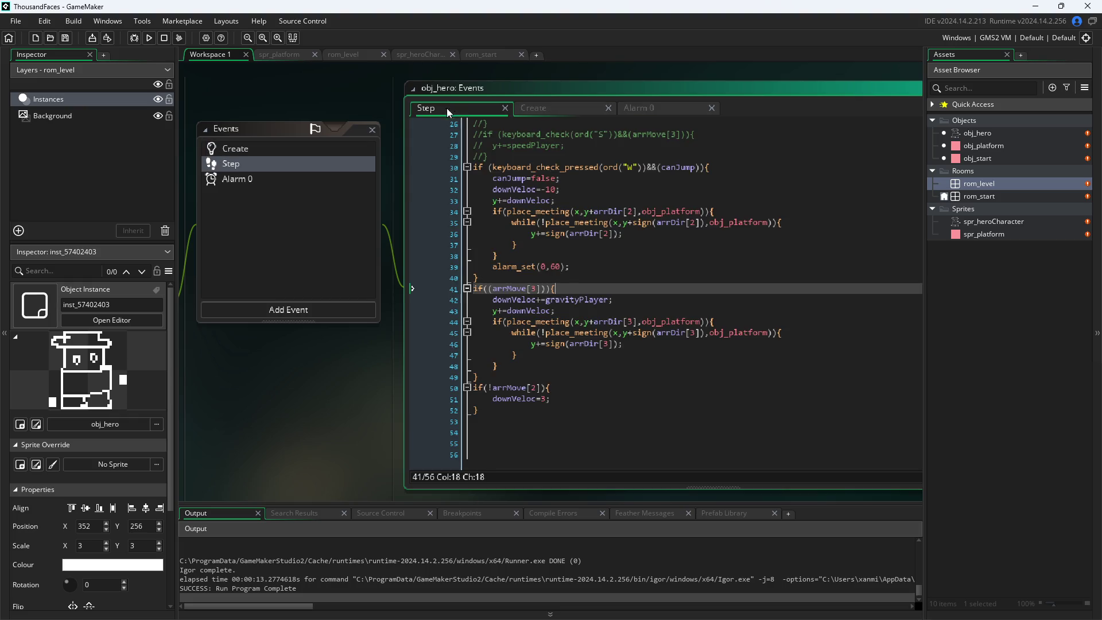
left_click(534, 388)
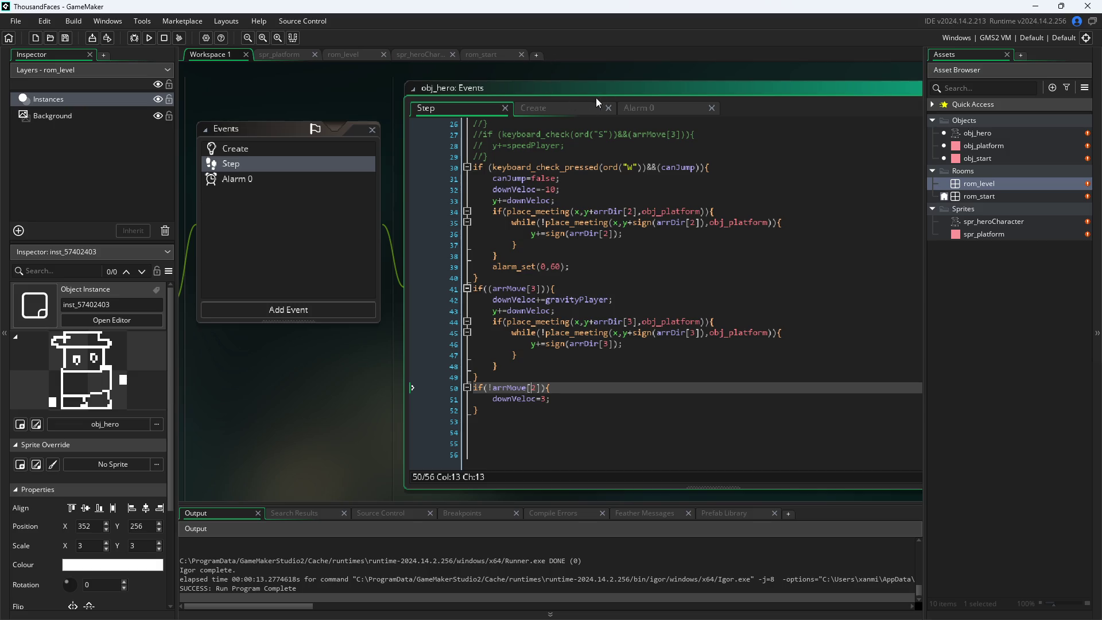
left_click(560, 109)
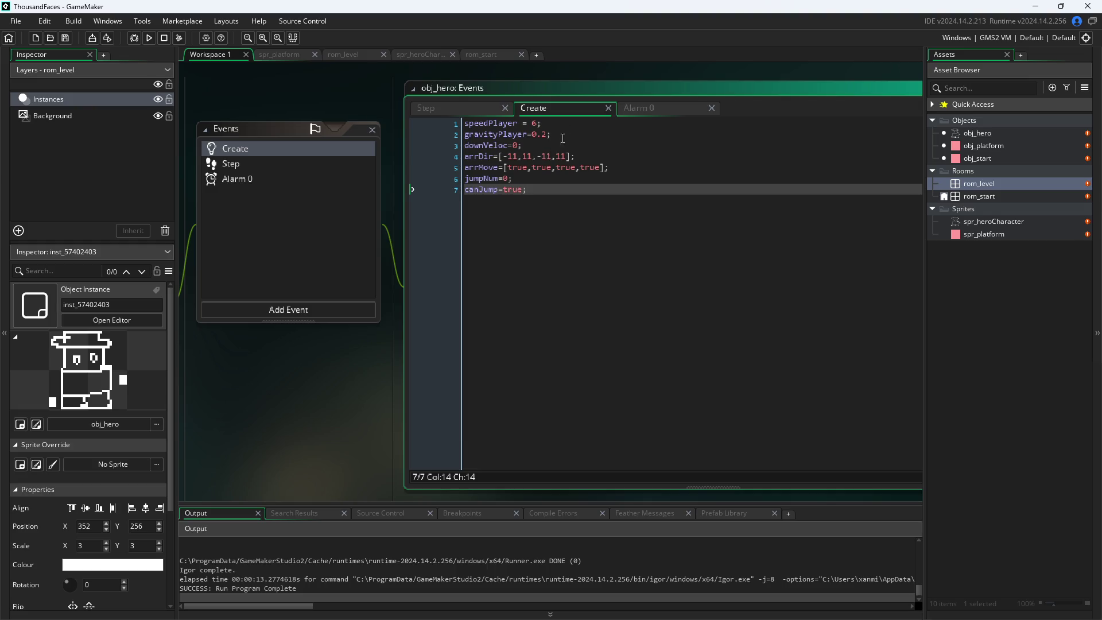
left_click(451, 108)
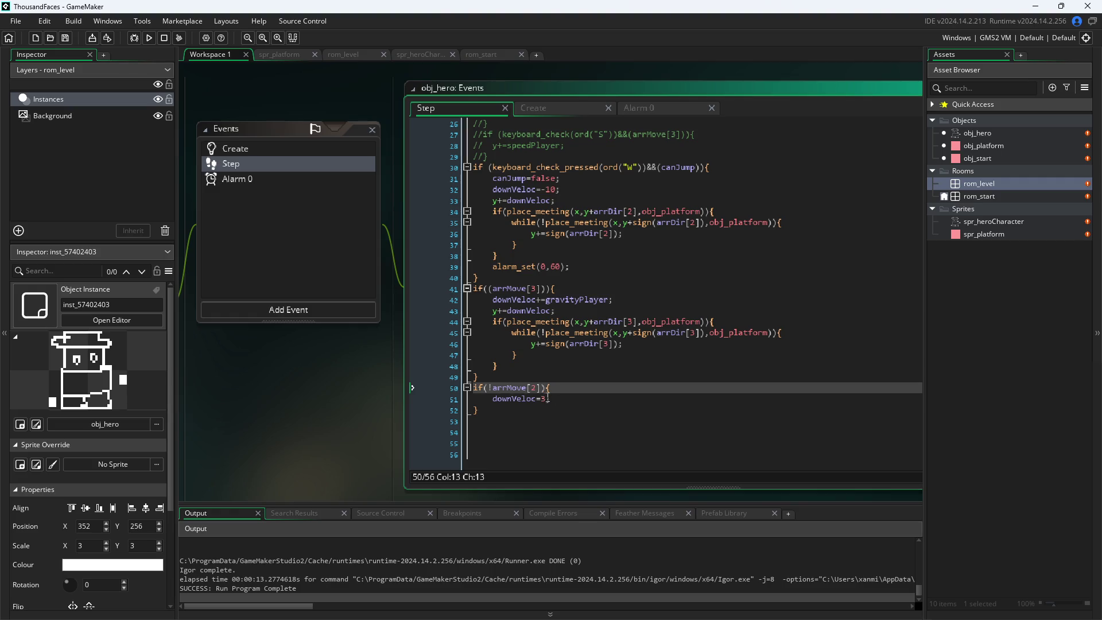
- Run the game with arrDir set to [-9,9,-10,9] in the Create code
left_click(560, 404)
left_click(559, 371)
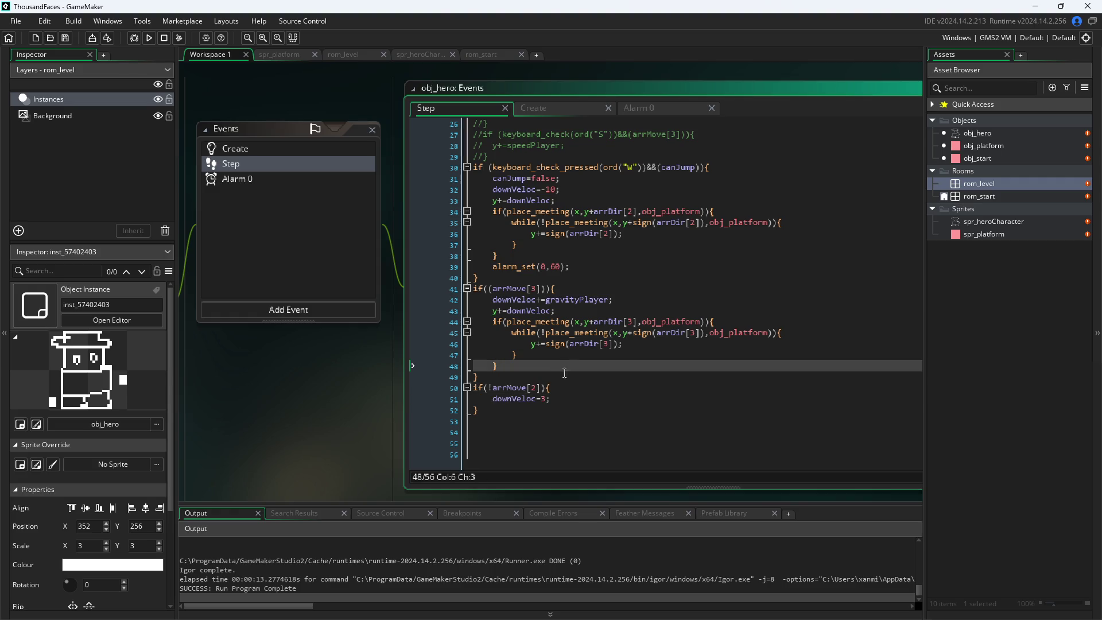
left_click(565, 376)
left_click(533, 108)
key("F5")
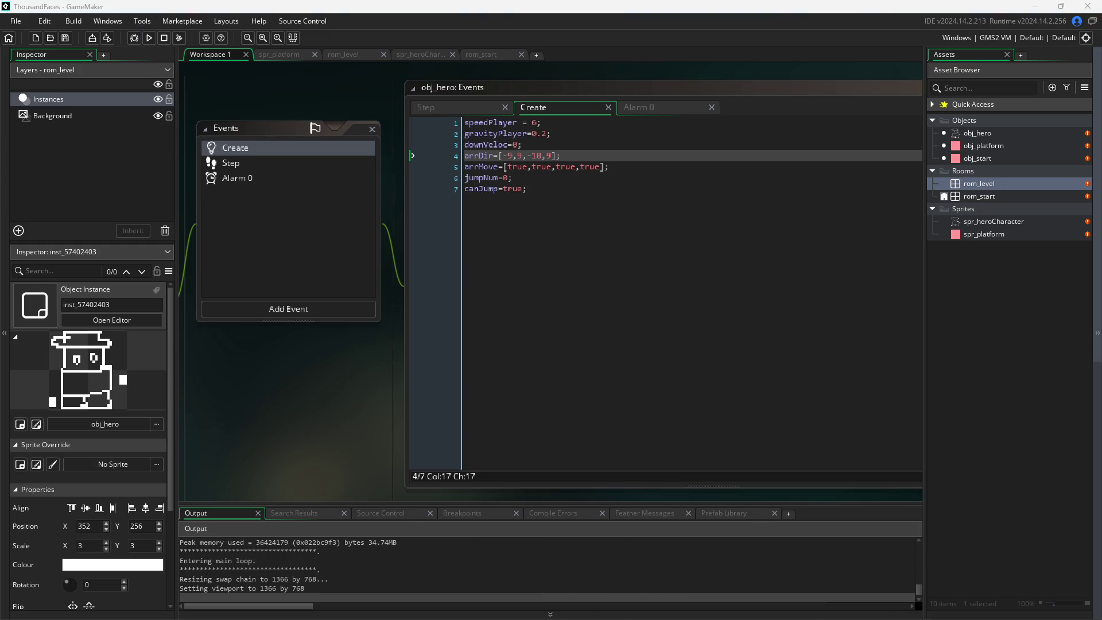
- Close the game and change the upward arrDir offset from -10 to -16
key("Right")
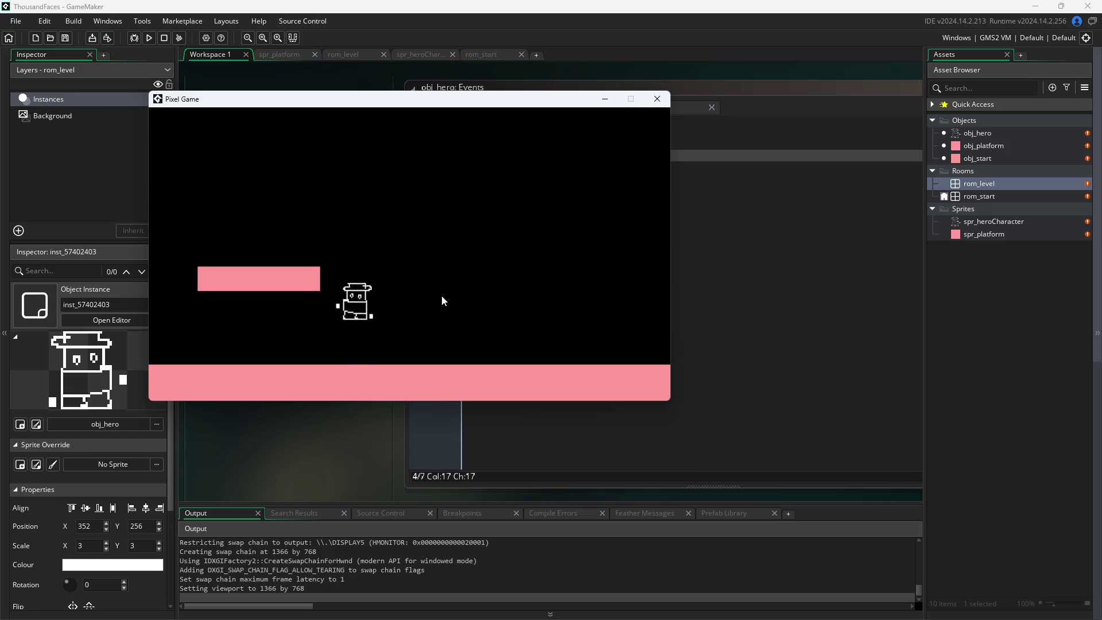
key("Left")
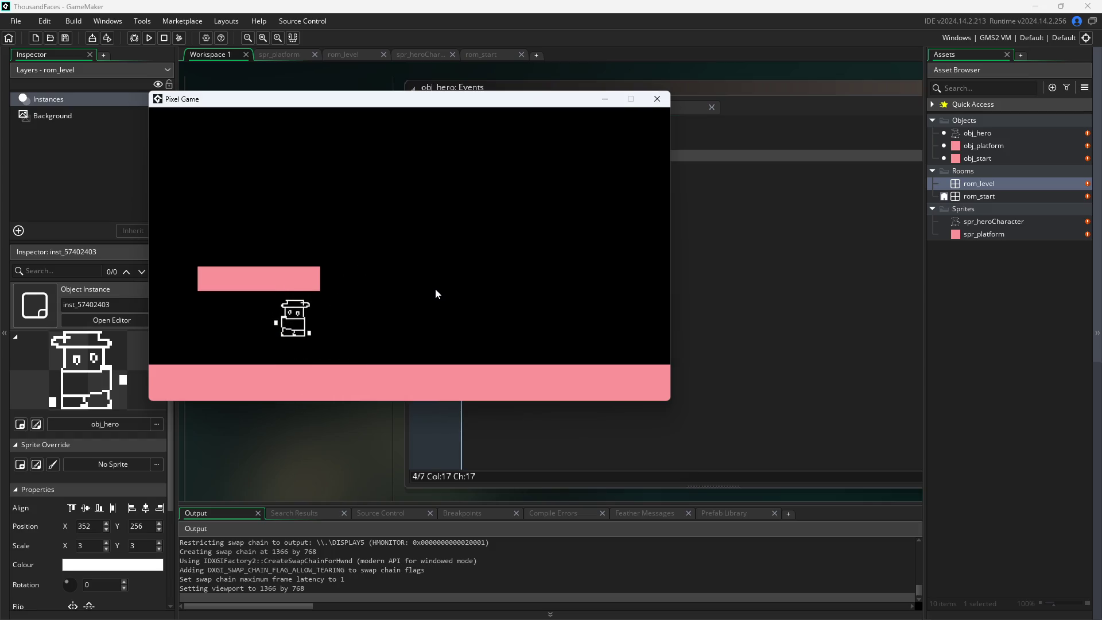
left_click(661, 103)
left_click(543, 156)
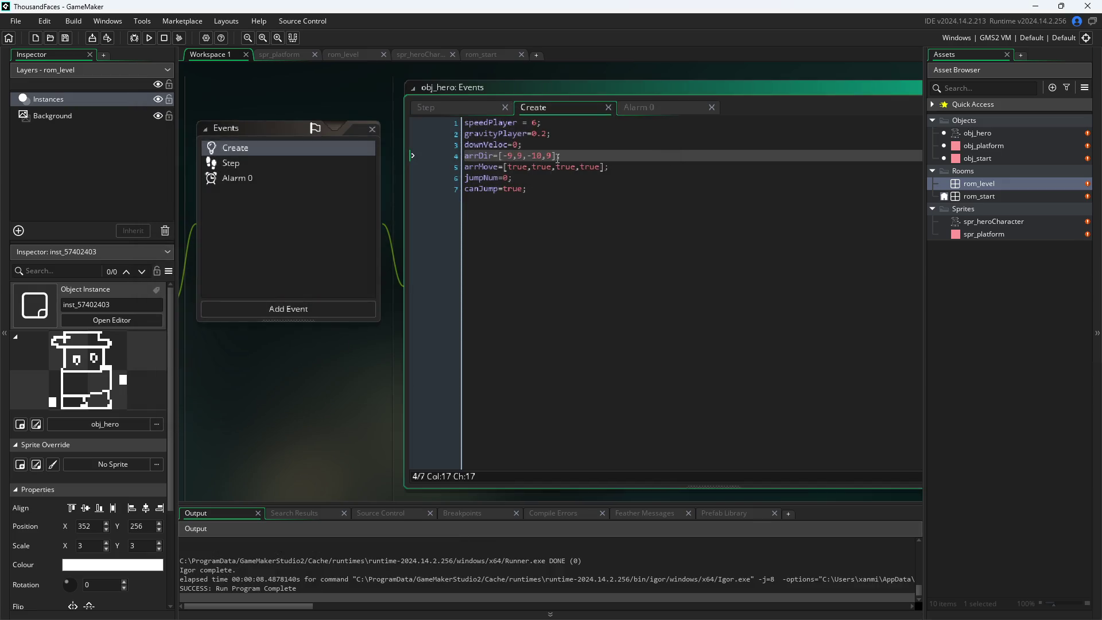
key("BackSpace")
type("6")
left_click(346, 412)
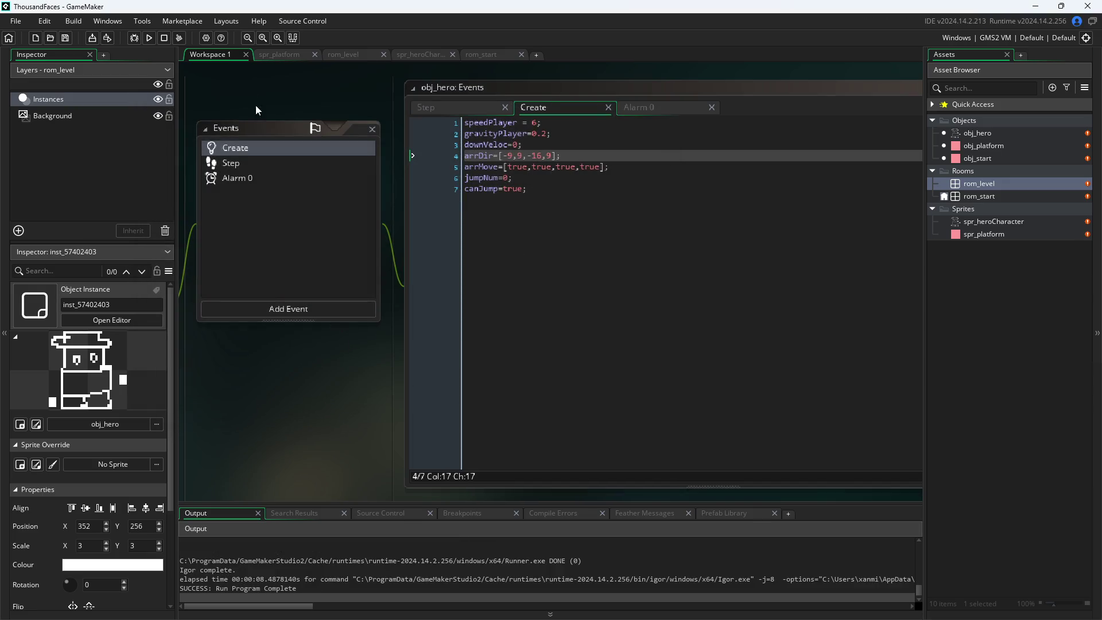
- Run the game, move the hero and jump toward the platform, then close it
left_click(154, 43)
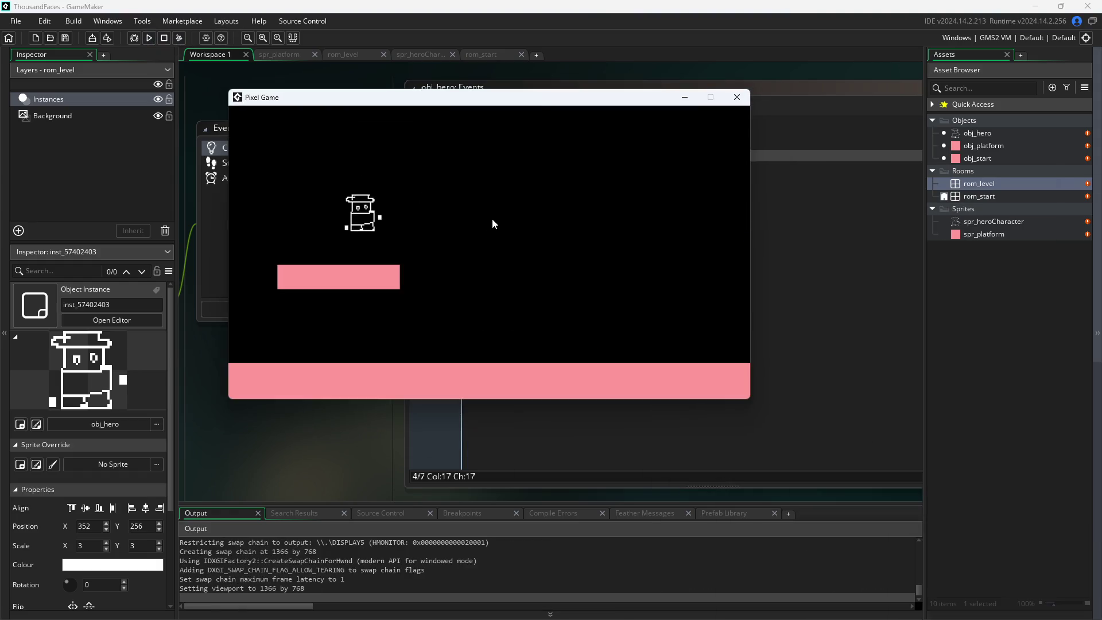
key("Right")
key("Left")
key("space")
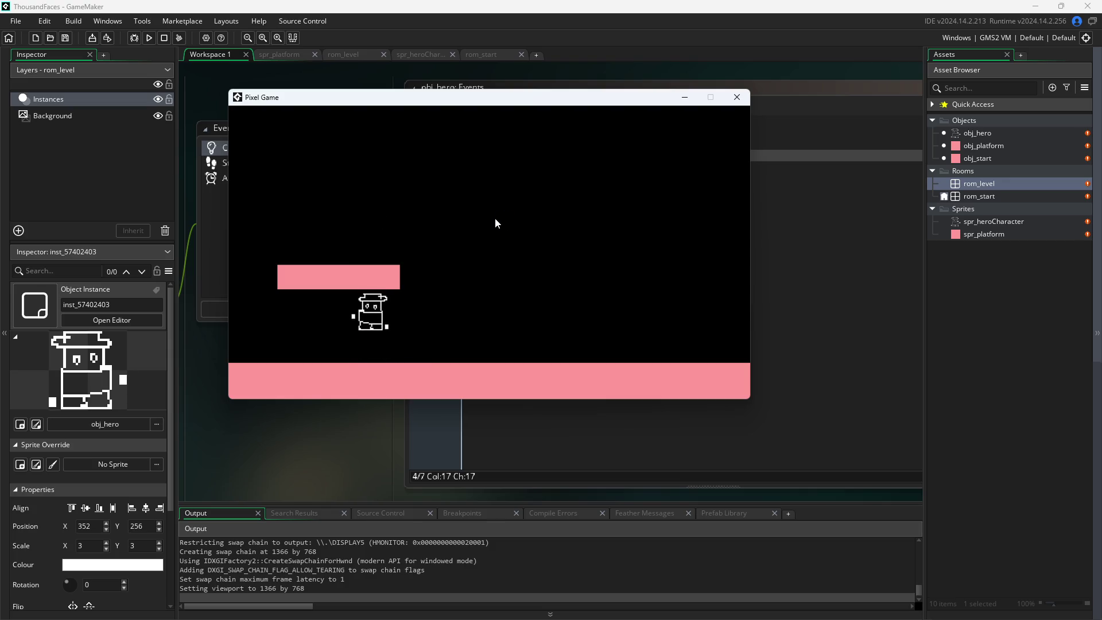
key("space")
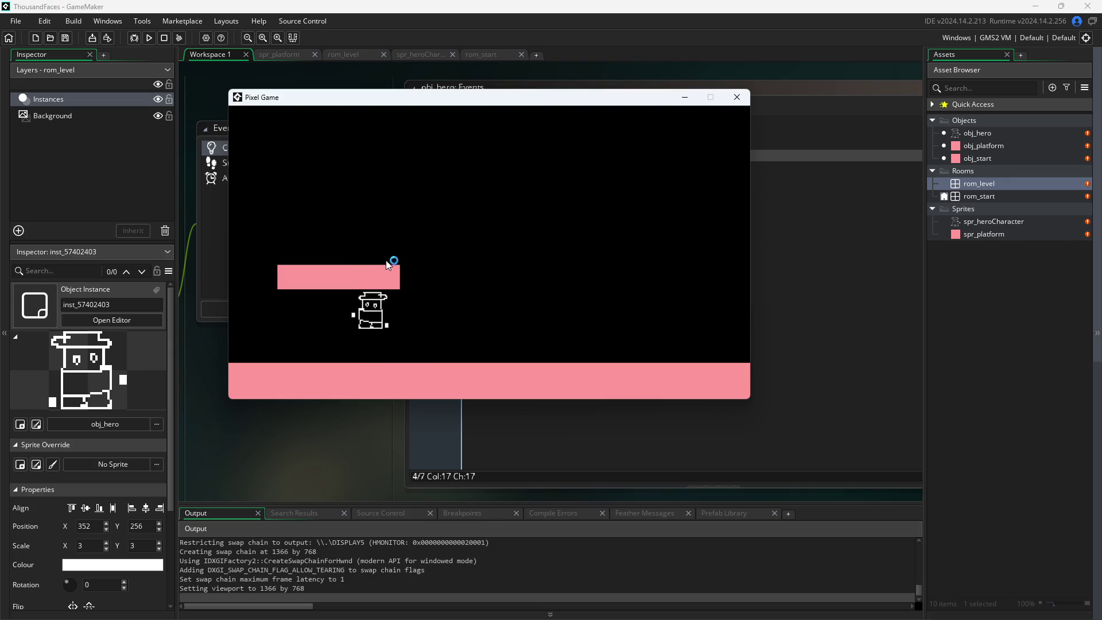
left_click(738, 97)
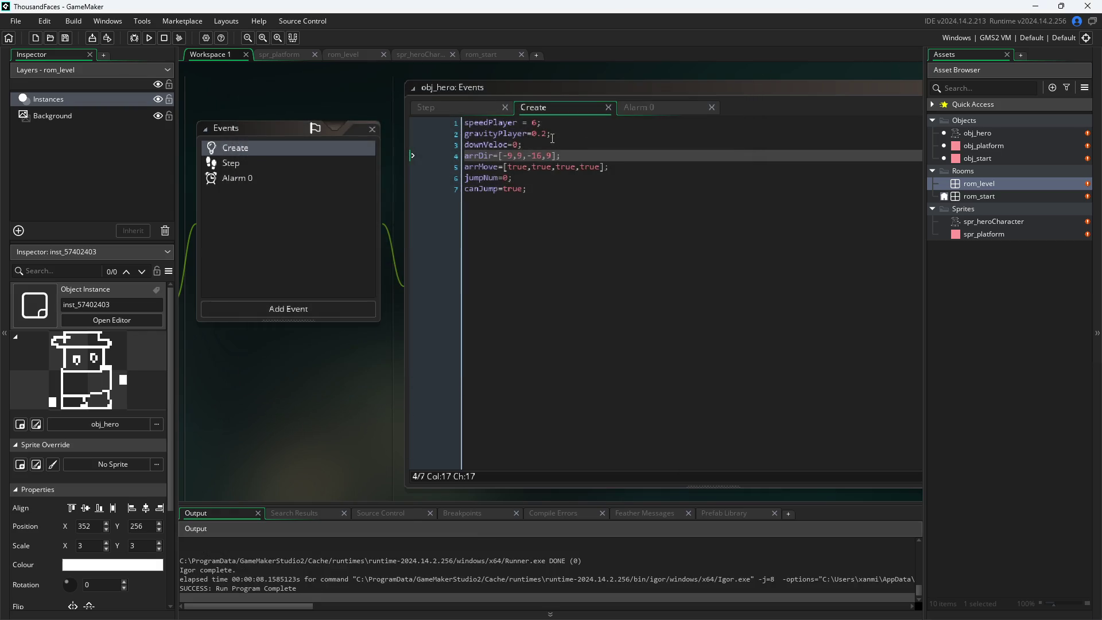
- Delete the blank line 1 of obj_hero's Step code so the for-loop starts on line 1
left_click(463, 111)
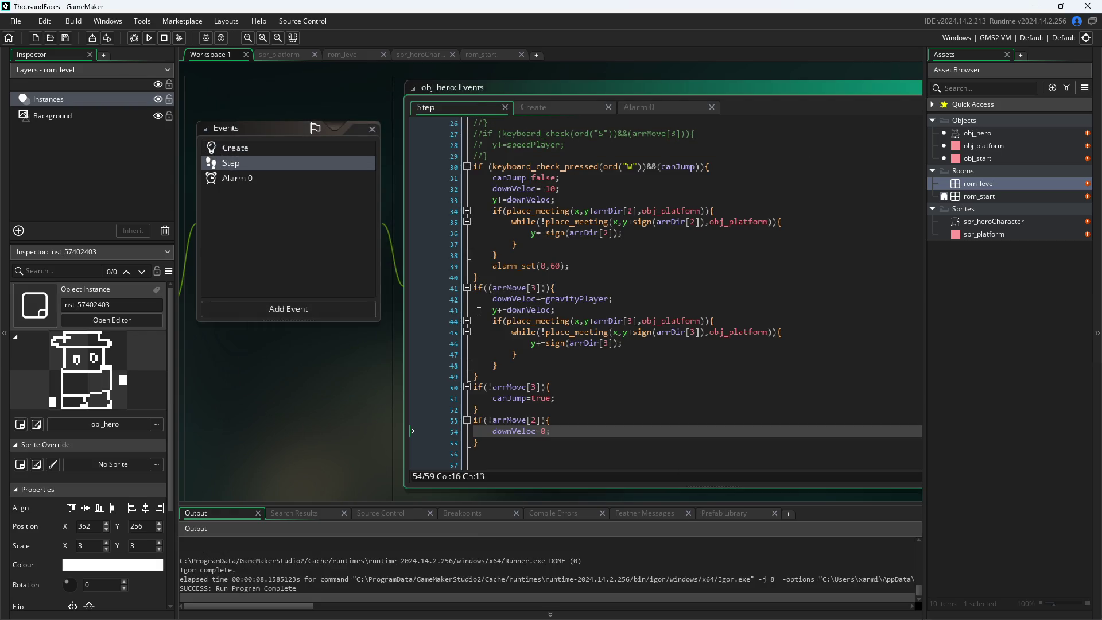
mouse_move(557, 345)
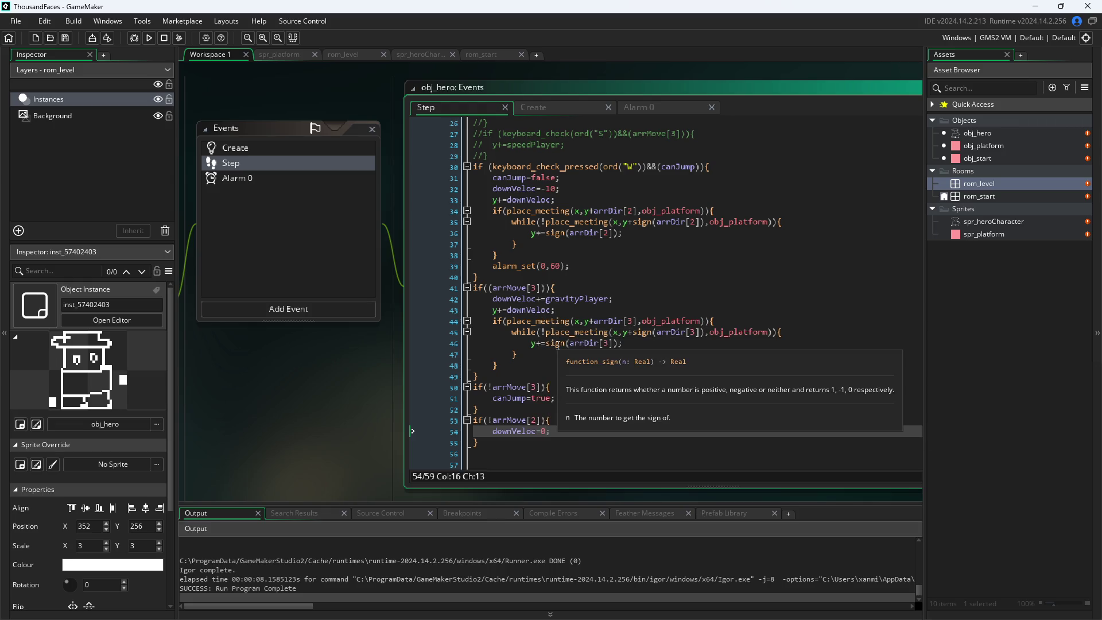
scroll(569, 284, "up", 2)
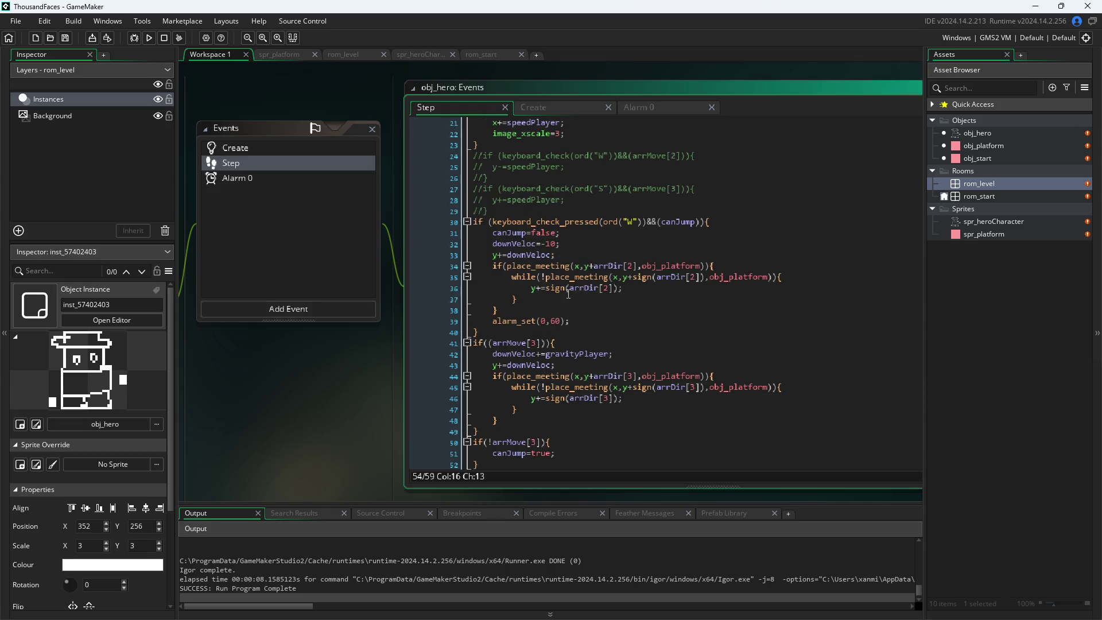
scroll(569, 294, "down", 1)
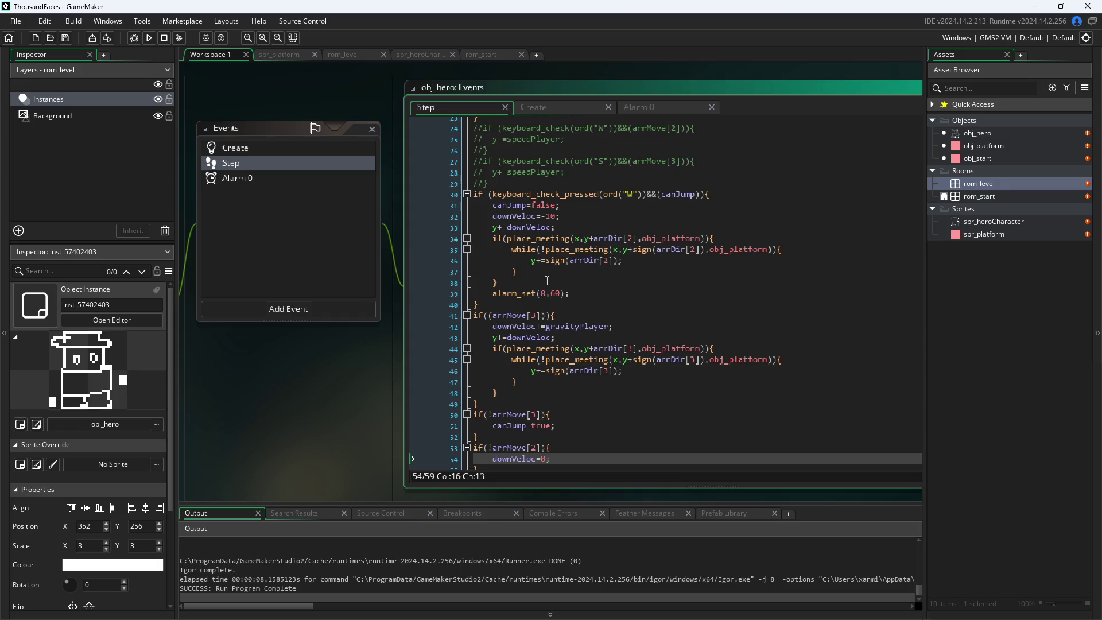
scroll(547, 282, "up", 7)
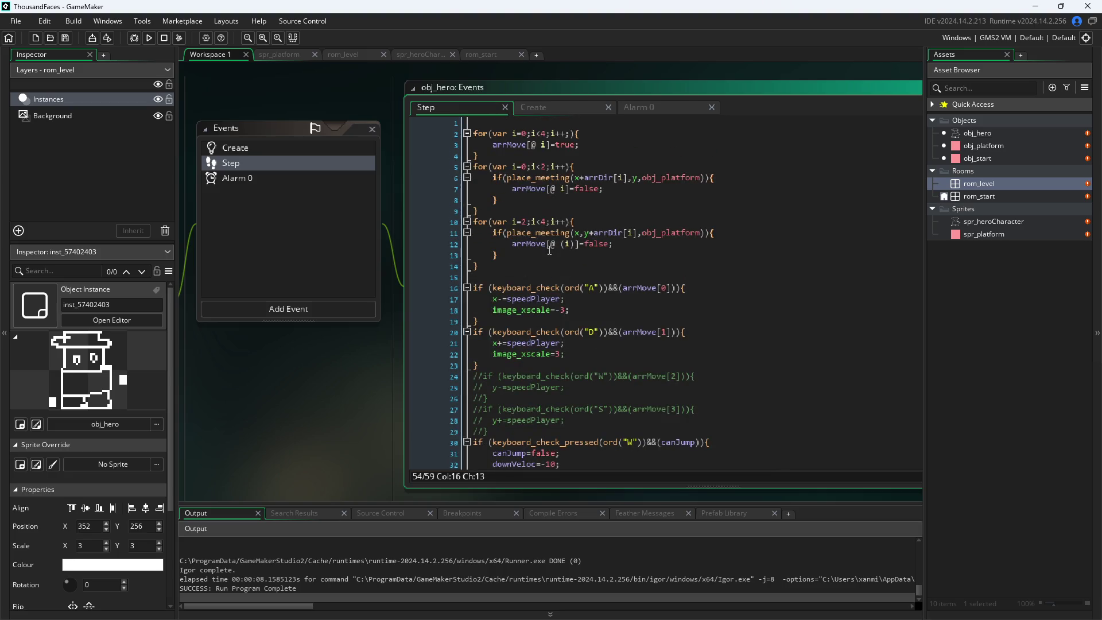
key("ctrl+Home")
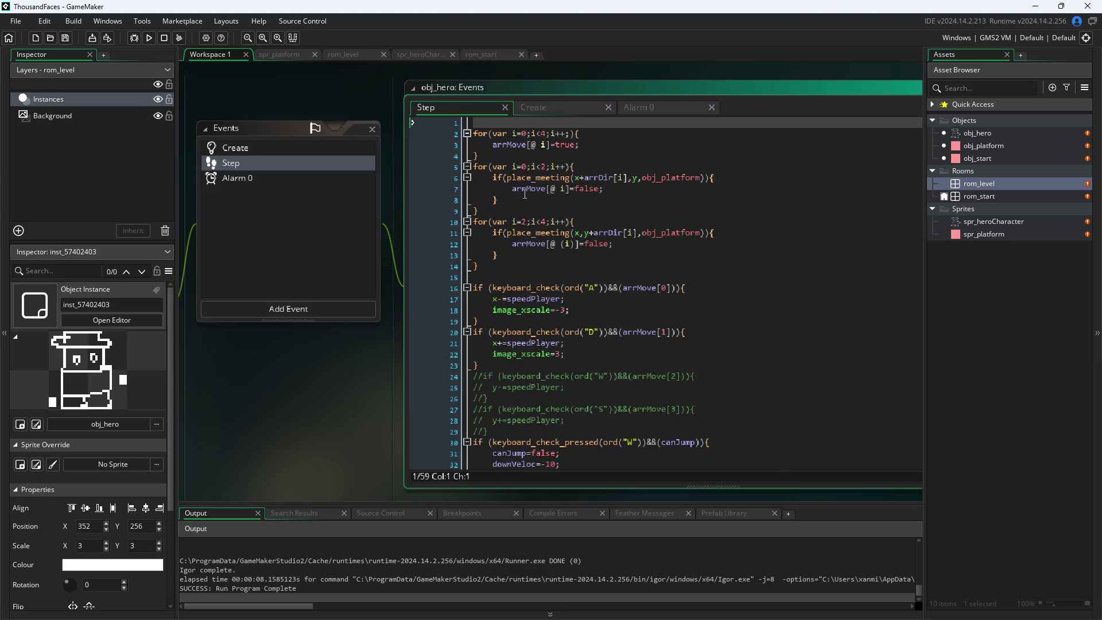
key("Delete")
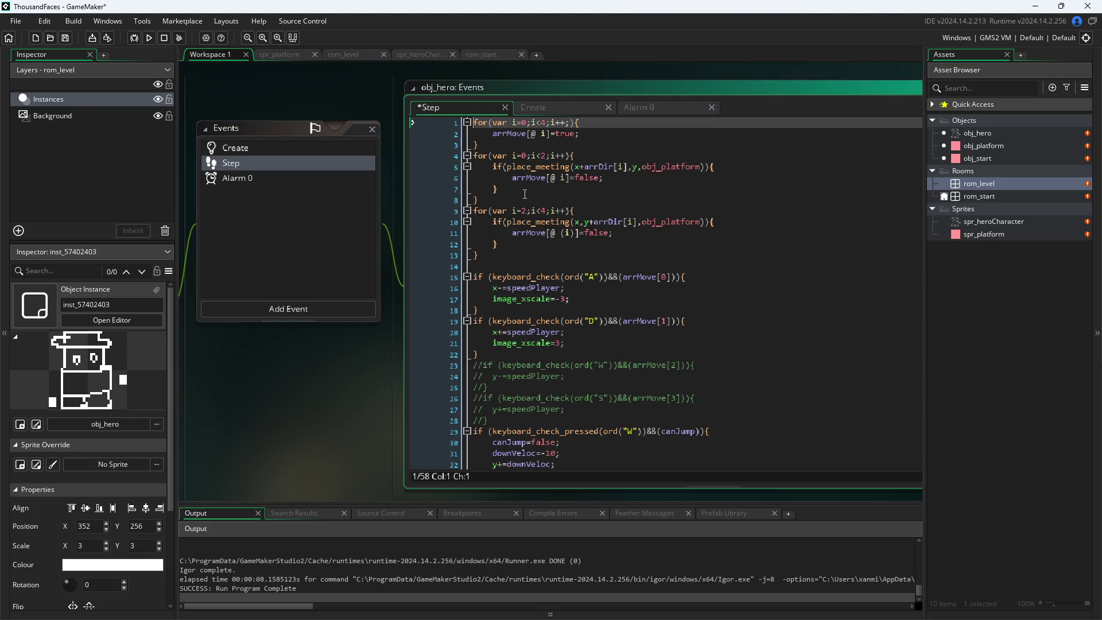
scroll(666, 356, "down", 8)
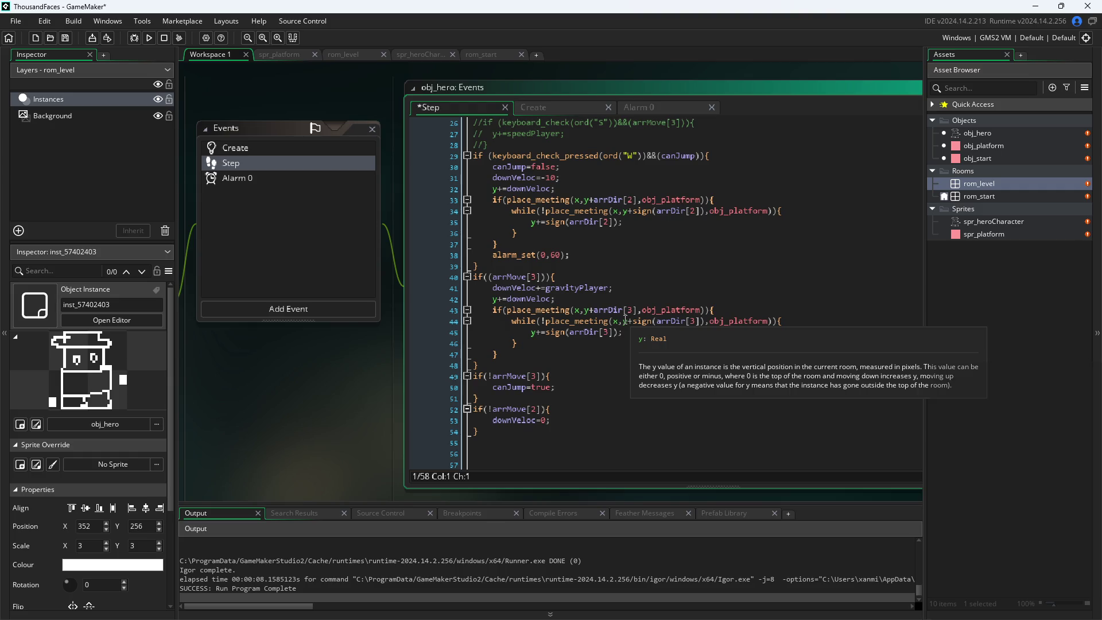
left_click(648, 281)
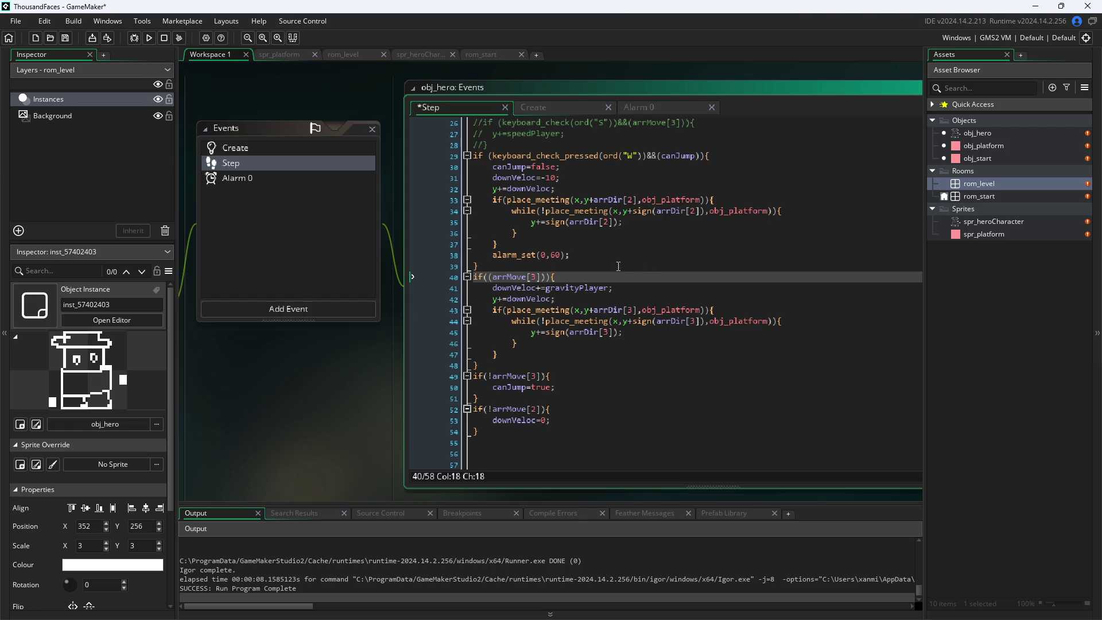
- Check the jump block's alarm_set line, landing loop and arrDir[2] reference on line 33, then save the Step code
key("Up")
key("Up")
key("Up")
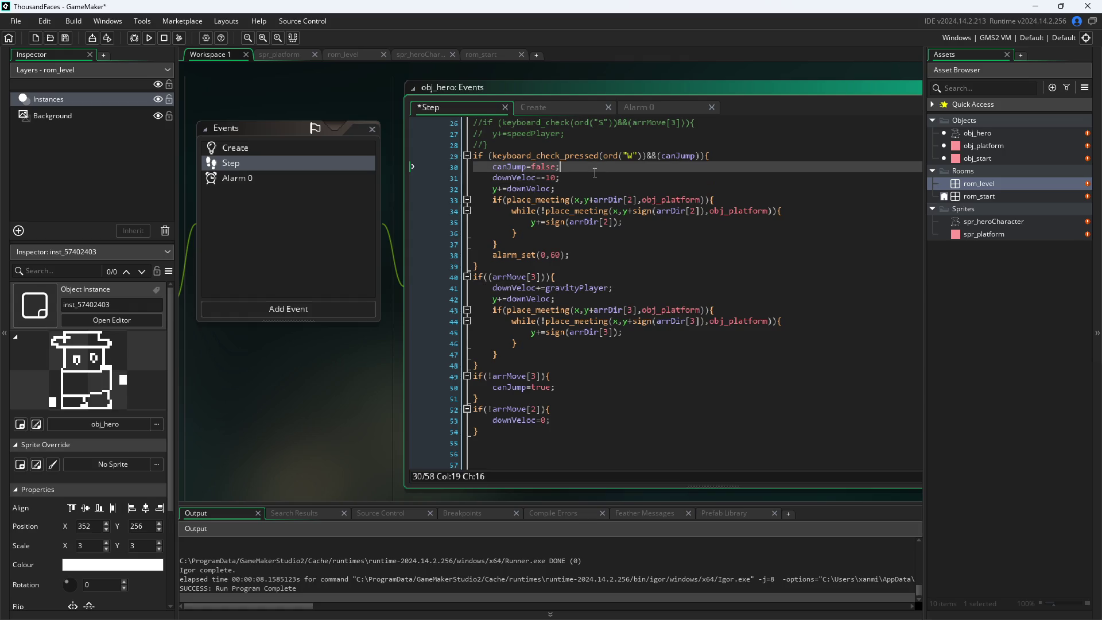
key("Up")
key("Down")
key("Down")
left_click(580, 252)
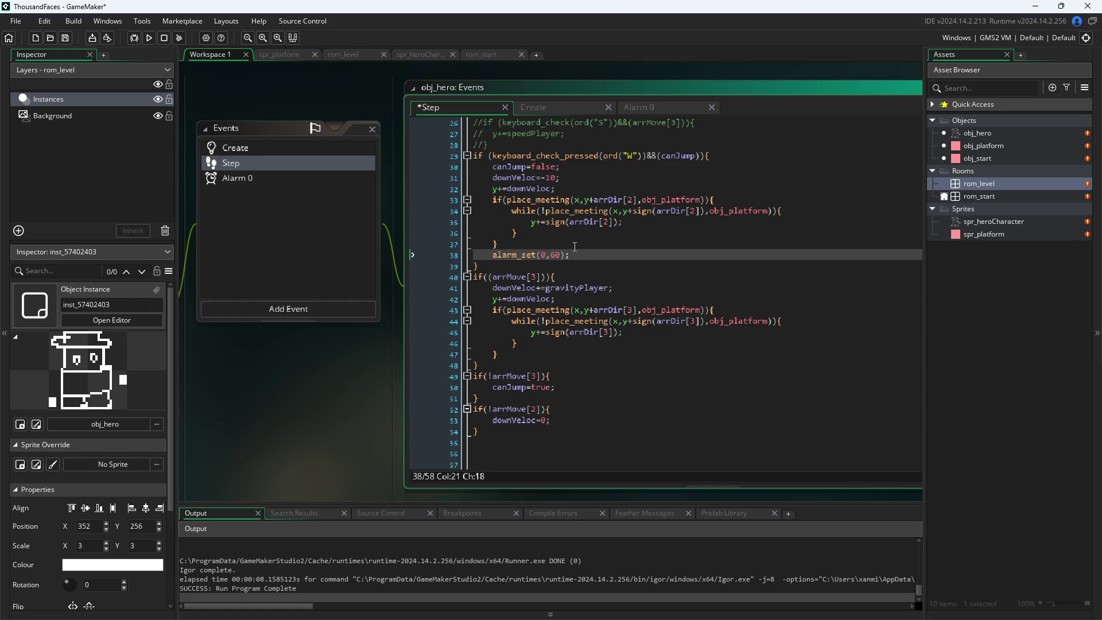
left_click(616, 223)
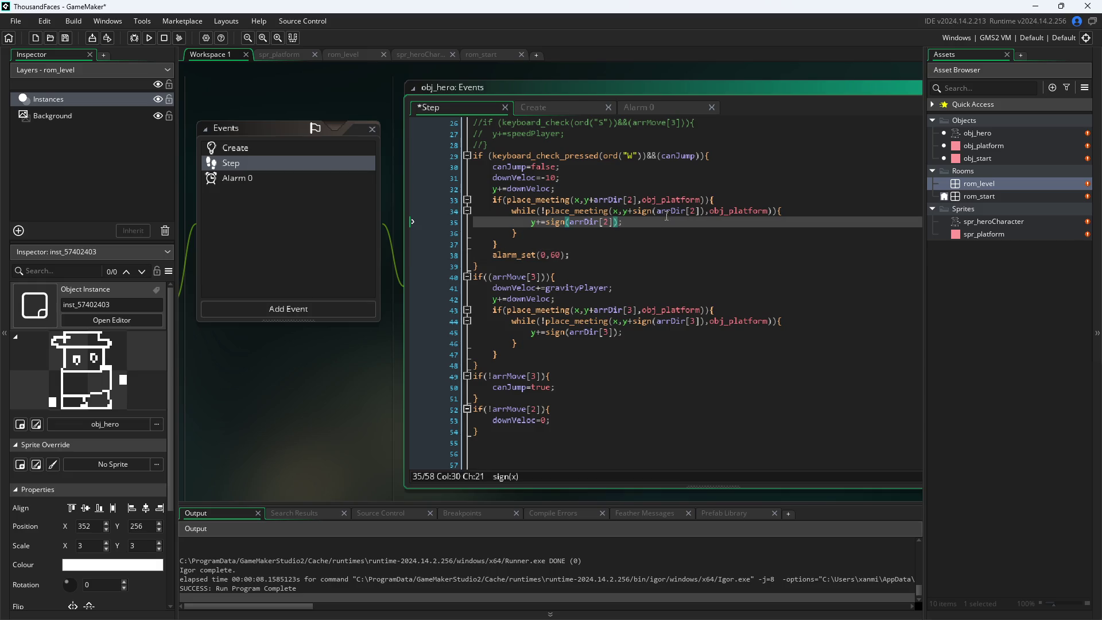
left_click(632, 200)
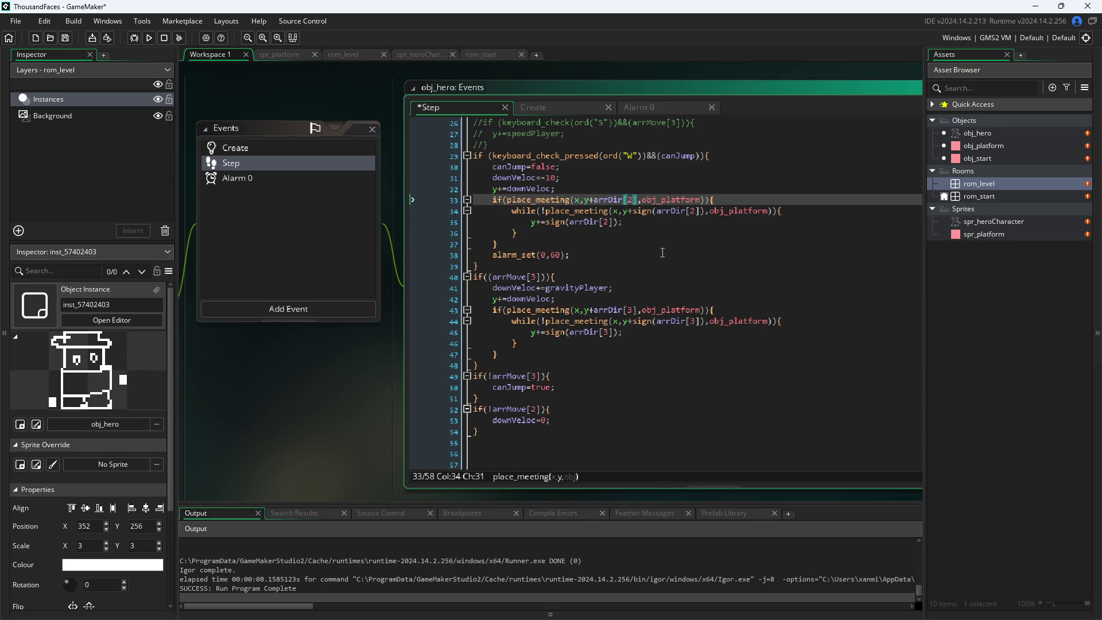
mouse_move(674, 214)
left_click(364, 406)
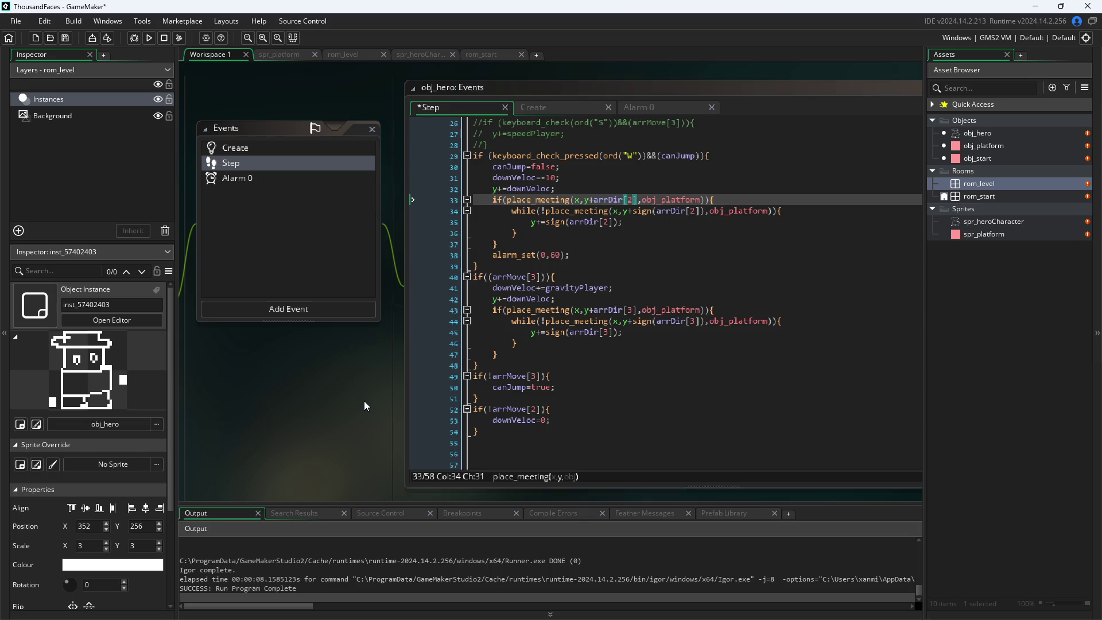
key("ctrl+s")
- Change arrDir's -16 to -9 in obj_hero's Create code and save it
left_click(633, 109)
left_click(554, 112)
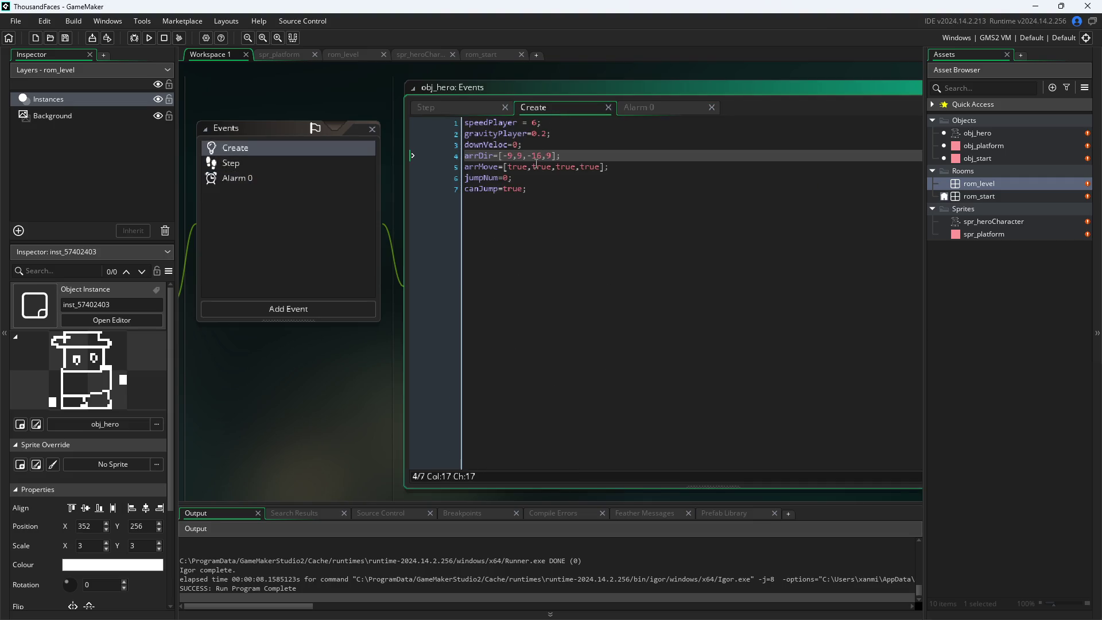
key("BackSpace")
key("BackSpace")
type("9")
key("ctrl+s")
- Run the game, walk the hero right and jump several times, then close the game window
left_click(149, 38)
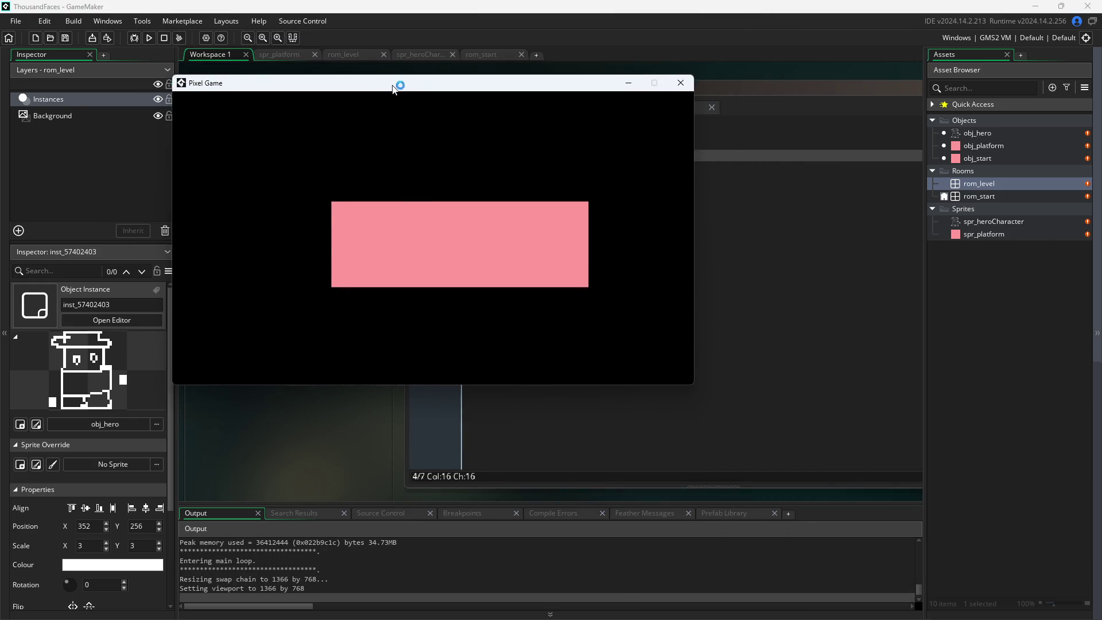
left_click(553, 246)
key("Right")
key("space")
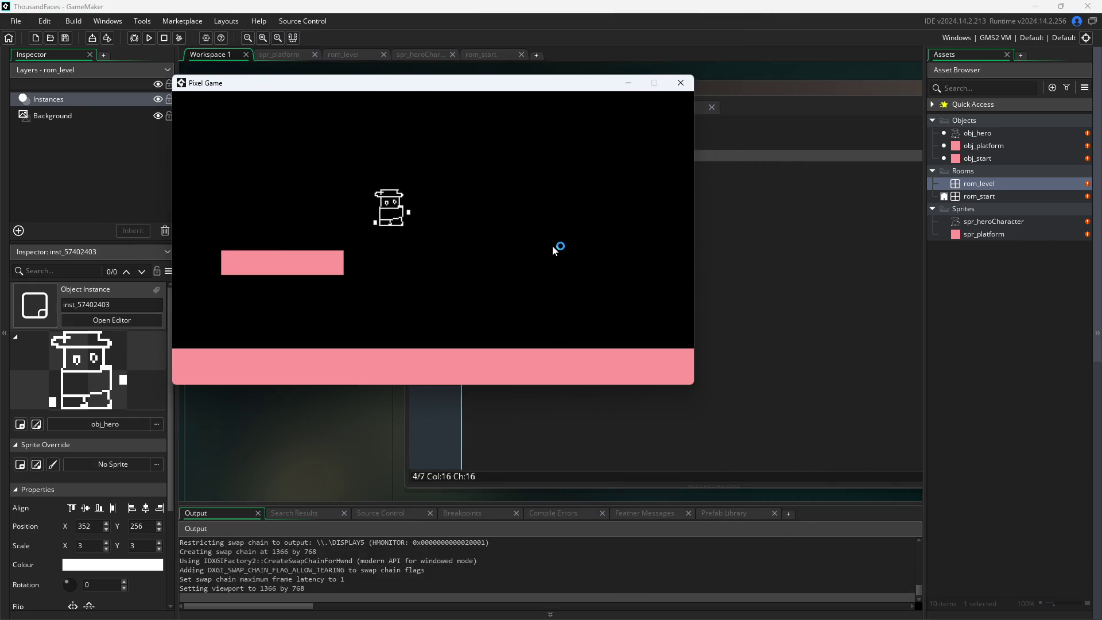
key("Right")
key("space")
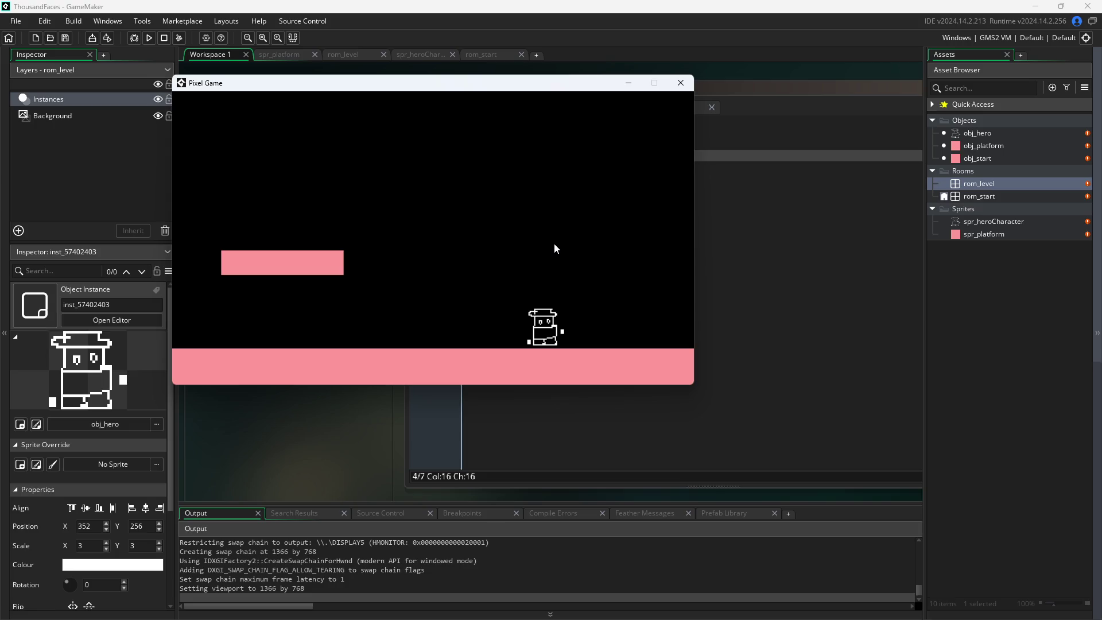
key("space")
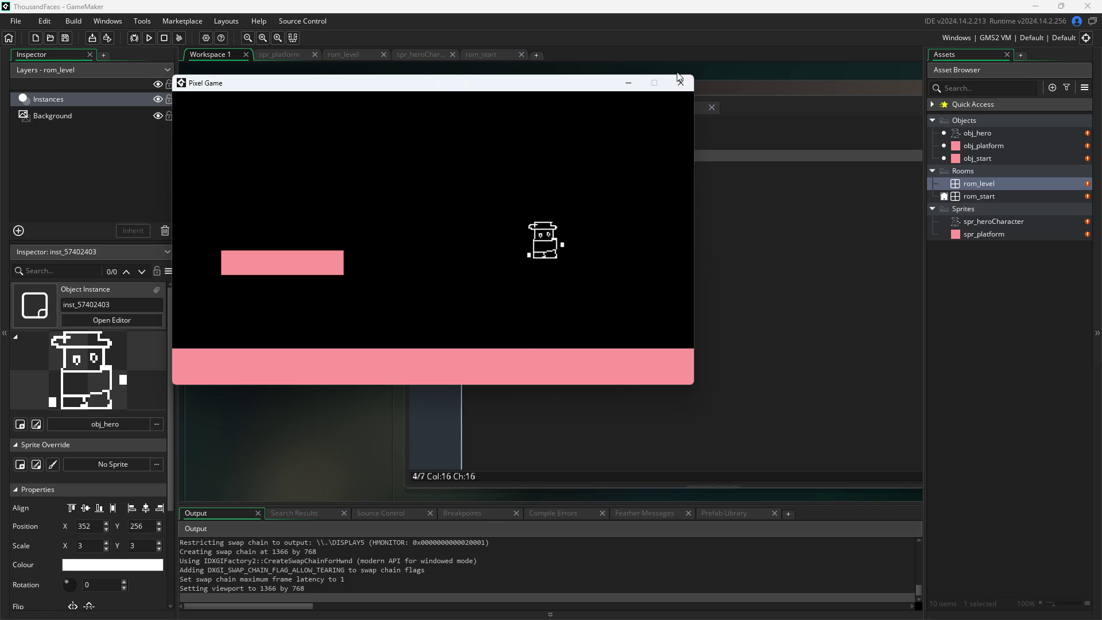
left_click(680, 77)
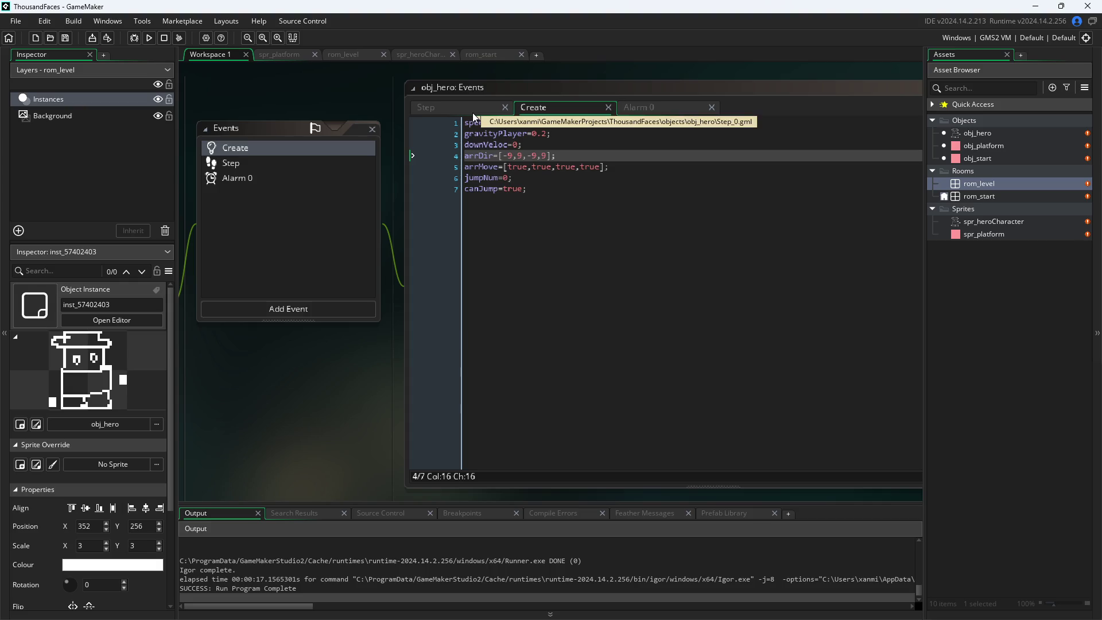
- Replace arrDir[3] with downVeloc on line 43 of the Step code's falling check
left_click(477, 108)
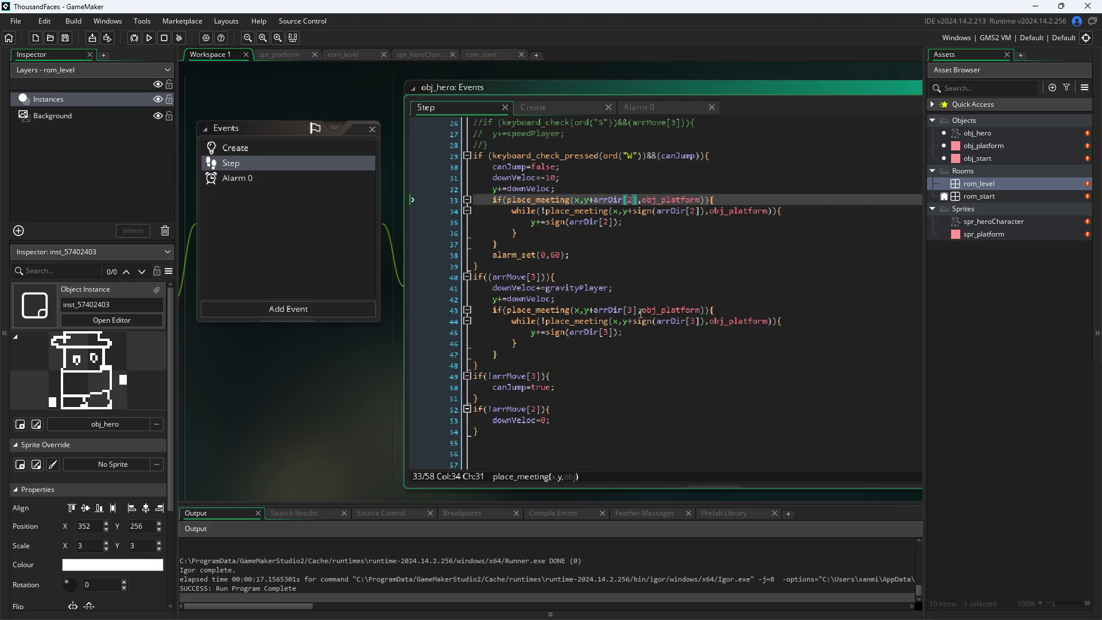
mouse_move(597, 314)
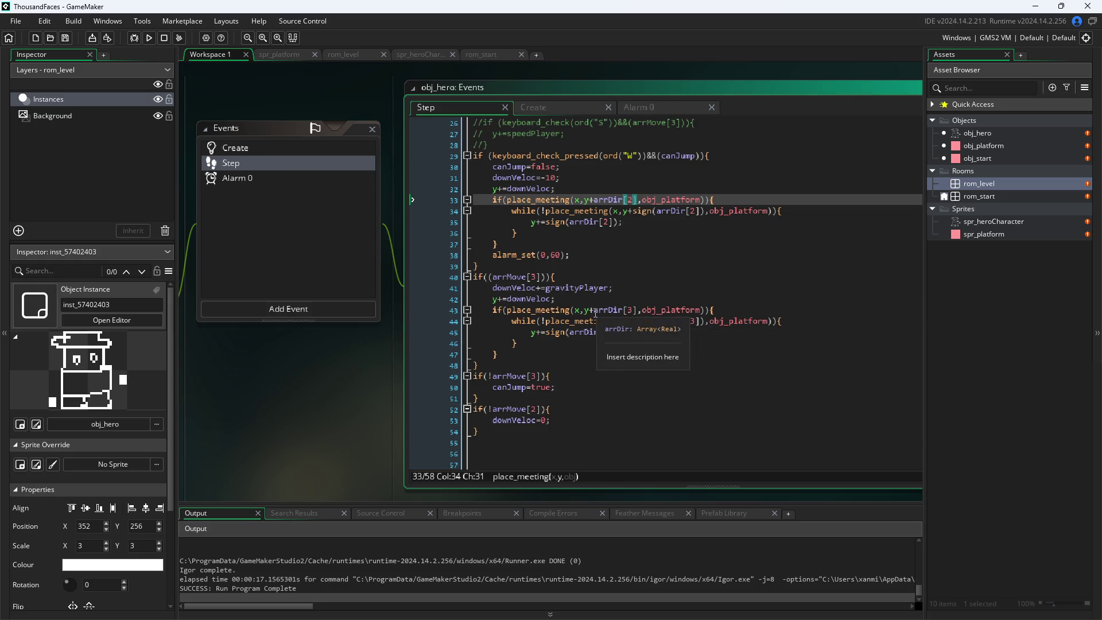
left_click_drag(595, 313, 639, 315)
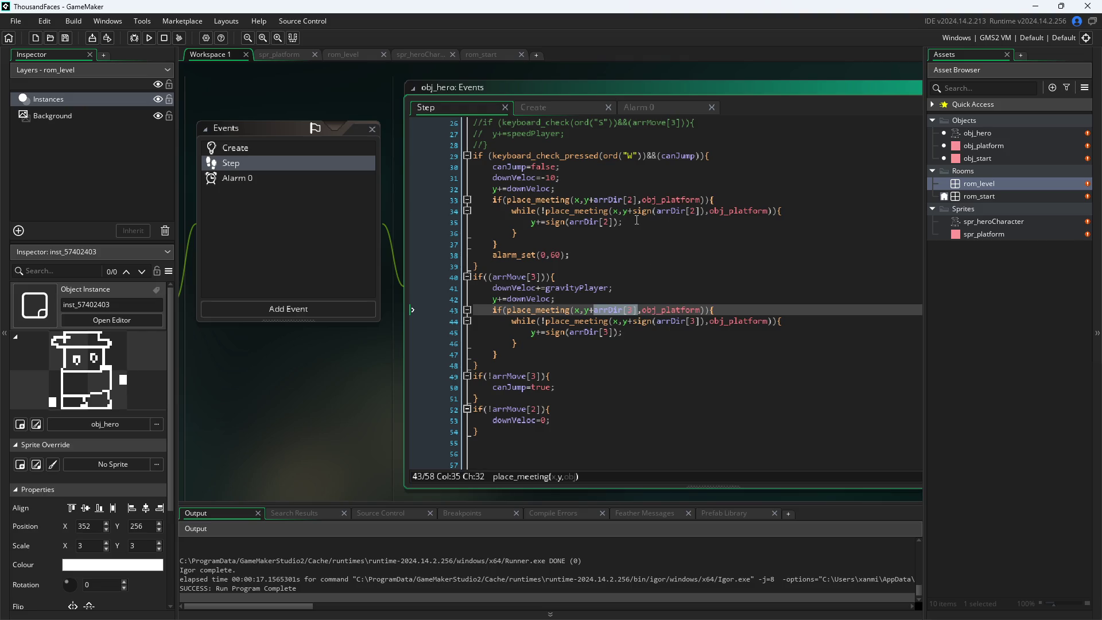
type("down")
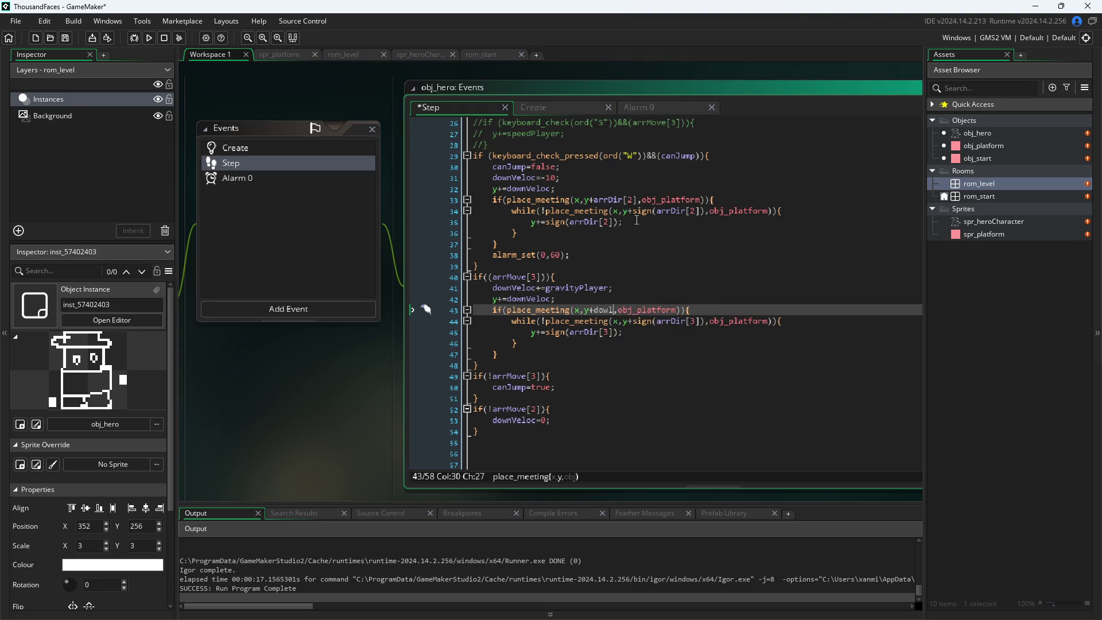
key("Return")
left_click_drag(591, 311, 637, 314)
double_click(638, 314)
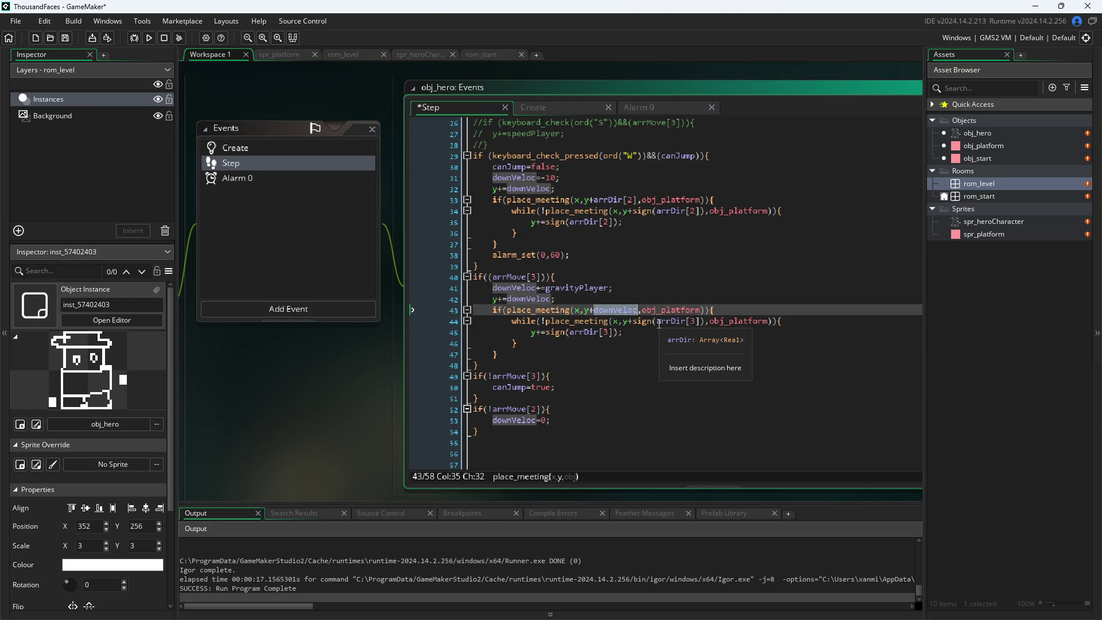
- Paste downVeloc over arrDir[3] on line 44, removing the leftover [3]
left_click_drag(658, 323, 701, 325)
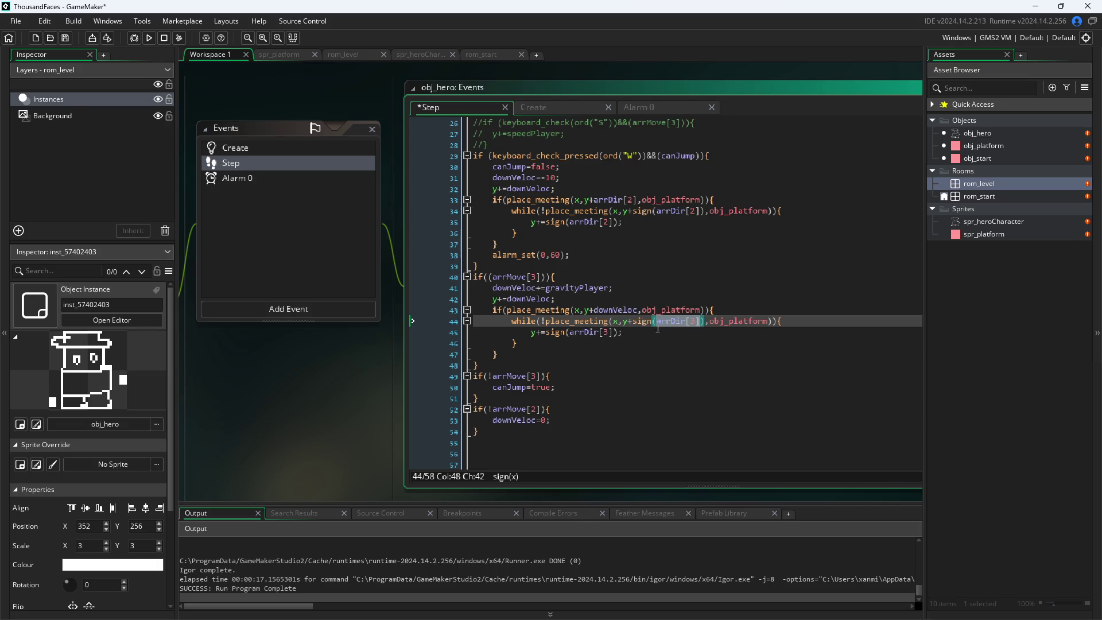
double_click(616, 310)
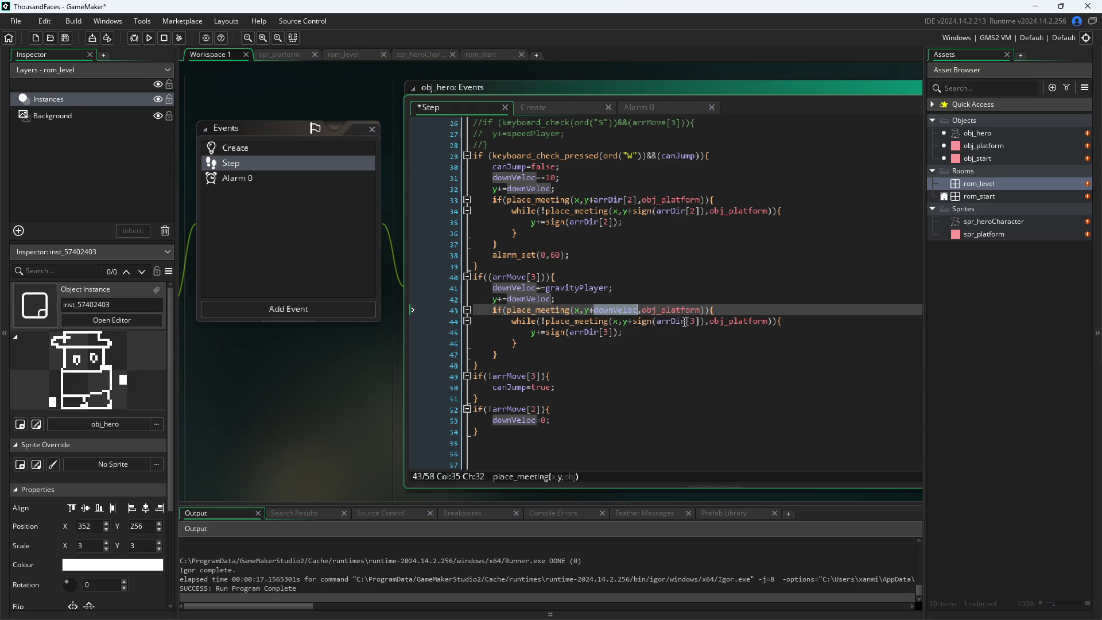
key("ctrl+c")
double_click(686, 322)
key("ctrl+v")
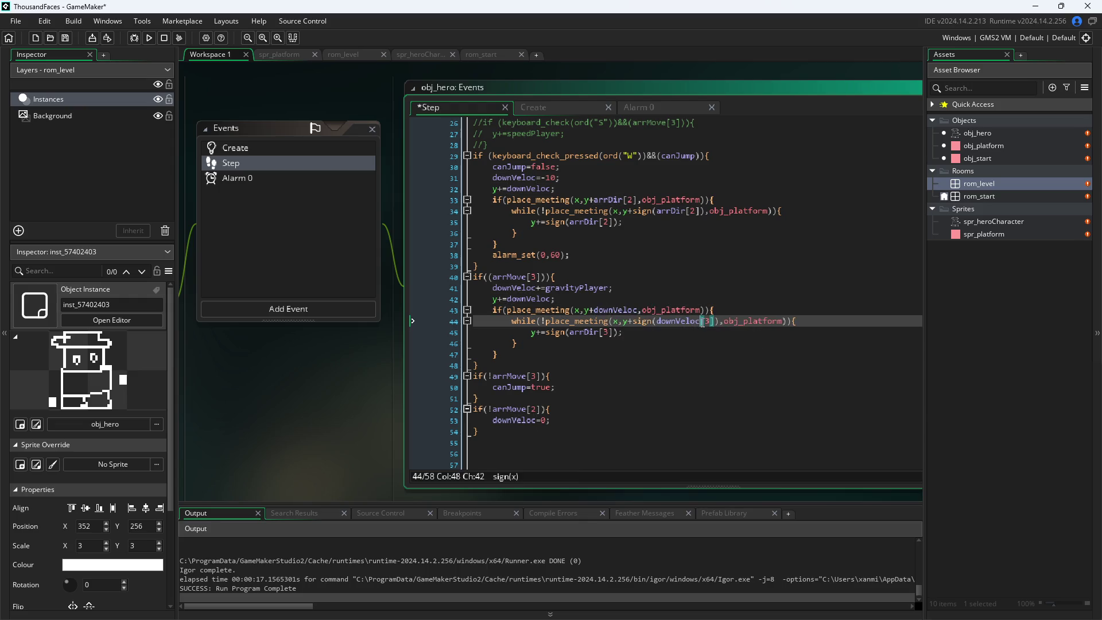
key("Delete")
key("Delete")
key("Delete")
- Replace arrDir[3] with downVeloc on line 45 and commit the edit
left_click(587, 333)
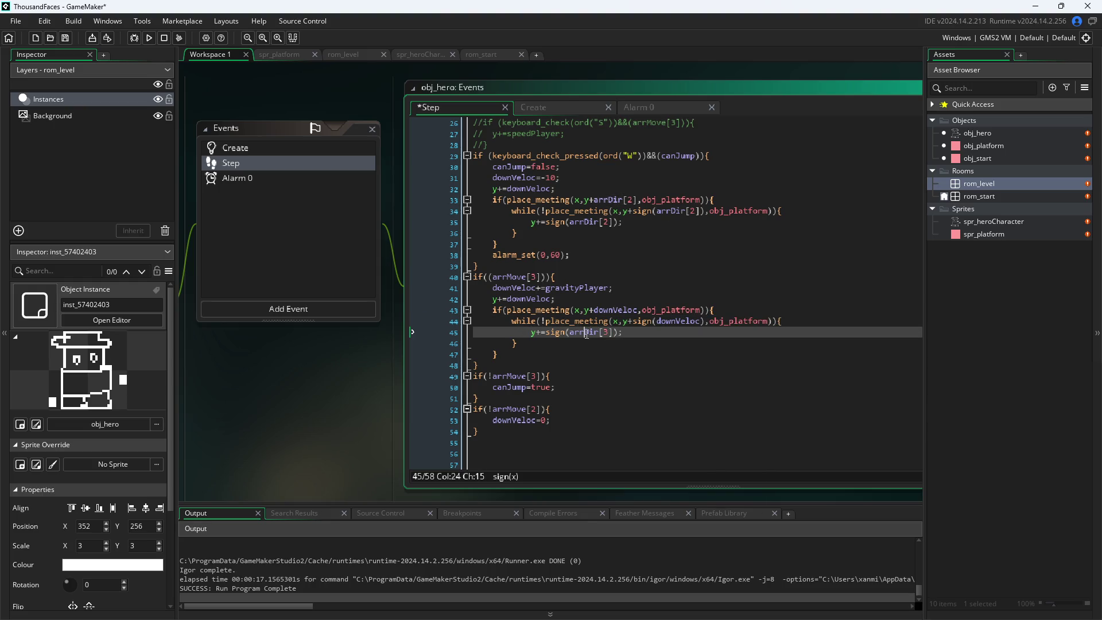
double_click(586, 333)
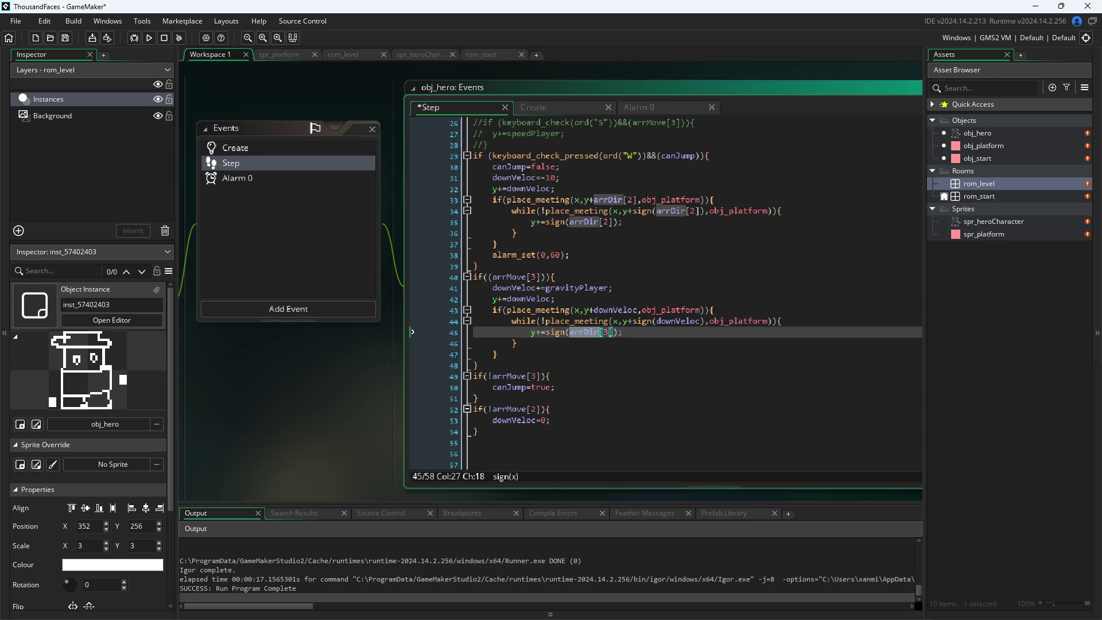
left_click(615, 332)
left_click_drag(614, 332, 573, 330)
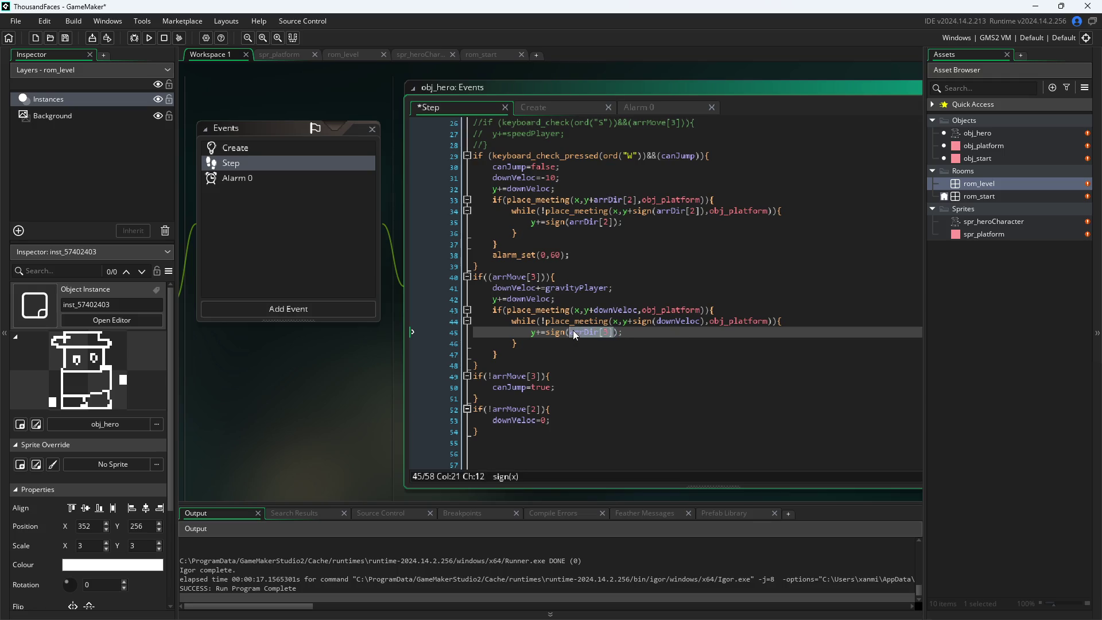
type("downVeloc")
left_click(340, 424)
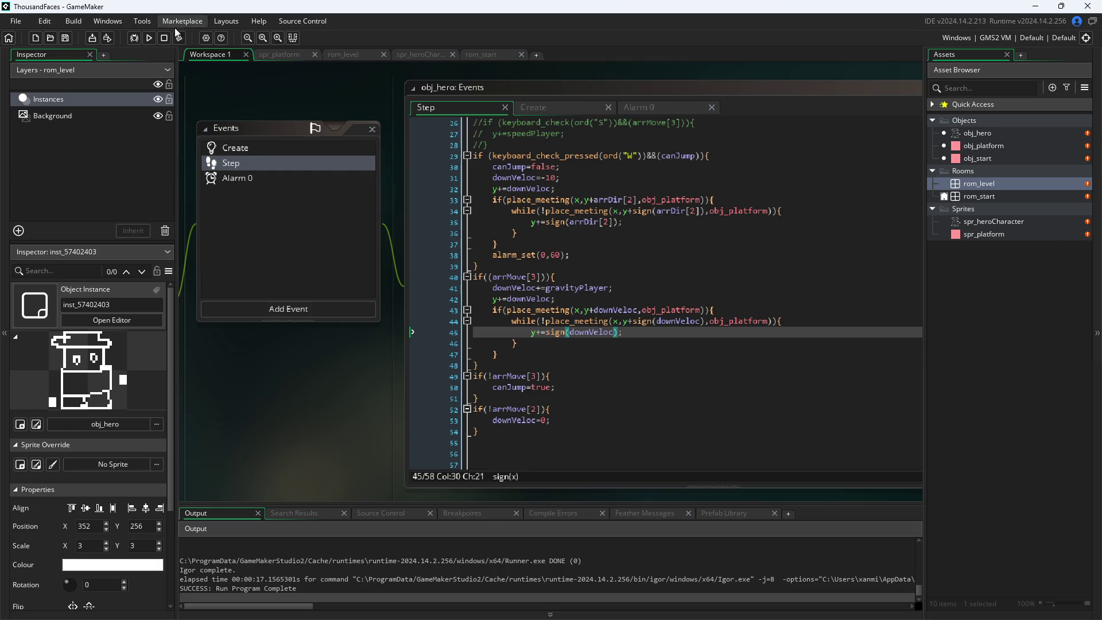
left_click(149, 38)
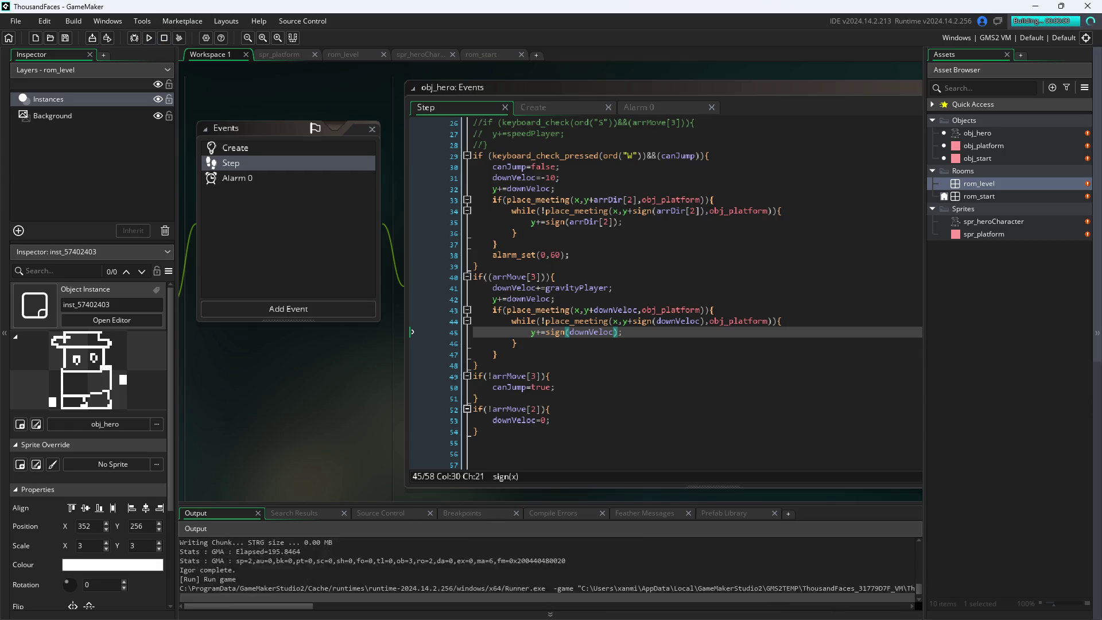
mouse_move(574, 331)
left_mouse_down()
mouse_move(128, 152)
mouse_move(205, 153)
left_mouse_up()
key("d")
key("w")
key("d")
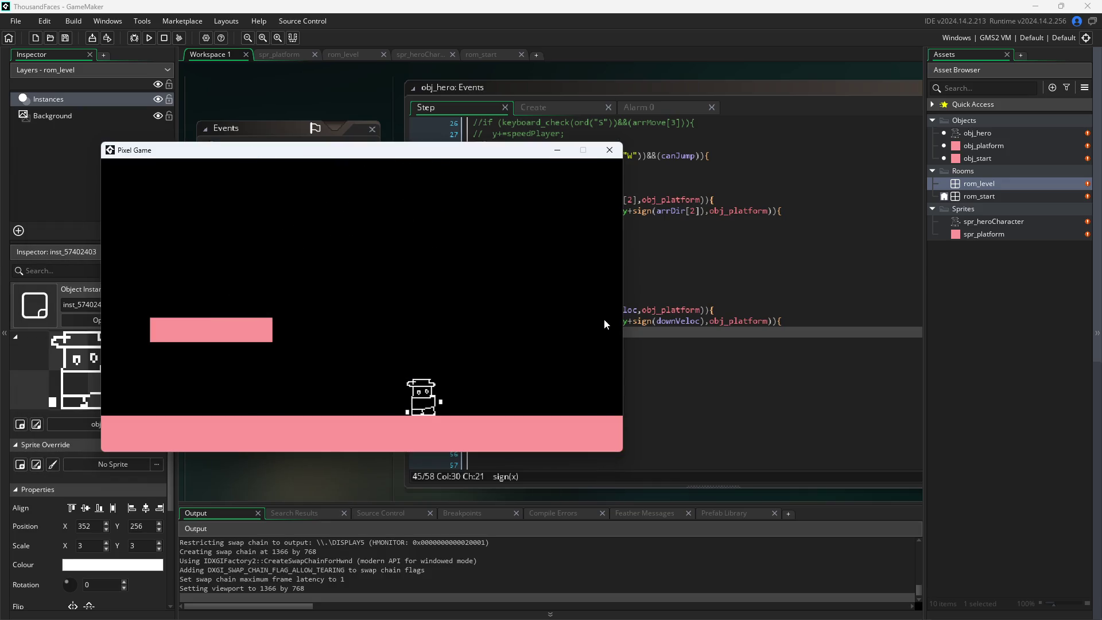
key("w")
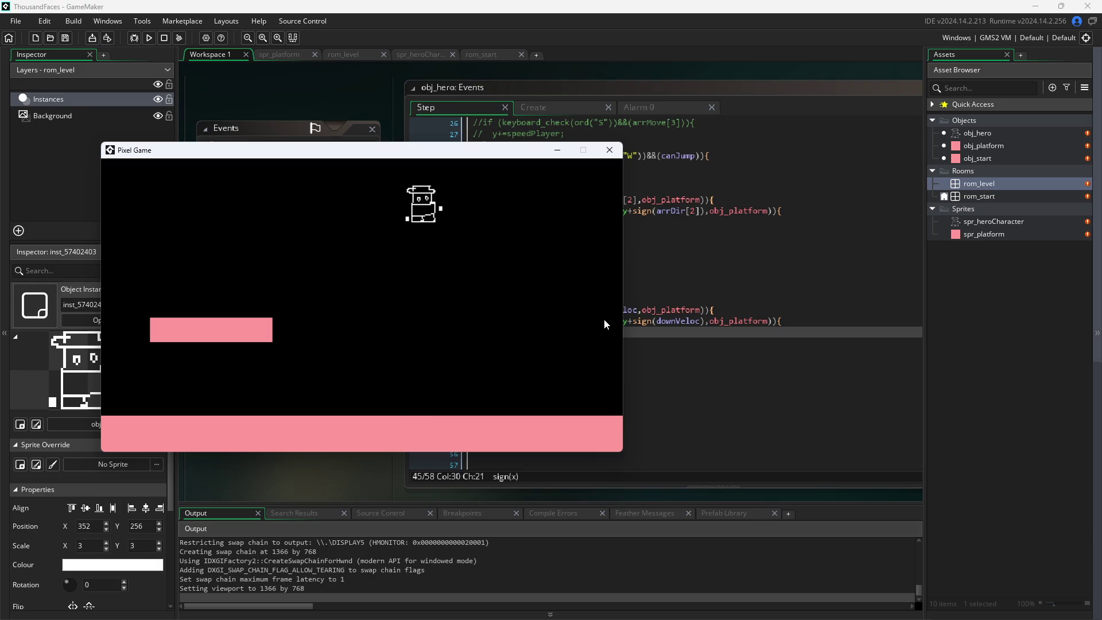
key("w")
key("a")
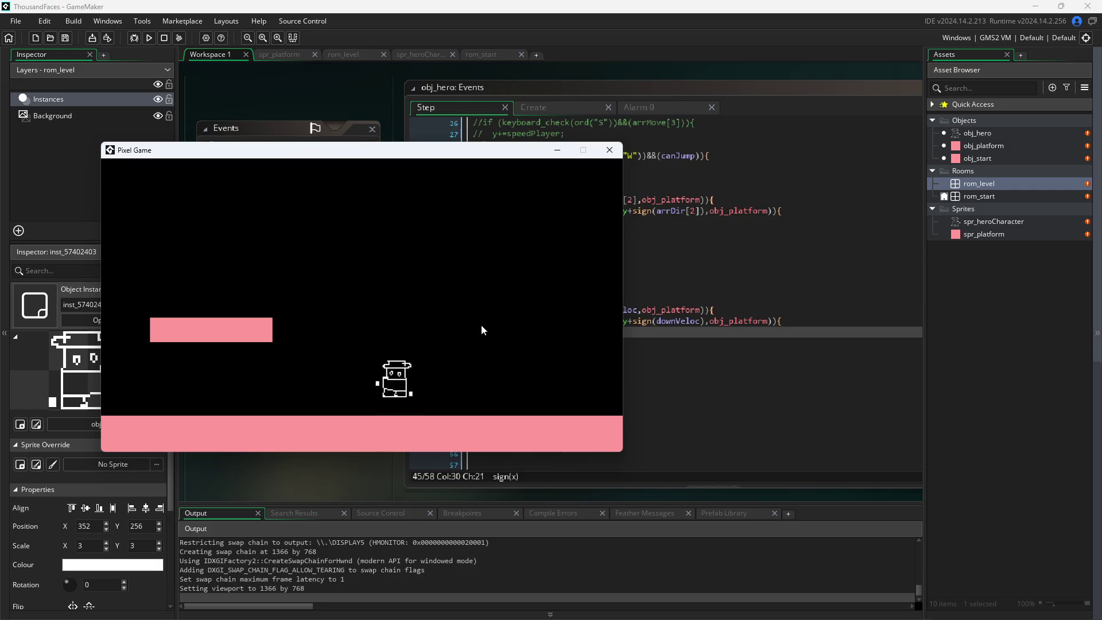
key("w")
left_click(610, 150)
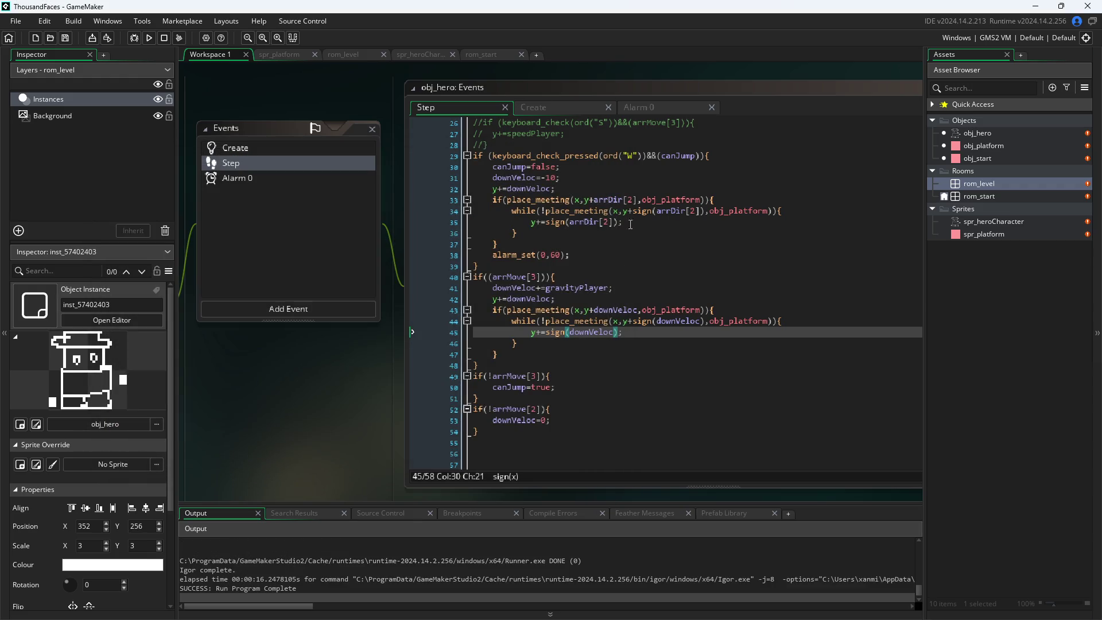
- Swap arrDir[2] for downVeloc on lines 33–35, restore the '(' after sign, and save
left_click(609, 201)
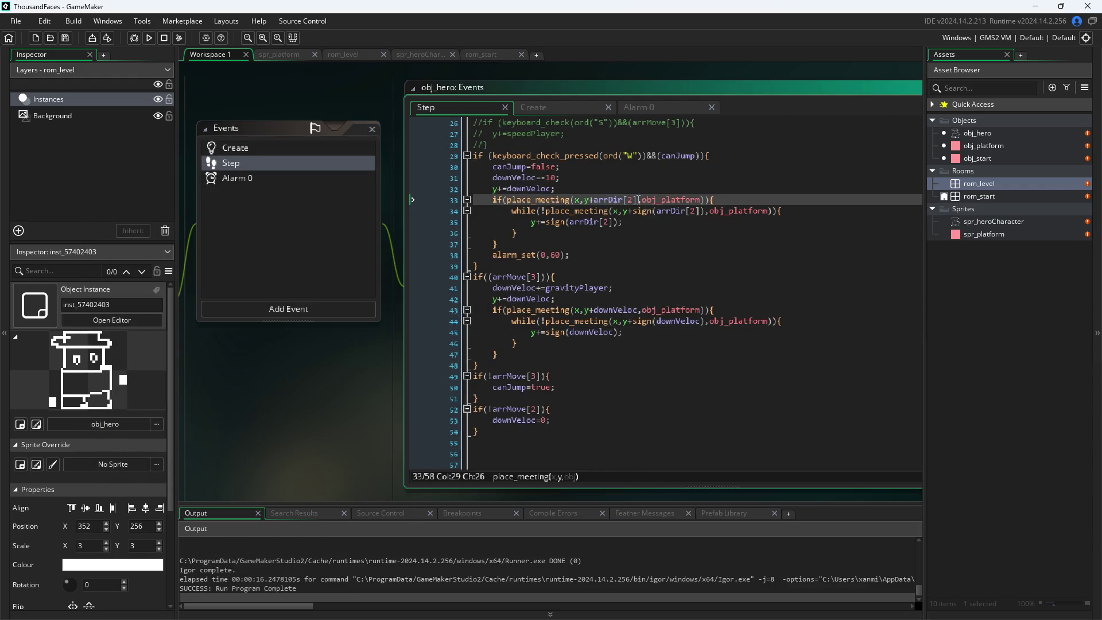
type("downVeloc")
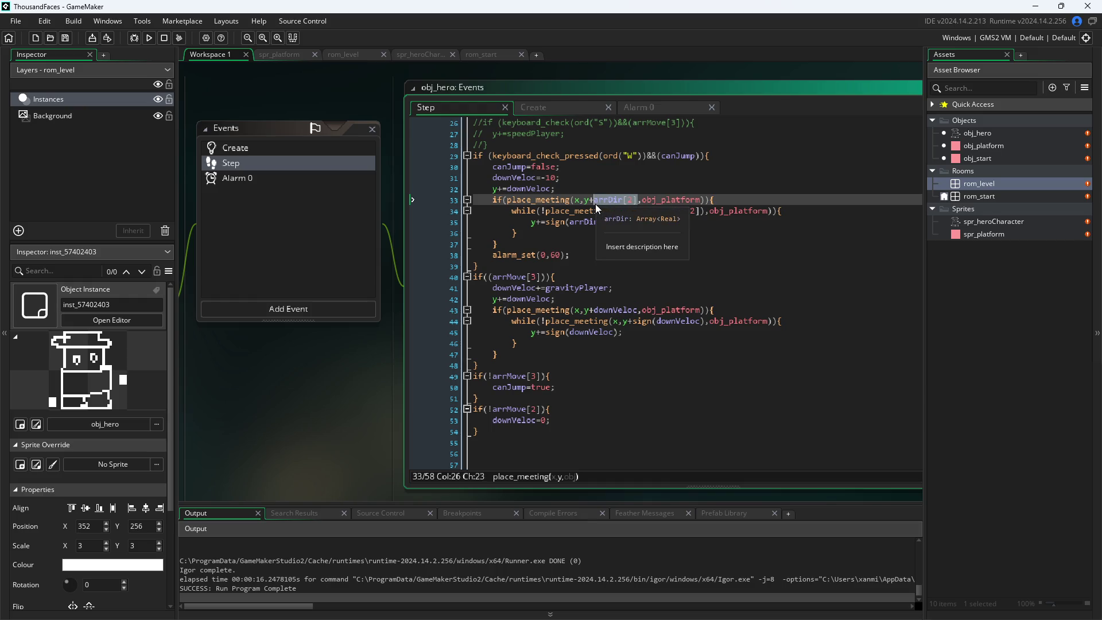
left_click_drag(656, 215, 694, 219)
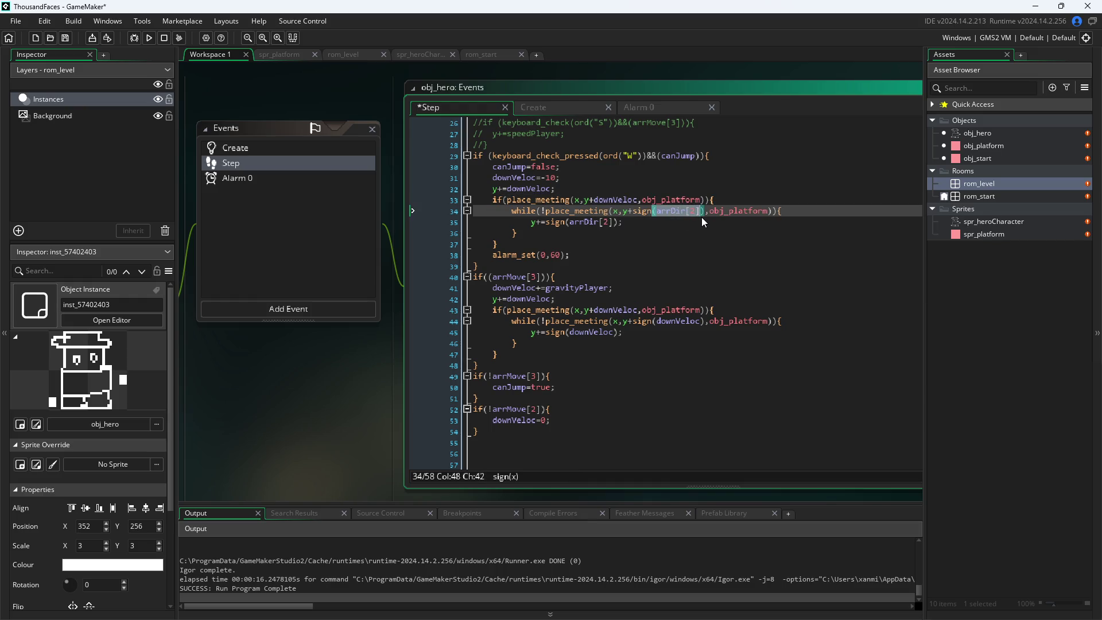
type("downVeloc")
left_click_drag(570, 223, 611, 226)
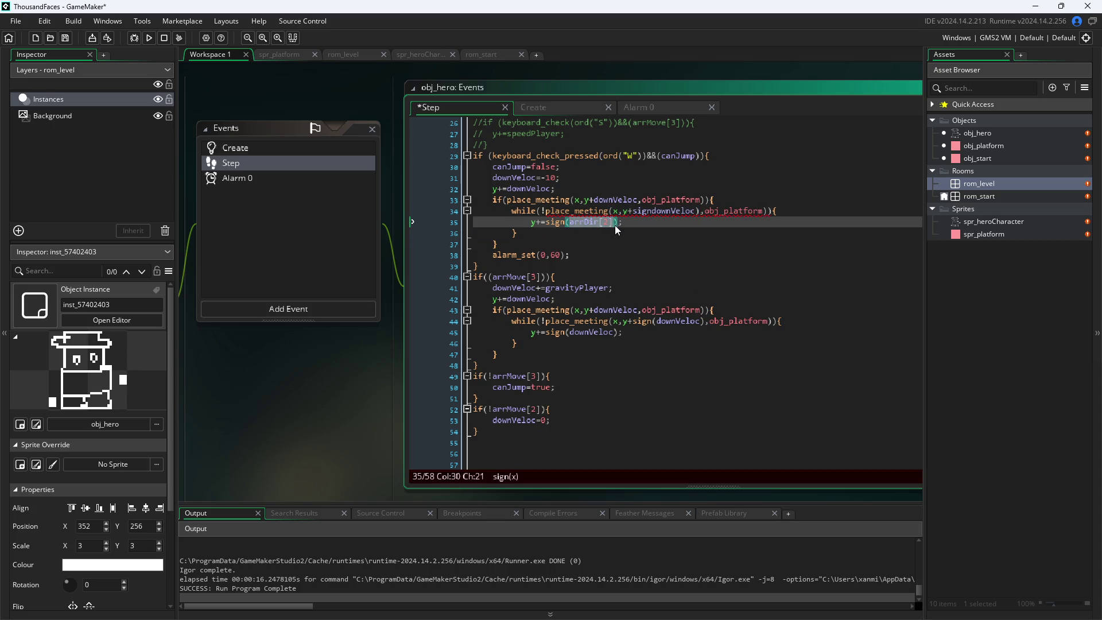
type("downVeloc")
left_click(649, 212)
type("(")
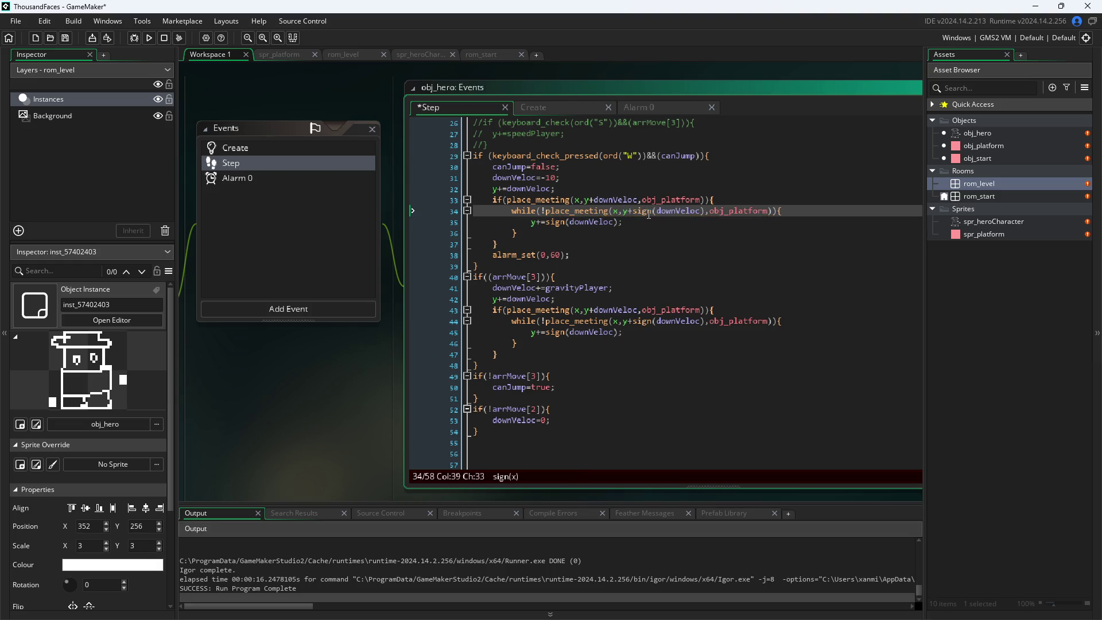
key("ctrl+s")
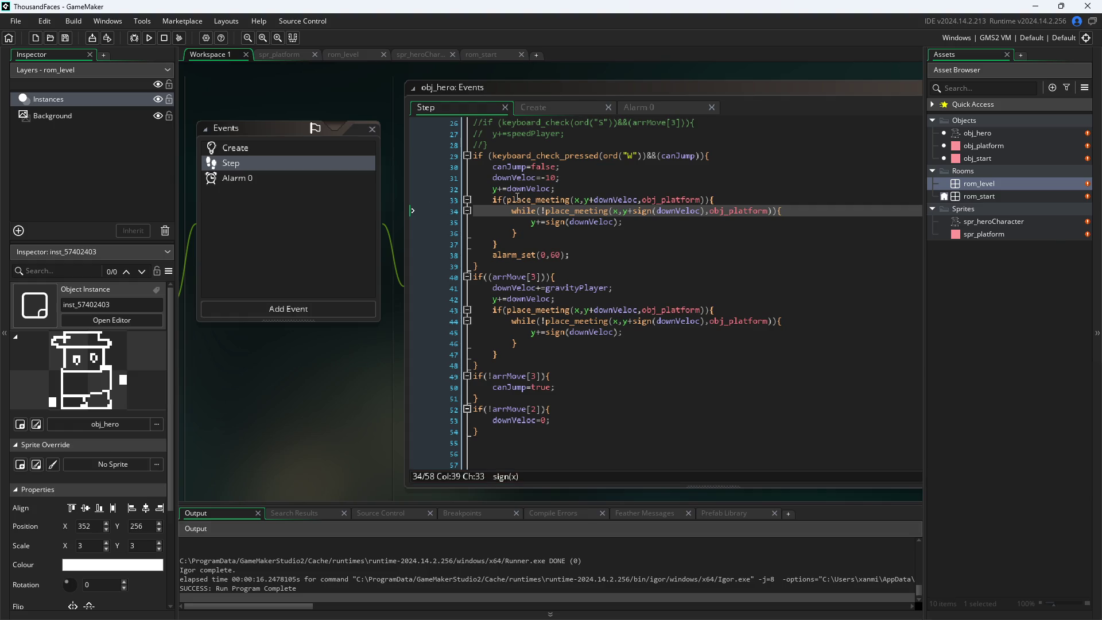
left_click(148, 43)
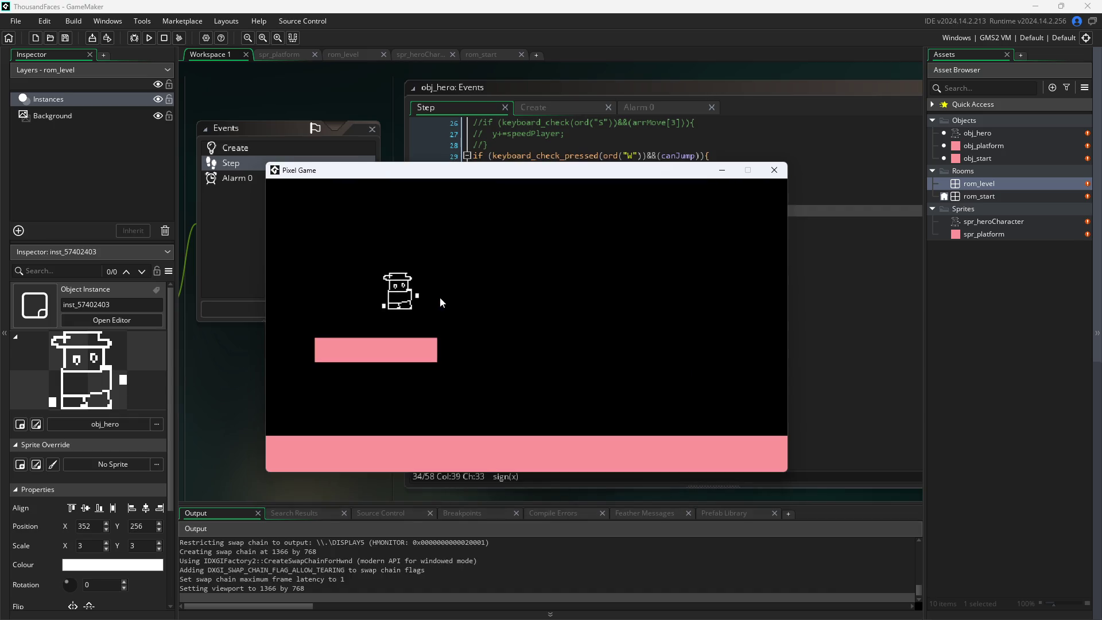
key("w")
key("d")
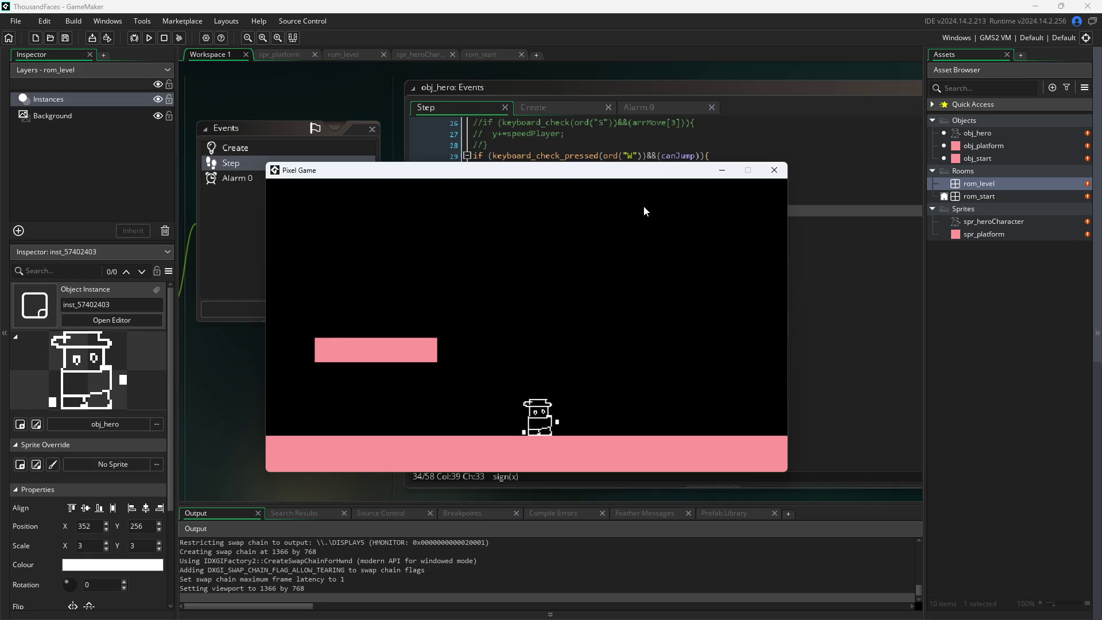
key("w")
key("d")
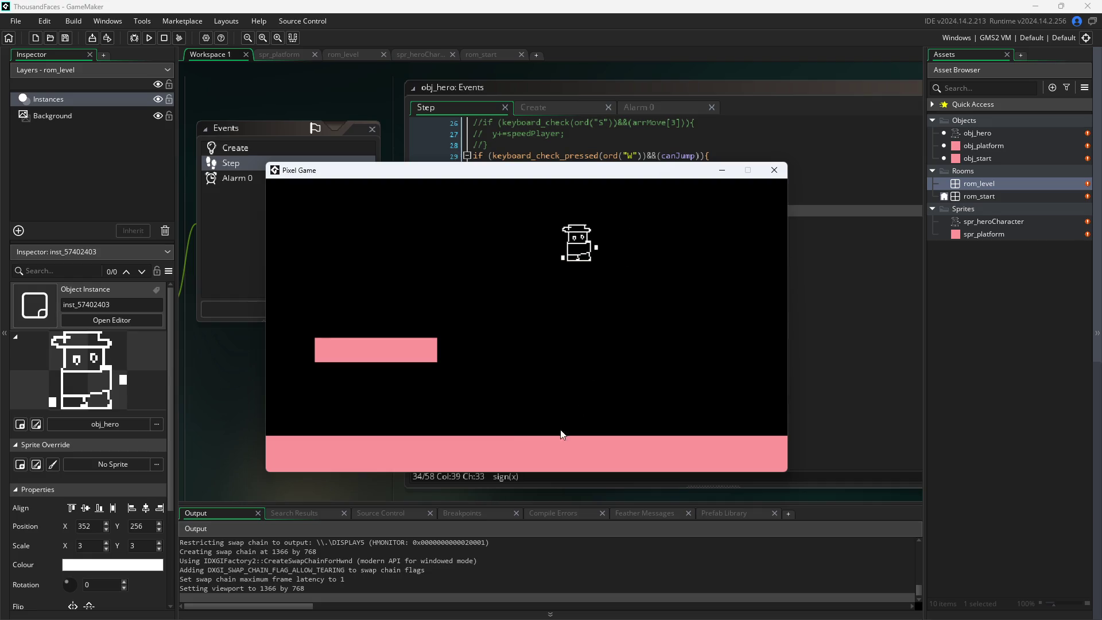
key("a")
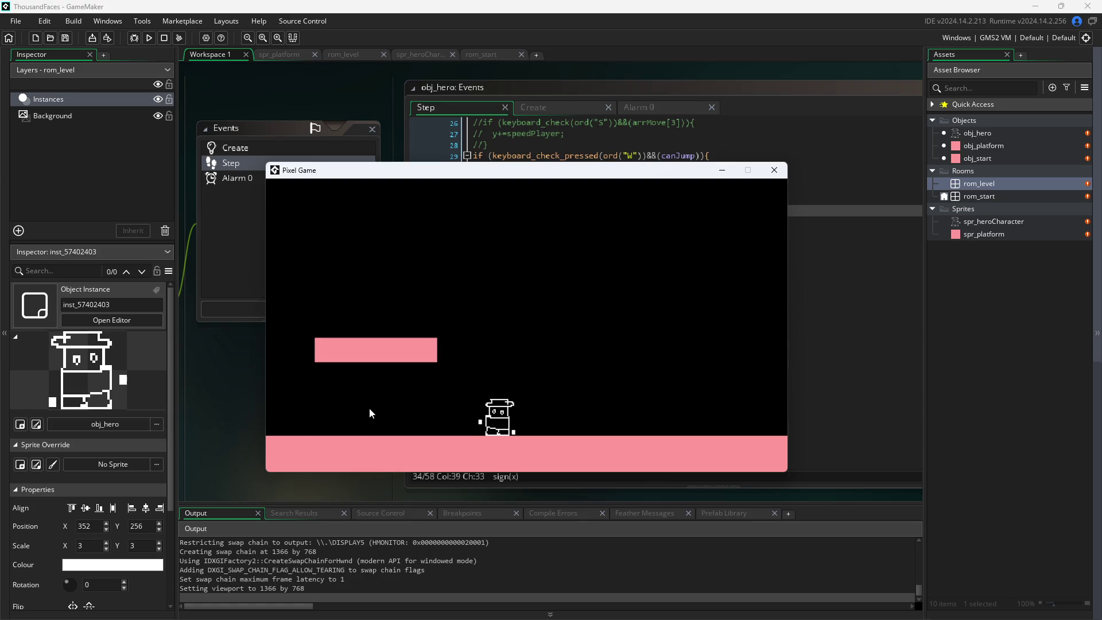
key("w")
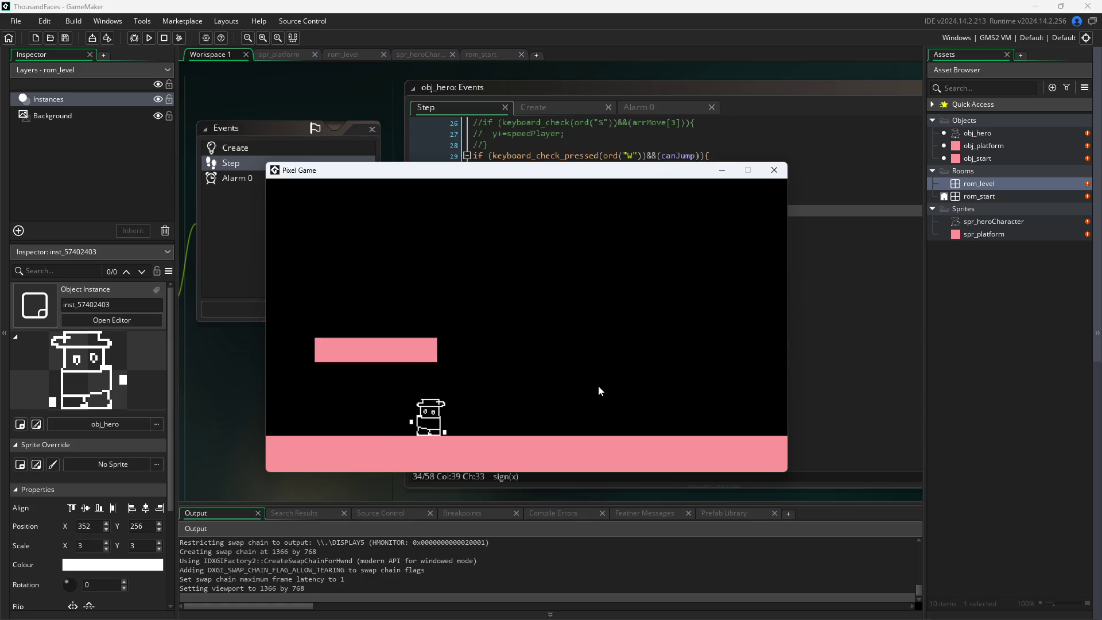
key("a")
key("w")
key("w")
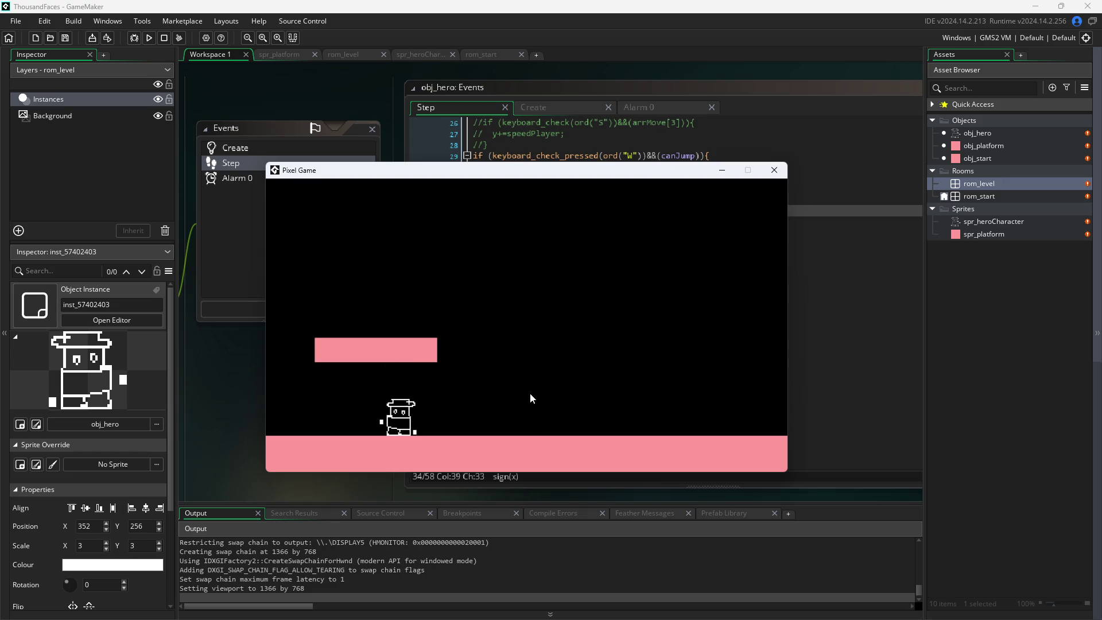
key("w")
key("d")
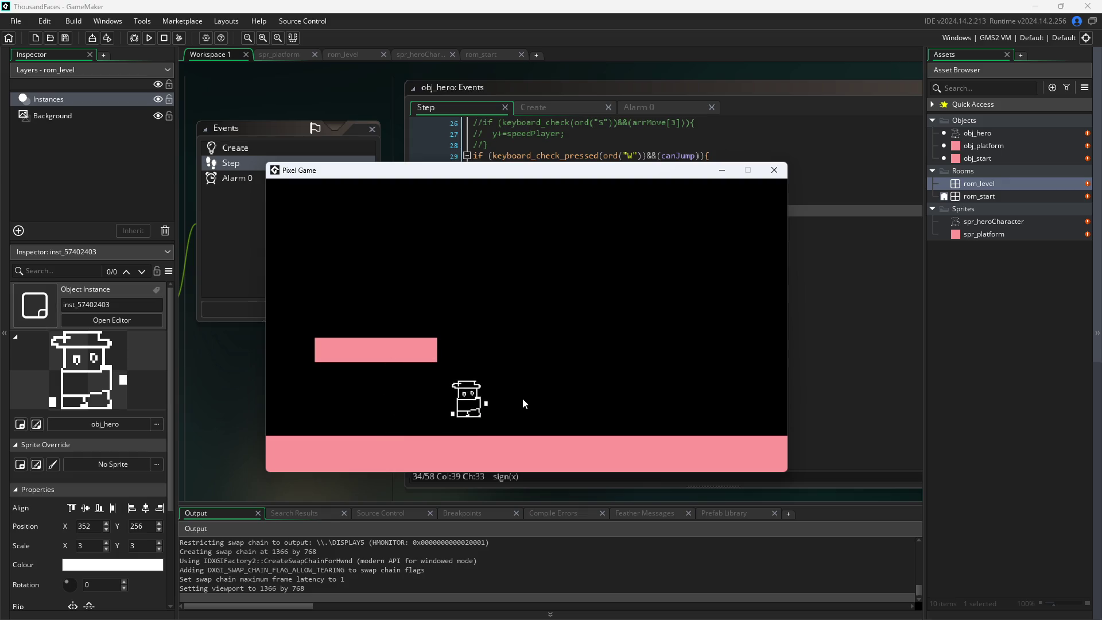
key("w")
key("w")
key("a")
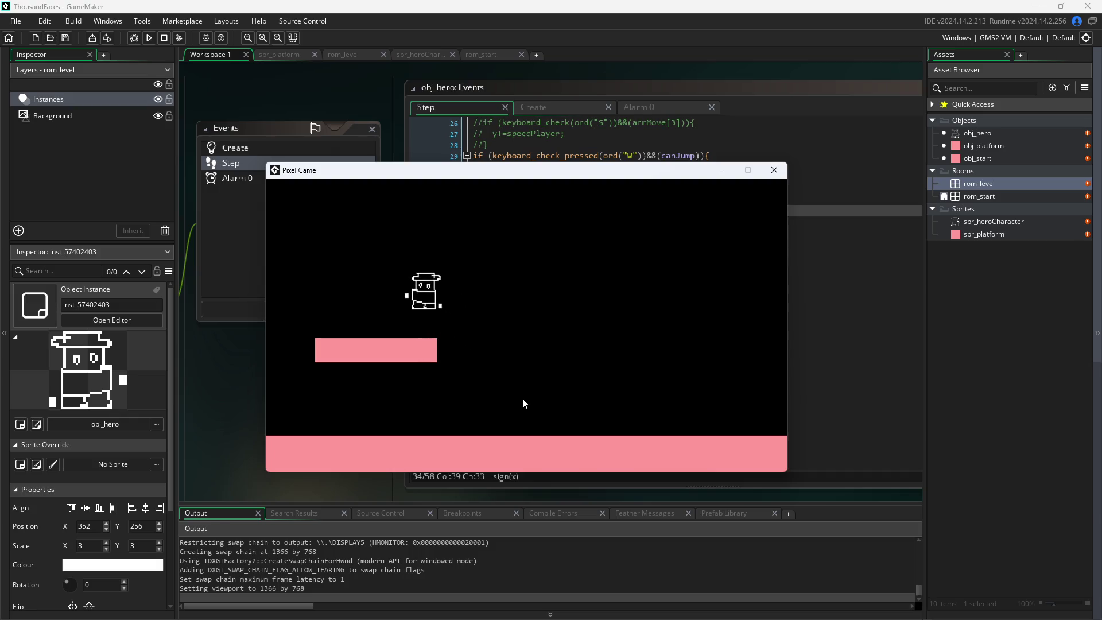
key("d")
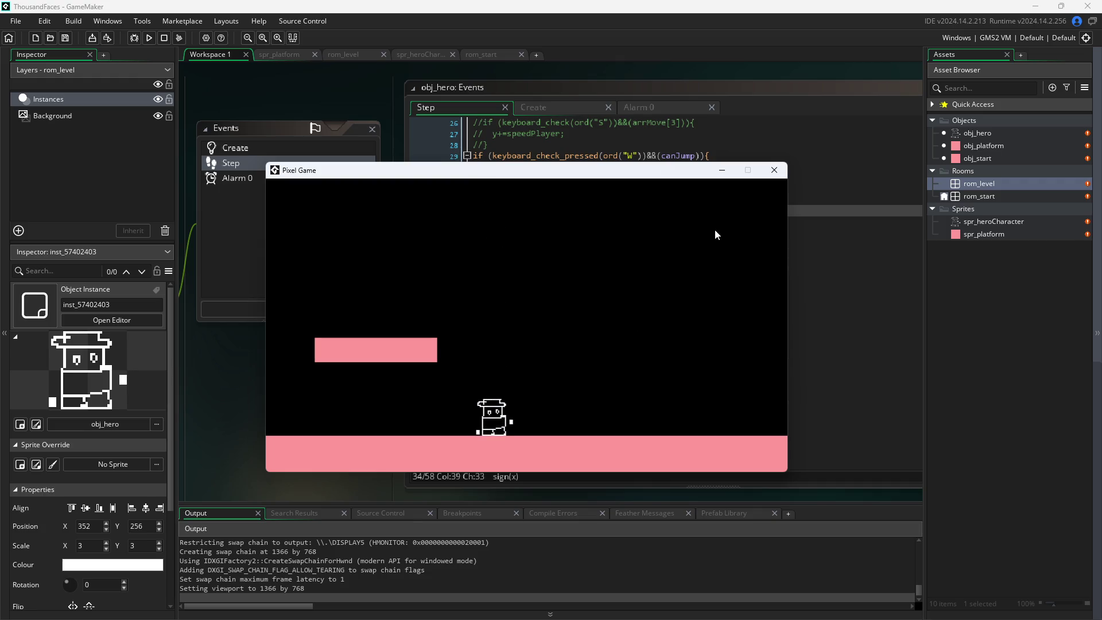
left_click(770, 169)
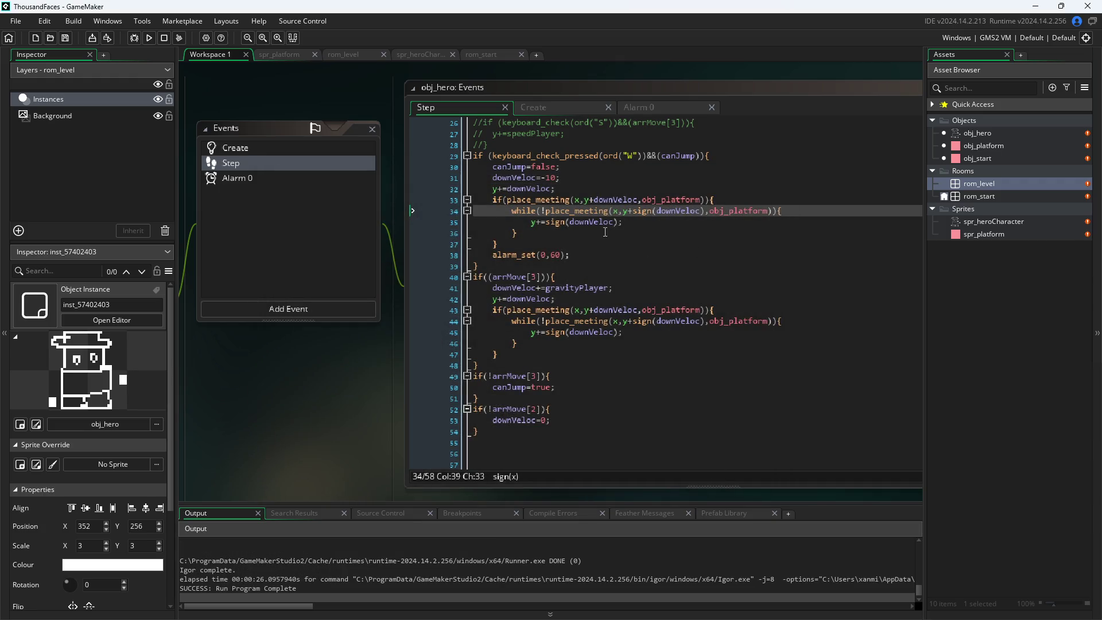
- Delete the if(!arrMove[2]) block resetting downVeloc on lines 52–54, then run the game
left_click(577, 223)
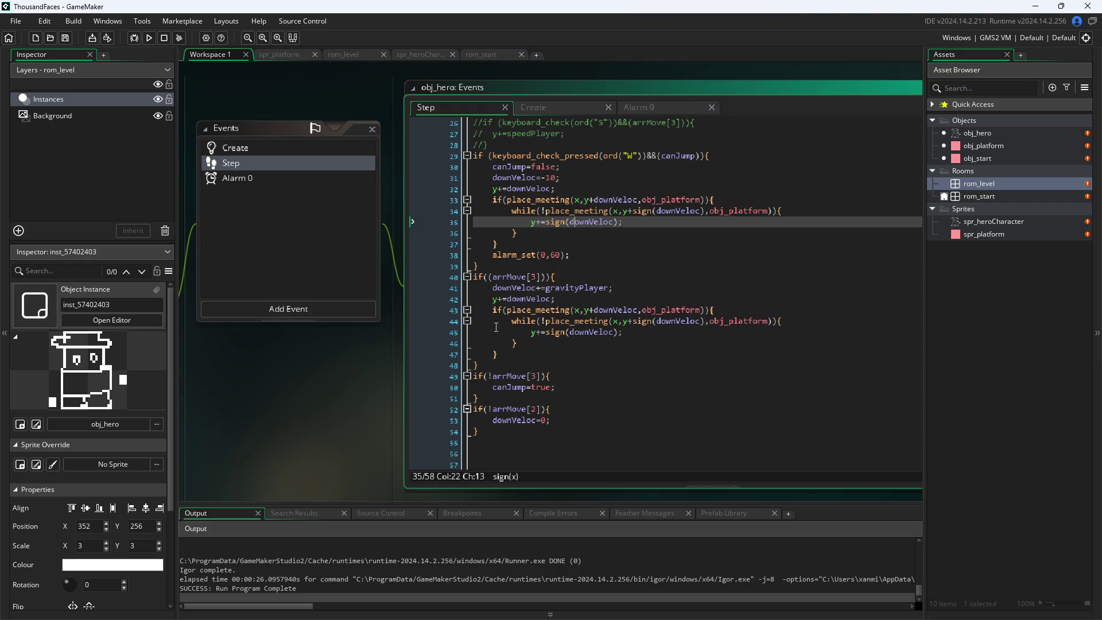
left_click(330, 391)
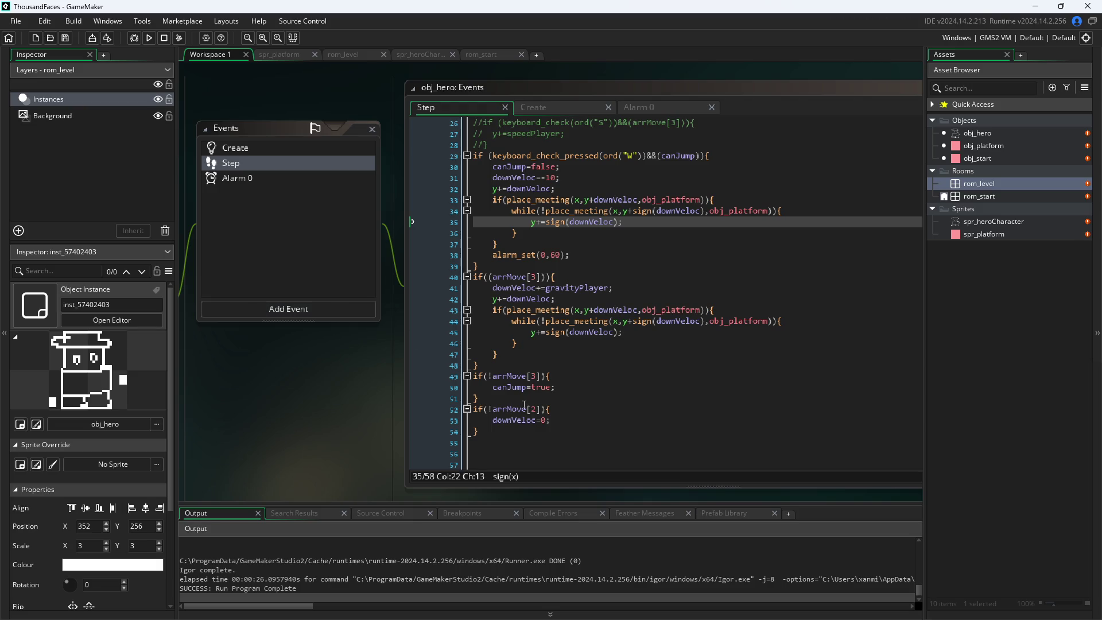
left_click_drag(509, 437, 413, 409)
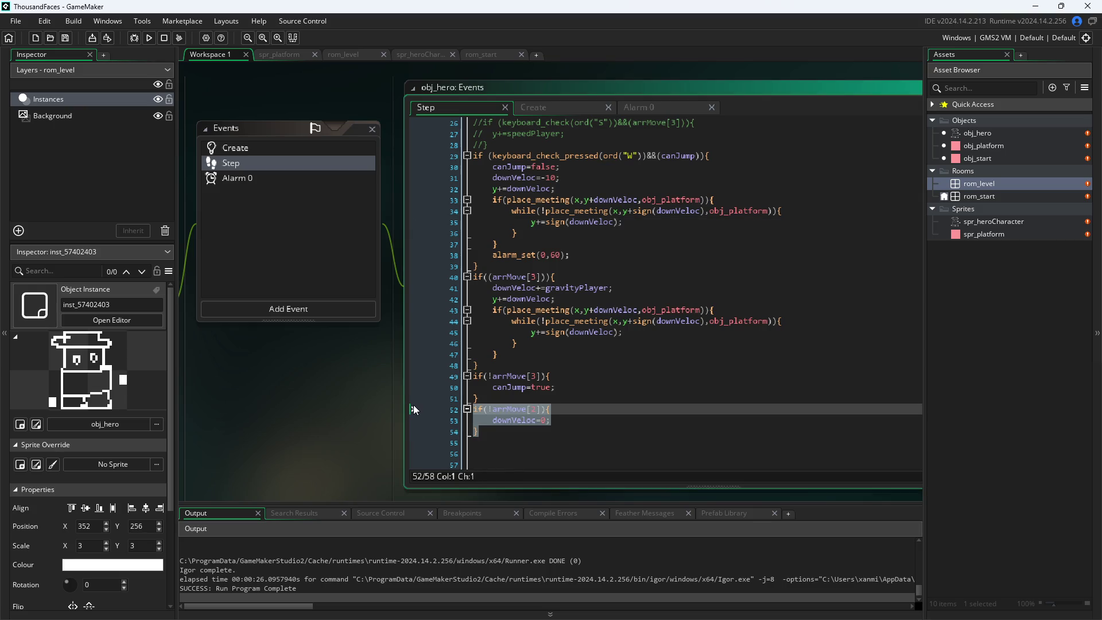
key("Delete")
left_click(306, 410)
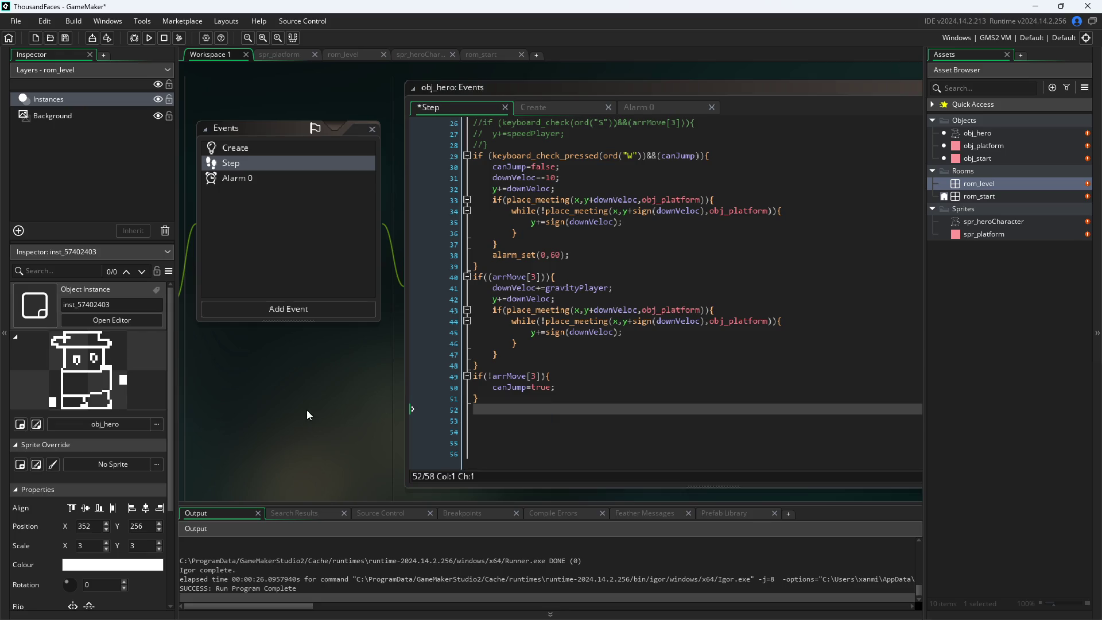
left_click(150, 38)
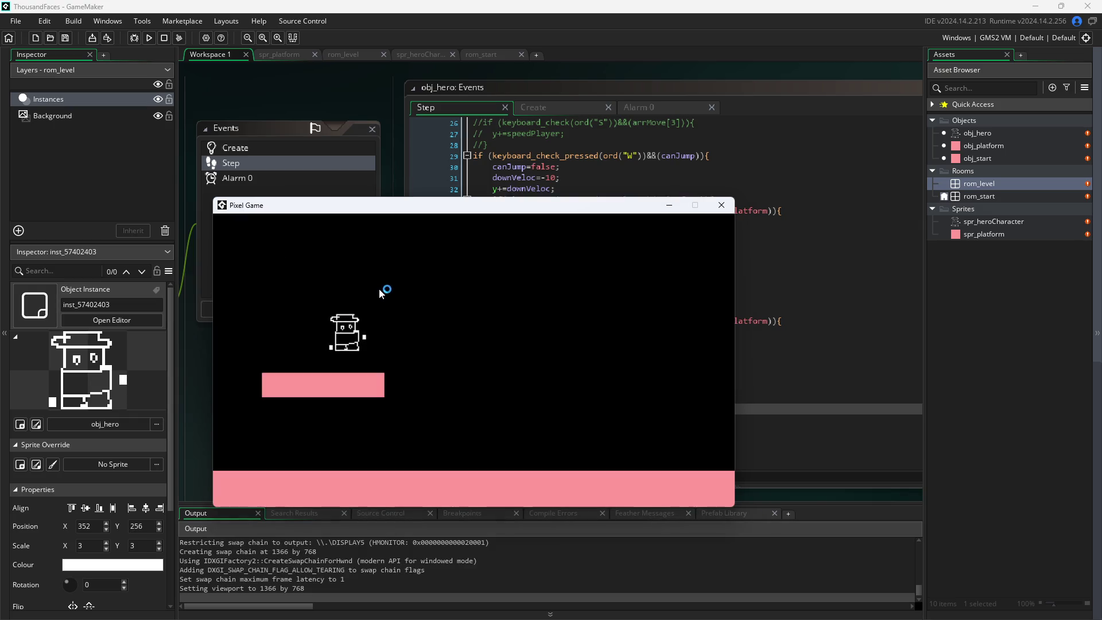
- Move the hero right and left with D/A, jump with W toward the pink platform, then close the game
key("d")
key("a")
key("w")
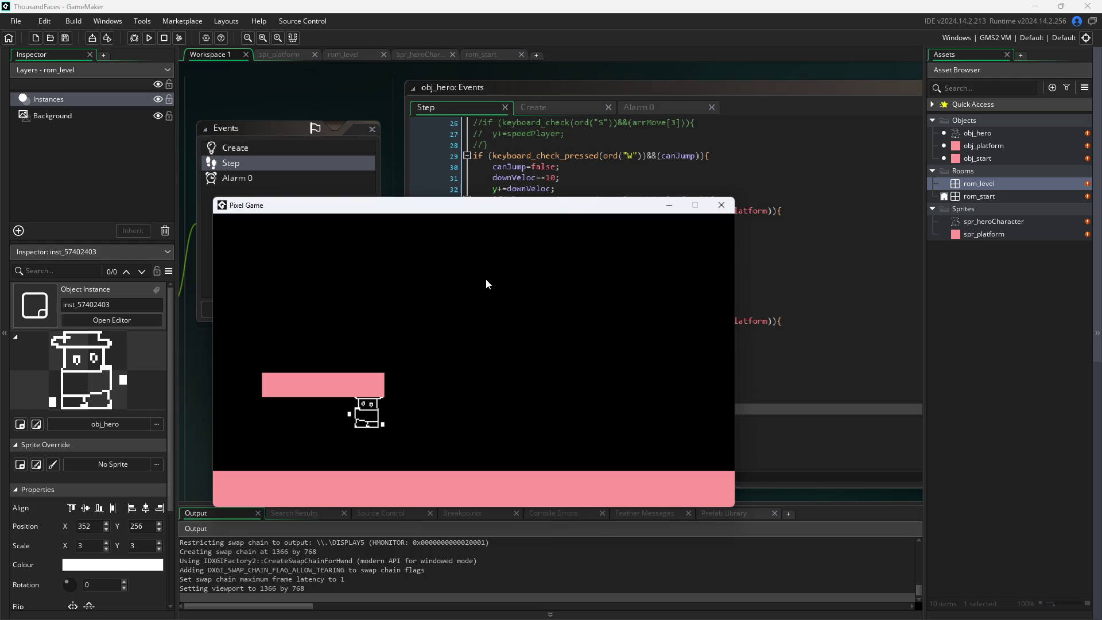
left_click(722, 205)
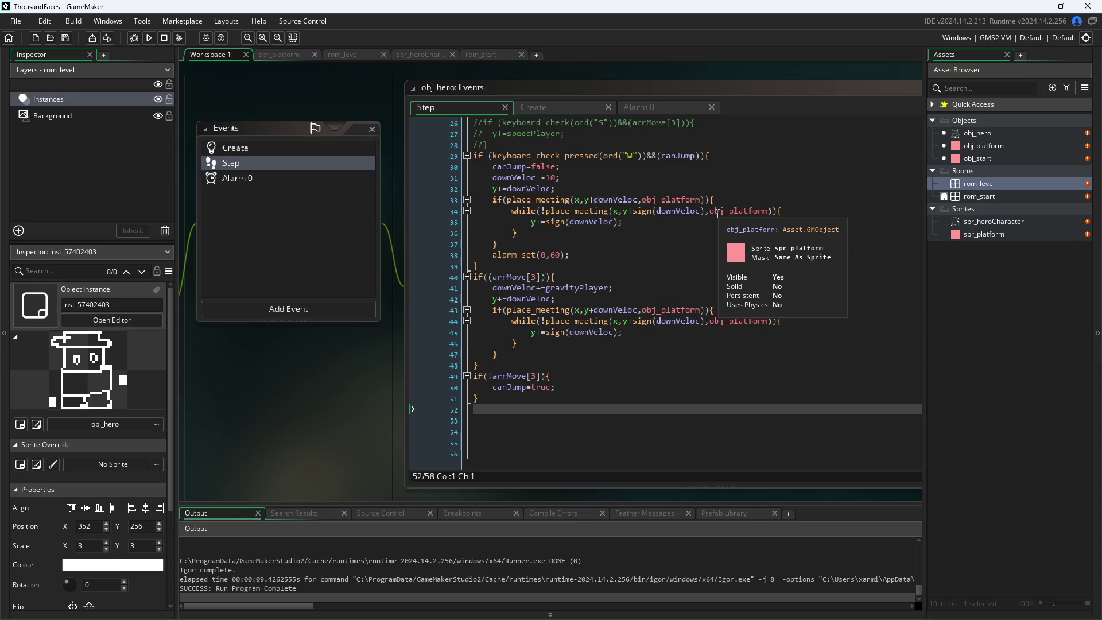
- Look over the Create variables, then select downVeloc in line 33's collision check in the Step code
scroll(596, 320, "up", 7)
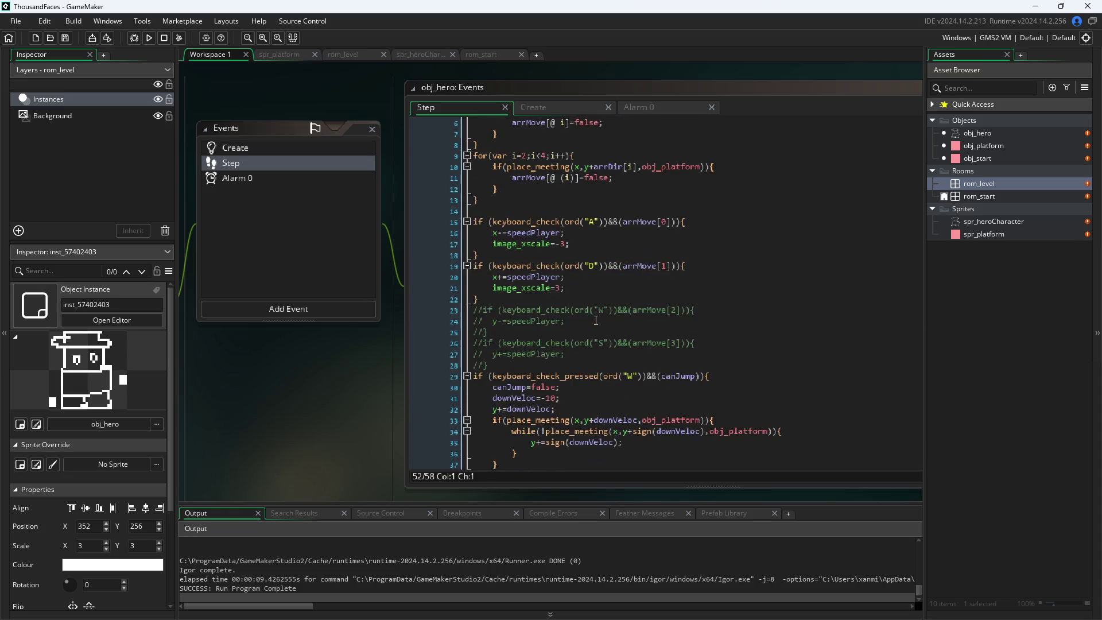
left_click(572, 108)
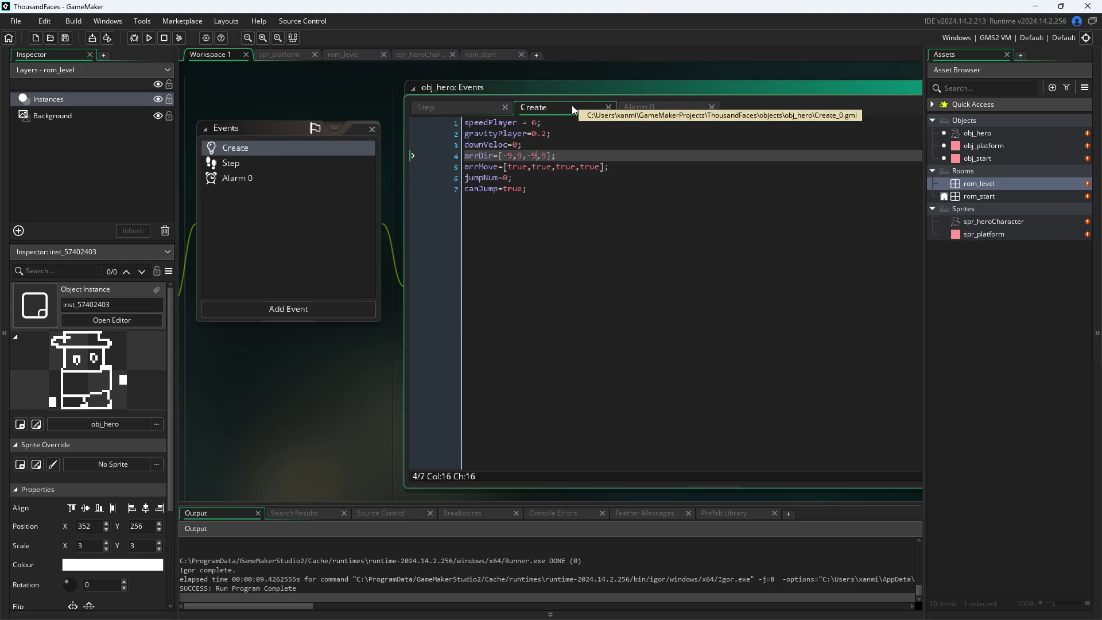
left_click(458, 107)
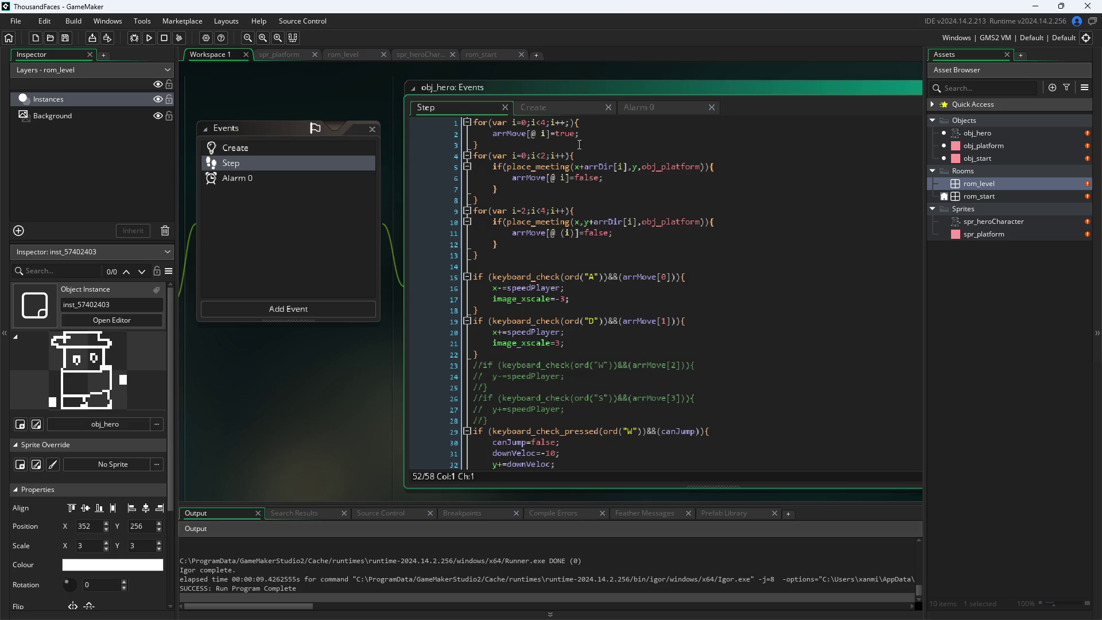
scroll(640, 309, "down", 5)
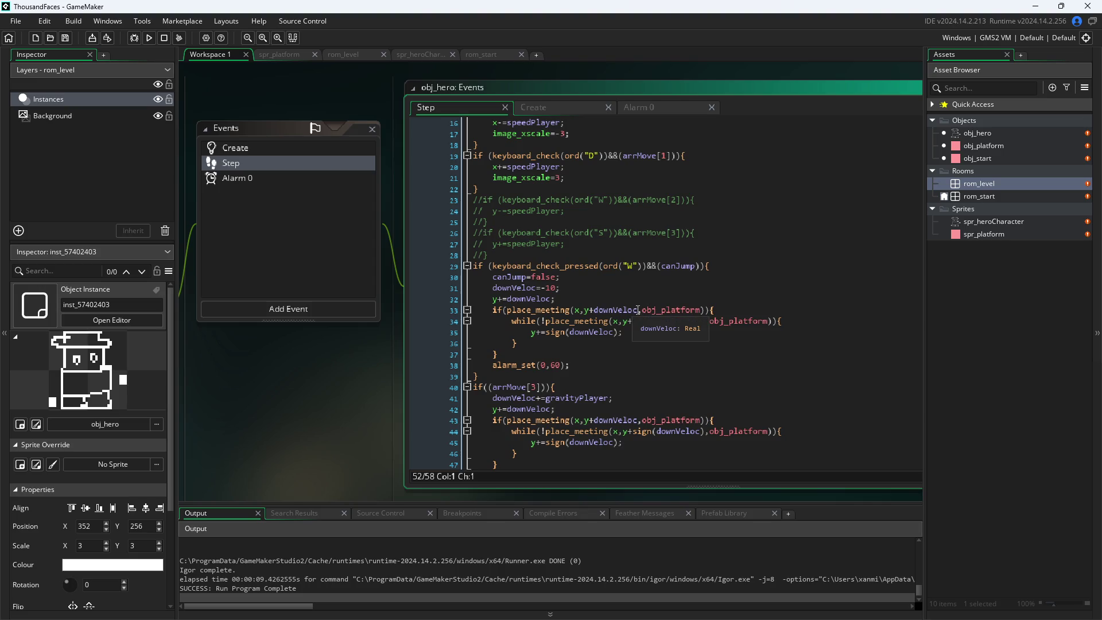
left_click_drag(638, 310, 598, 312)
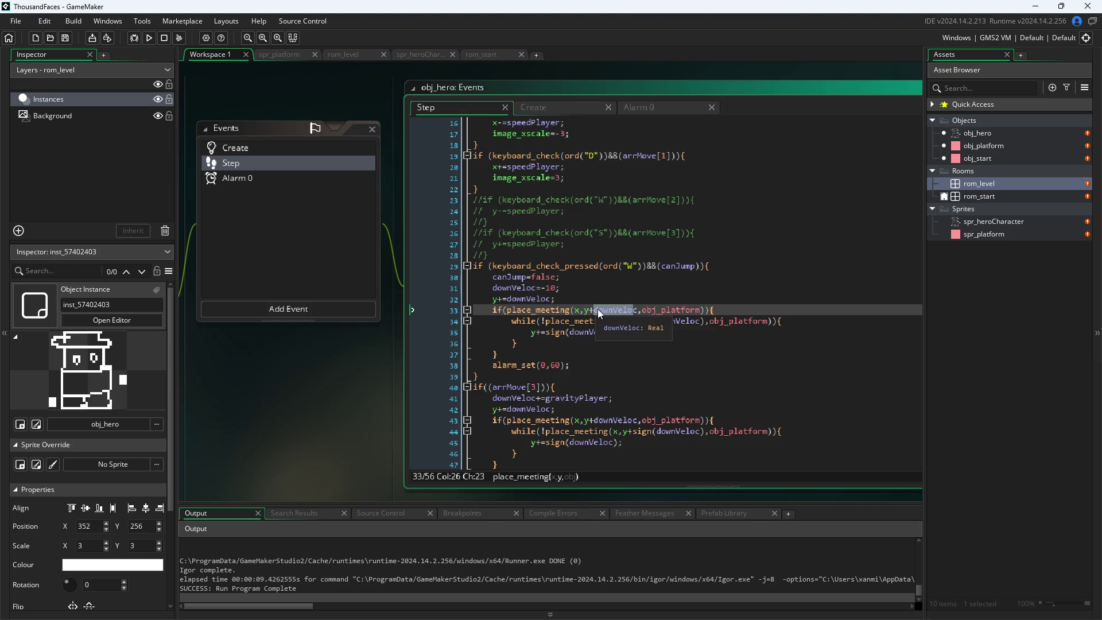
- Undo and redo edits so lines 33–35 use arrDir[2], save the Step code, and run the game
type("c")
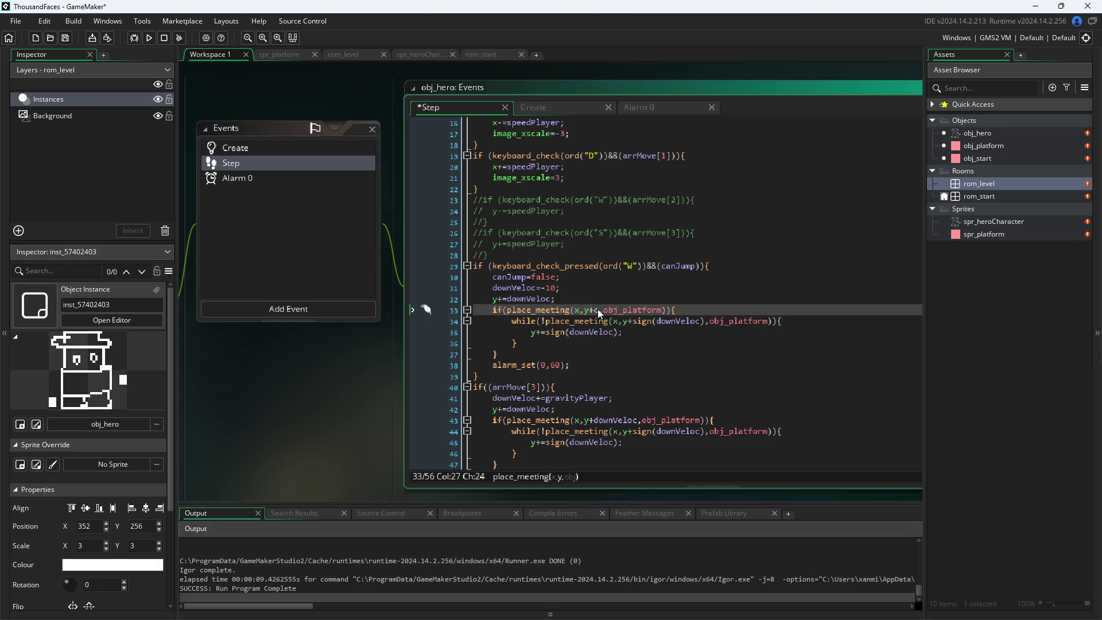
key("BackSpace")
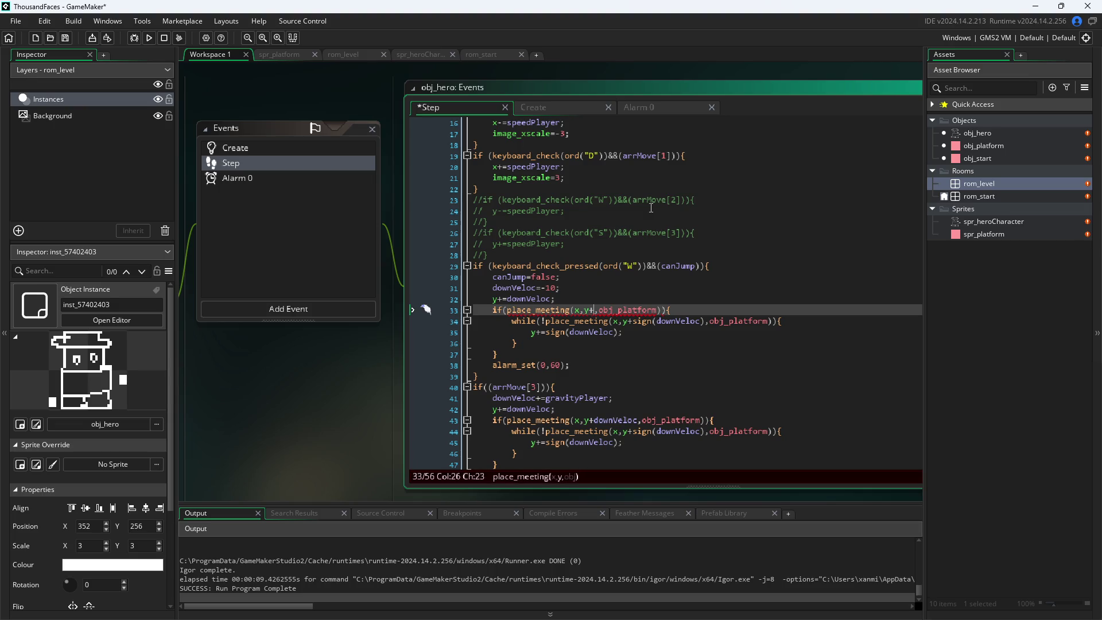
key("ctrl+z")
key("ctrl+z")
key("ctrl+z")
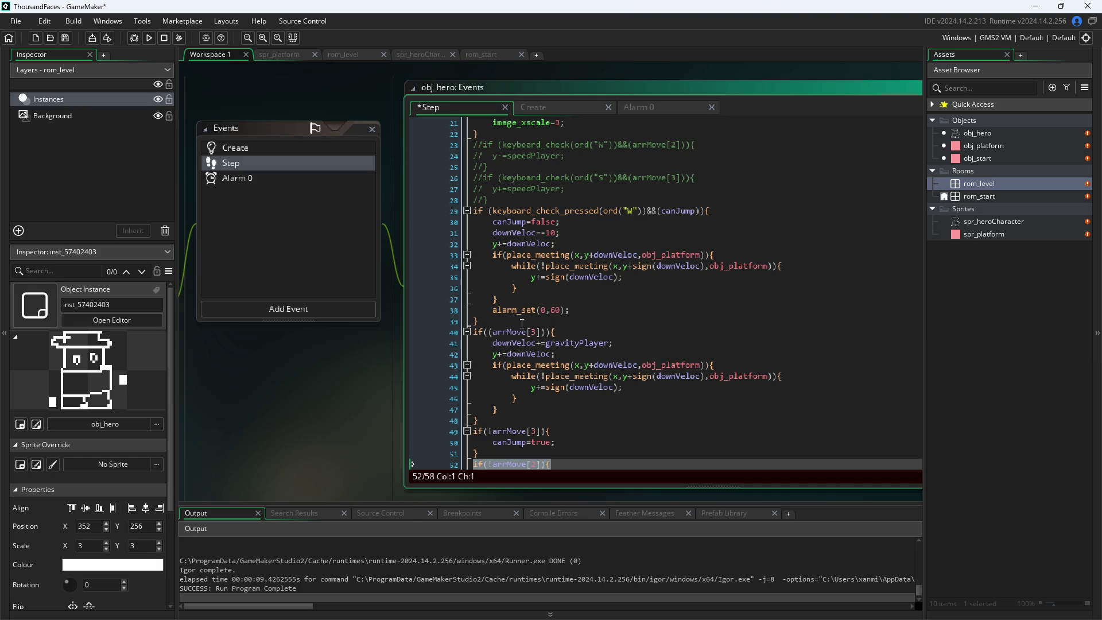
key("ctrl+z")
left_click(320, 443)
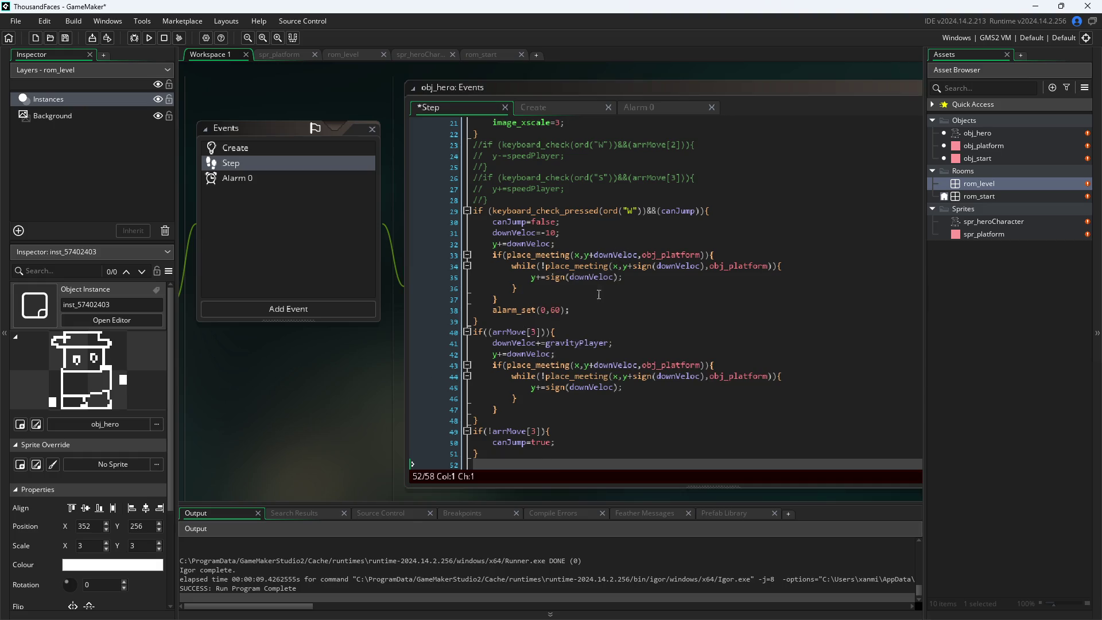
left_click(576, 467)
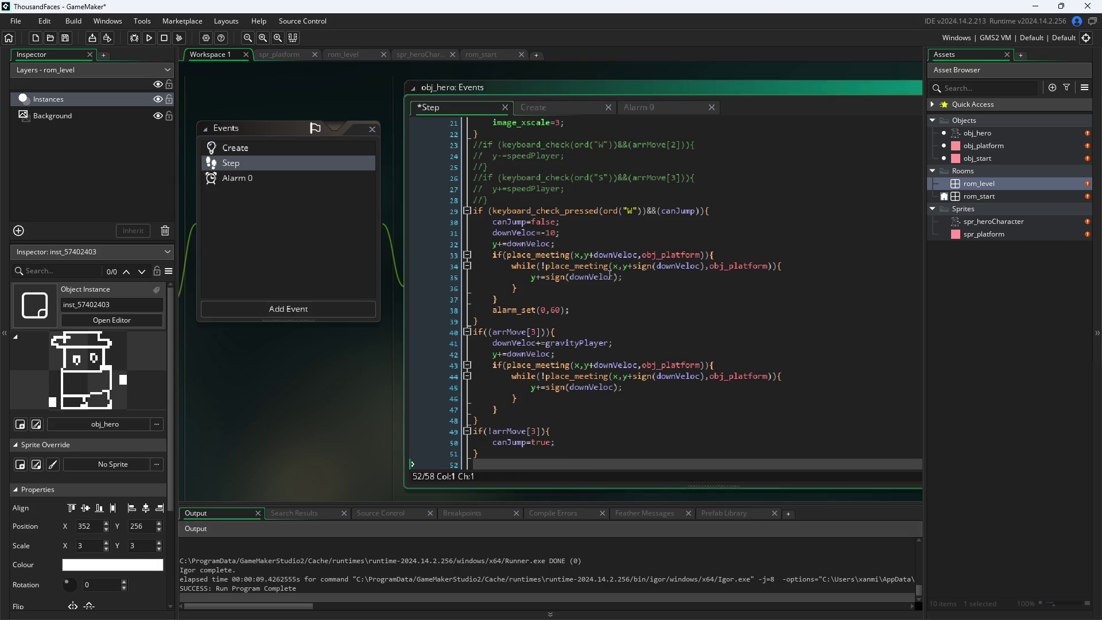
key("ctrl+y")
key("ctrl+y")
key("ctrl+y")
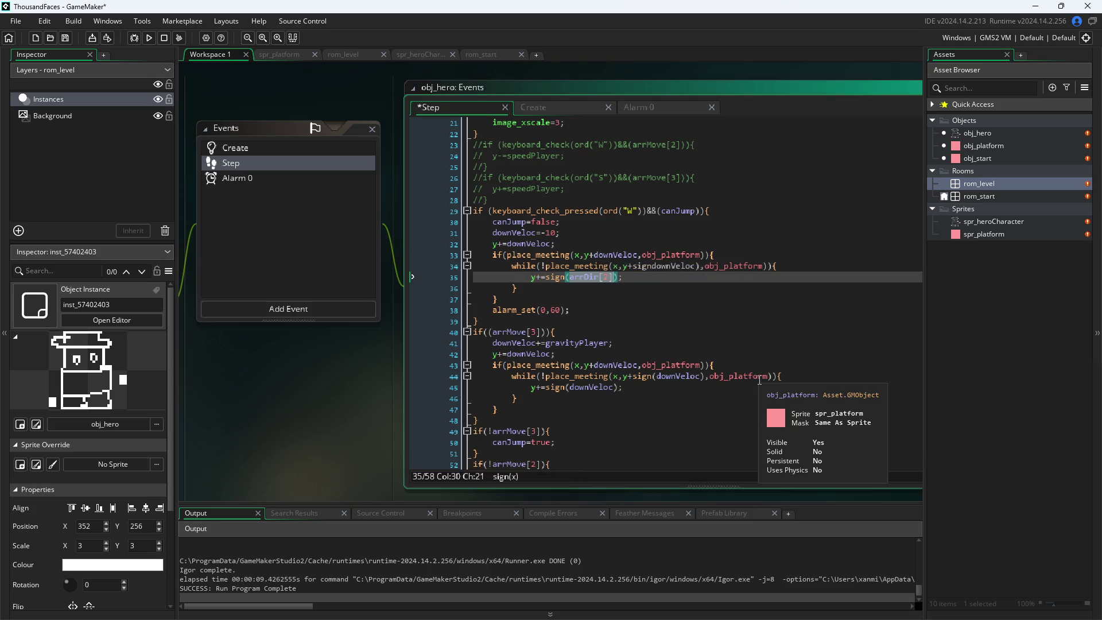
left_click(278, 412)
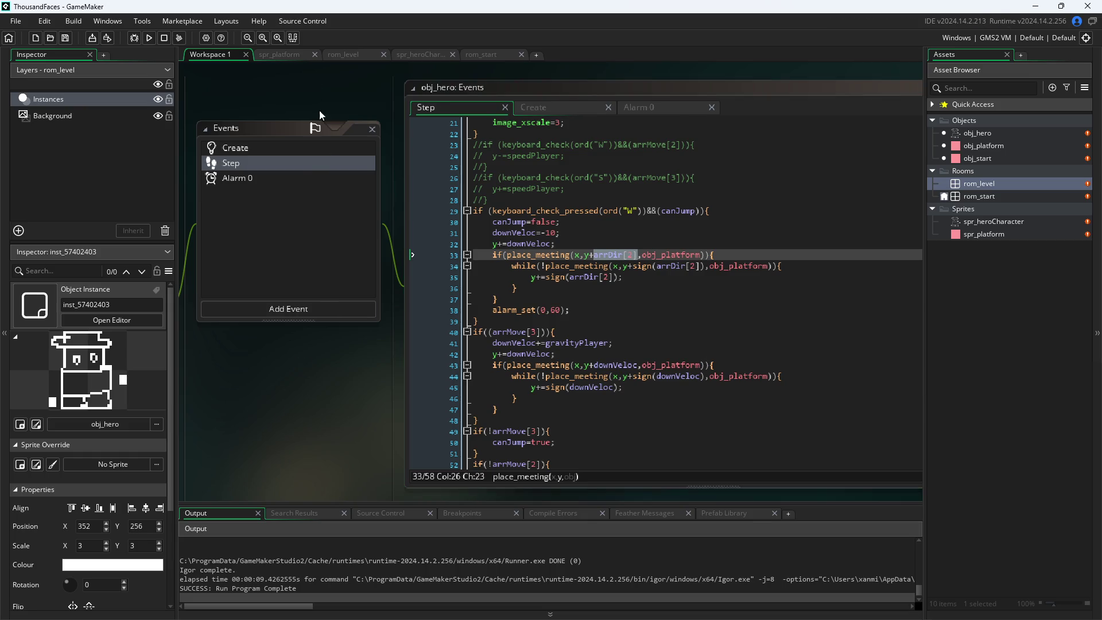
left_click(148, 38)
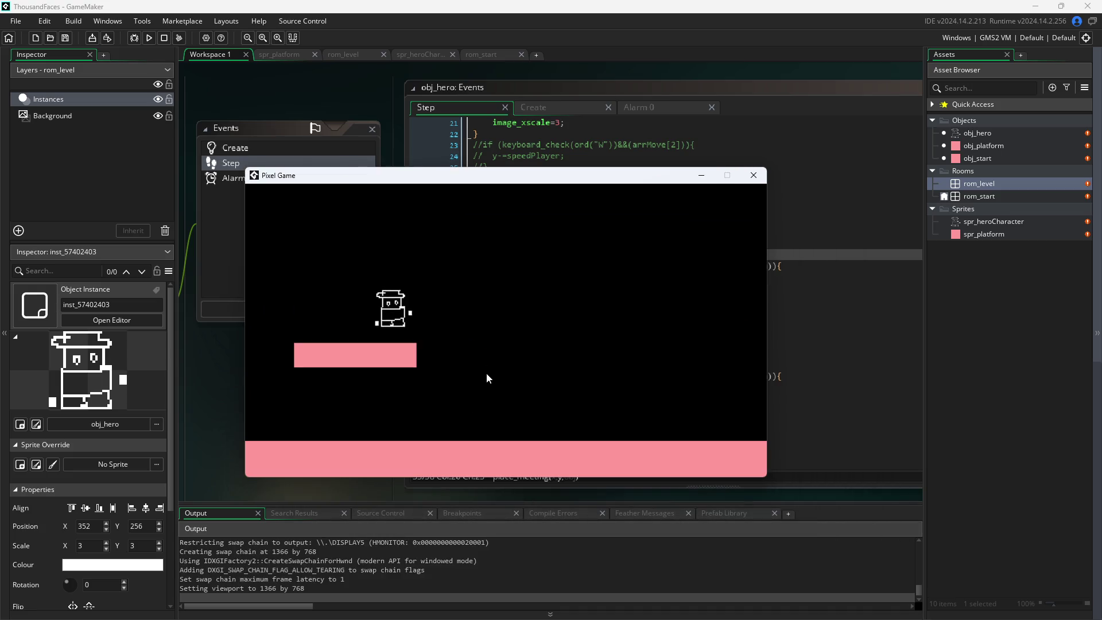
- Walk the hero left and right with A/D, jumping with W each time, then close the game
key("a")
key("w")
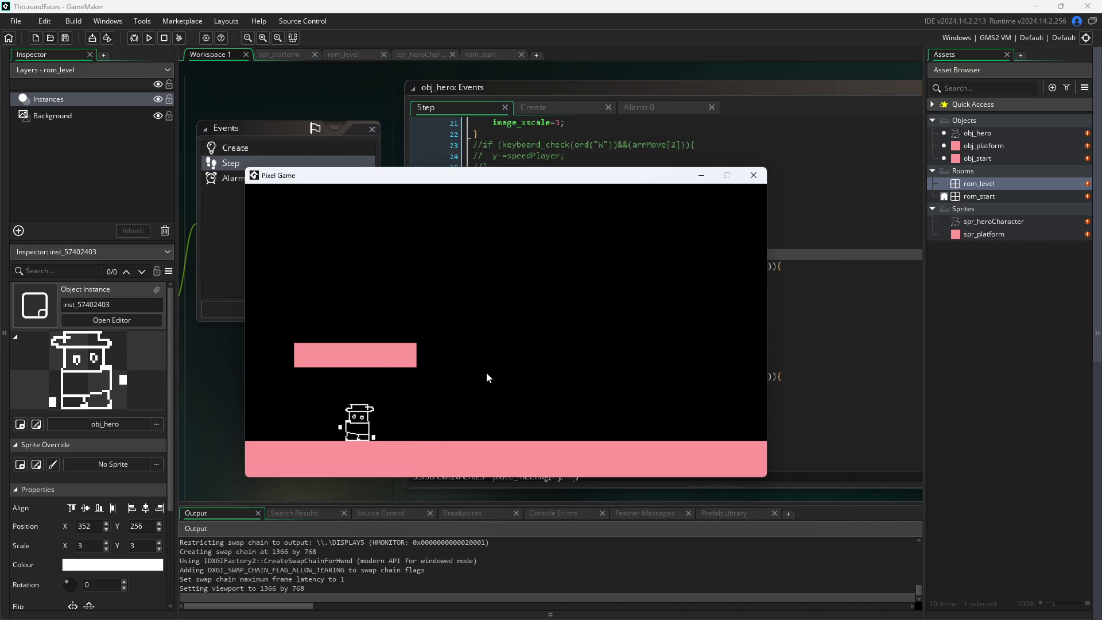
key("d")
key("w")
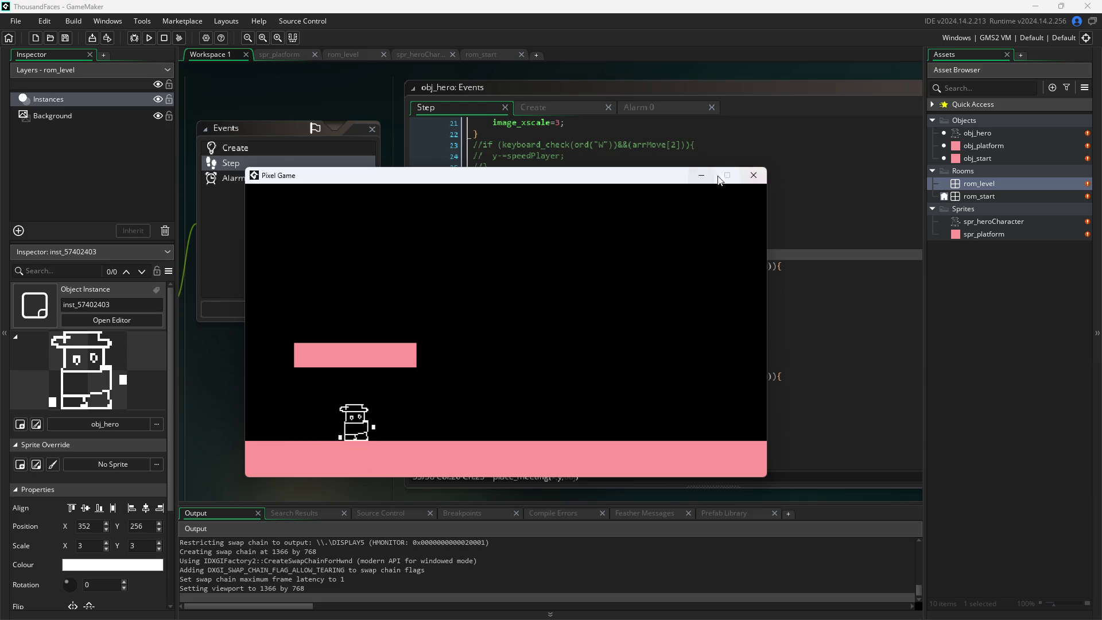
left_click(745, 181)
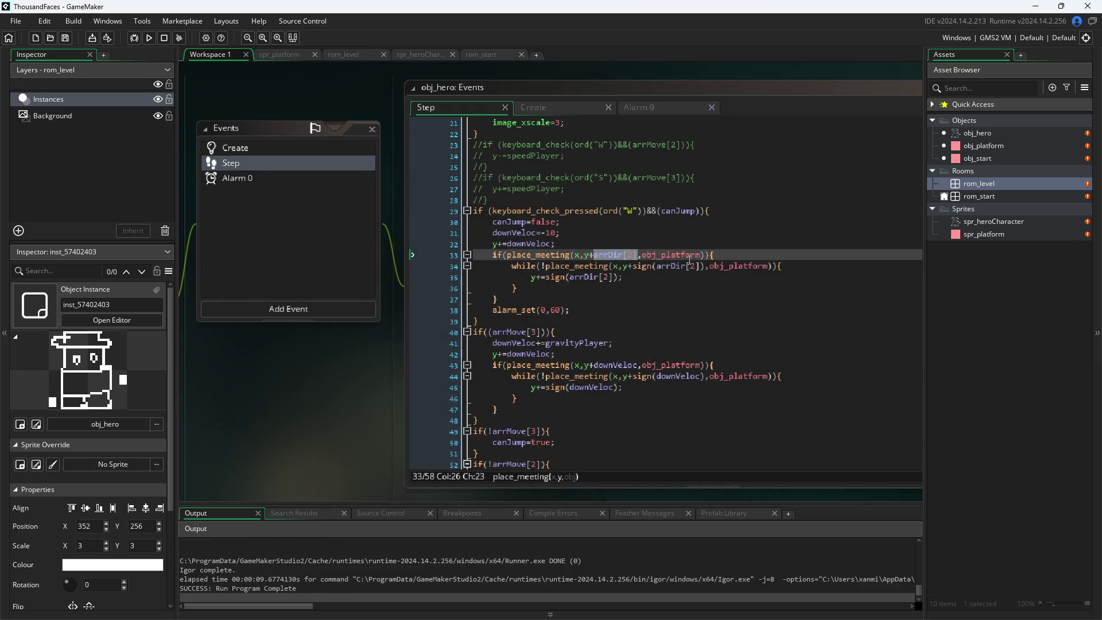
- Undo lines 33–35 back to downVeloc, including sign(downVeloc) on line 34, save, and rerun the game
left_click(629, 268)
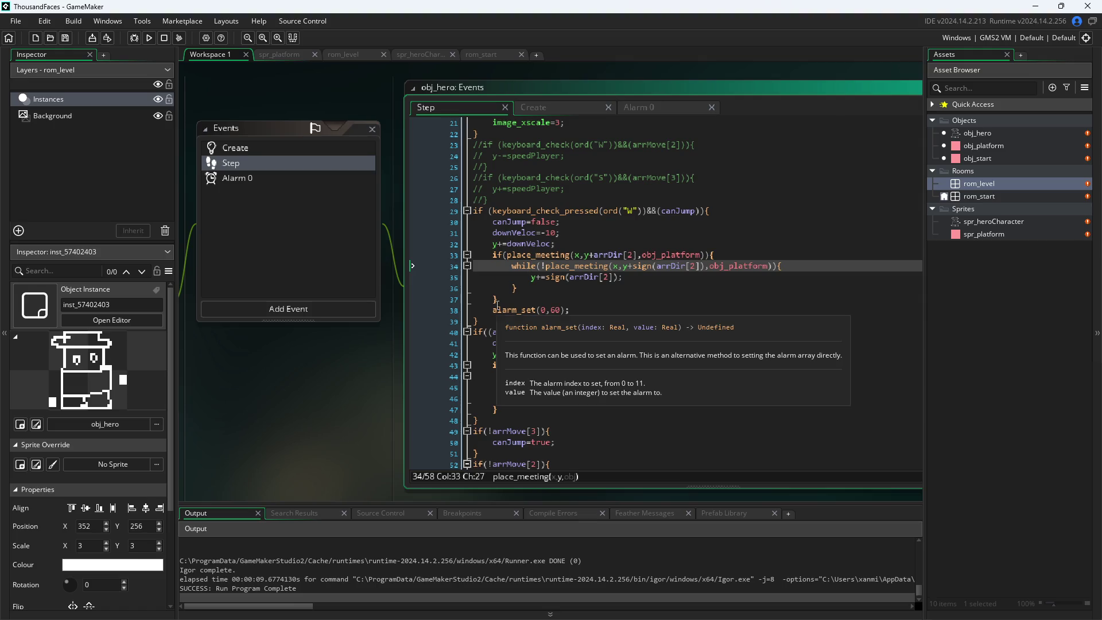
mouse_move(620, 271)
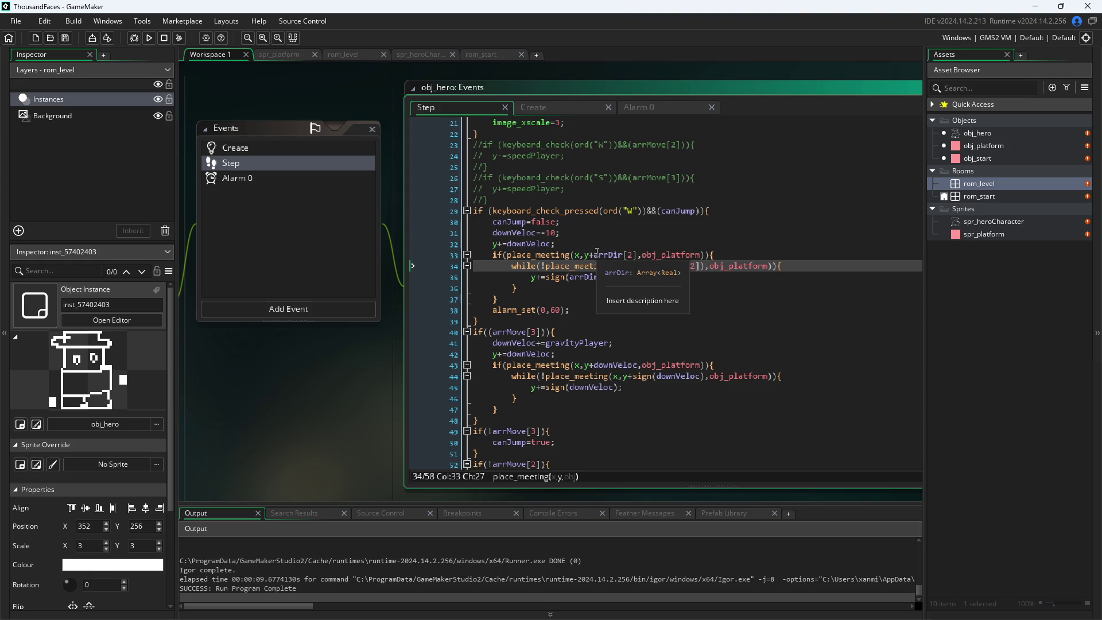
left_click_drag(594, 255, 639, 255)
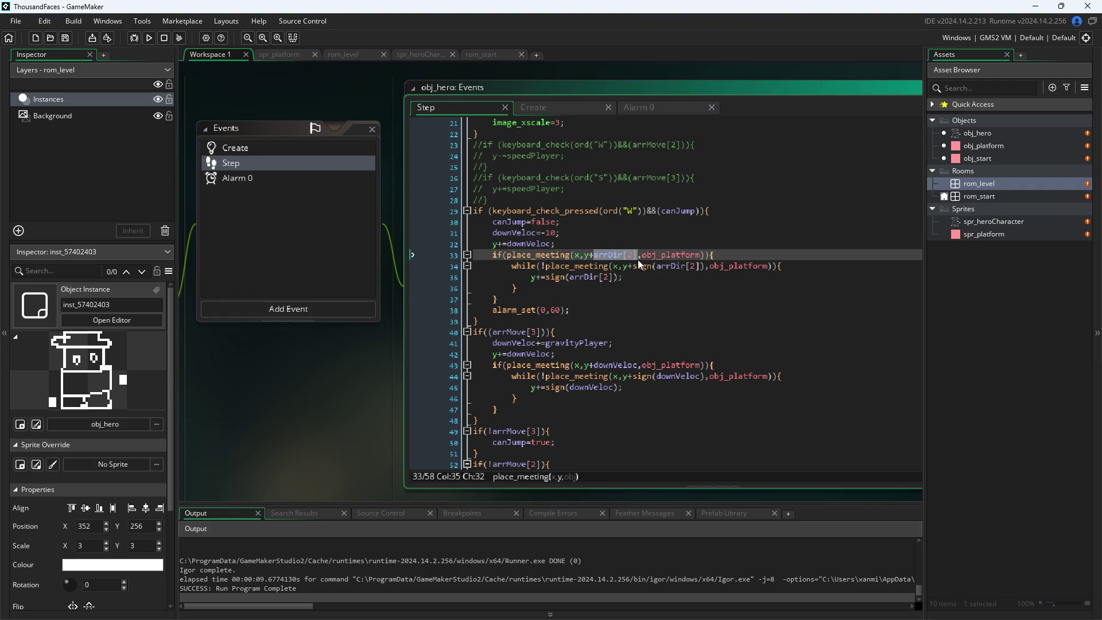
left_click(253, 411)
left_click(596, 309)
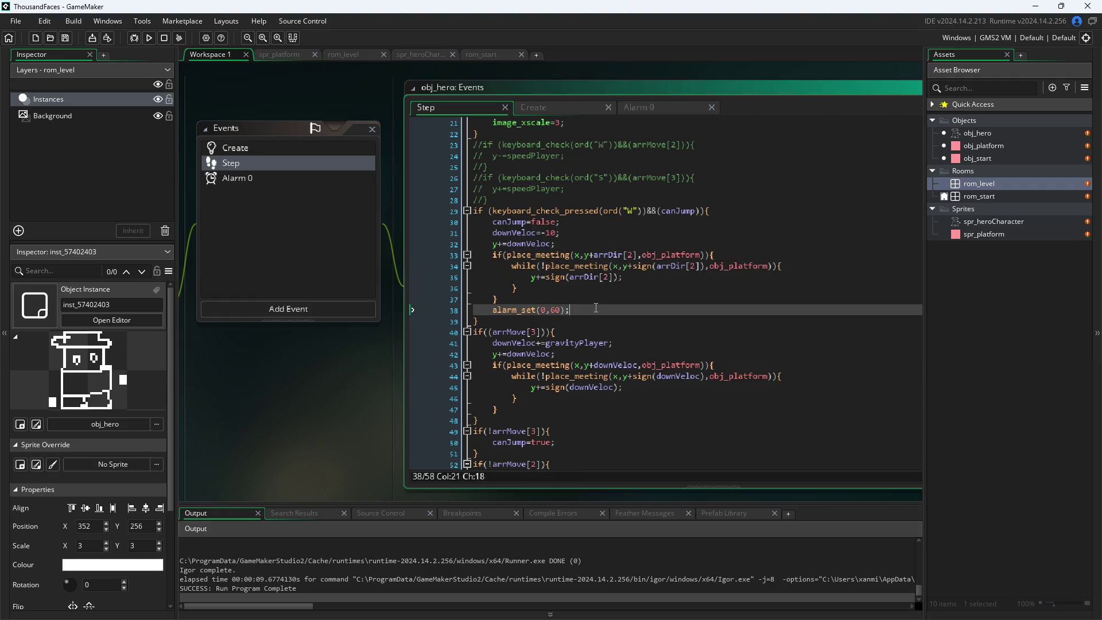
key("ctrl+z")
key("ctrl+z")
key("ctrl+z")
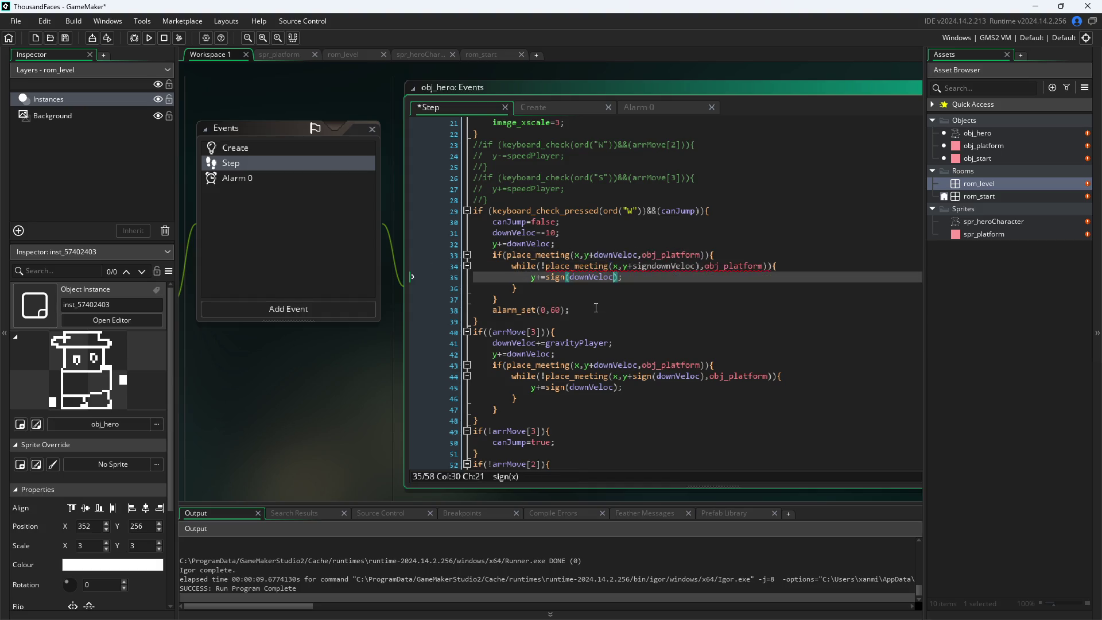
key("ctrl+z")
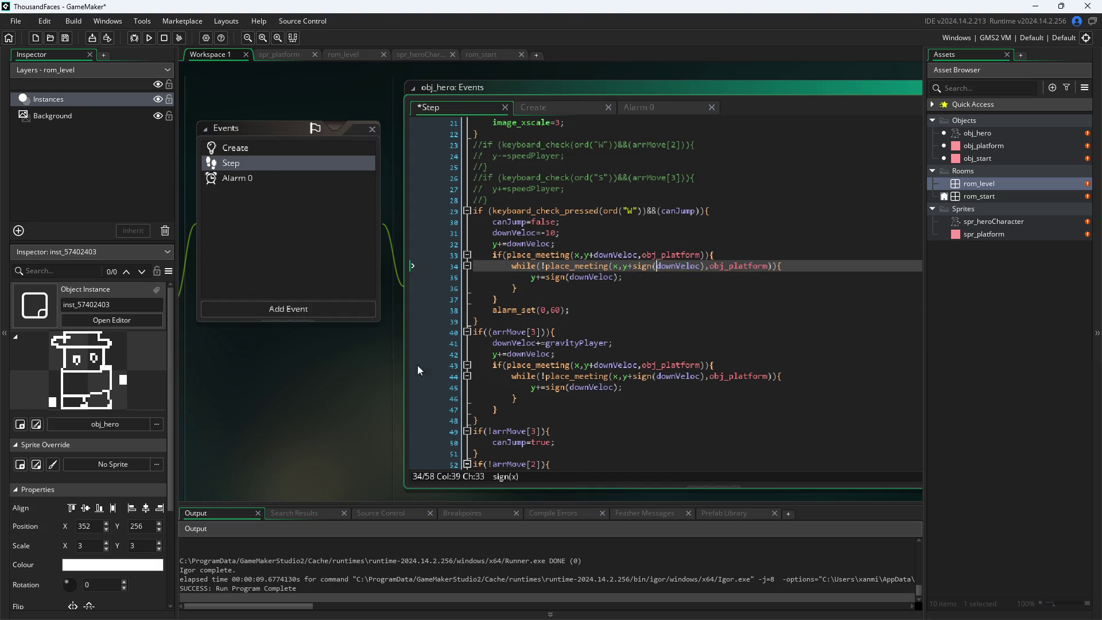
left_click(365, 358)
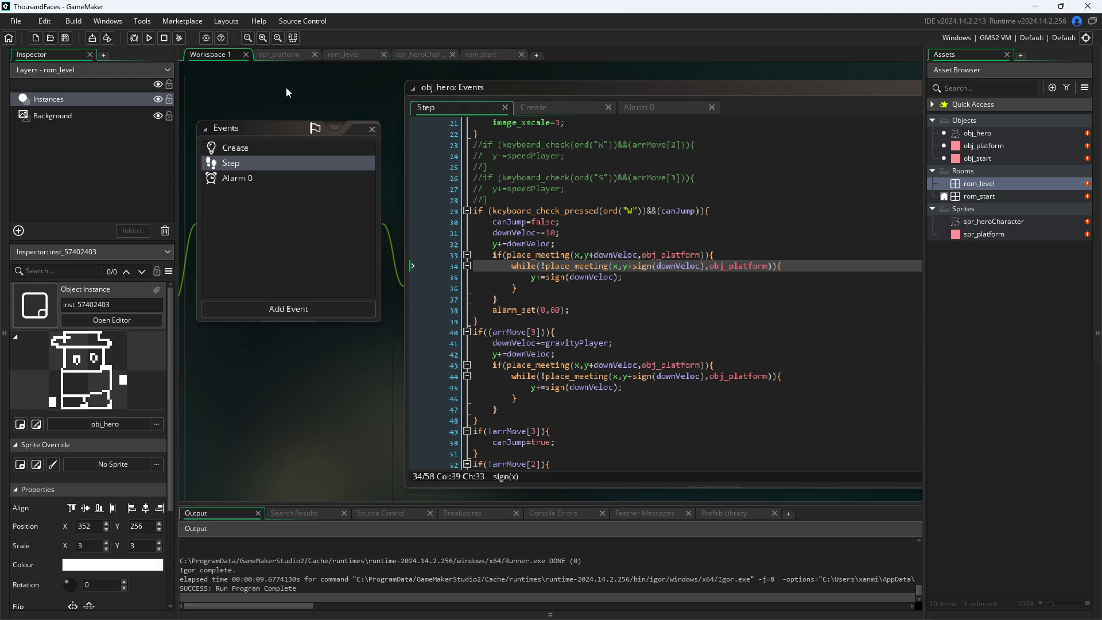
left_click(150, 37)
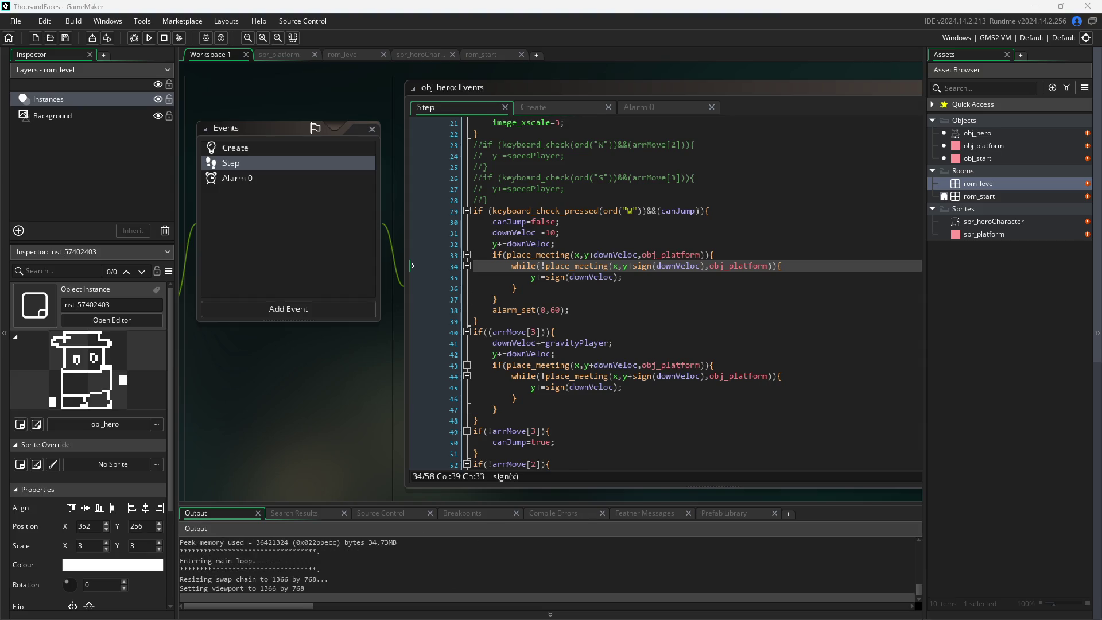
- Walk the hero off the left platform, back and forth under the upper platform, and jump beside it
key("d")
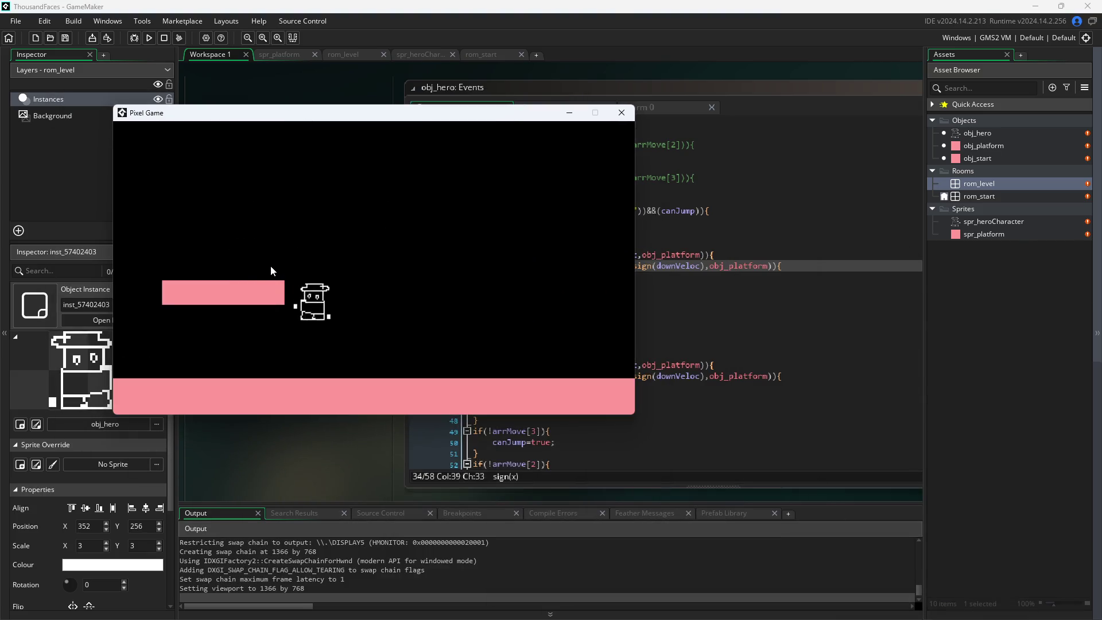
key("a")
key("d")
key("w")
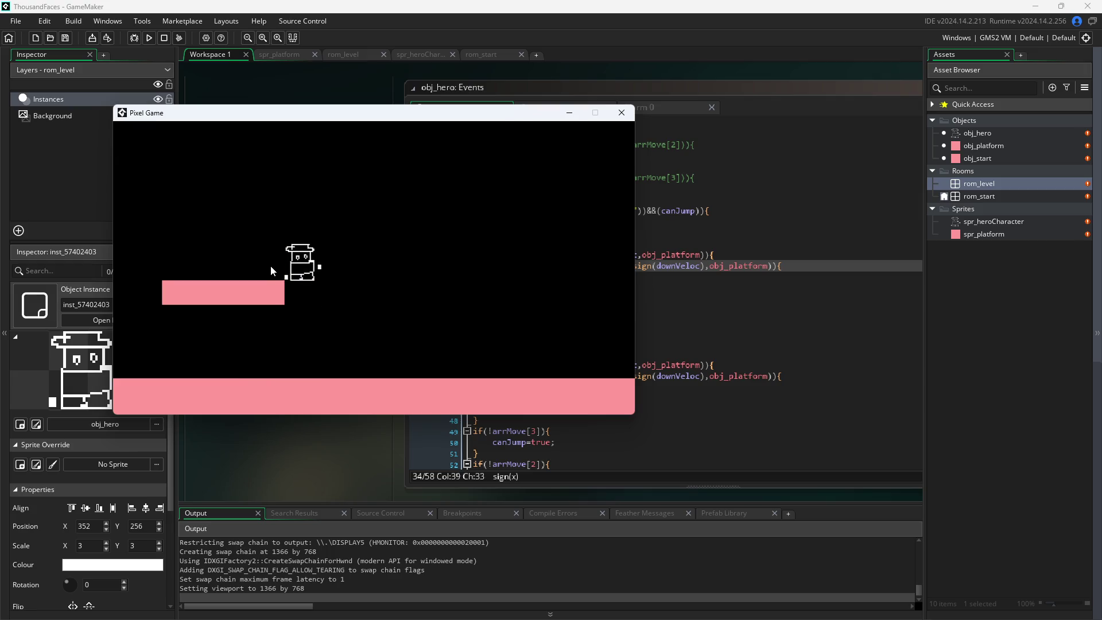
key("a")
key("d")
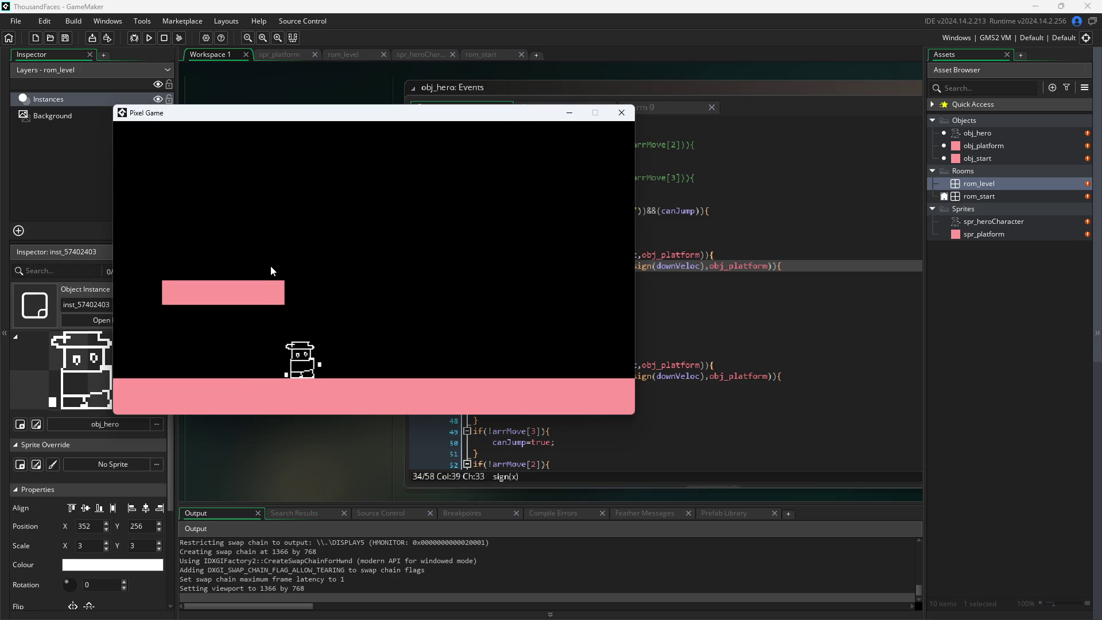
key("w")
key("a")
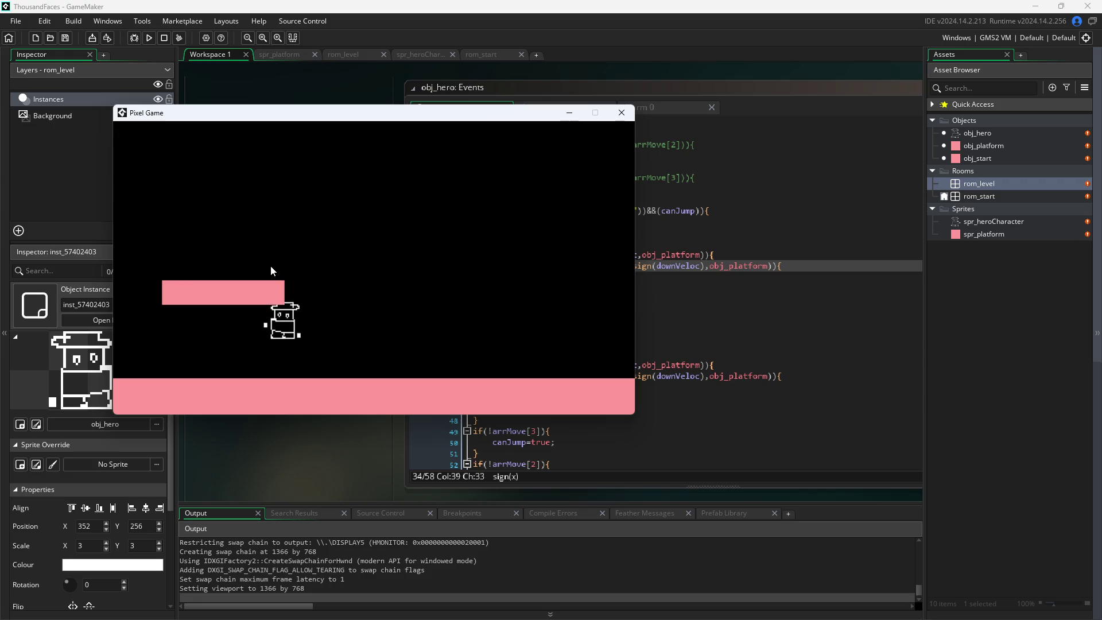
- Move the game window aside to reveal the code, then bring the game back lower down
mouse_move(460, 119)
left_mouse_down()
mouse_move(835, 327)
mouse_move(820, 289)
mouse_move(970, 305)
mouse_move(976, 190)
mouse_move(1010, 173)
mouse_move(1049, 303)
mouse_move(1002, 312)
mouse_move(995, 181)
left_mouse_up()
key("d")
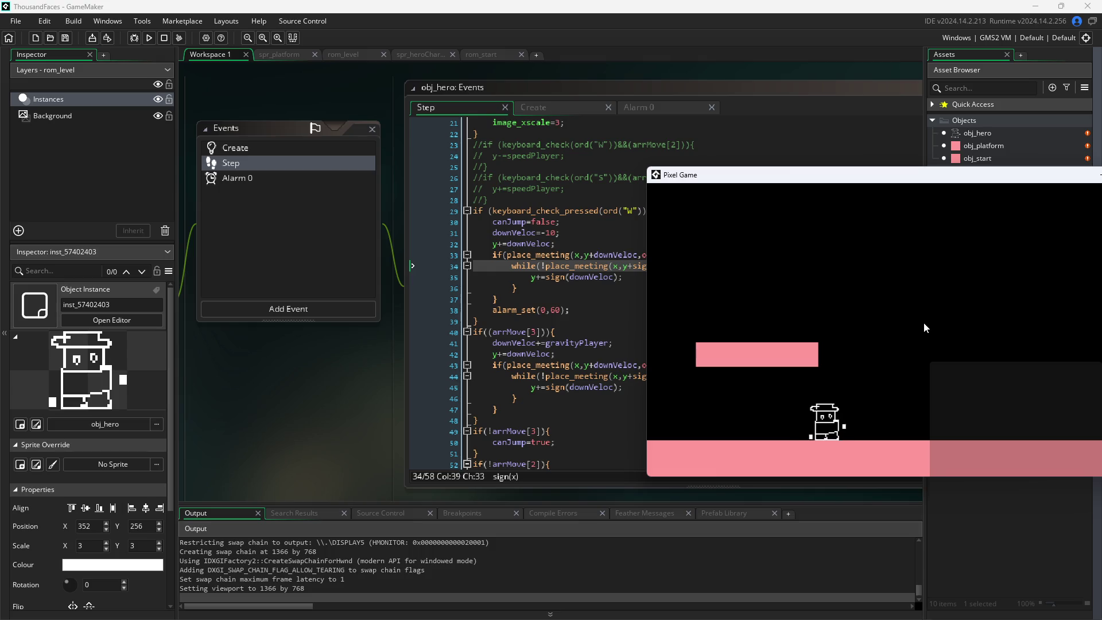
key("w")
key("Escape")
left_click(750, 167)
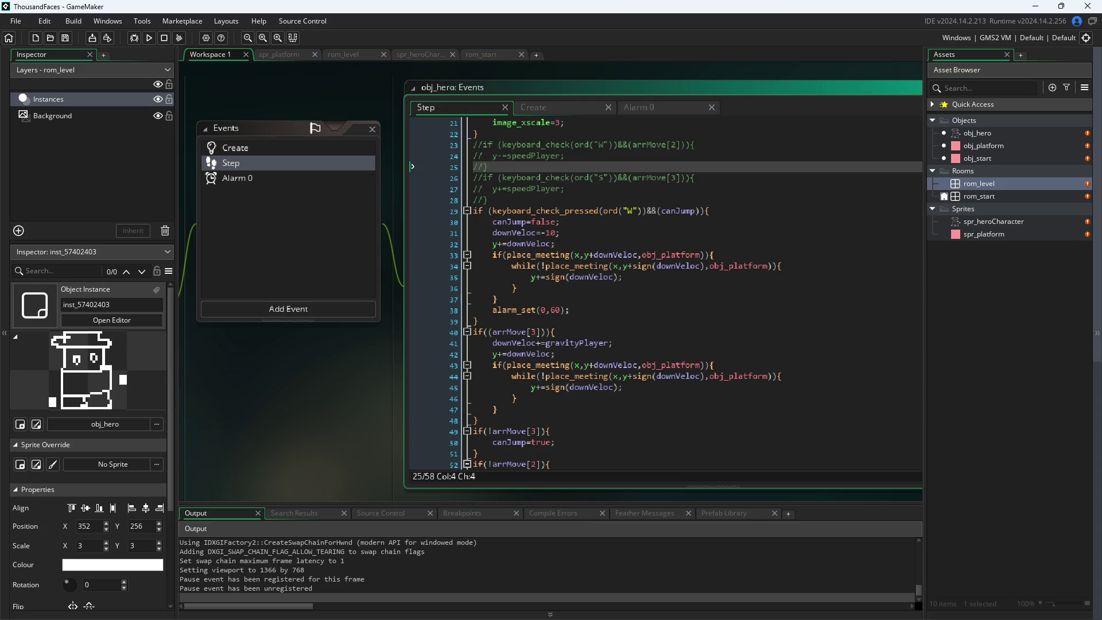
key("alt+Tab")
mouse_move(930, 174)
left_mouse_down()
mouse_move(898, 266)
mouse_move(847, 329)
mouse_move(729, 374)
mouse_move(677, 343)
mouse_move(701, 320)
mouse_move(689, 291)
mouse_move(693, 319)
left_mouse_up()
- Jump and walk the hero around the upper platform's edge, landing and jumping again
key("w")
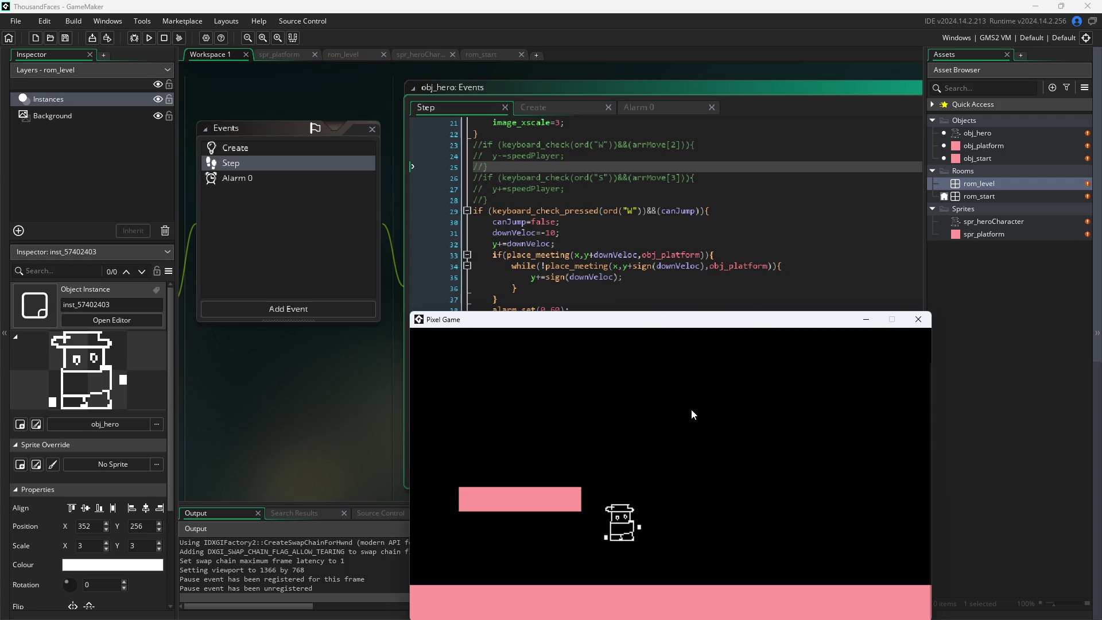
key("a")
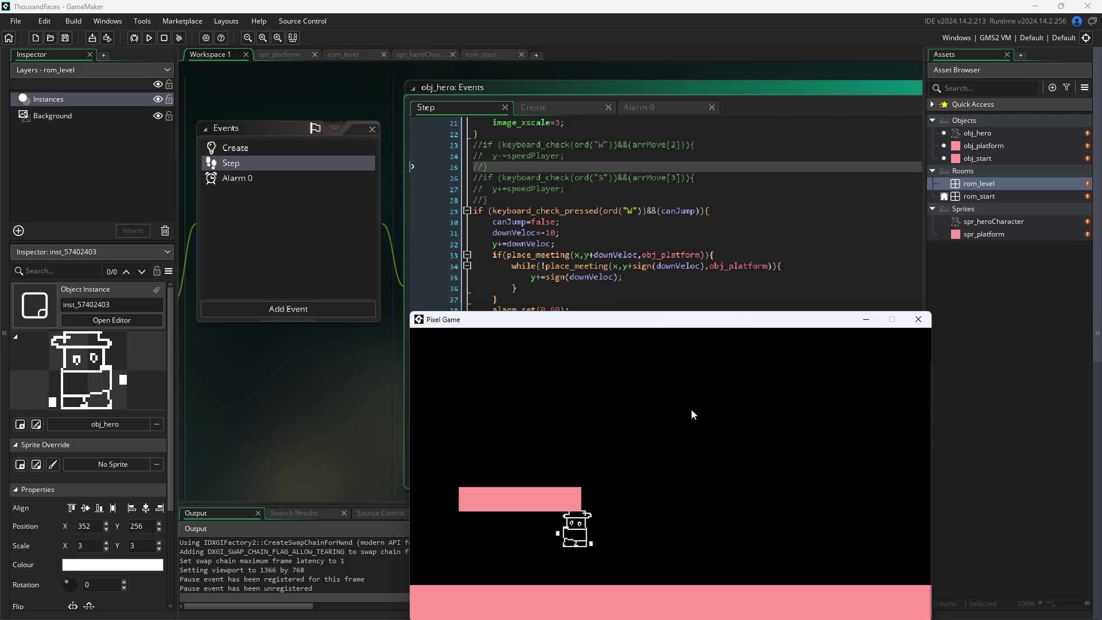
key("d")
key("w")
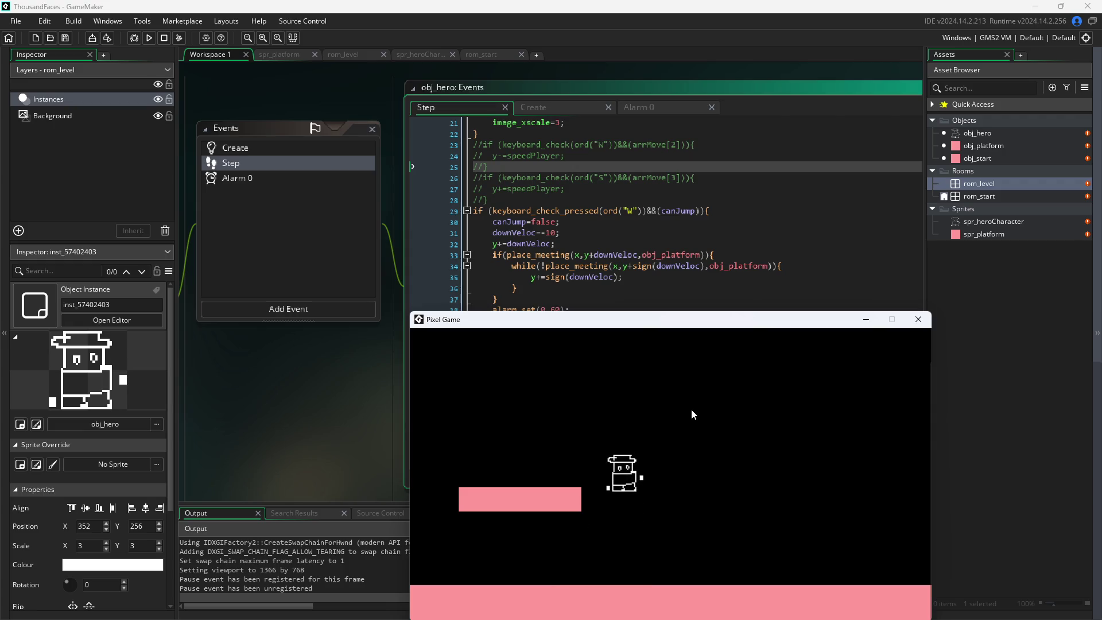
key("a")
key("w")
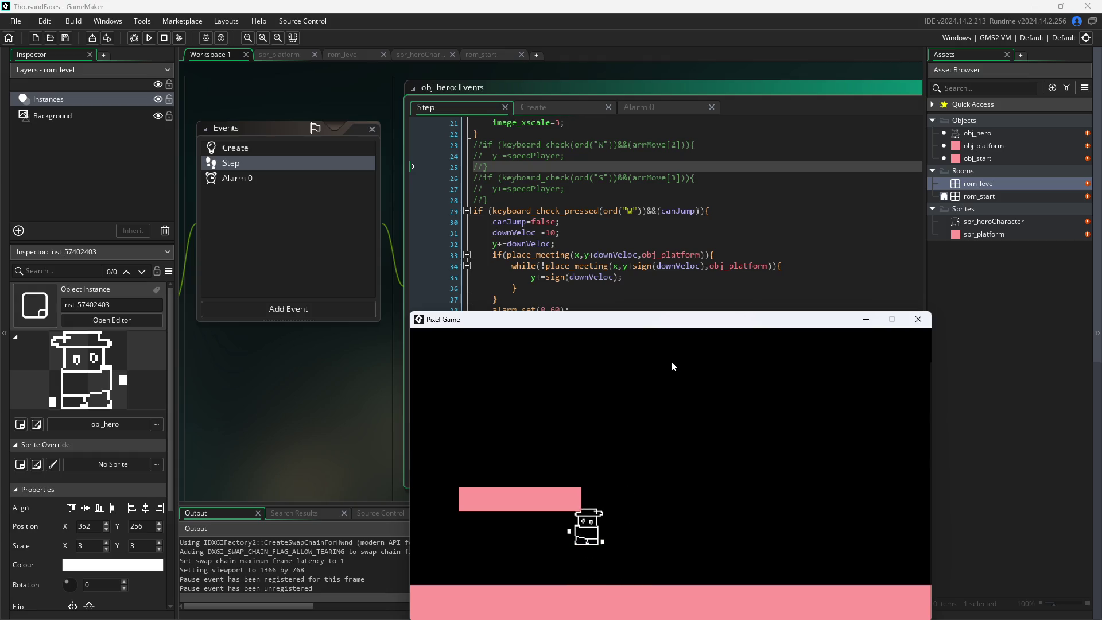
key("a")
key("w")
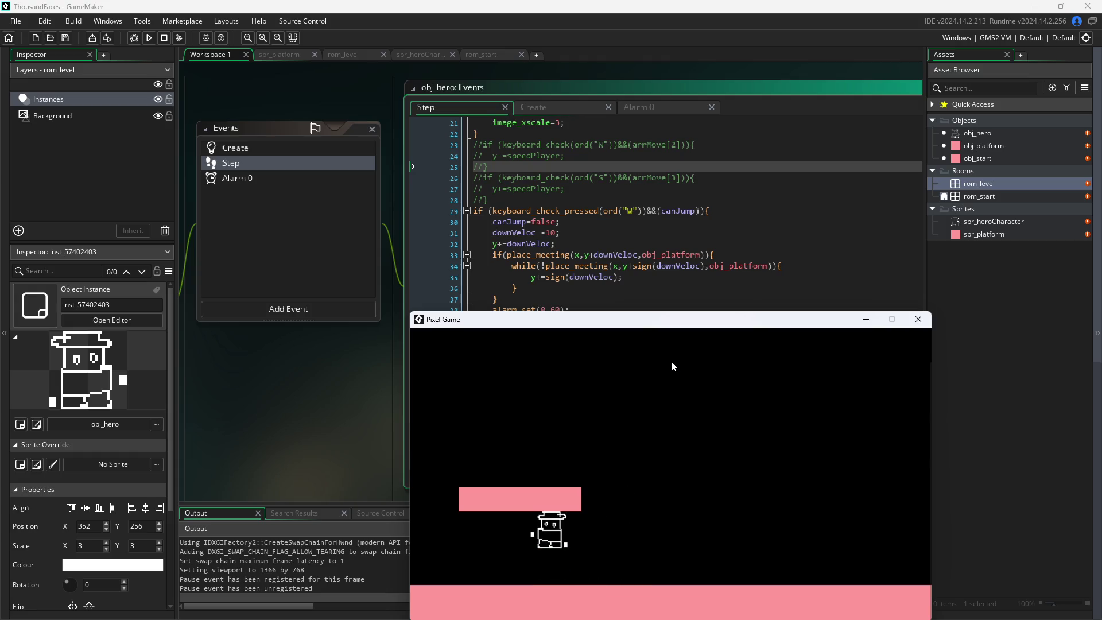
key("d")
key("w")
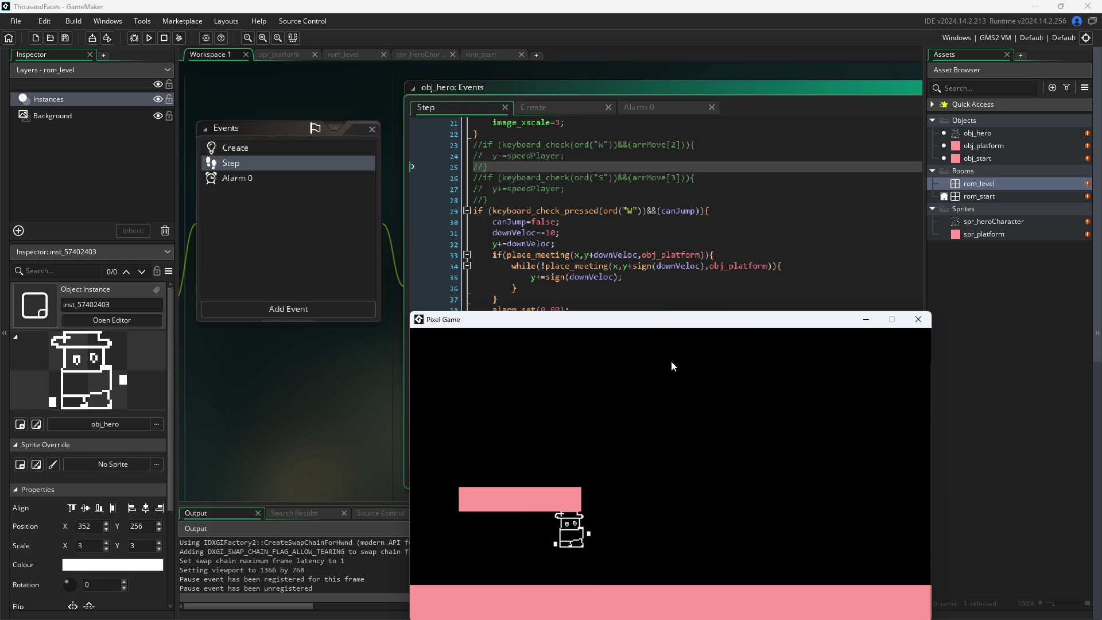
- Jump the hero into the upper platform's underside until it sticks, then move the game window up-right
key("w")
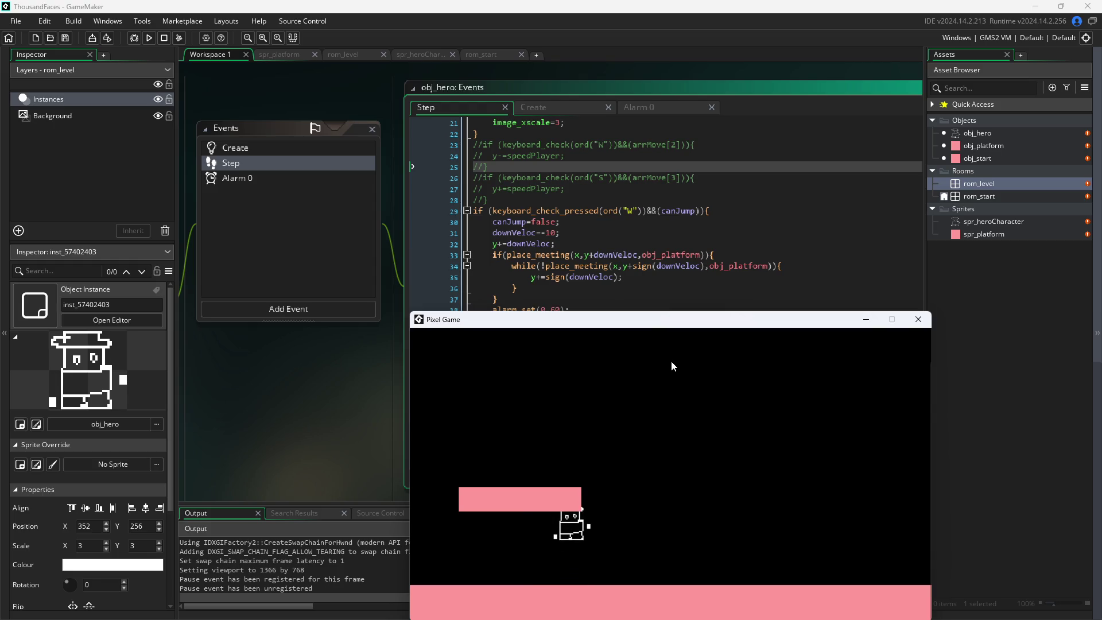
key("w")
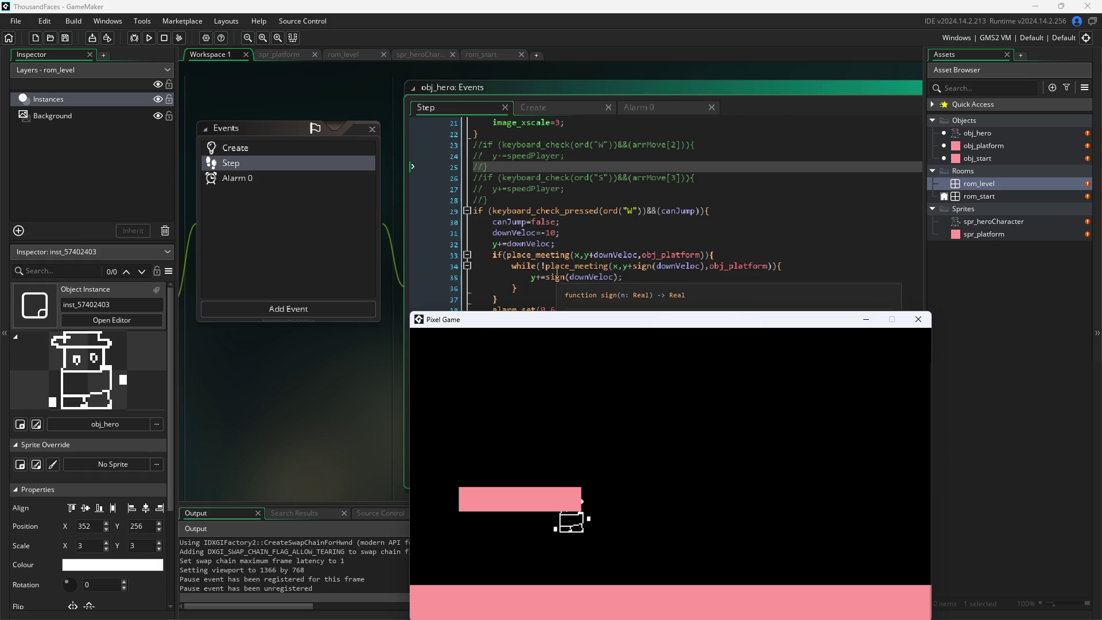
mouse_move(561, 279)
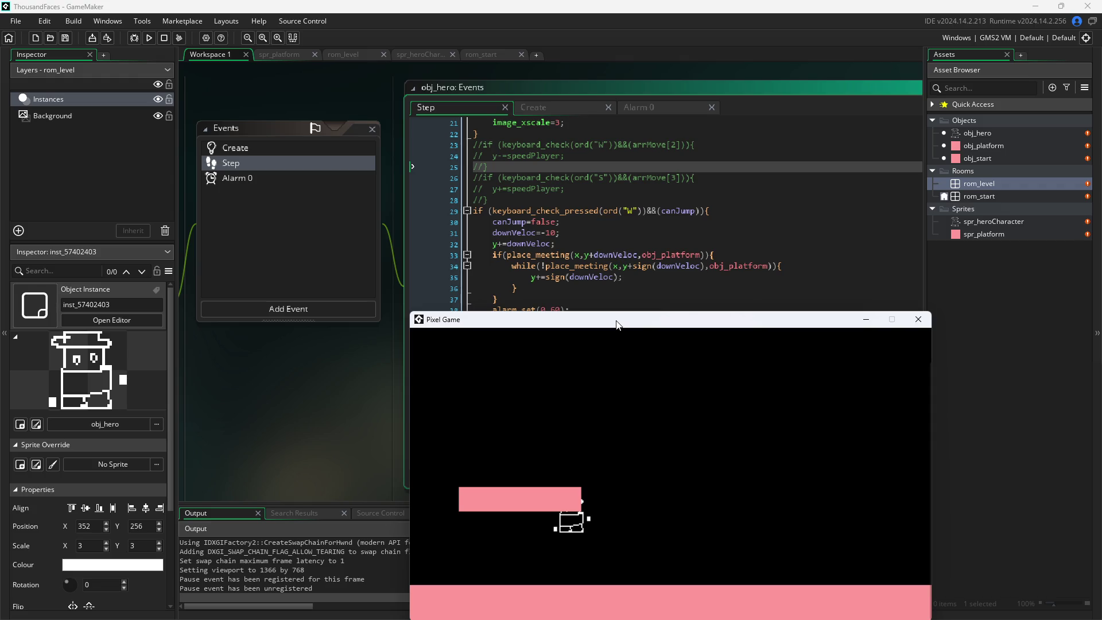
mouse_move(617, 325)
left_mouse_down()
mouse_move(693, 328)
mouse_move(864, 300)
mouse_move(840, 317)
mouse_move(584, 324)
left_mouse_up()
- Close the game, move the y+=downVeloc line to after the jump's collision block, and build
left_click(892, 322)
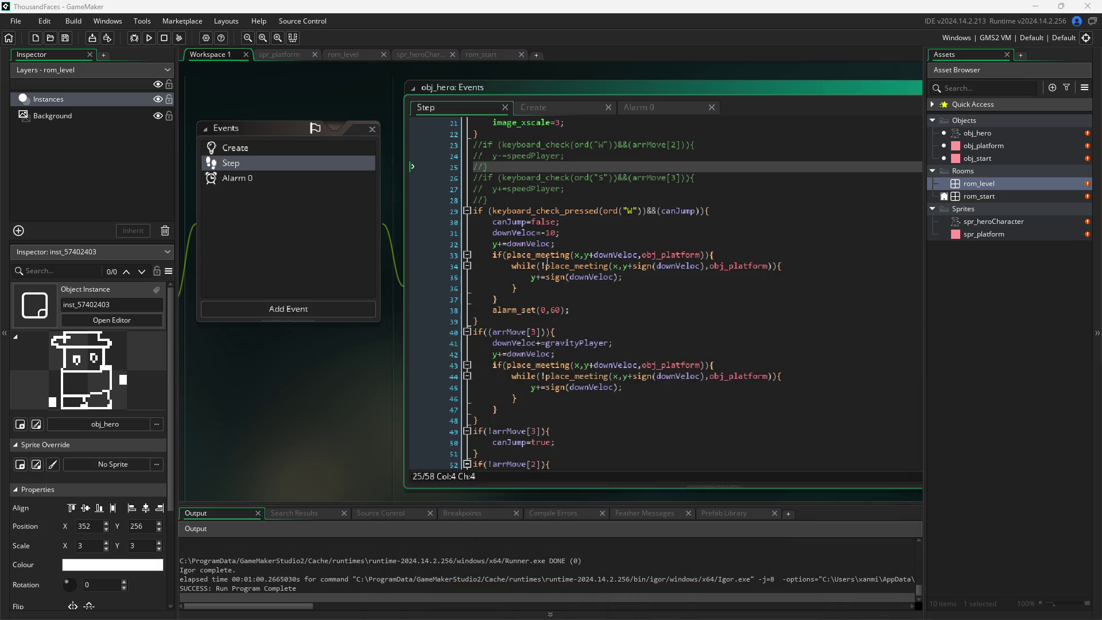
mouse_move(558, 240)
left_mouse_down()
mouse_move(478, 242)
mouse_move(494, 242)
left_mouse_up()
key("ctrl+c")
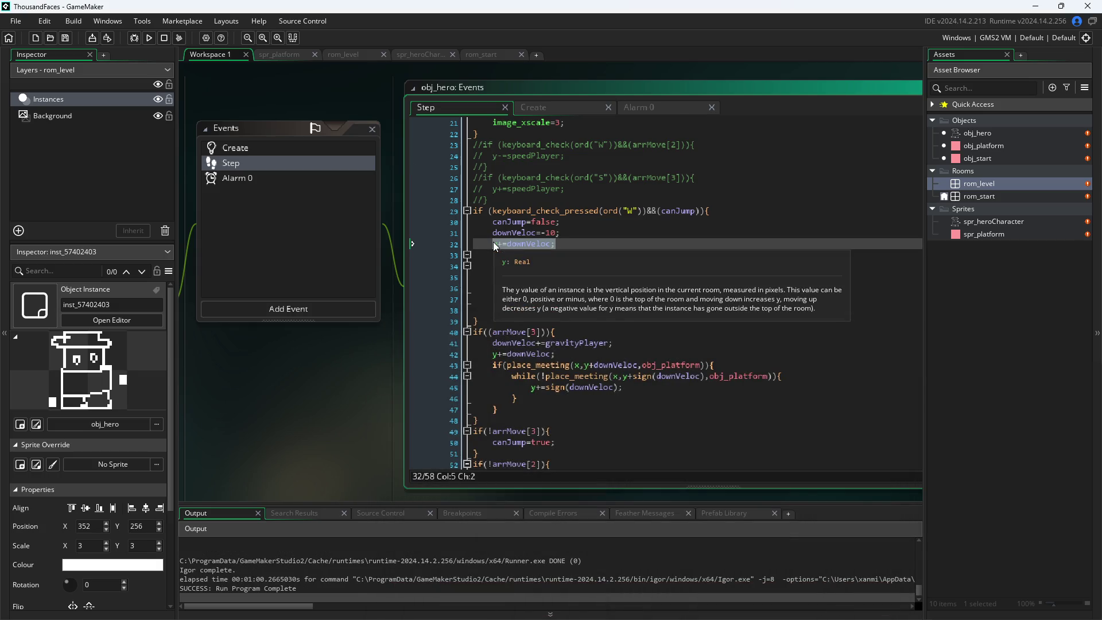
key("BackSpace")
left_click(585, 303)
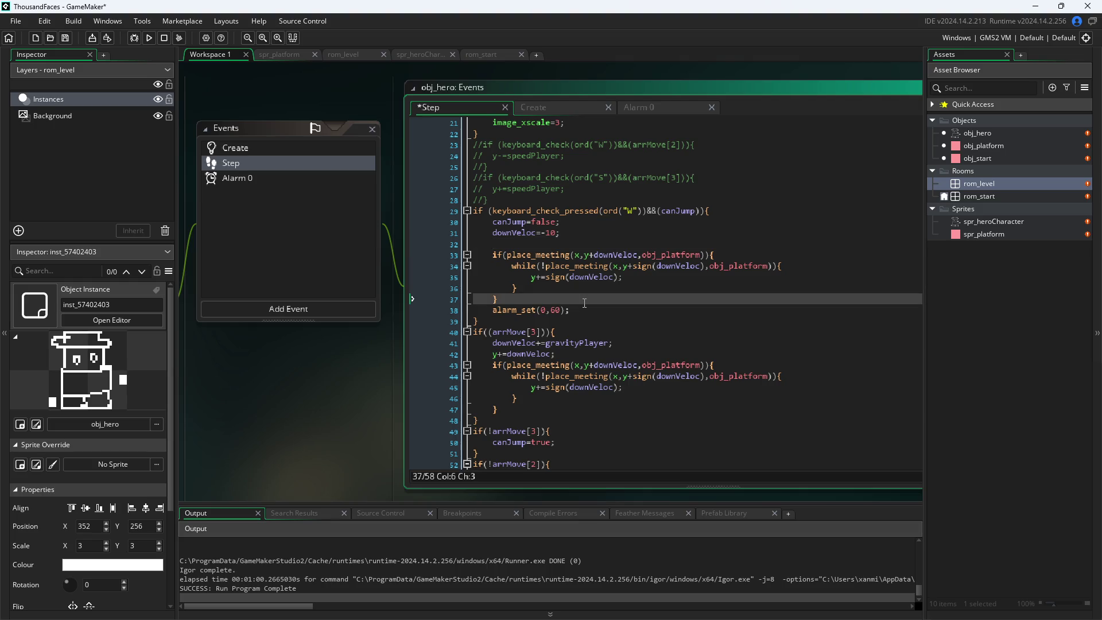
key("Return")
key("ctrl+v")
key("F5")
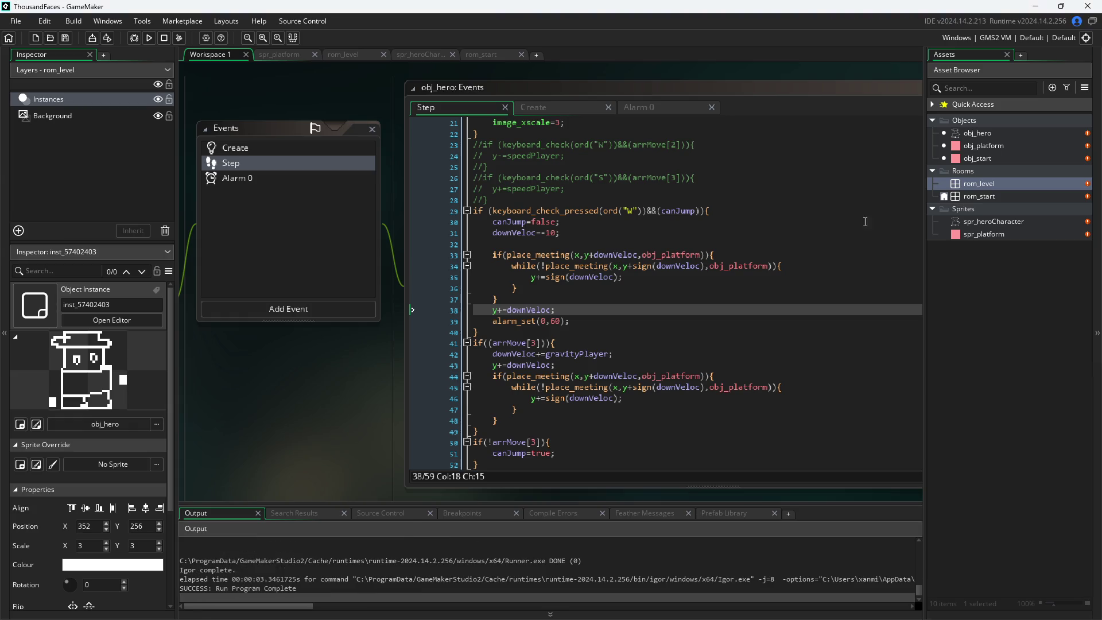
- Delete the newly placed y+=downVeloc line, leaving a blank line
left_click_drag(556, 310, 436, 312)
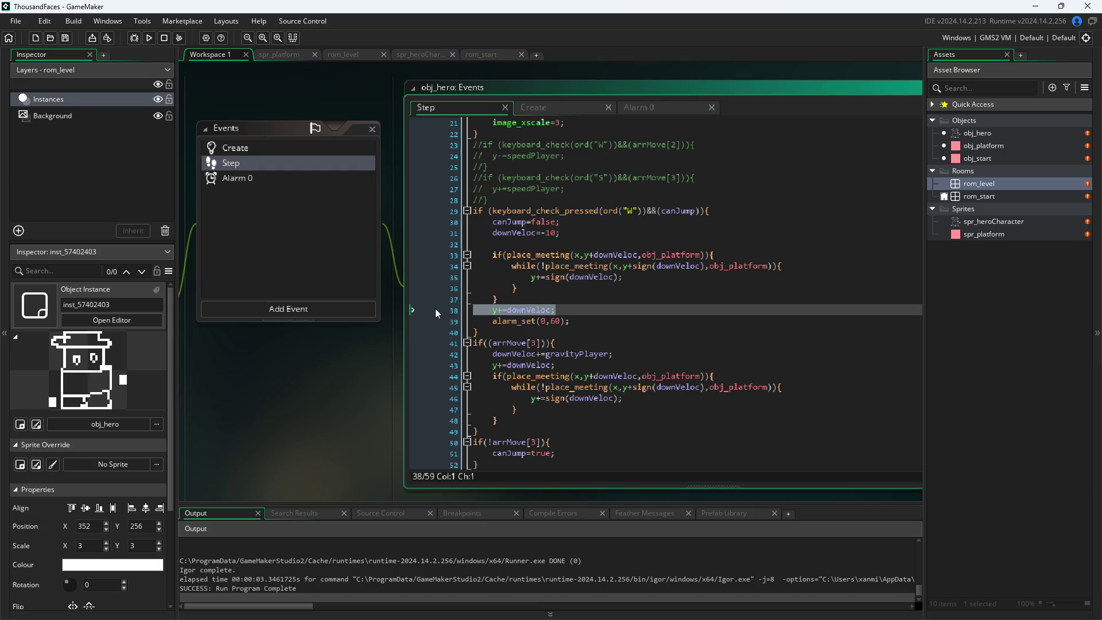
key("Delete")
left_click(232, 99)
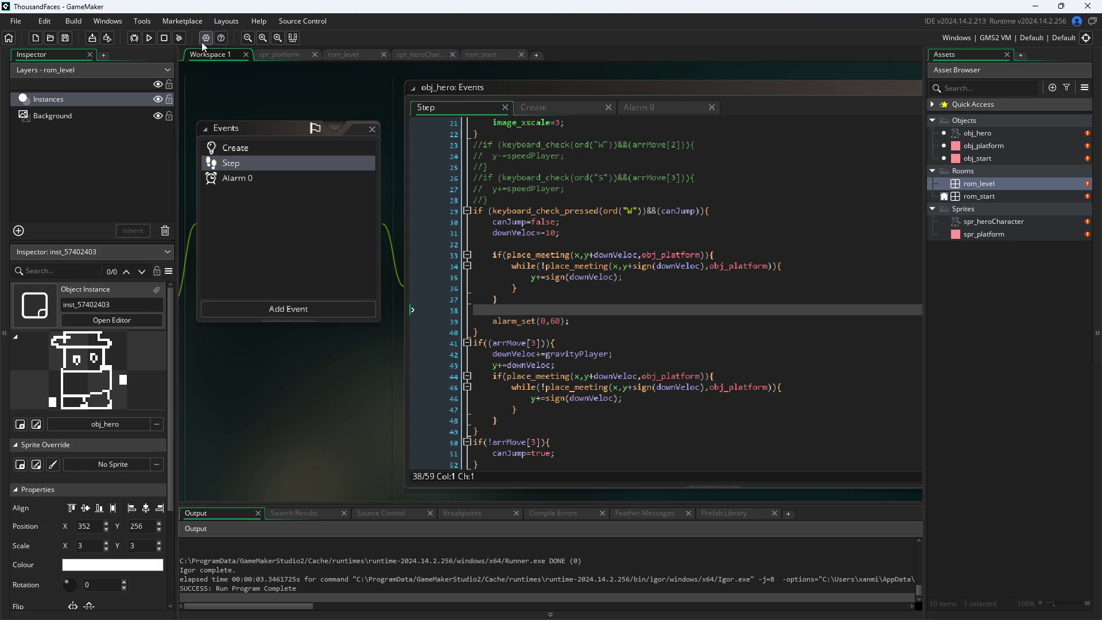
- Run the game, jump once and walk the hero left and right, then close it
left_click(150, 38)
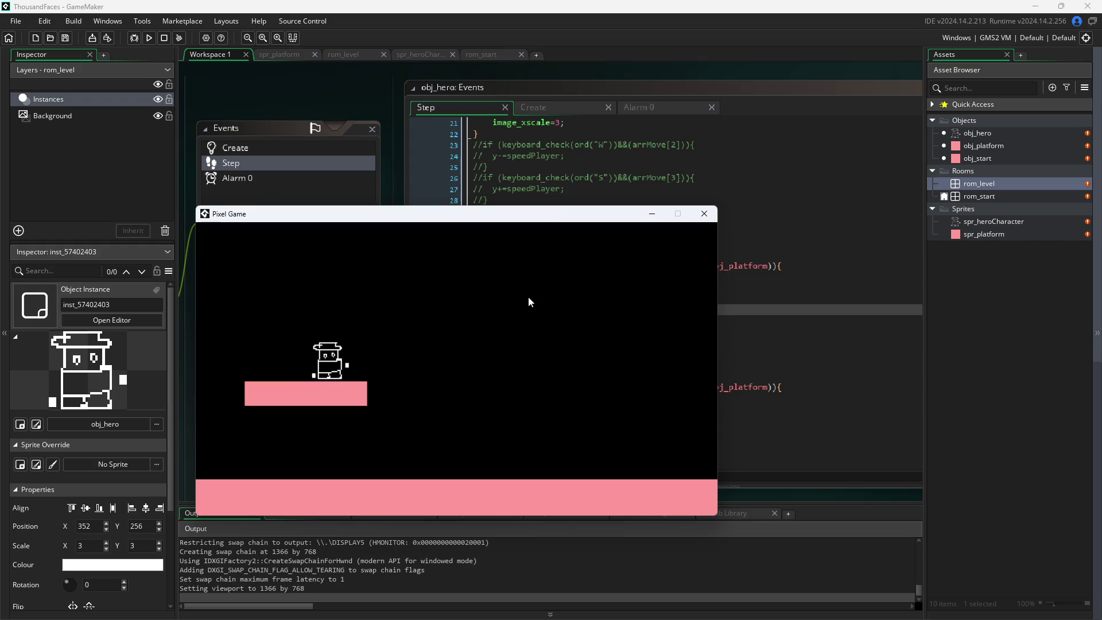
key("d")
key("w")
key("a")
key("d")
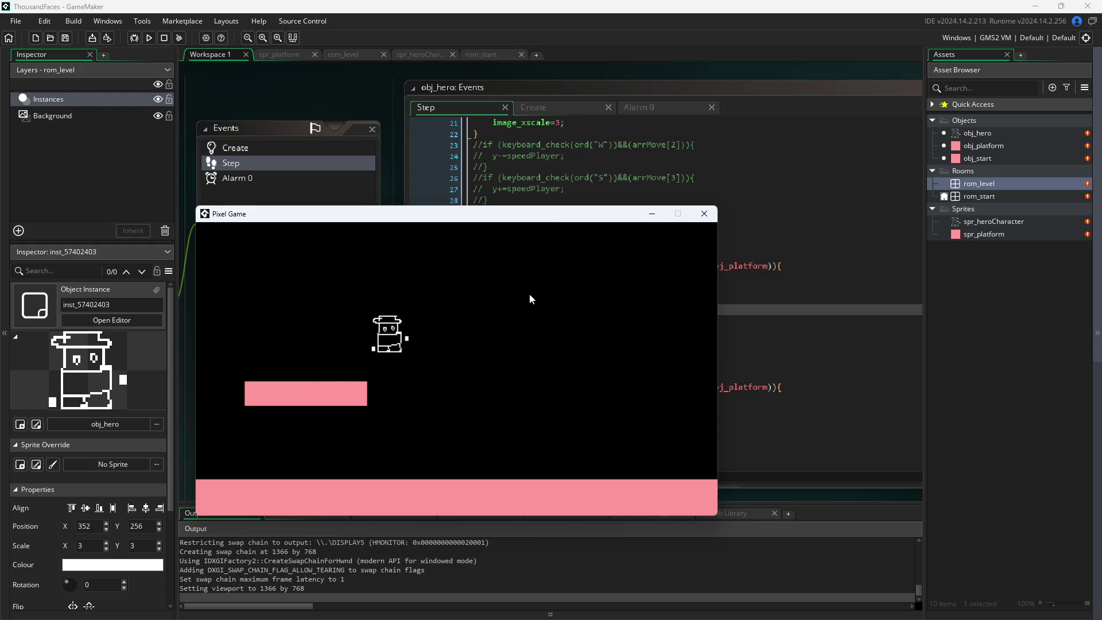
key("a")
key("d")
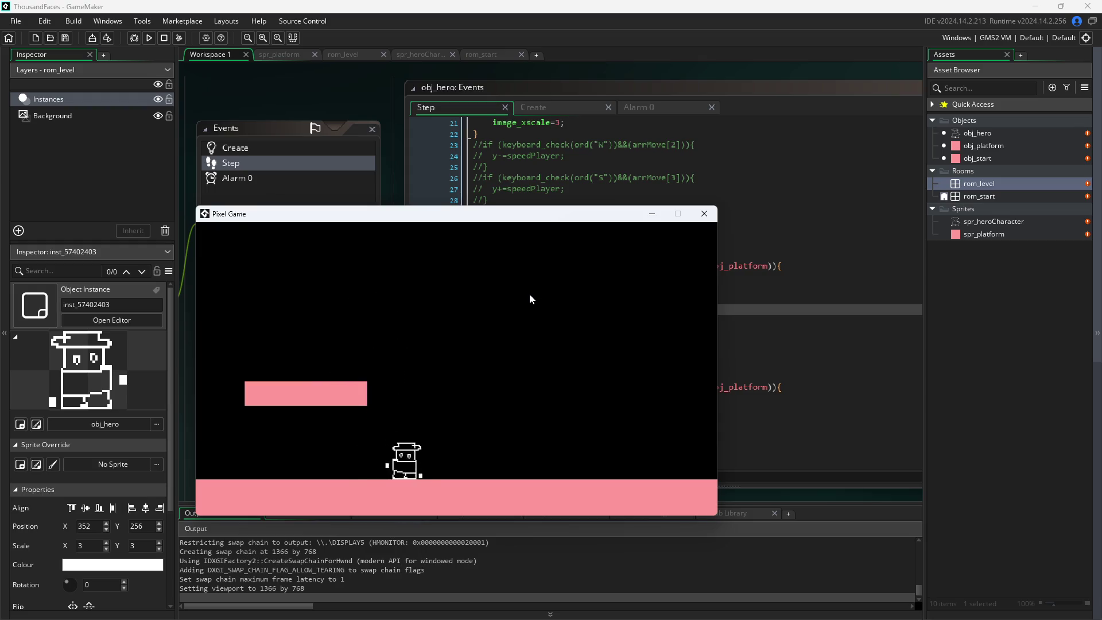
left_click(705, 214)
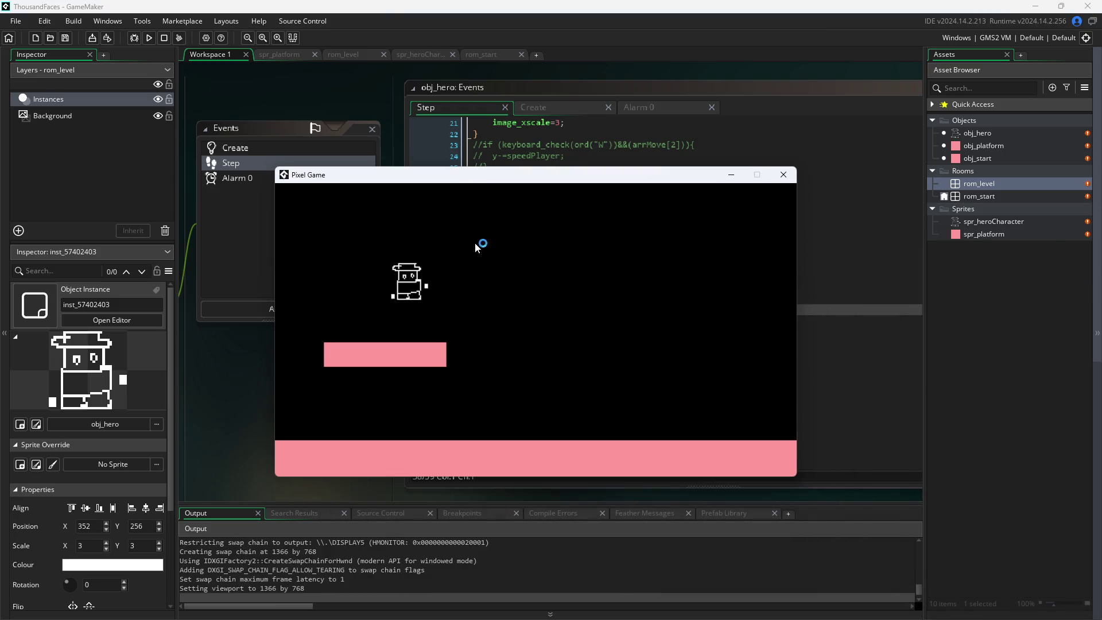
- Test walking off the platform, mid-air steering and a second jump, then close the game
key("d")
key("w")
key("w")
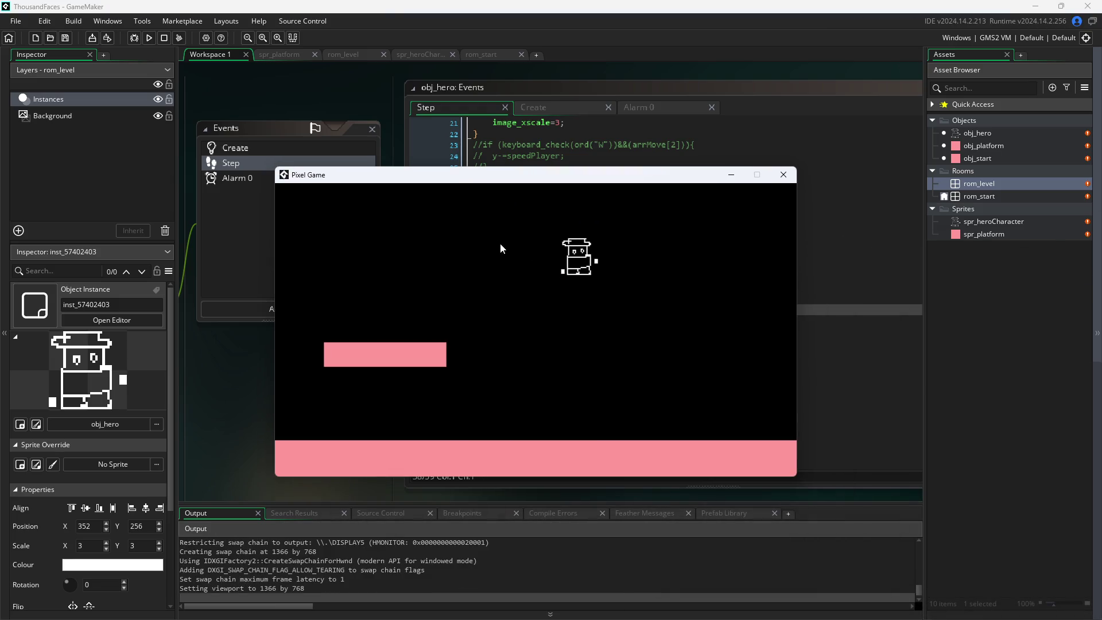
key("a")
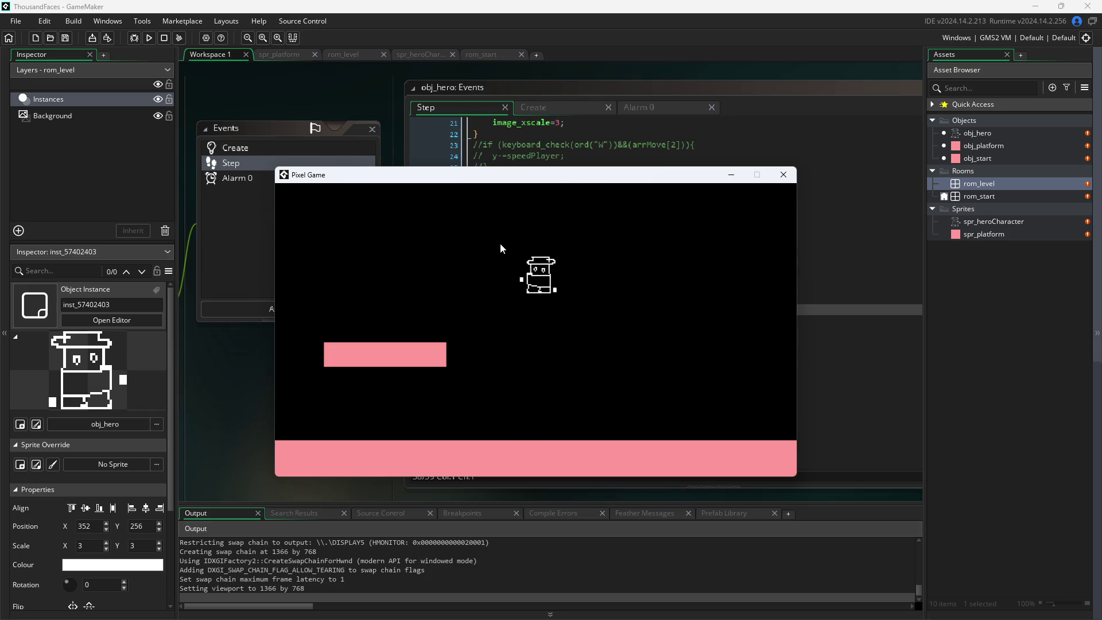
key("w")
key("a")
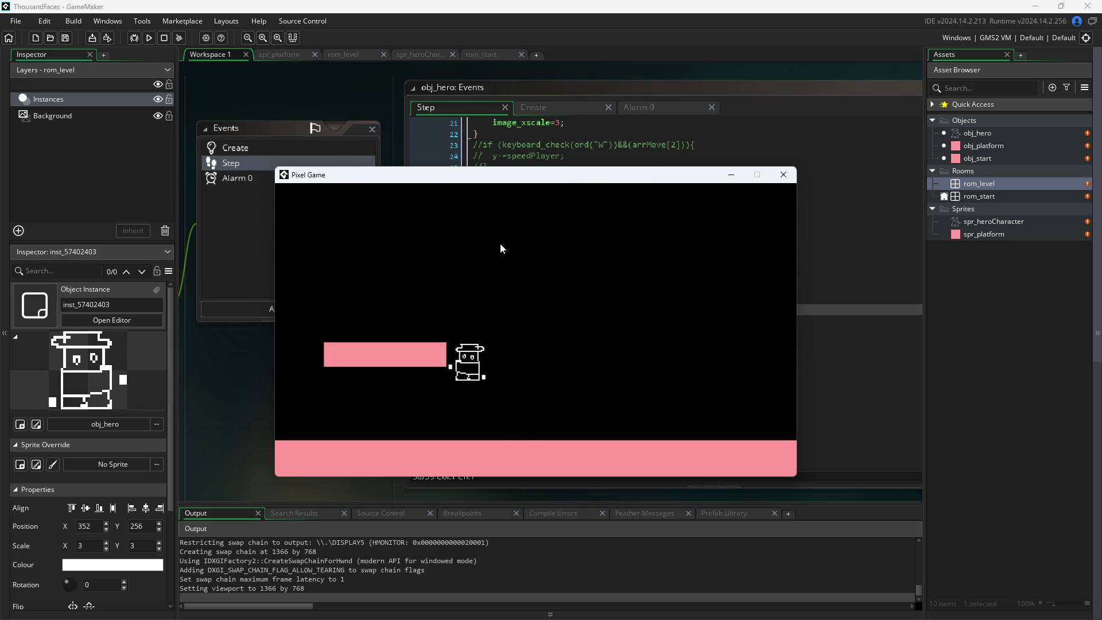
key("d")
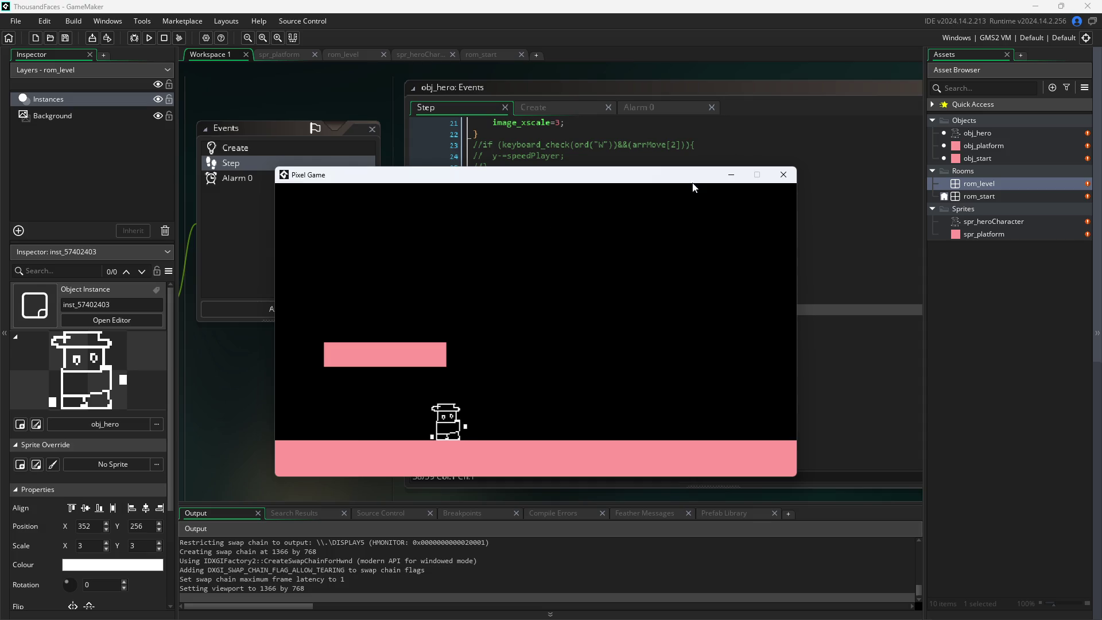
left_click(784, 174)
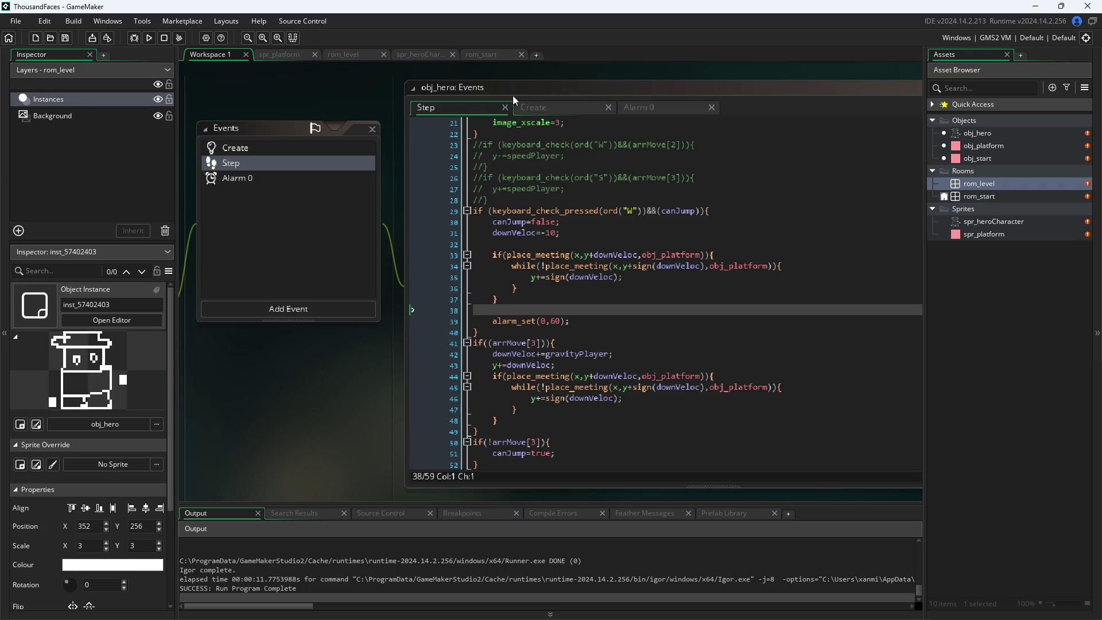
left_click(548, 247)
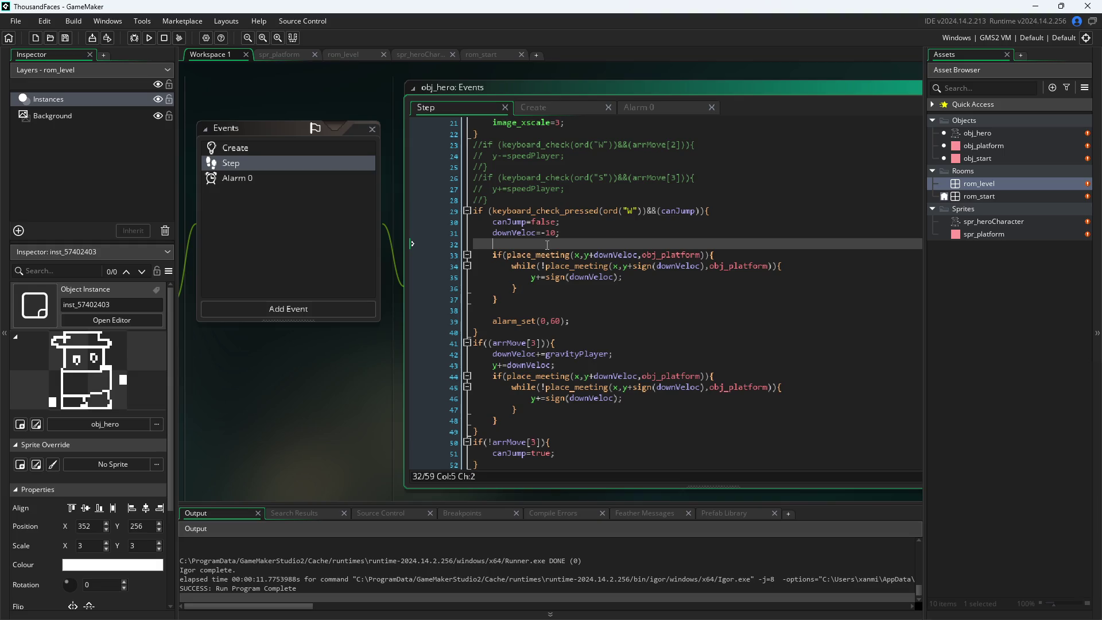
left_click(564, 111)
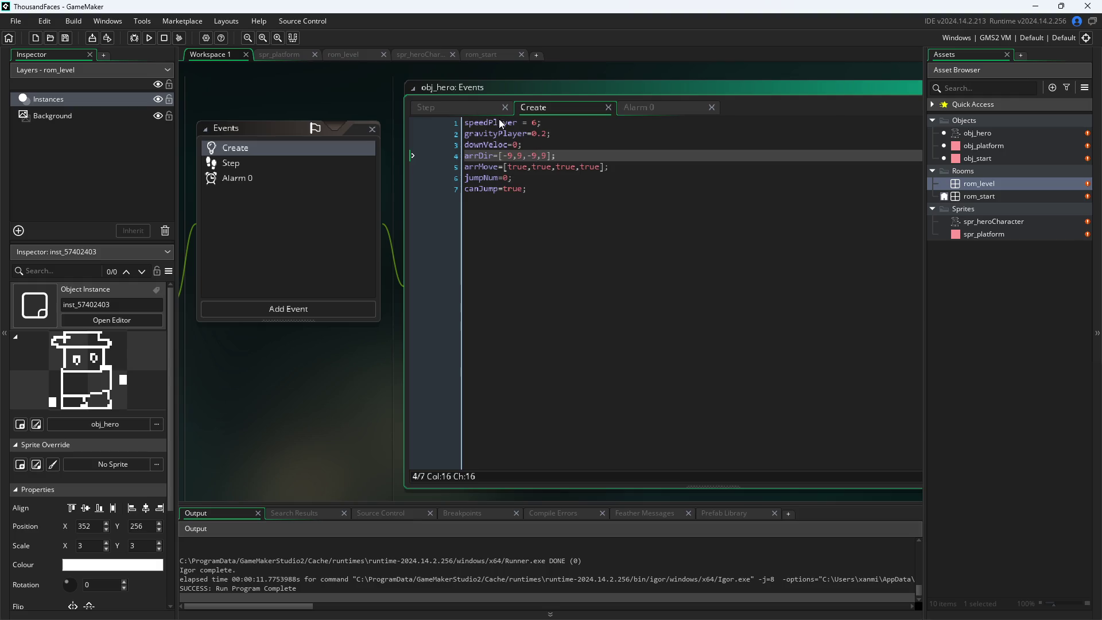
left_click(474, 110)
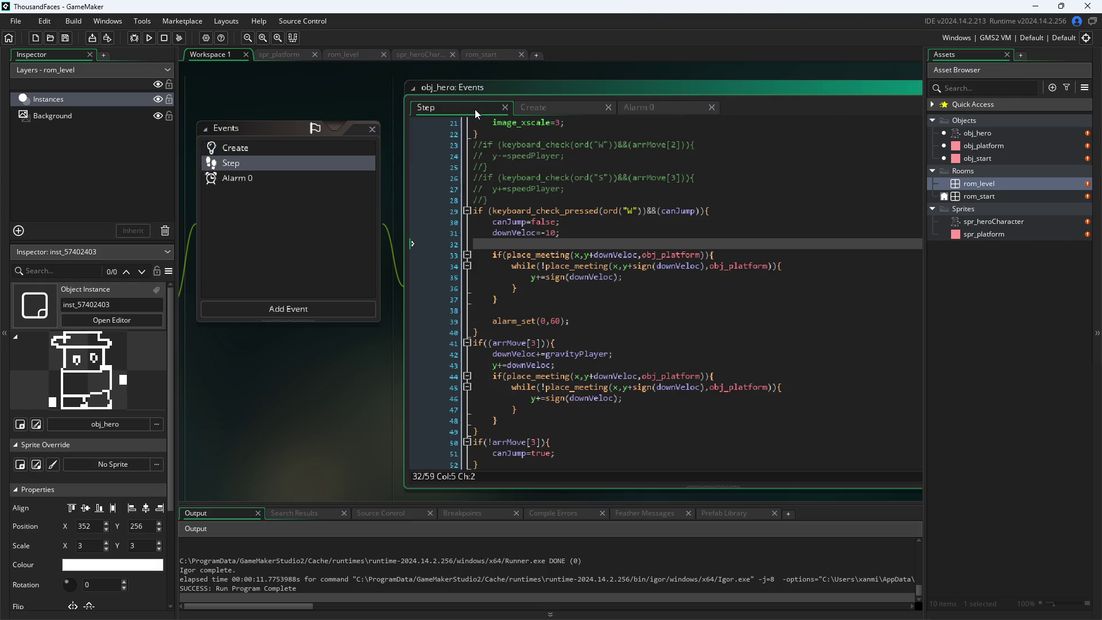
- Remove the empty lines 32 and 37 around the collision check, after glancing at the Create event
mouse_move(579, 211)
key("BackSpace")
key("BackSpace")
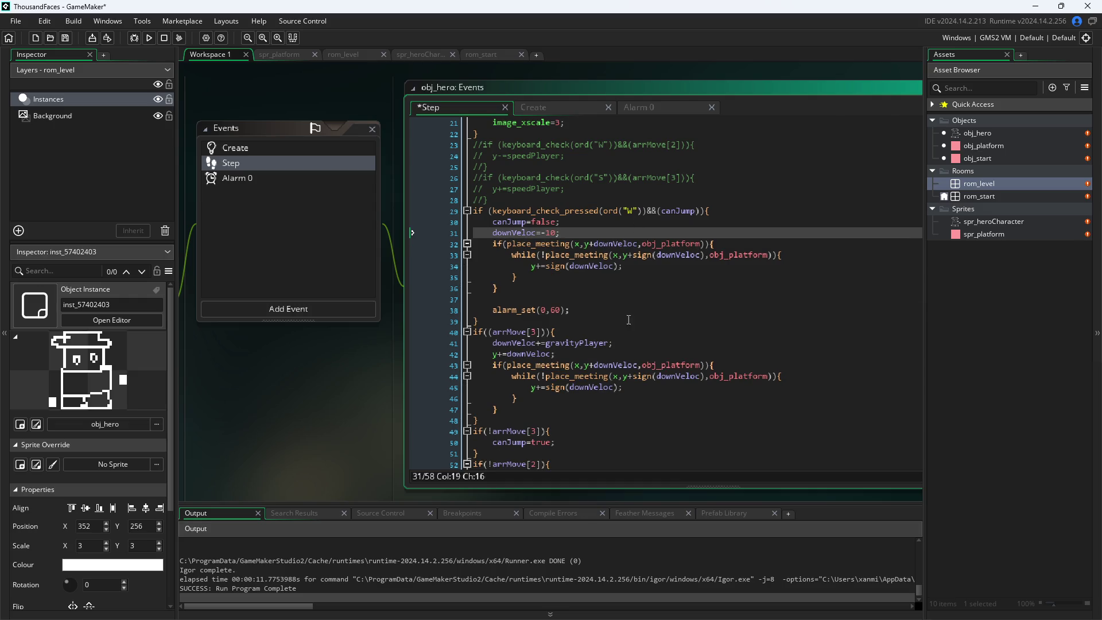
left_click(554, 111)
left_click(476, 110)
left_click(639, 274)
left_click(638, 262)
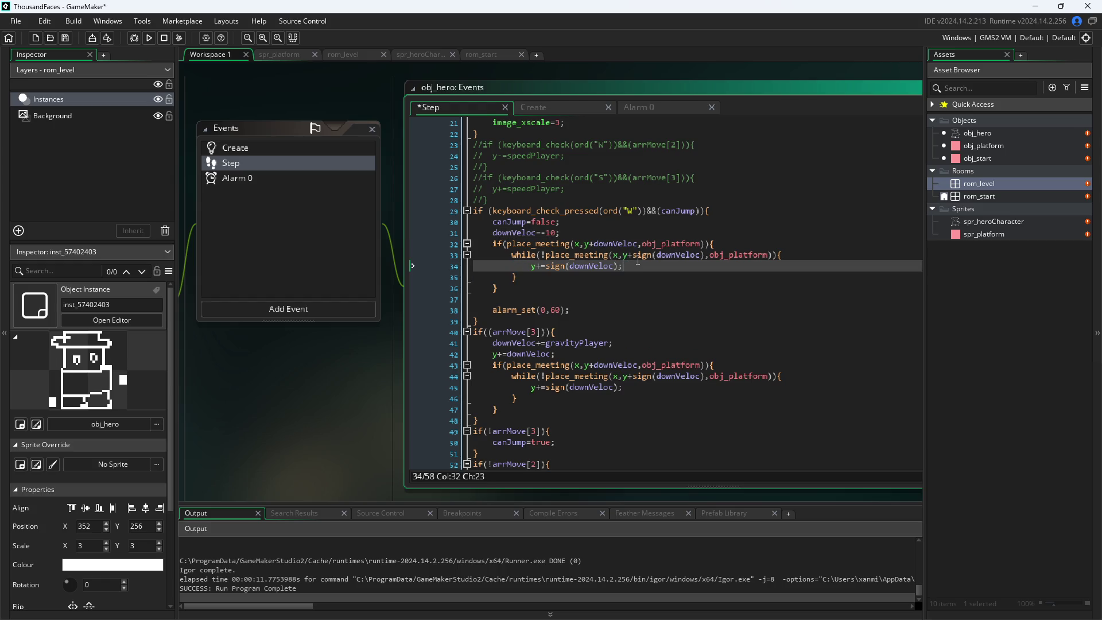
left_click(629, 277)
left_click(629, 289)
left_click(621, 236)
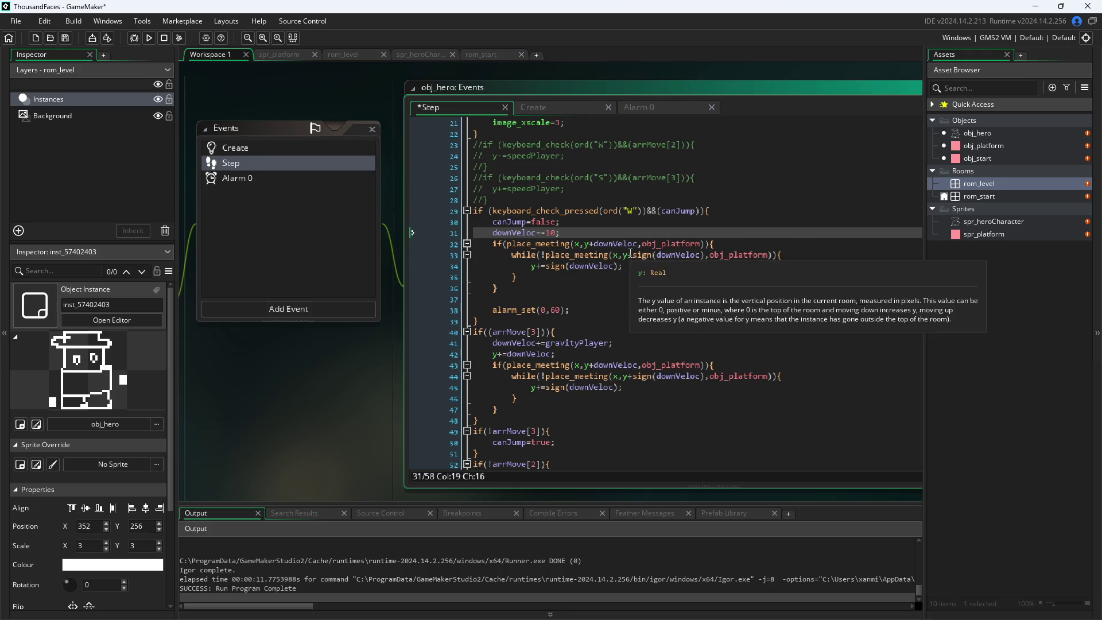
left_click(626, 246)
left_click(632, 236)
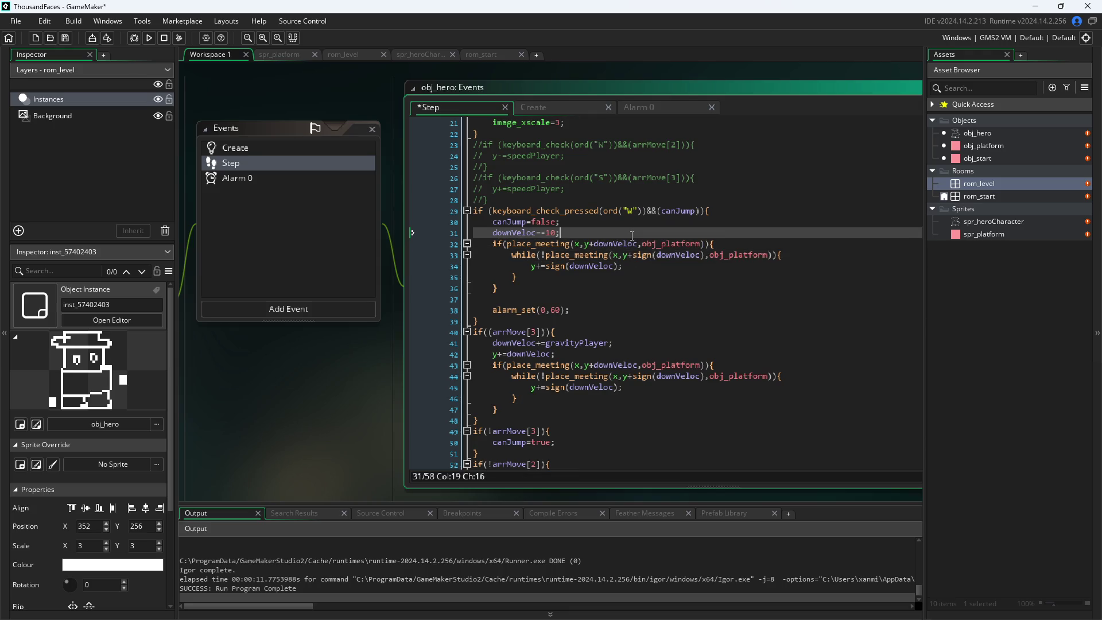
left_click(614, 286)
left_click(614, 297)
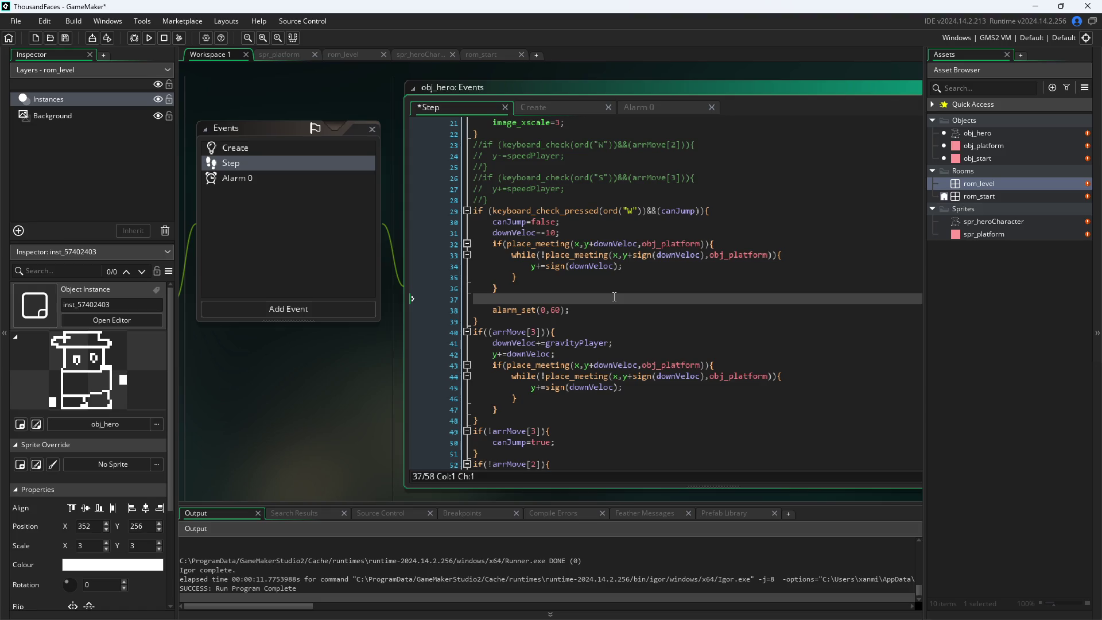
key("BackSpace")
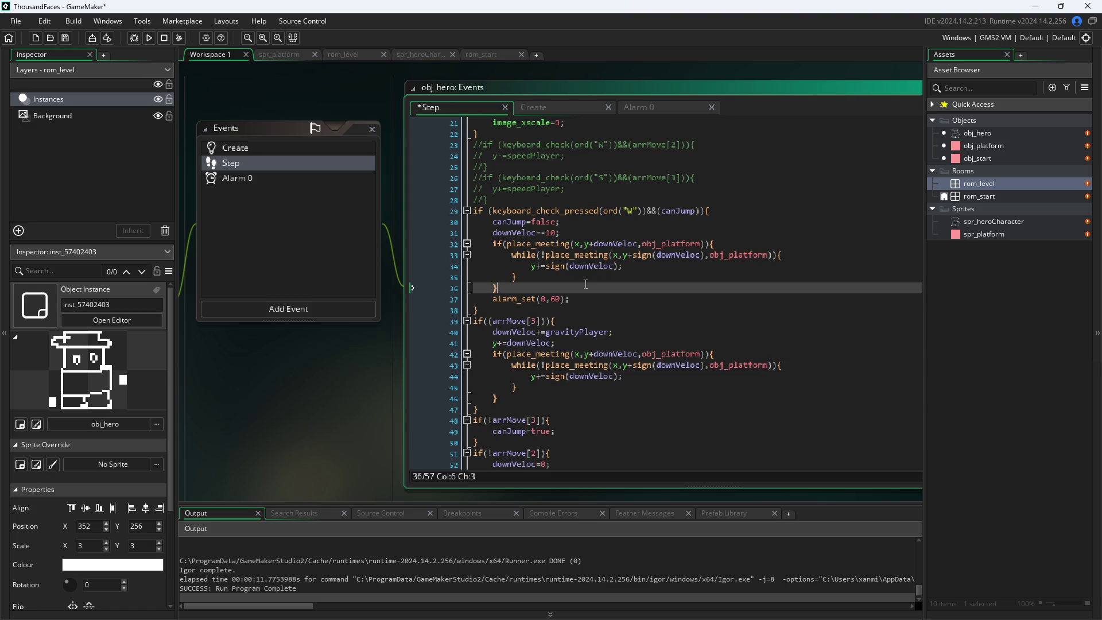
- Cut the collision check (lines 32-36), paste it at the top of the Step code, and save
left_click_drag(585, 287, 376, 250)
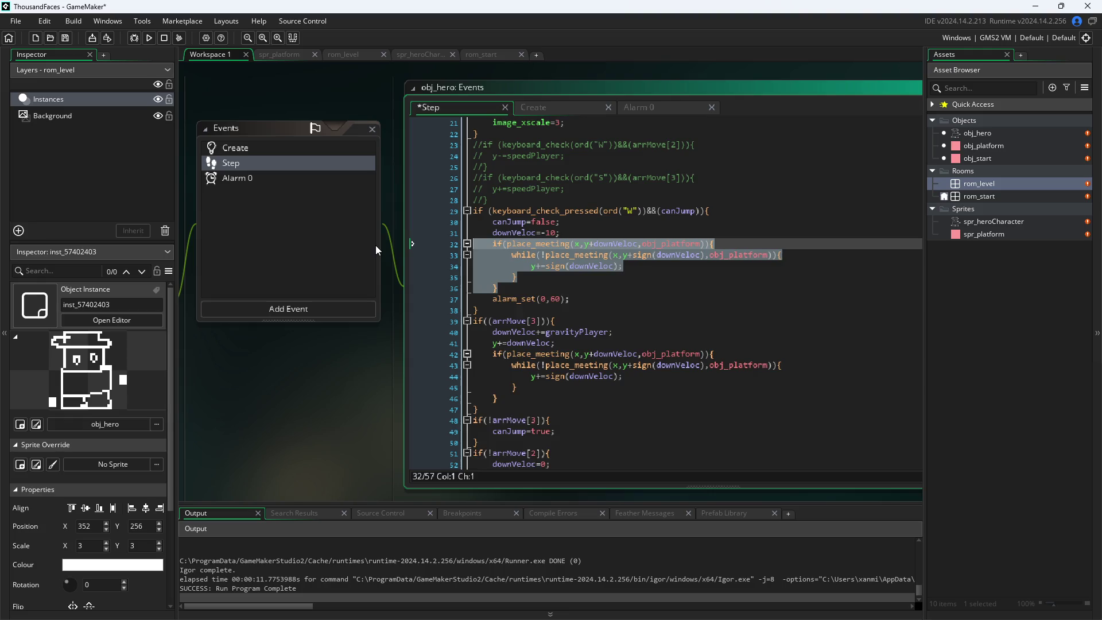
key("BackSpace")
key("BackSpace")
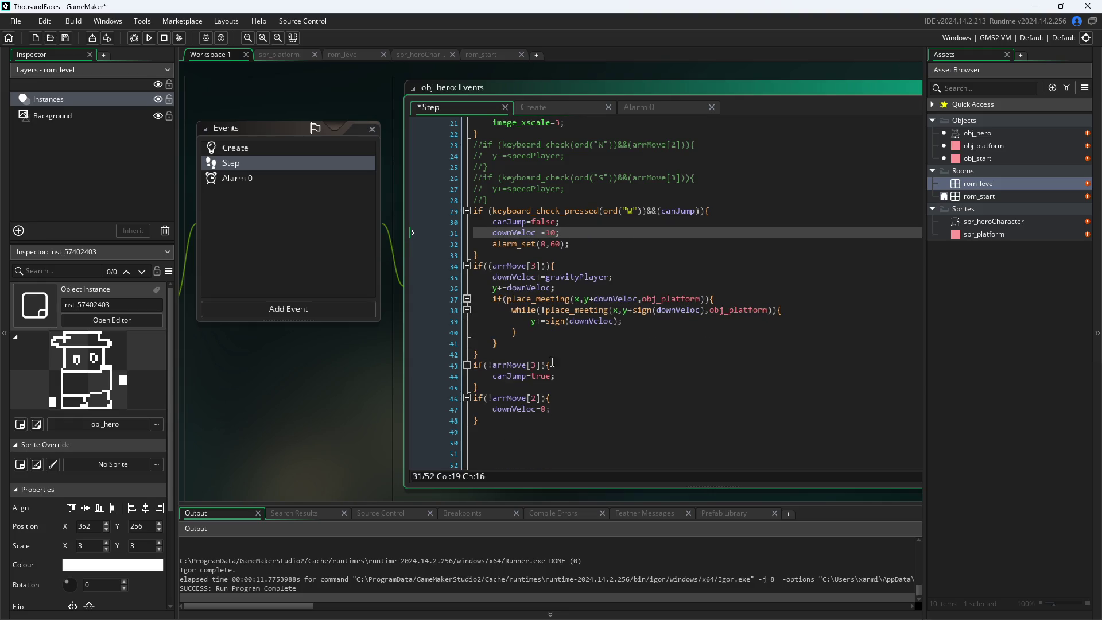
scroll(581, 340, "up", 7)
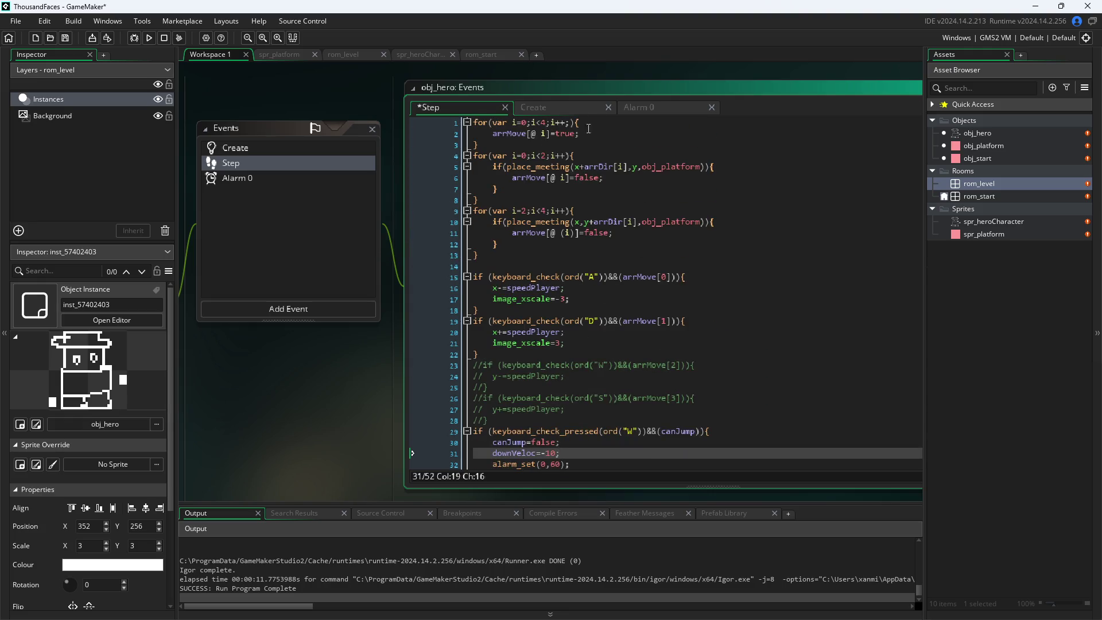
left_click(475, 123)
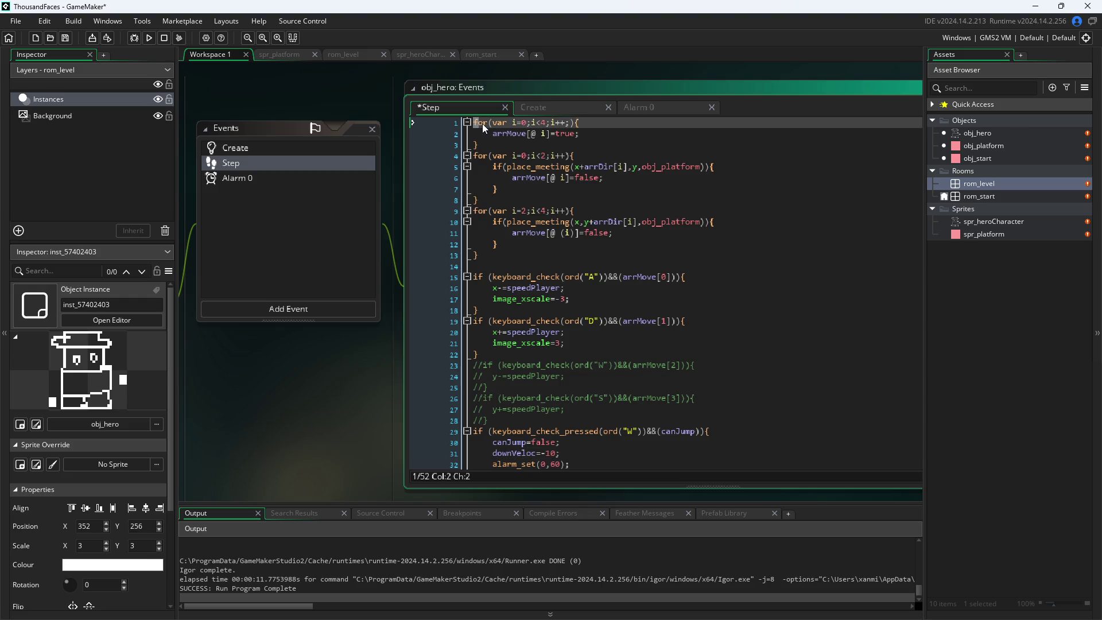
type("if(place_meeting(x,y+downVeloc,obj_platform)){ \t\twhile(!place_meeting(x,y+sign(downVeloc),obj_platform)){ \t\t\ty+=sign(downVeloc); \t\t} \t}")
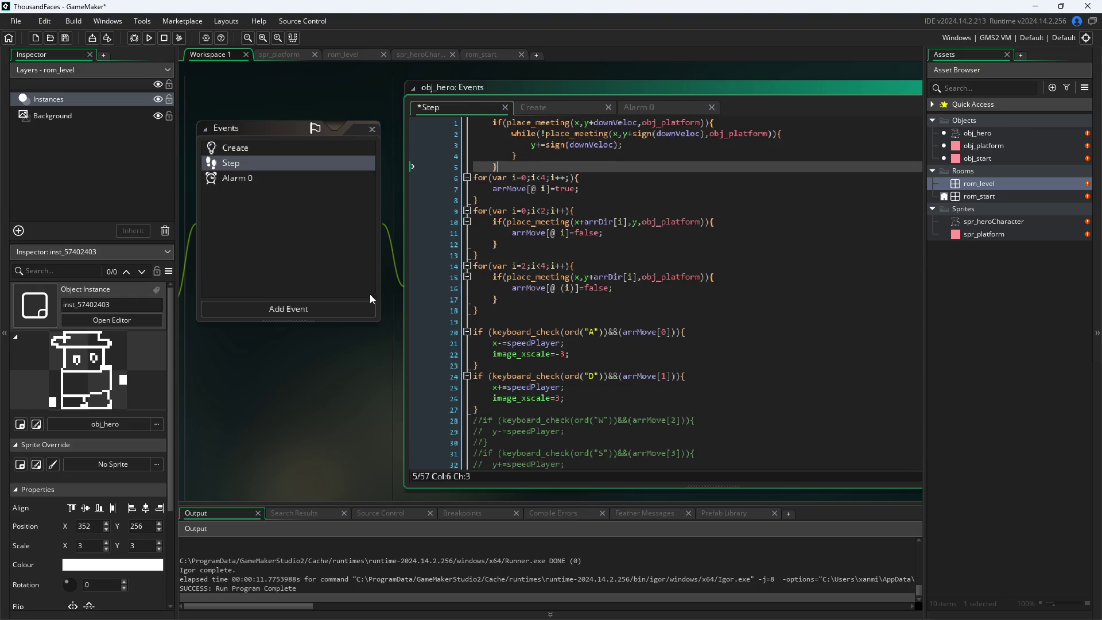
left_click(336, 451)
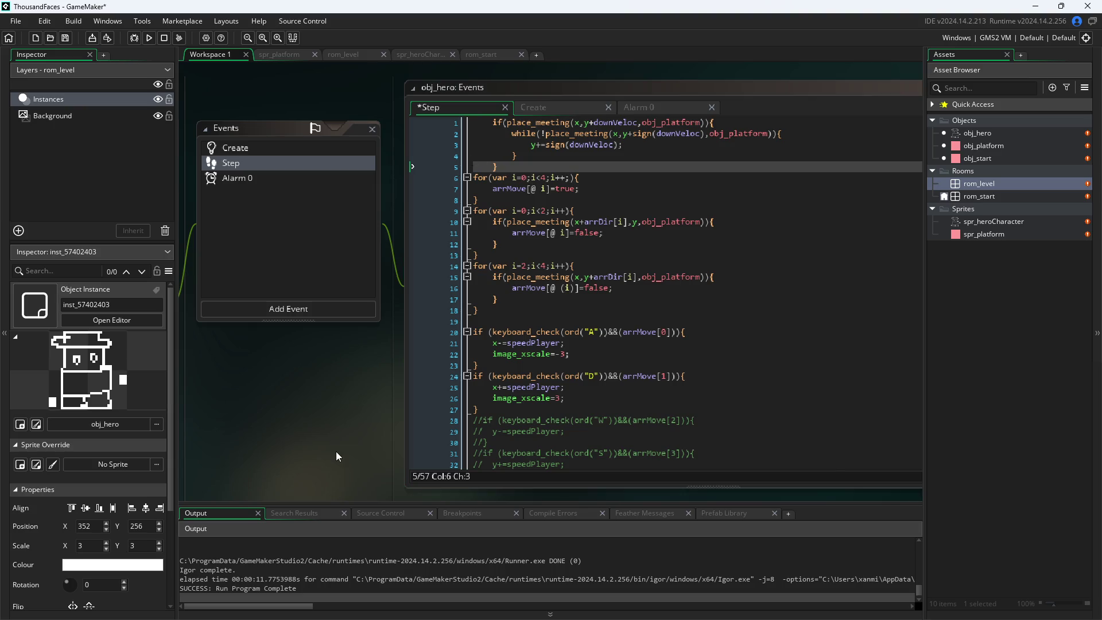
- Run the game briefly, walking the hero left and right, then close it
left_click(151, 37)
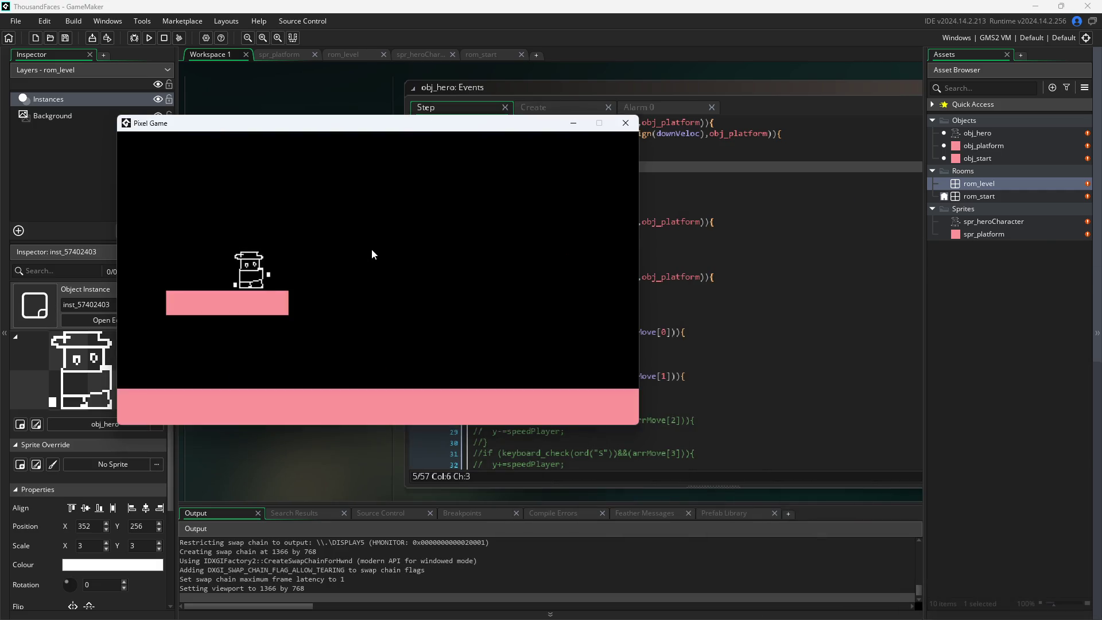
key("d")
key("a")
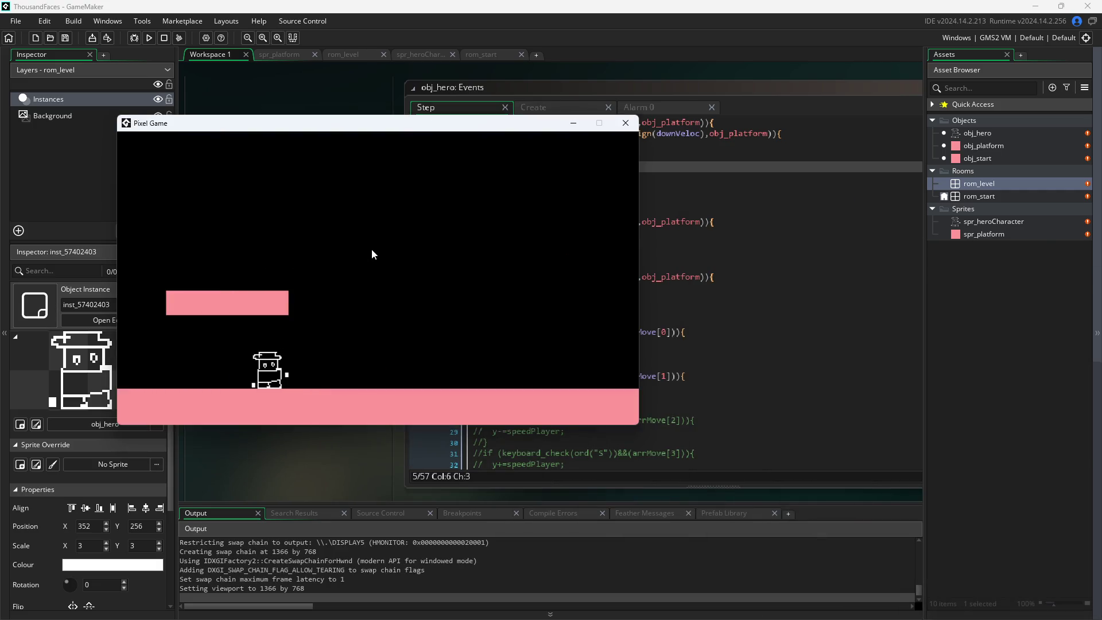
key("d")
left_click(627, 128)
- Insert y+=downVeloc; below downVeloc=-10; in the jump block, commit it, and rerun the game
scroll(541, 329, "down", 7)
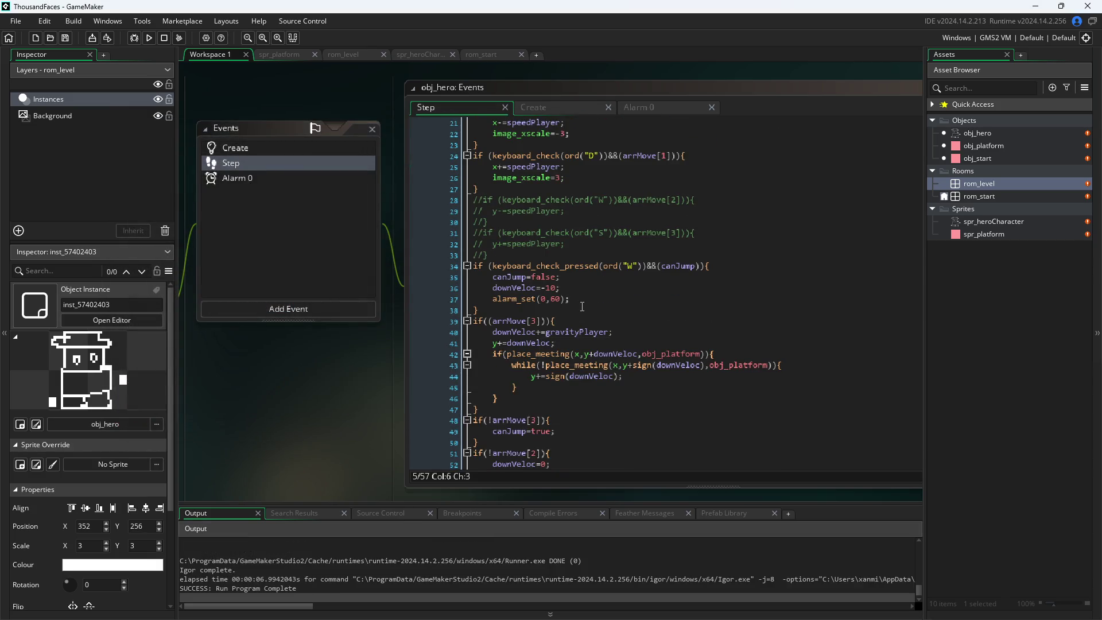
left_click(583, 307)
left_click(585, 290)
key("Return")
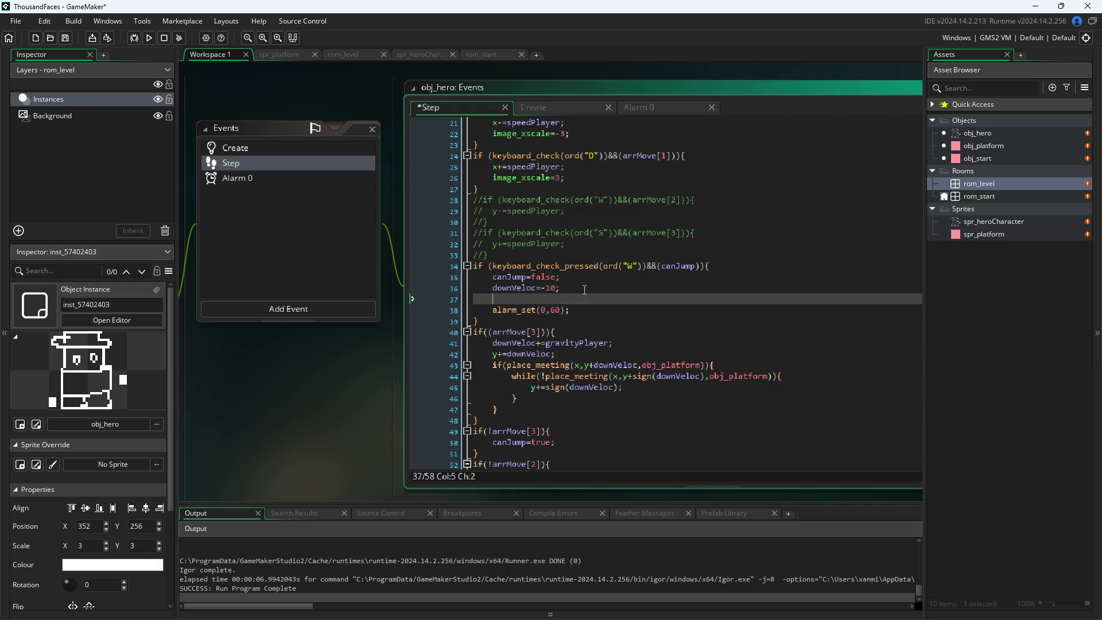
type("y+=")
key("BackSpace")
type("=dow")
key("Return")
left_click(307, 208)
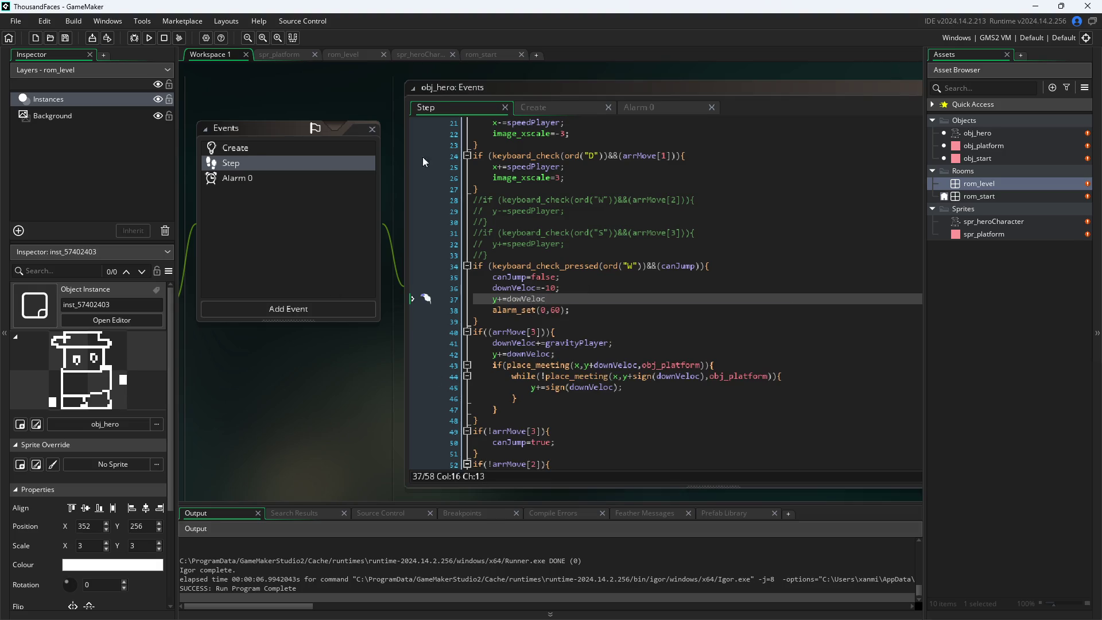
left_click(578, 285)
type(";")
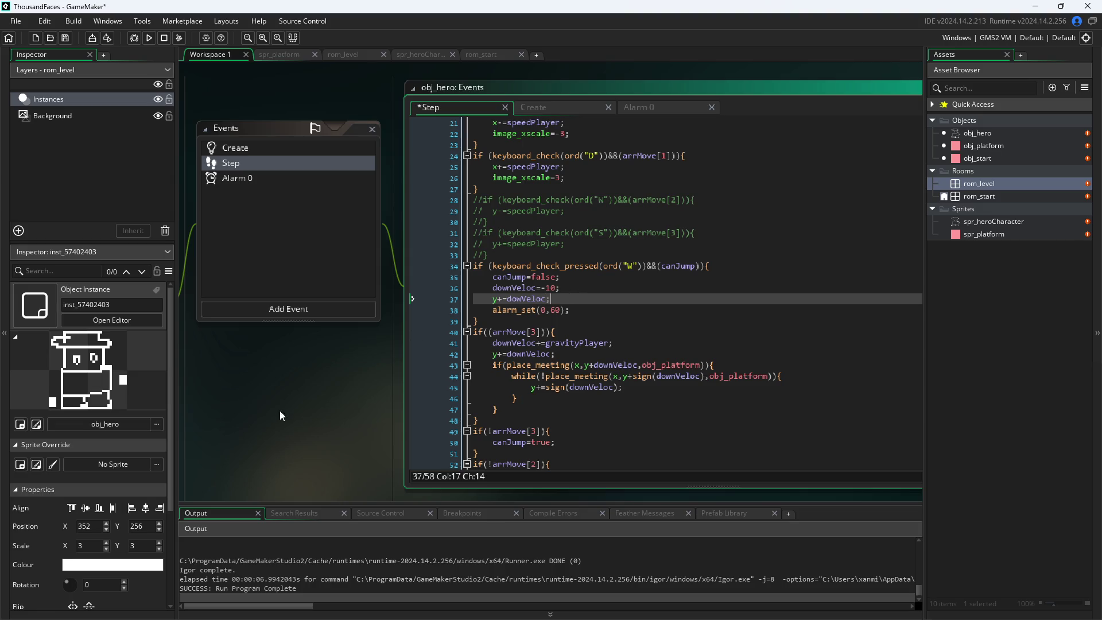
left_click(298, 389)
left_click(150, 39)
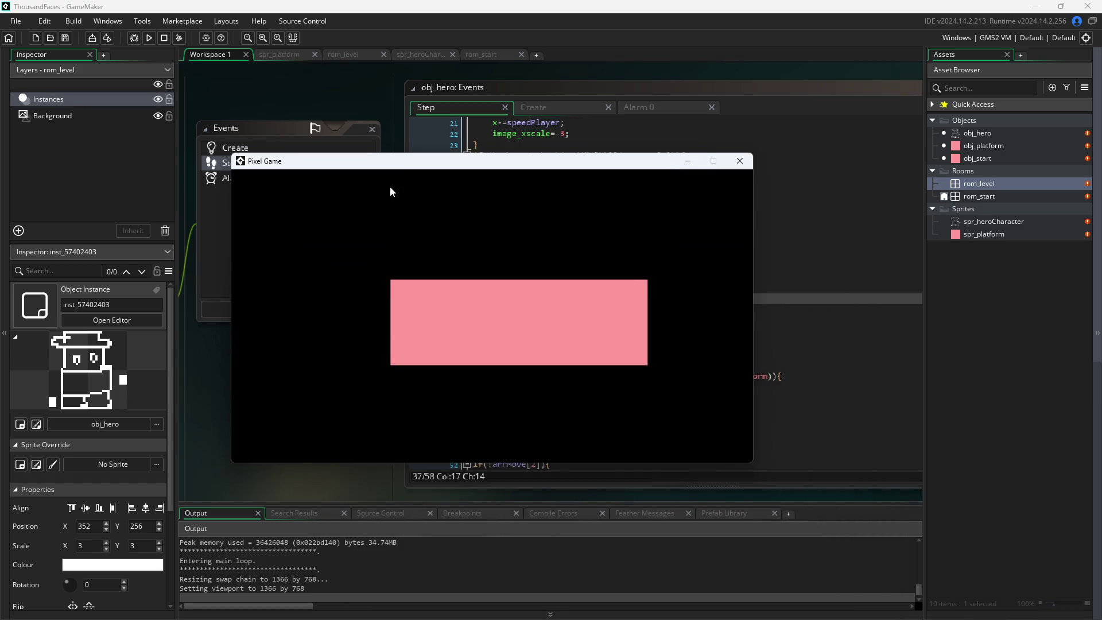
key("d")
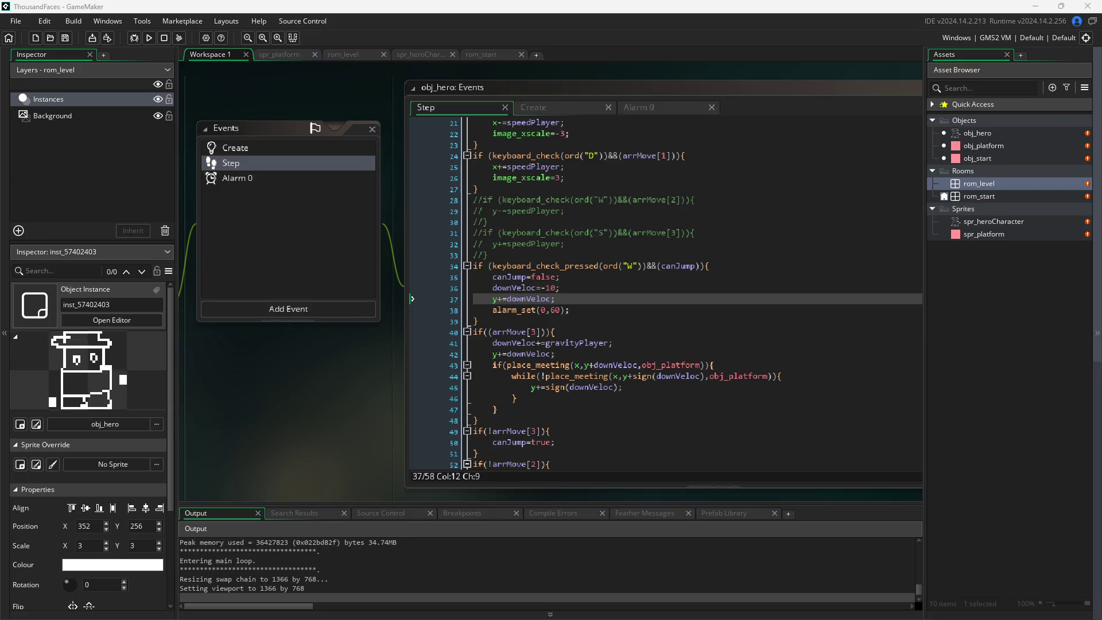
key("w")
key("d")
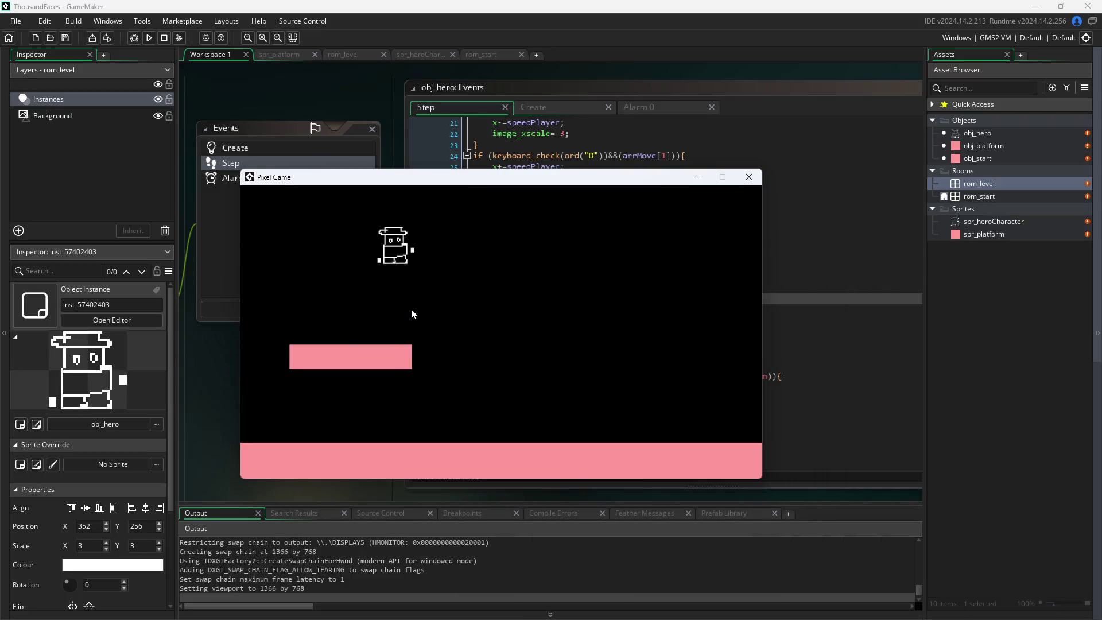
key("w")
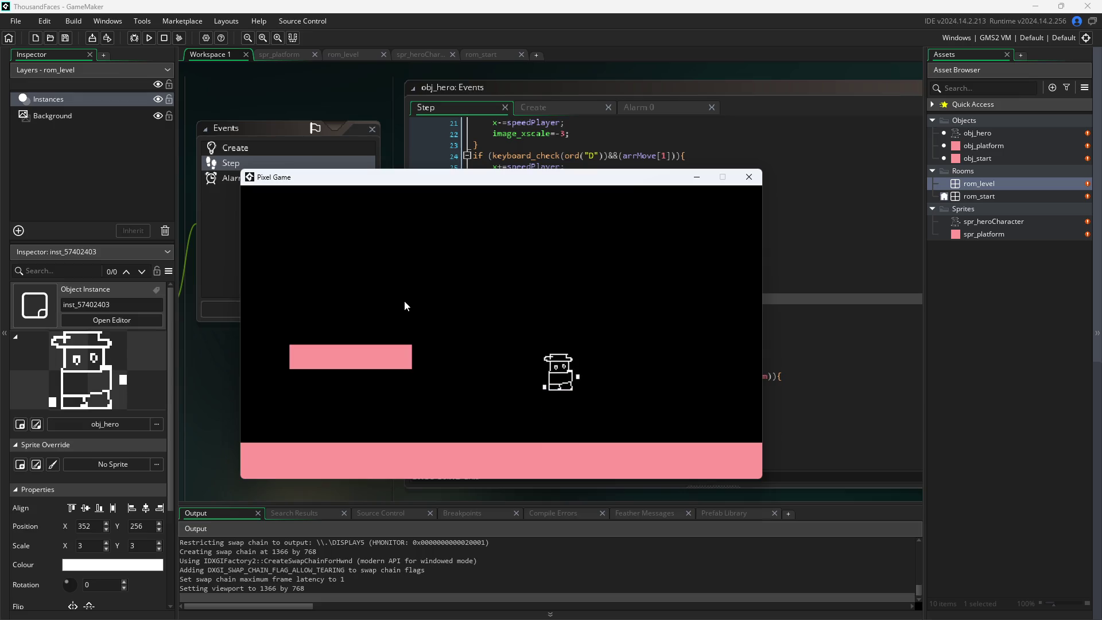
key("a")
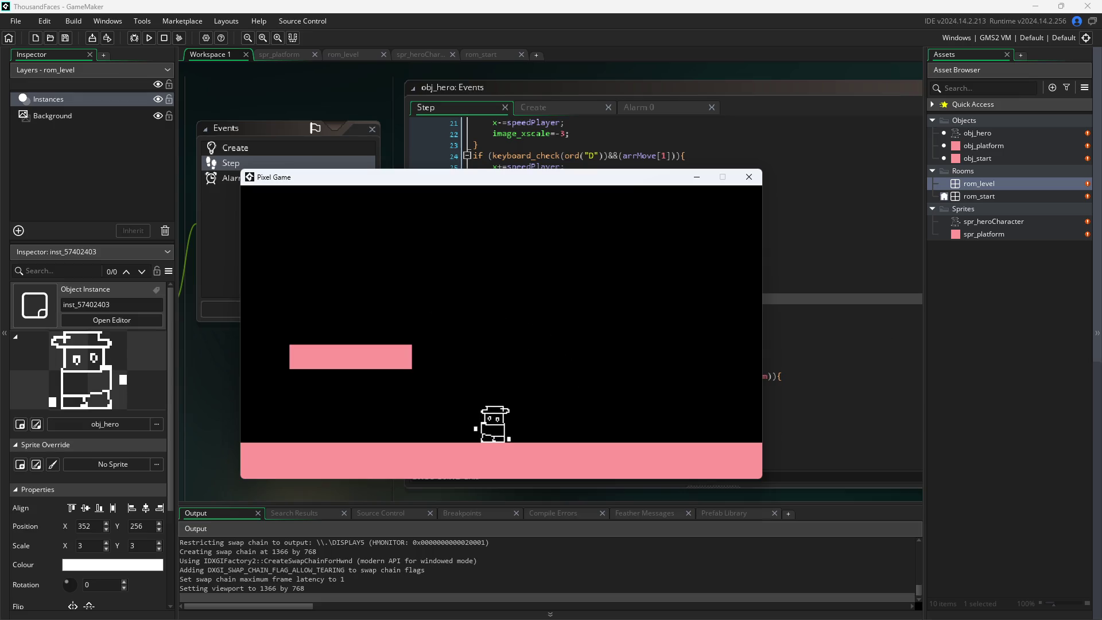
key("alt+Tab")
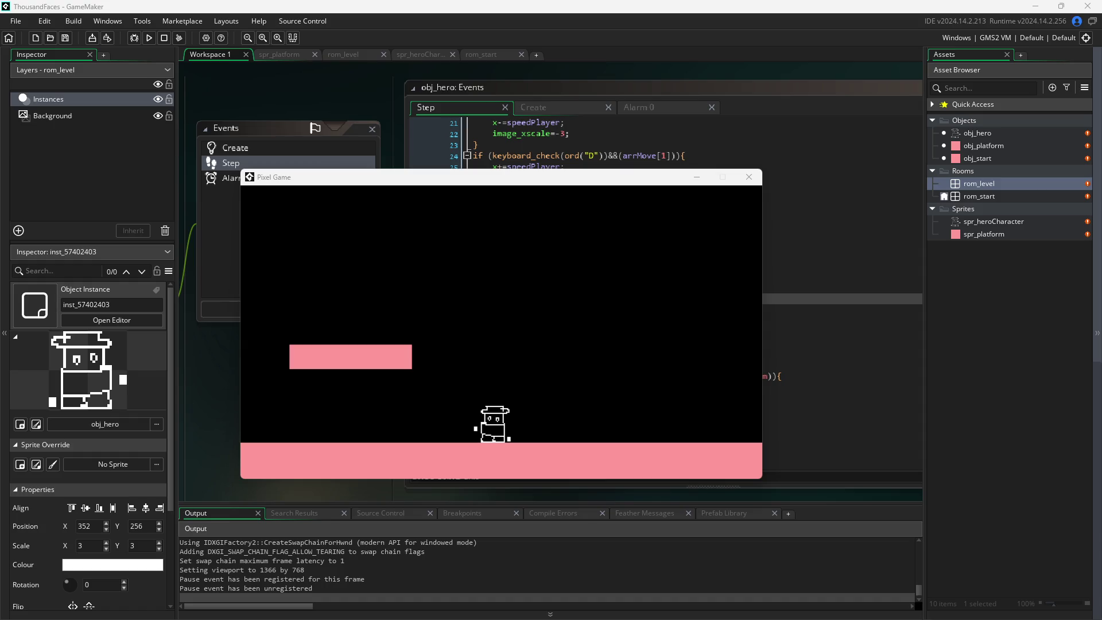
left_click(570, 293)
key("a")
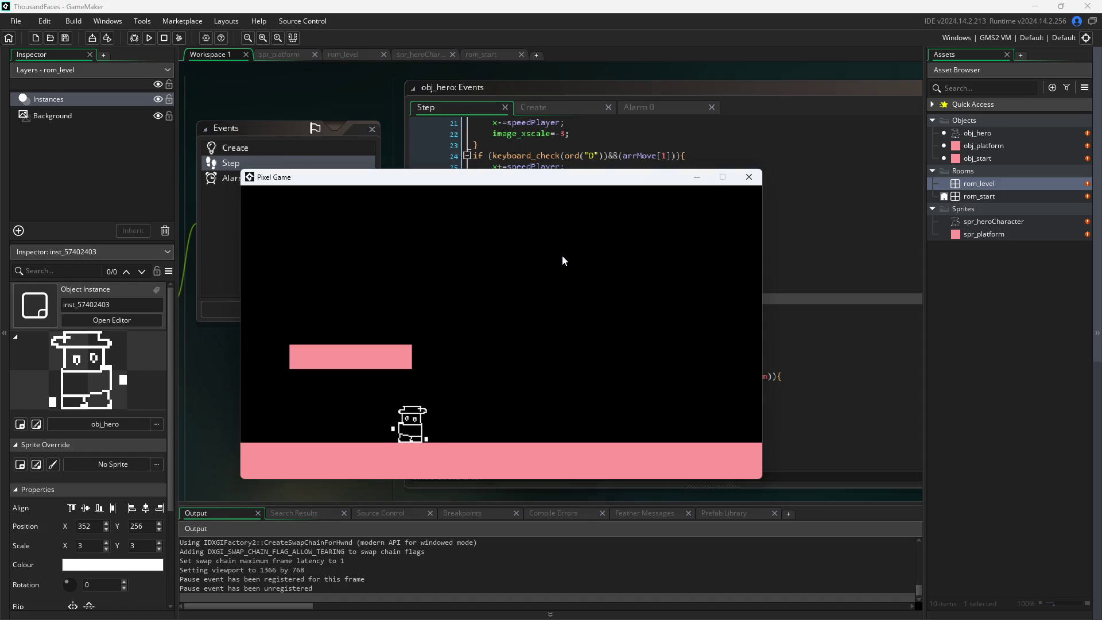
key("w")
key("a")
key("w")
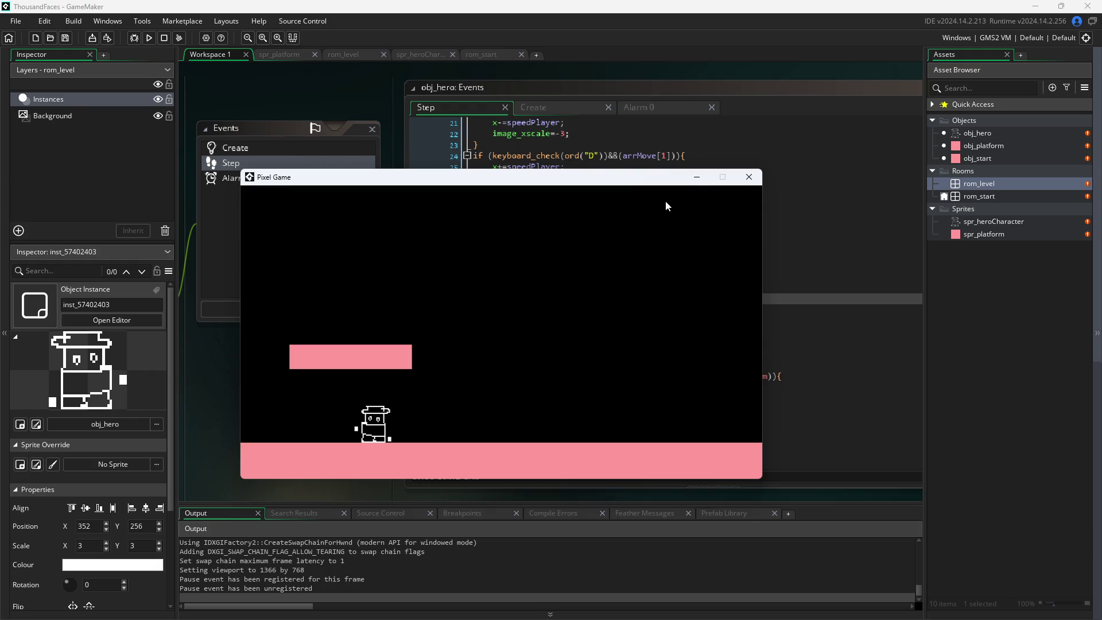
left_click(750, 177)
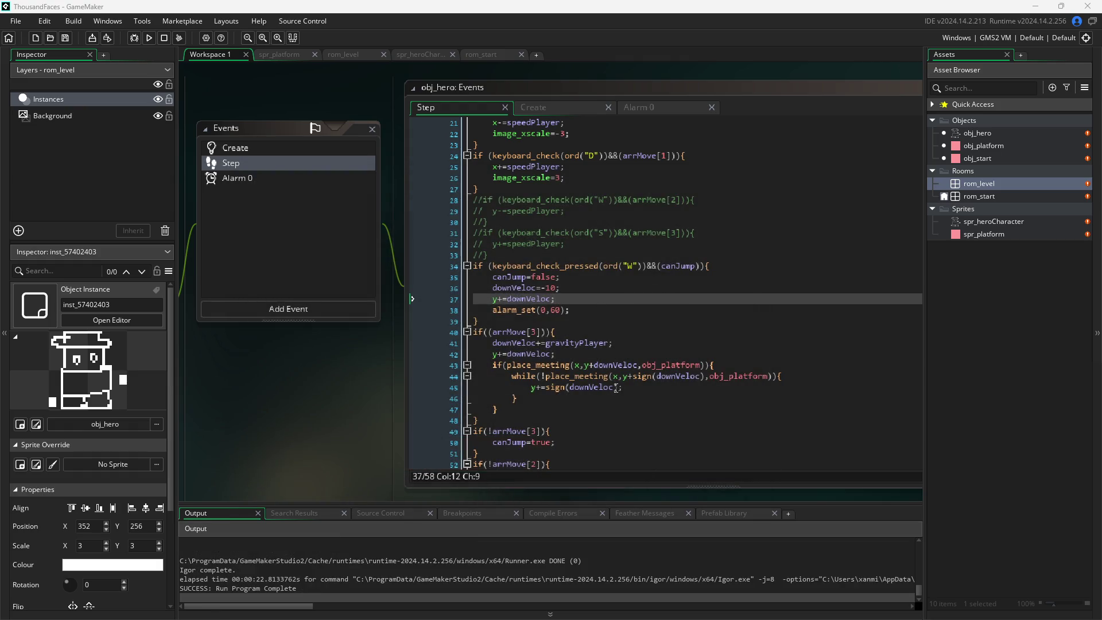
- Add downVeloc=0; after the landing while loop's closing brace, commit it, and run the game with F5
left_click(632, 389)
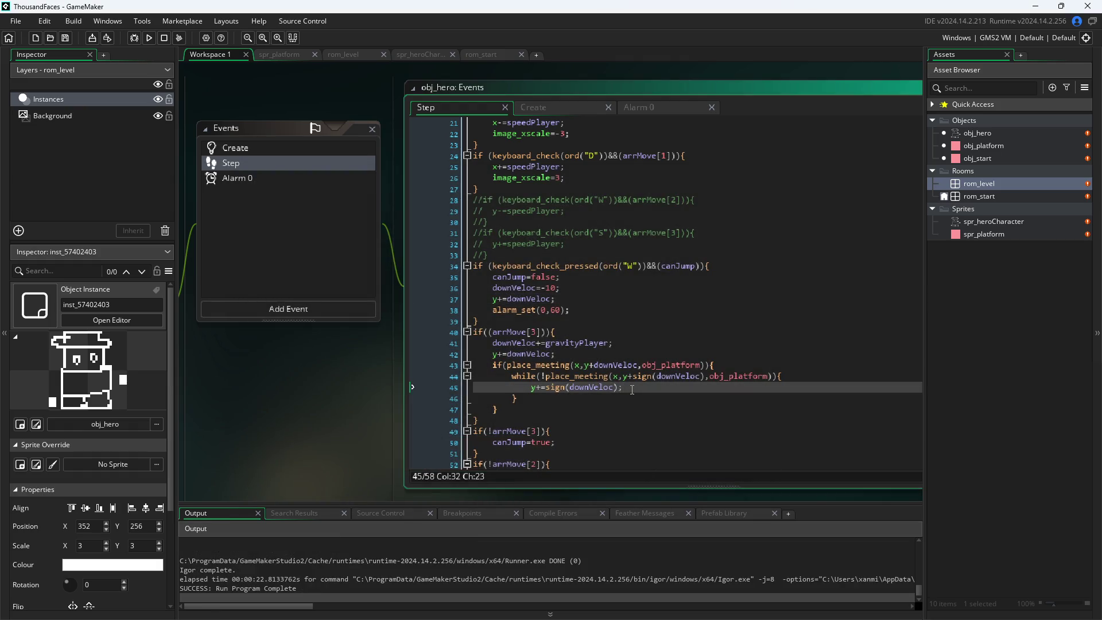
key("Return")
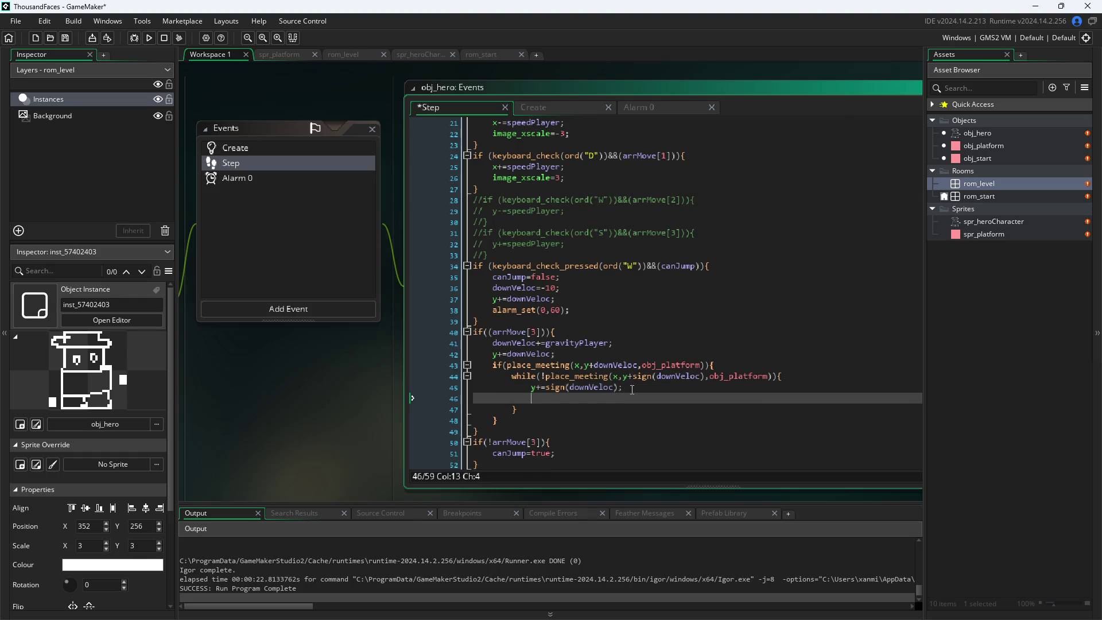
type("down")
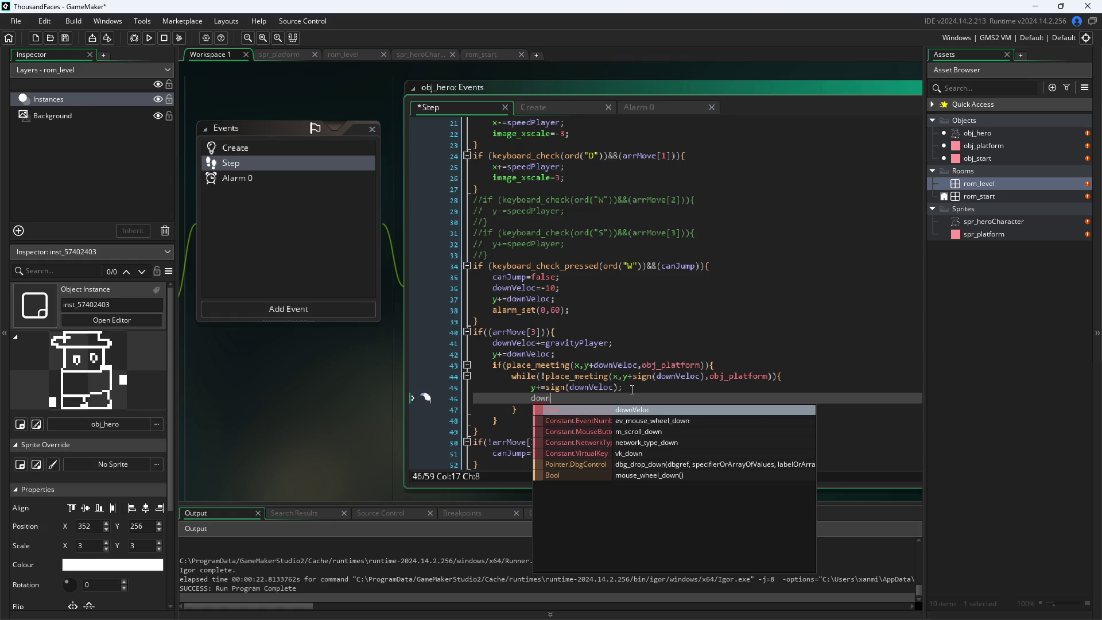
key("BackSpace")
key("BackSpace")
key("BackSpace")
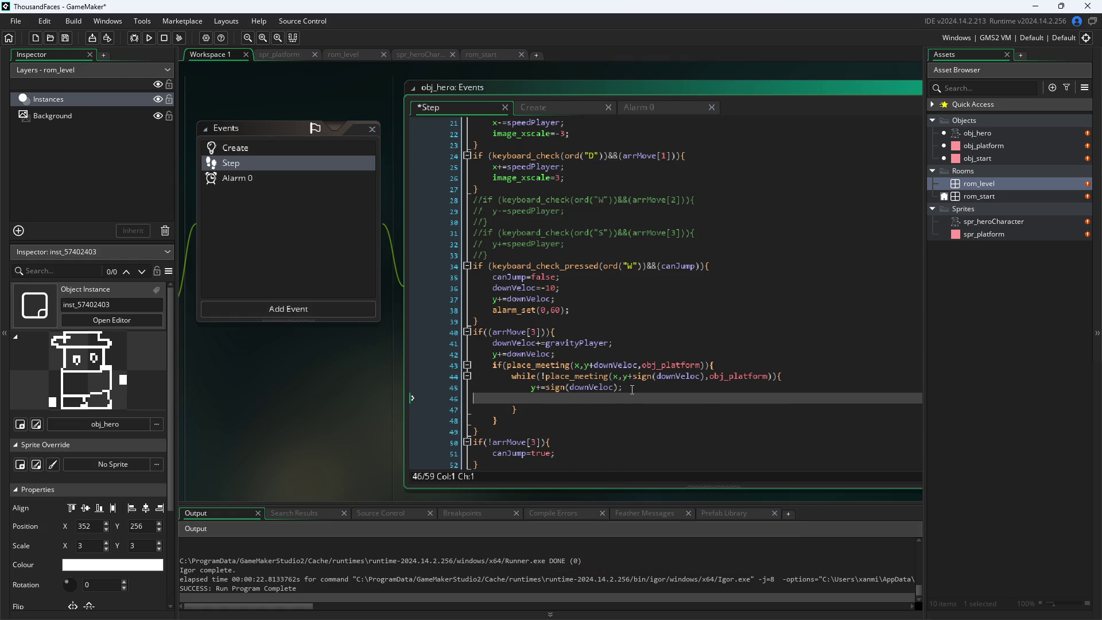
key("BackSpace")
key("Down")
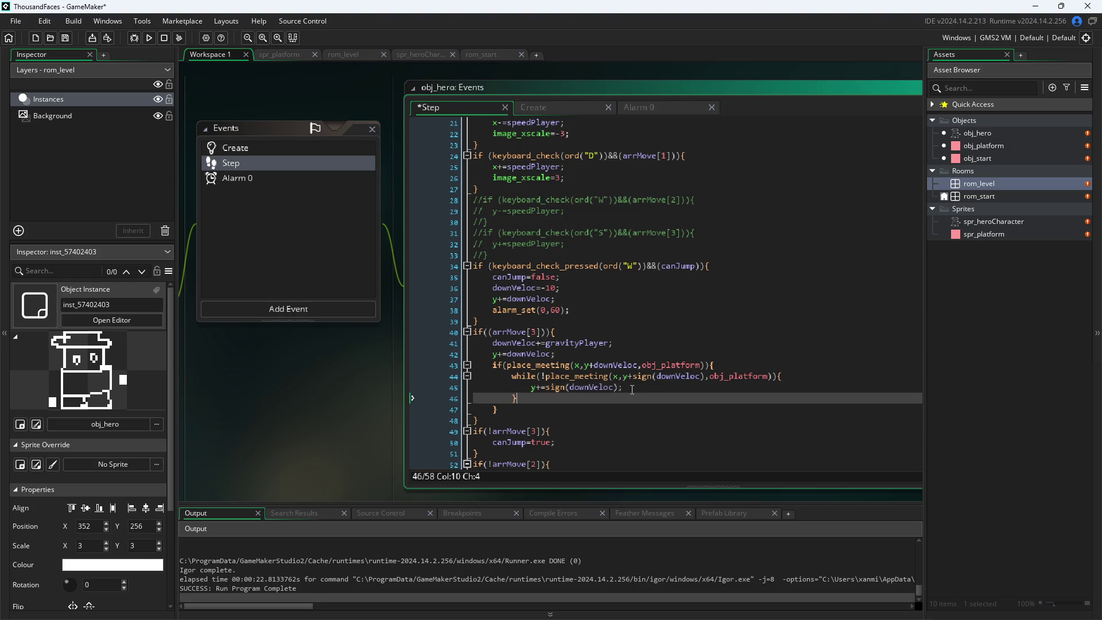
key("Return")
type("down")
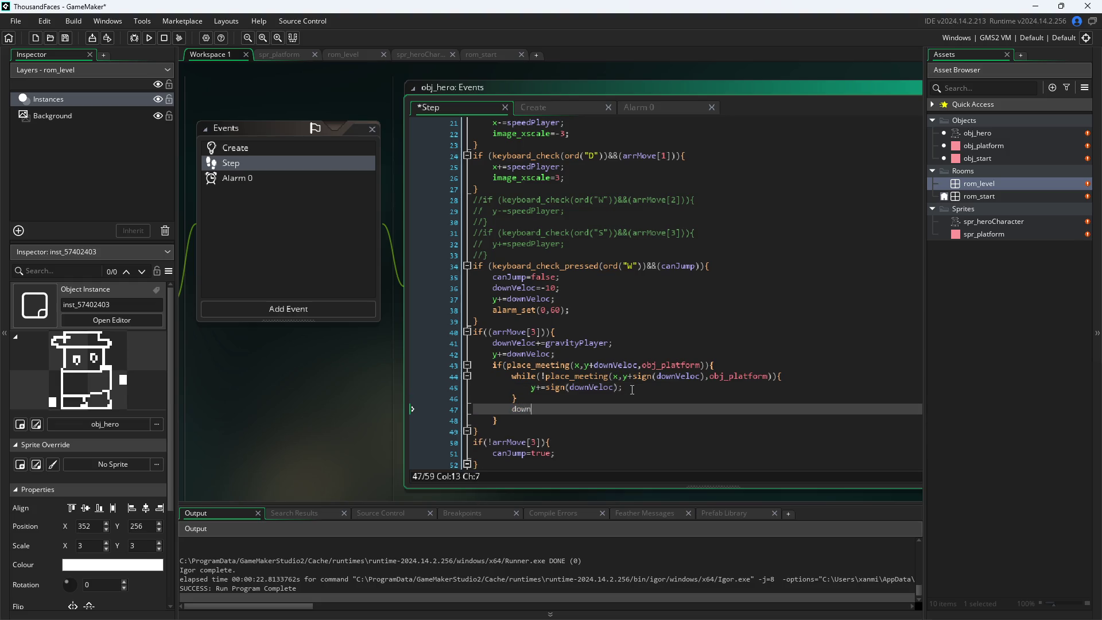
type("Veloc=0;")
left_click(371, 443)
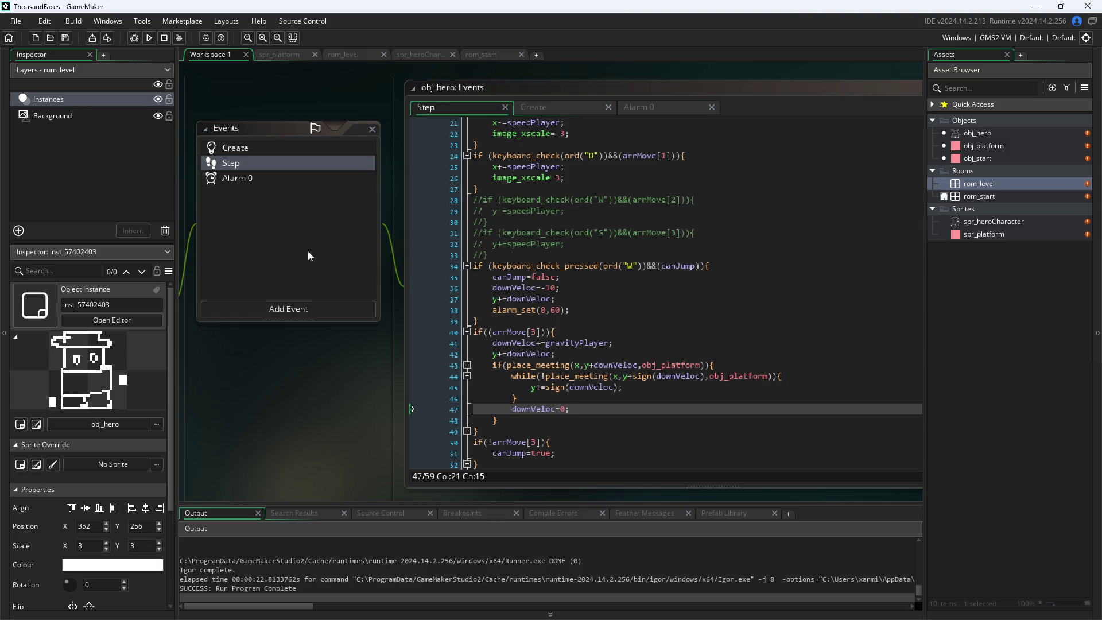
key("F5")
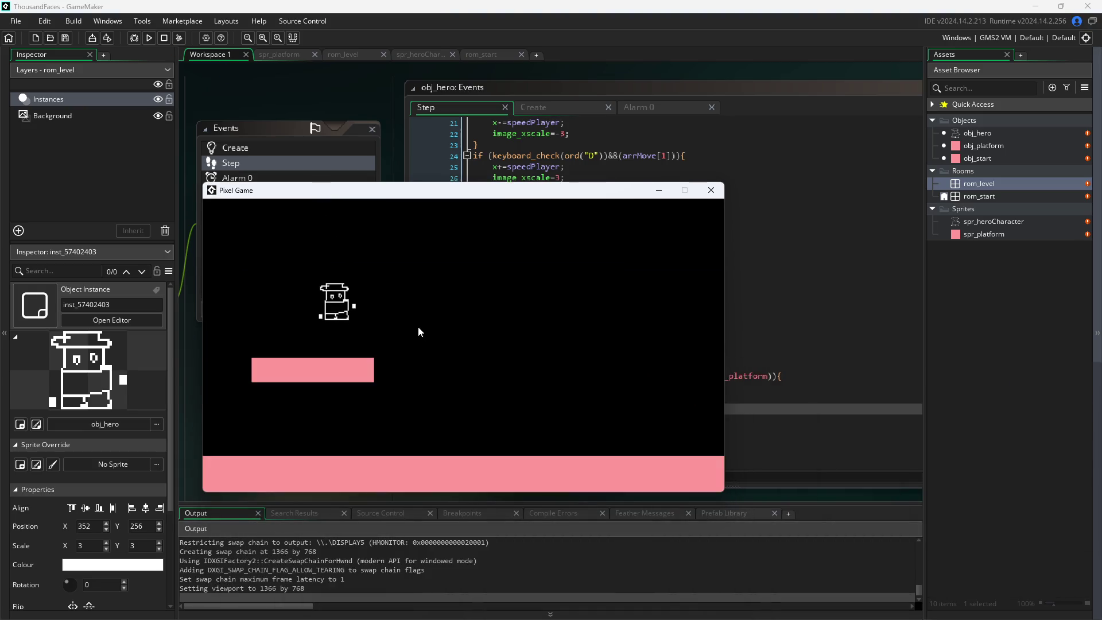
key("d")
key("a")
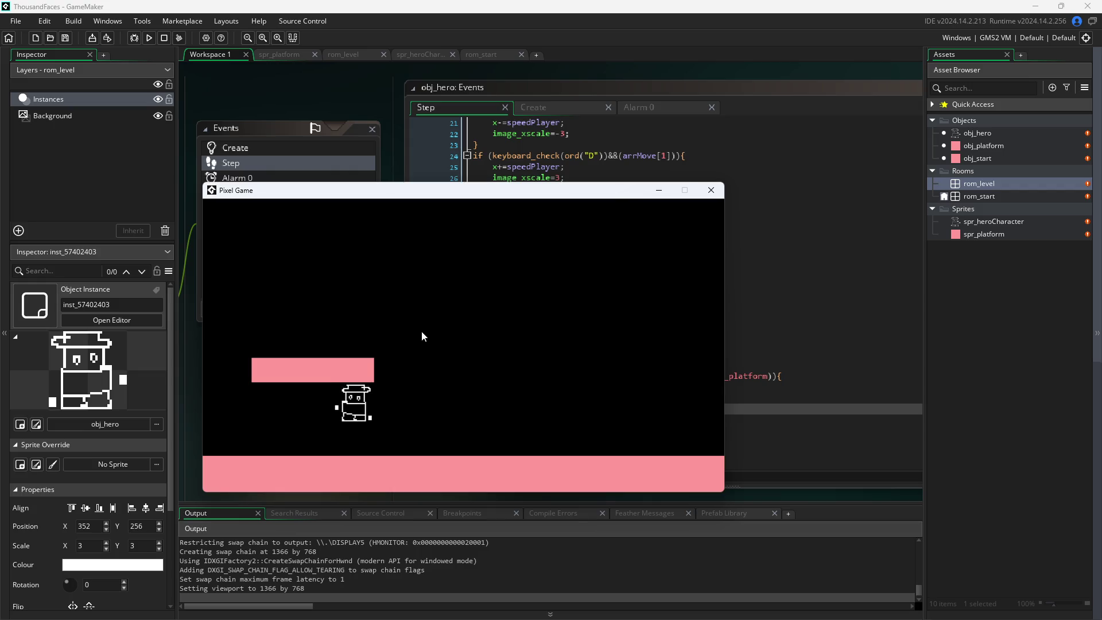
key("w")
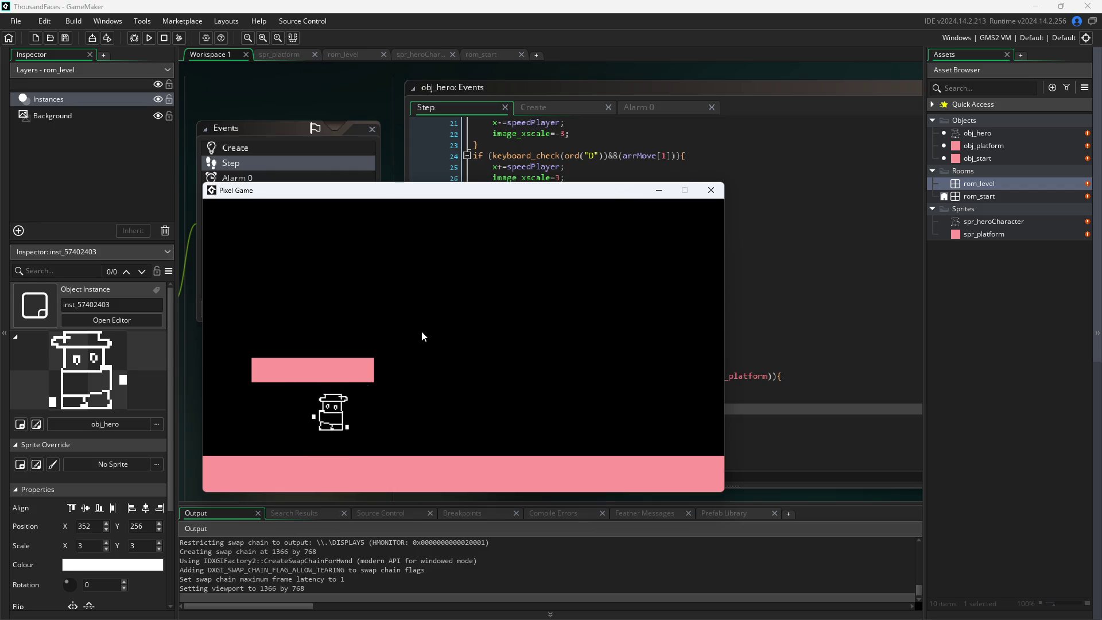
key("w")
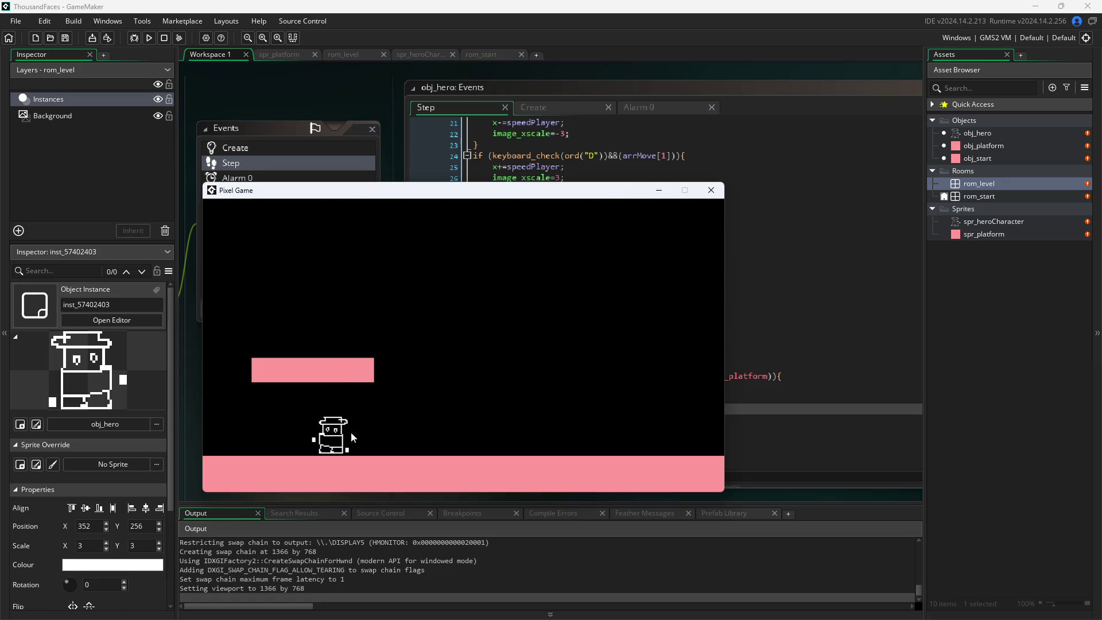
key("w")
key("w")
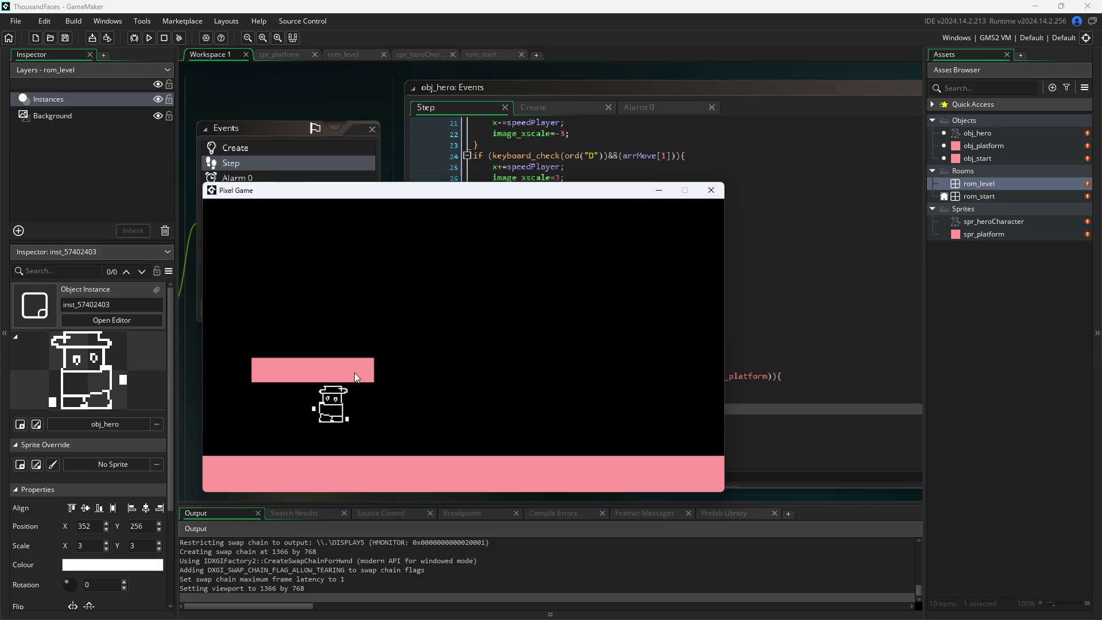
key("w")
left_click(710, 194)
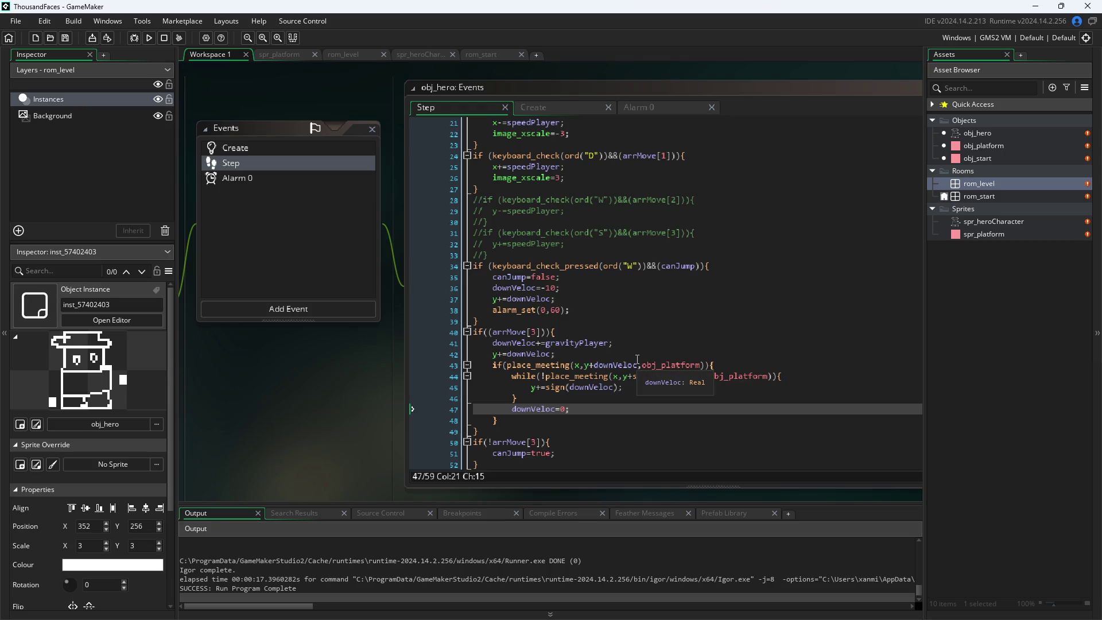
- Delete line 47's downVeloc=0; from the falling landing block and rerun the game
left_click_drag(591, 409, 408, 409)
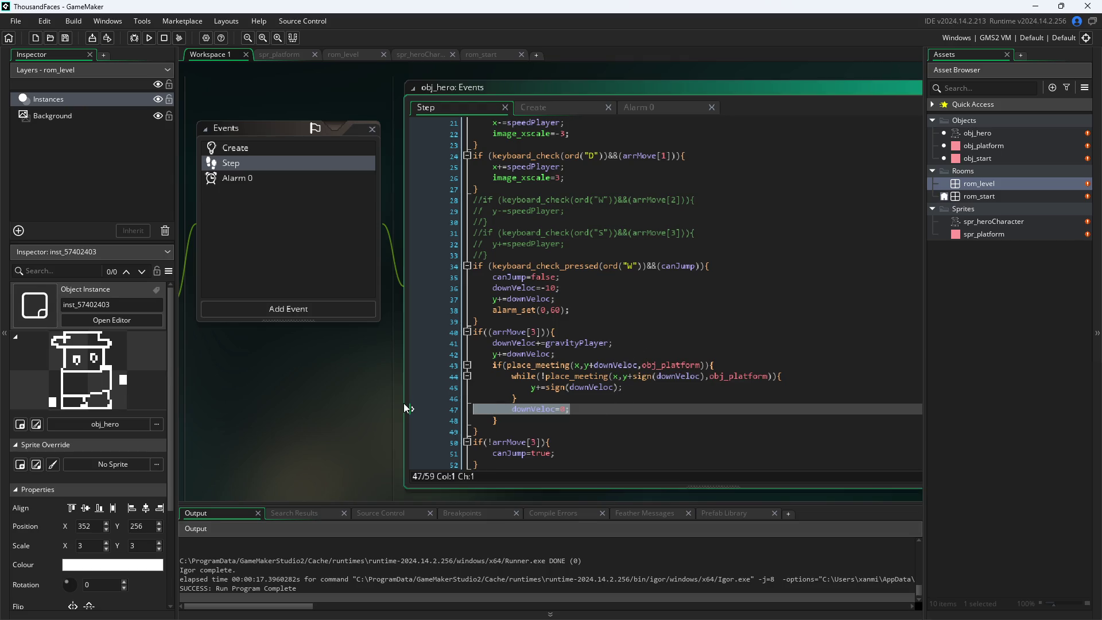
key("Delete")
left_click(353, 418)
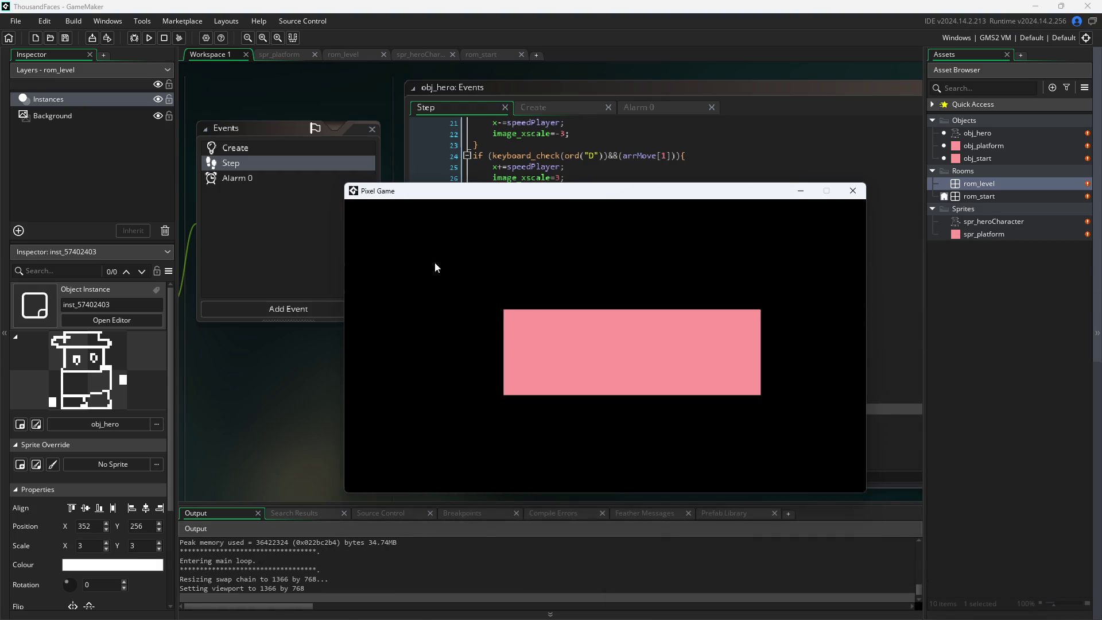
- Jump the hero under and beside the platform, walking left and right, then close the game window
key("d")
key("a")
key("w")
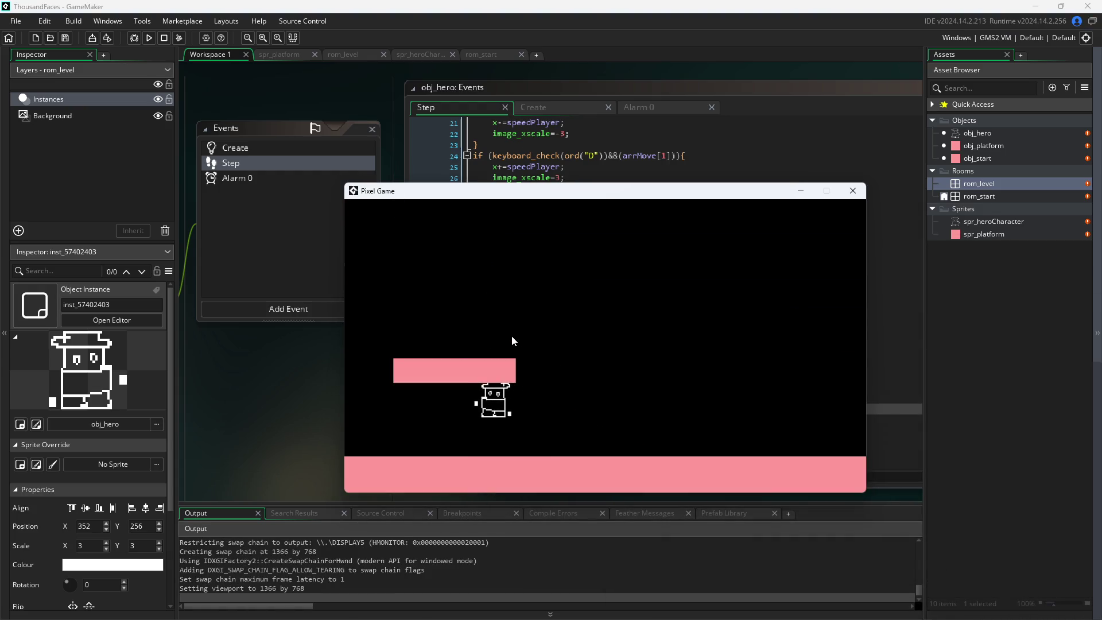
key("w")
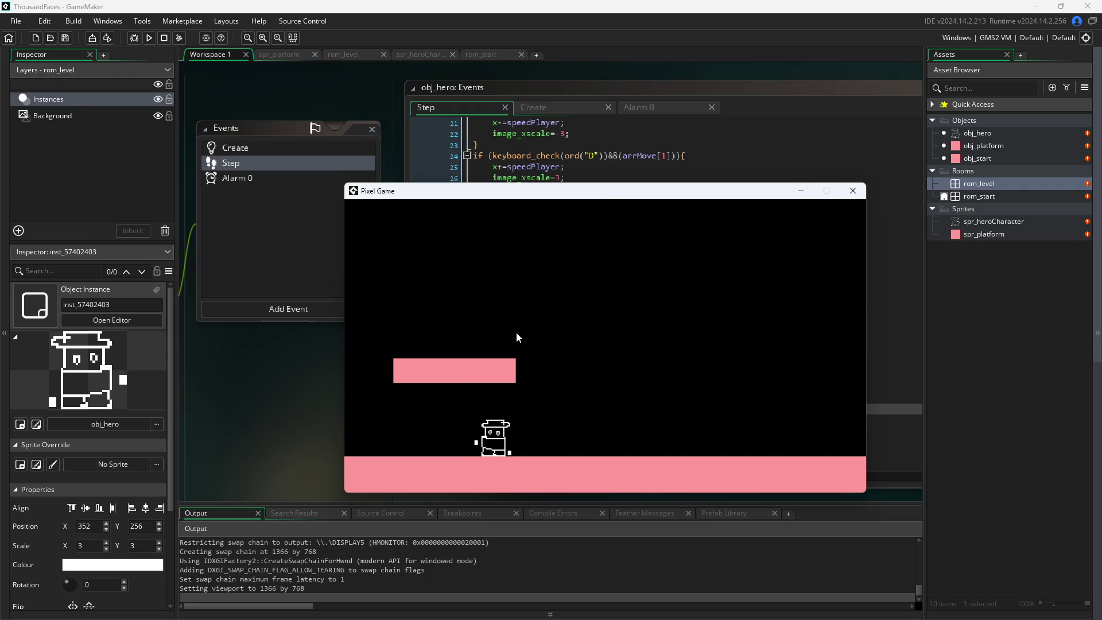
key("d")
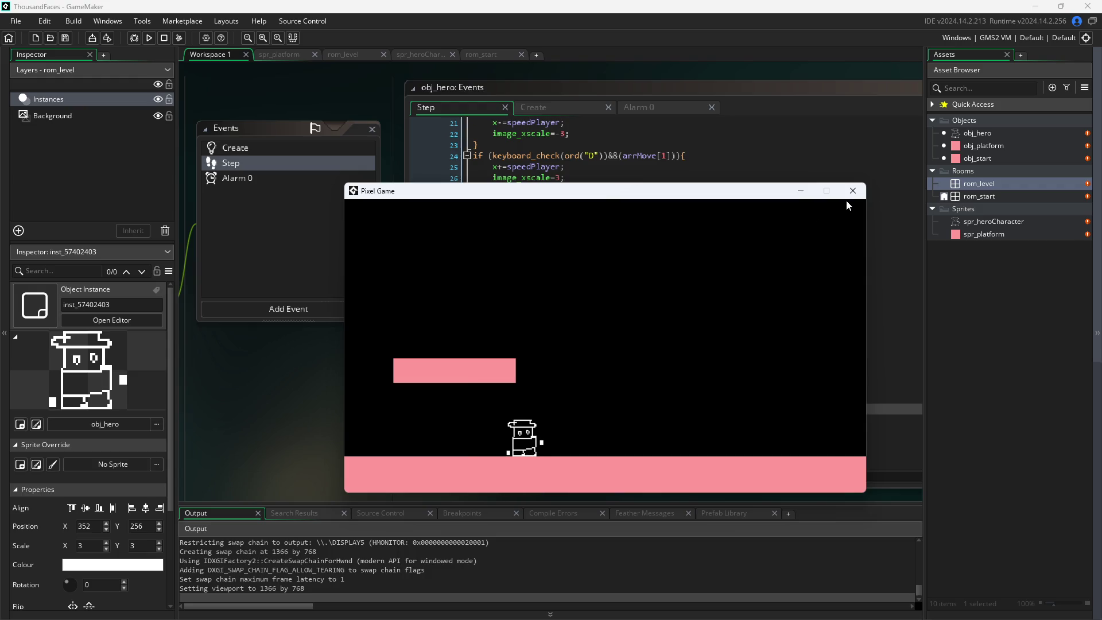
key("w")
key("w")
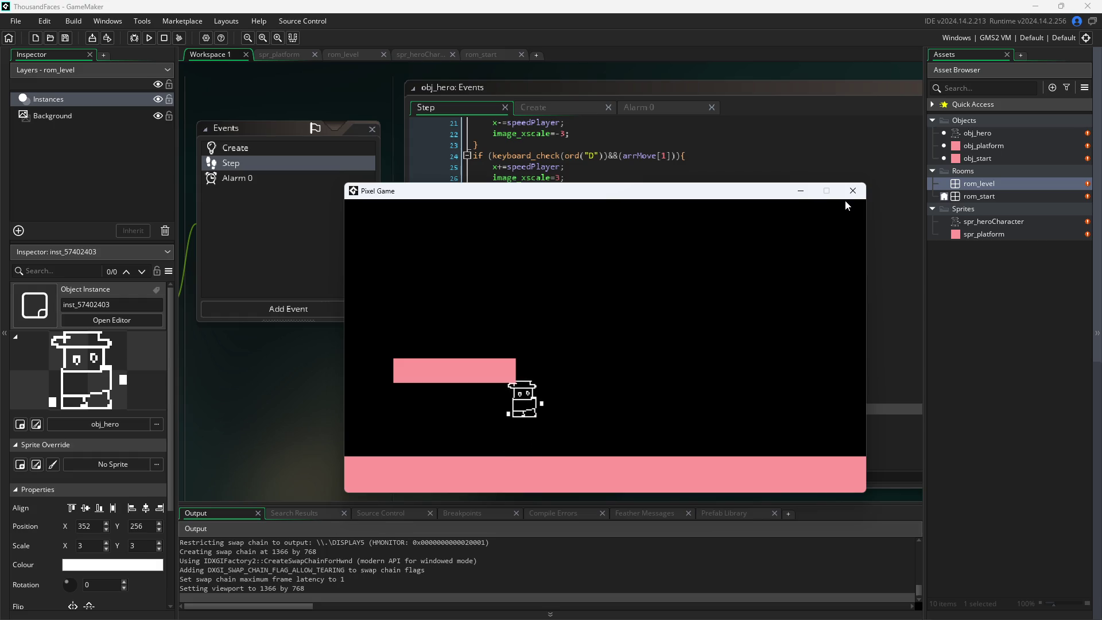
key("d")
key("w")
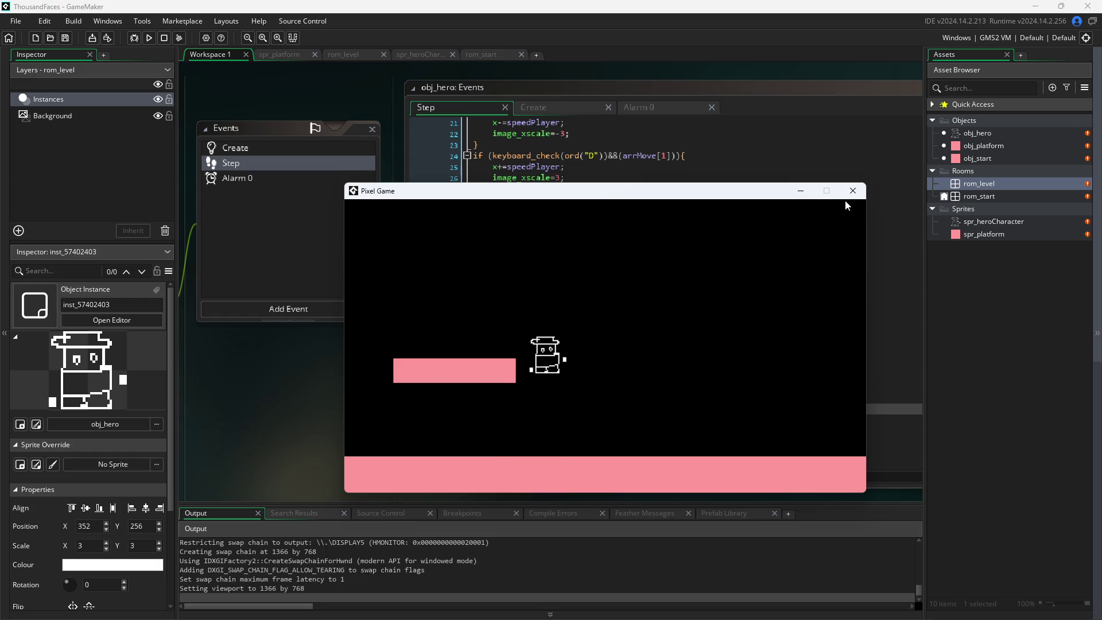
key("w")
key("a")
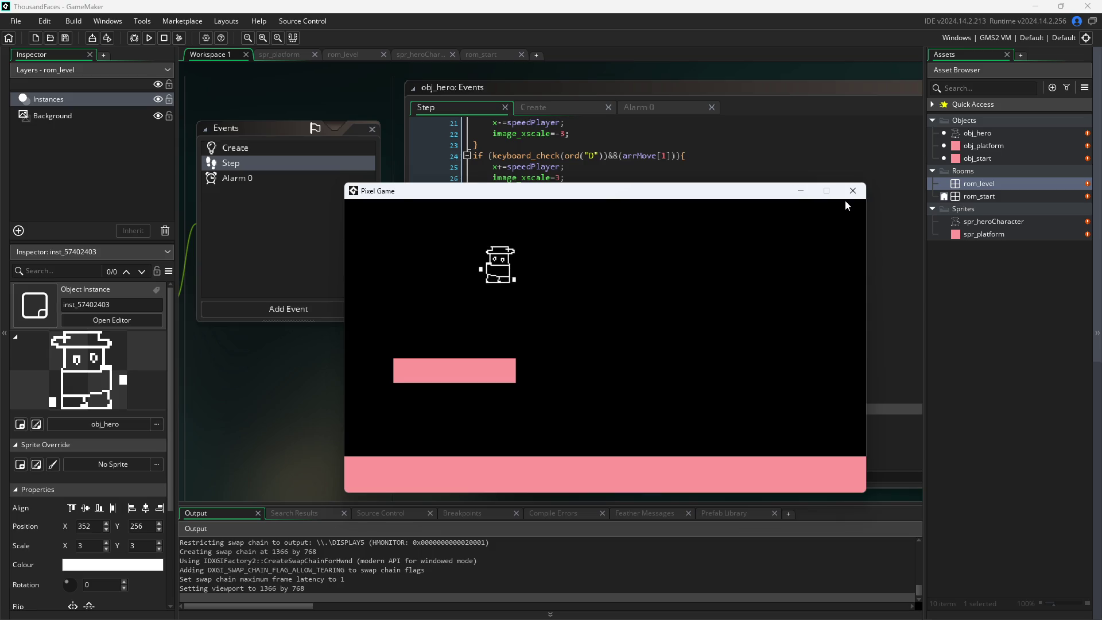
key("w")
key("d")
key("d")
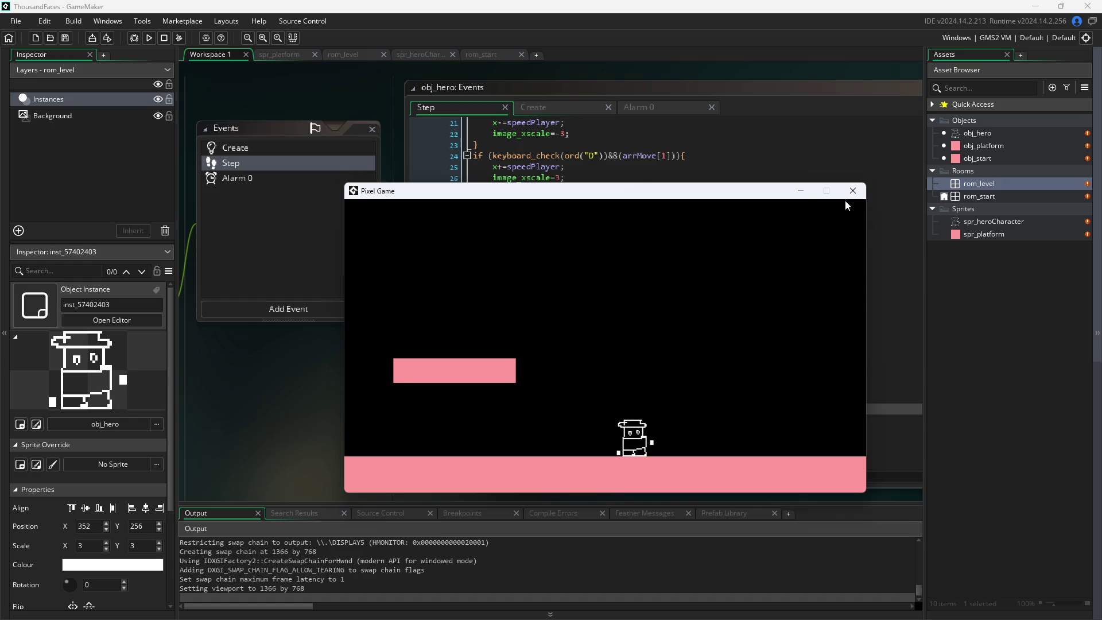
left_click(852, 191)
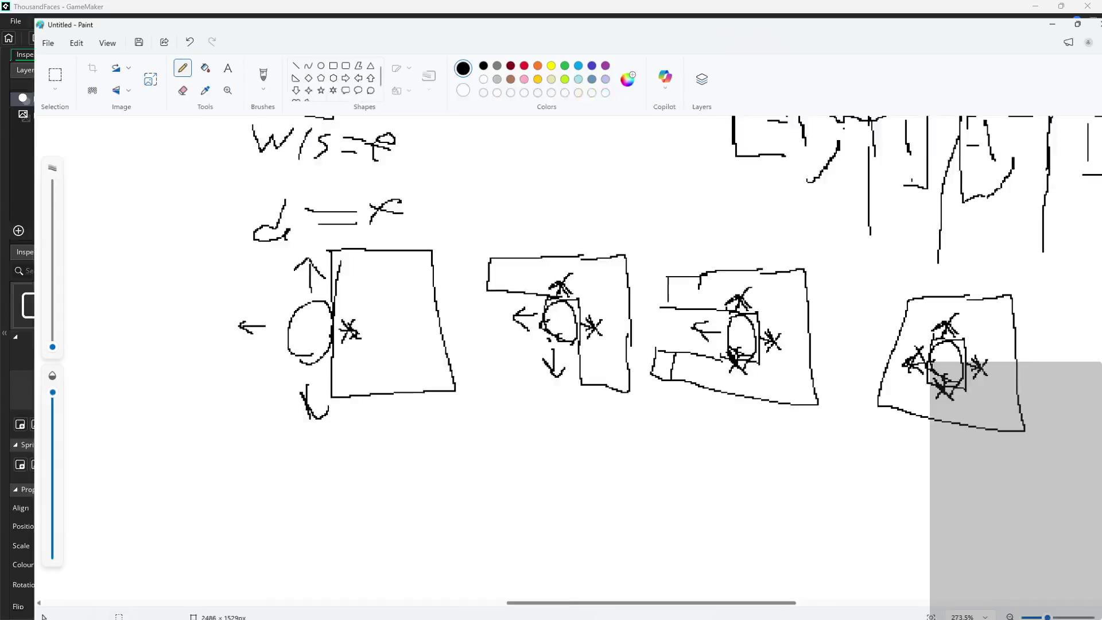
- Sketch an oval hero beneath a platform box, undoing a stray check mark
scroll(439, 339, "down", 2)
scroll(789, 433, "up", 1)
scroll(789, 434, "down", 1)
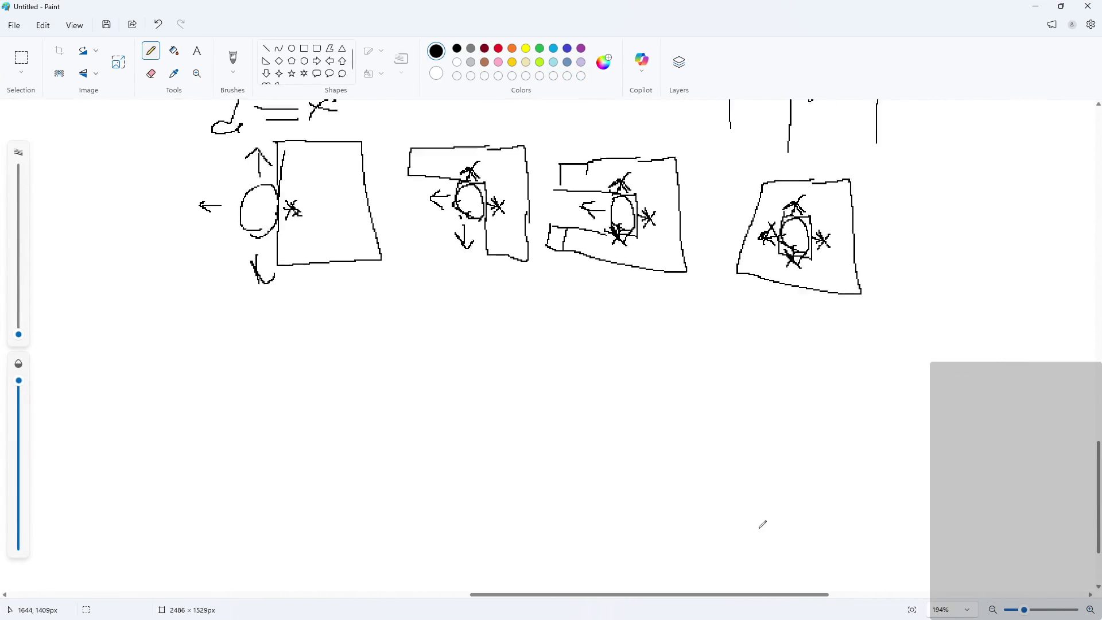
scroll(524, 475, "up", 3)
mouse_move(486, 389)
left_mouse_down()
mouse_move(517, 376)
mouse_move(431, 370)
left_mouse_up()
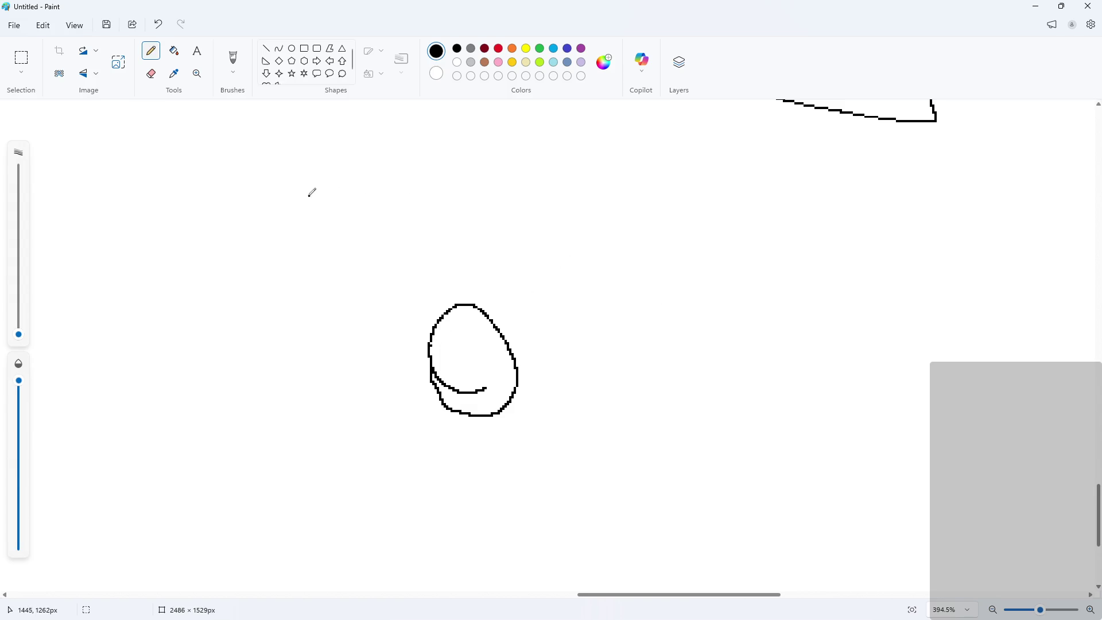
mouse_move(286, 217)
left_mouse_down()
mouse_move(286, 248)
mouse_move(381, 299)
mouse_move(612, 308)
mouse_move(632, 239)
mouse_move(266, 235)
left_mouse_up()
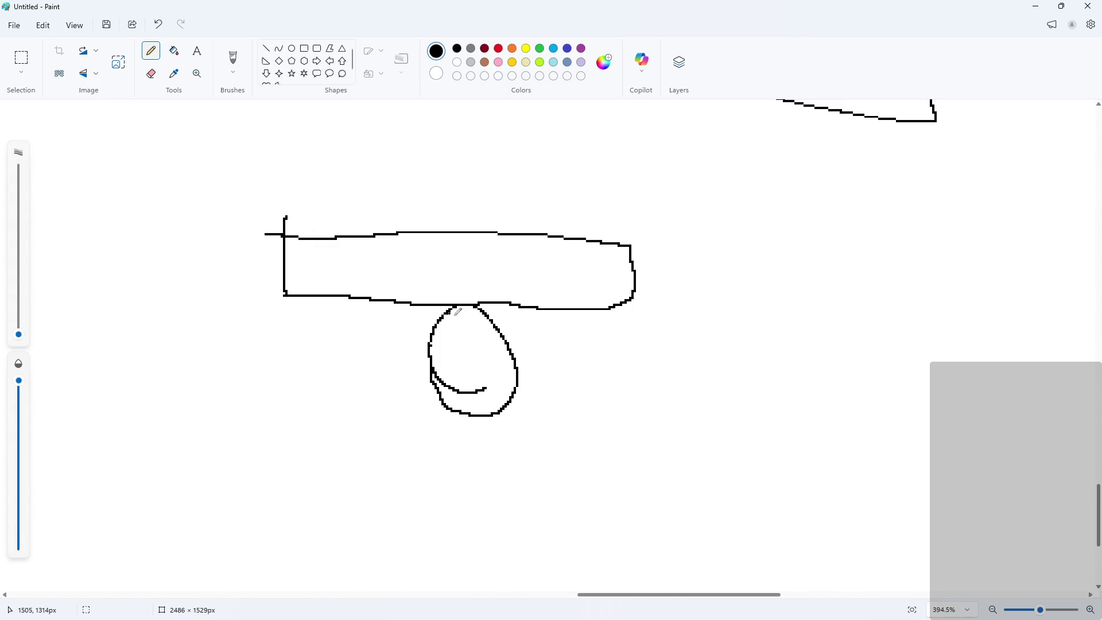
left_click(514, 318)
mouse_move(546, 329)
left_mouse_down()
mouse_move(583, 318)
mouse_move(600, 349)
mouse_move(588, 352)
left_mouse_up()
key("ctrl+z")
key("ctrl+z")
- Hand-write the velocity '=0' note beside the oval, undoing a stray dash and curved stroke
mouse_move(565, 315)
left_mouse_down()
mouse_move(569, 339)
mouse_move(600, 325)
mouse_move(612, 344)
left_mouse_up()
left_click_drag(627, 320, 651, 350)
mouse_move(669, 336)
left_mouse_down()
mouse_move(660, 339)
mouse_move(670, 347)
mouse_move(686, 334)
left_mouse_up()
mouse_move(692, 339)
left_mouse_down()
mouse_move(699, 332)
mouse_move(705, 345)
left_mouse_up()
mouse_move(715, 345)
left_mouse_down()
mouse_move(730, 354)
mouse_move(710, 363)
mouse_move(776, 343)
mouse_move(763, 353)
left_mouse_up()
mouse_move(786, 345)
left_mouse_down()
mouse_move(788, 363)
mouse_move(821, 332)
mouse_move(806, 353)
left_mouse_up()
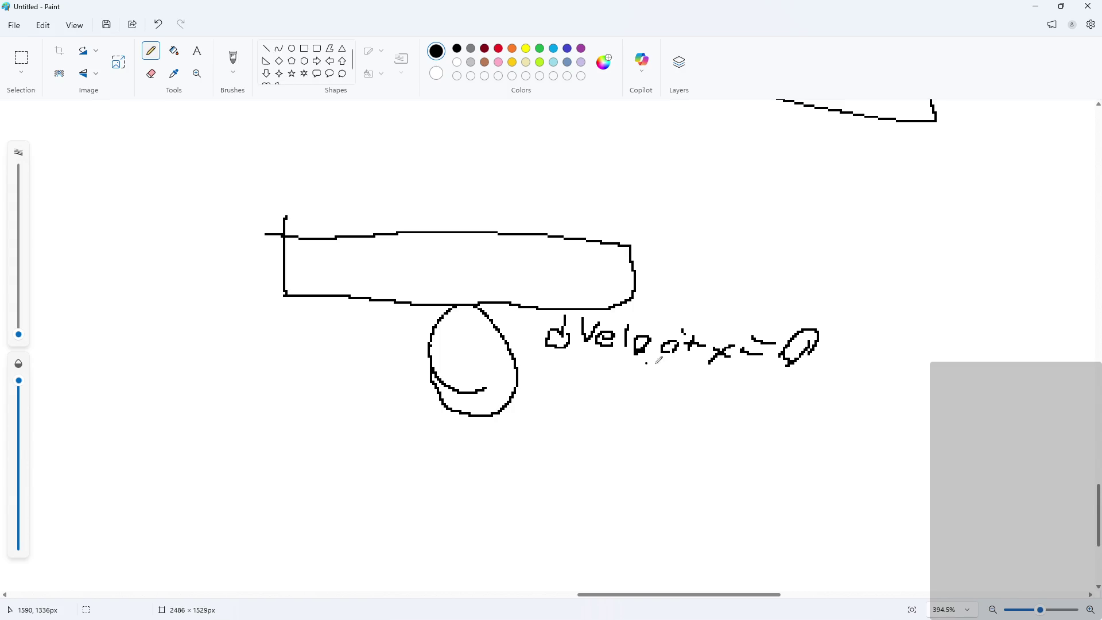
left_click_drag(562, 367, 548, 370)
key("ctrl+z")
mouse_move(763, 409)
left_mouse_down()
mouse_move(769, 387)
mouse_move(782, 405)
mouse_move(890, 397)
left_mouse_up()
key("ctrl+z")
key("ctrl+z")
key("ctrl+z")
scroll(554, 400, "down", 2)
scroll(554, 400, "down", 1, "ctrl")
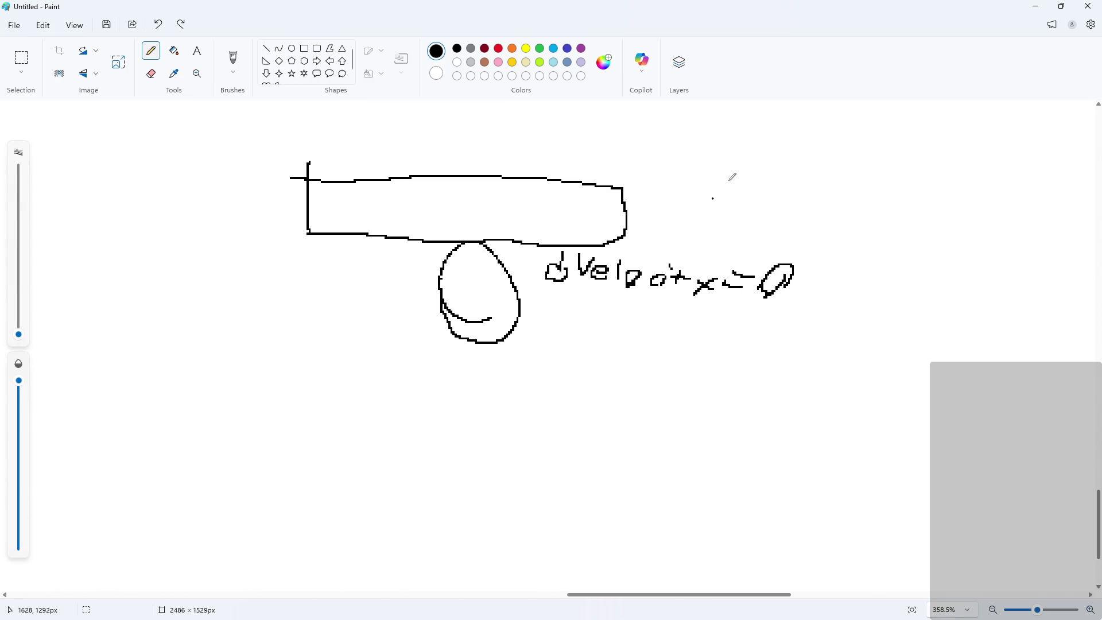
- Cut the 'y+=downVeloc;' line from line 42 and remove the leftover empty lines
left_click(1044, 13)
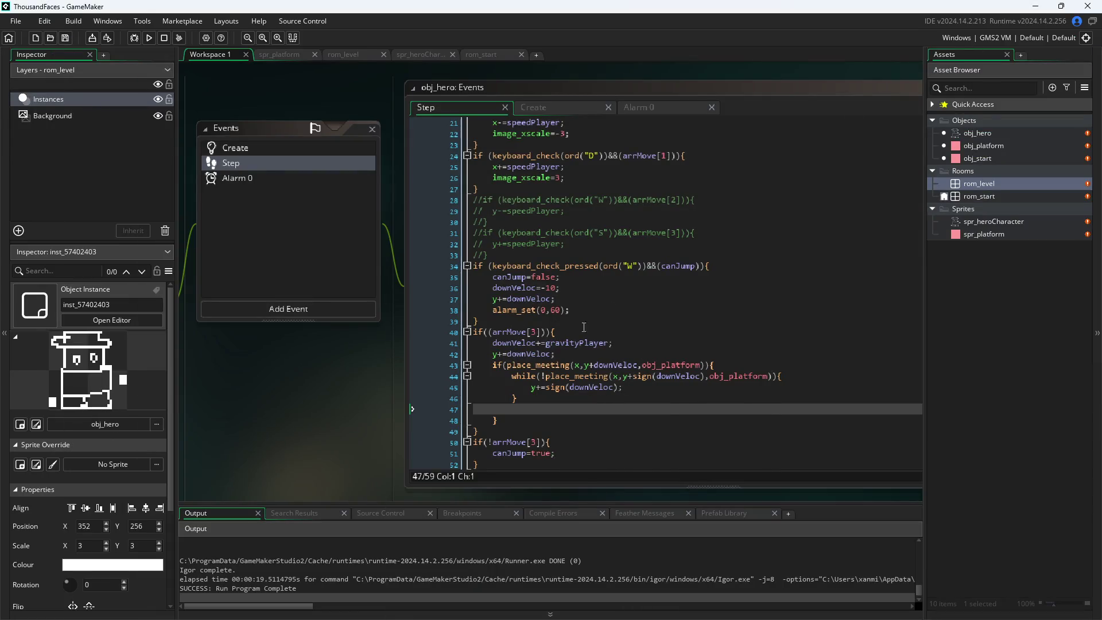
left_click(558, 354)
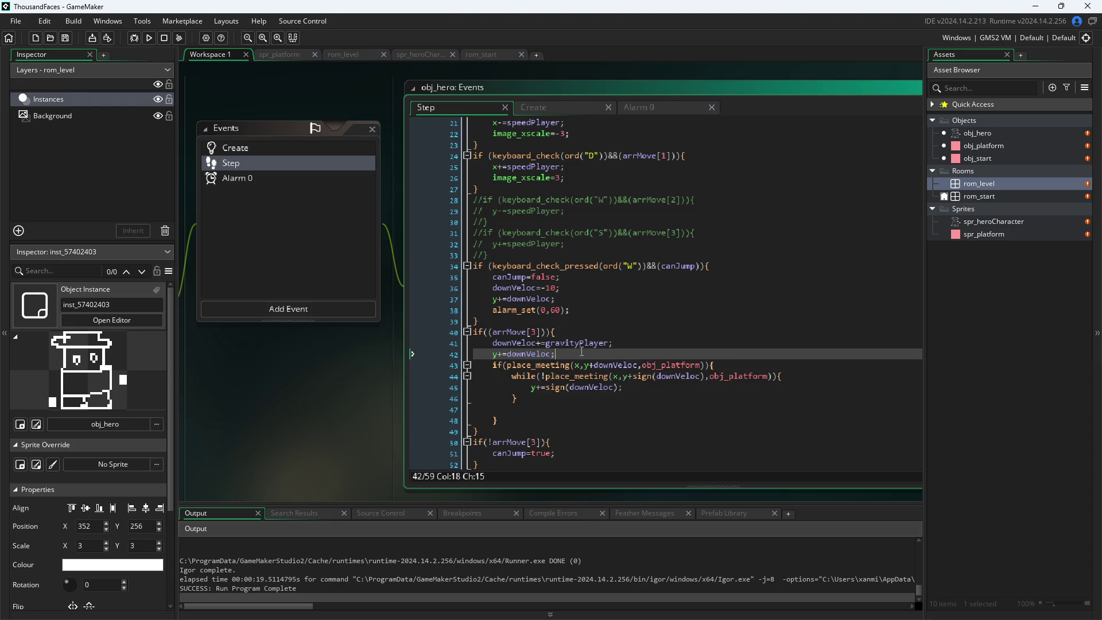
key("shift+Home")
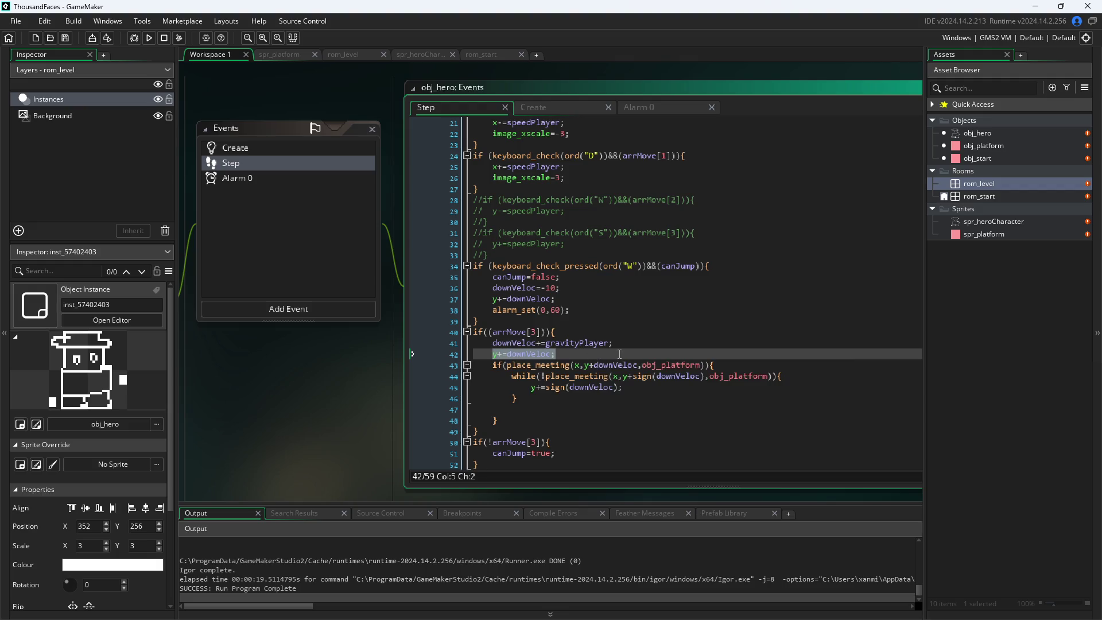
key("ctrl+x")
left_click(589, 420)
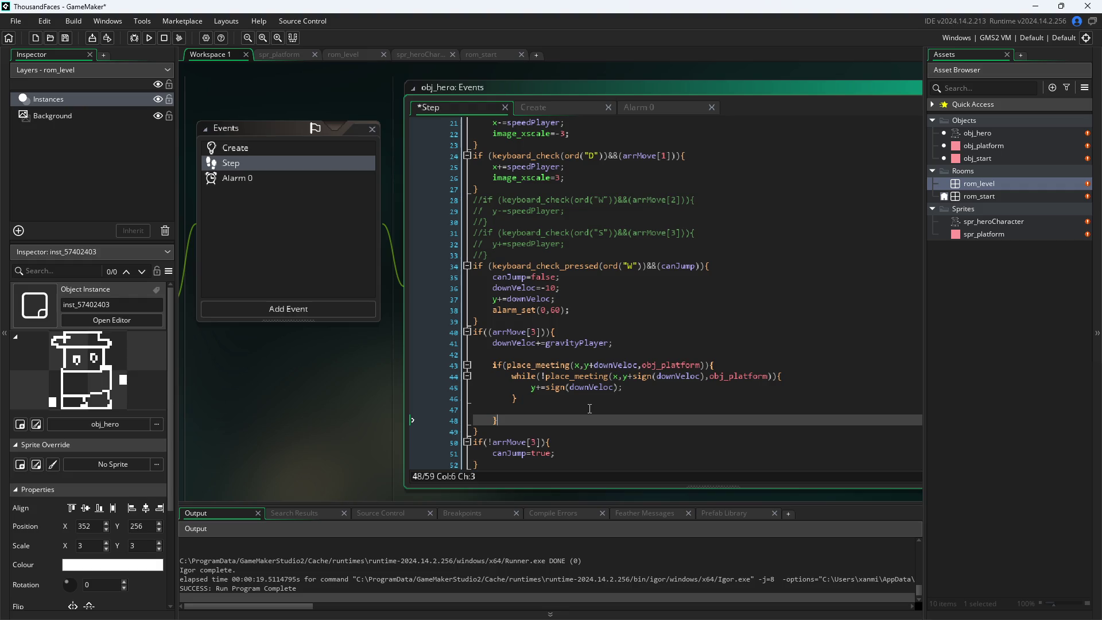
left_click(548, 352)
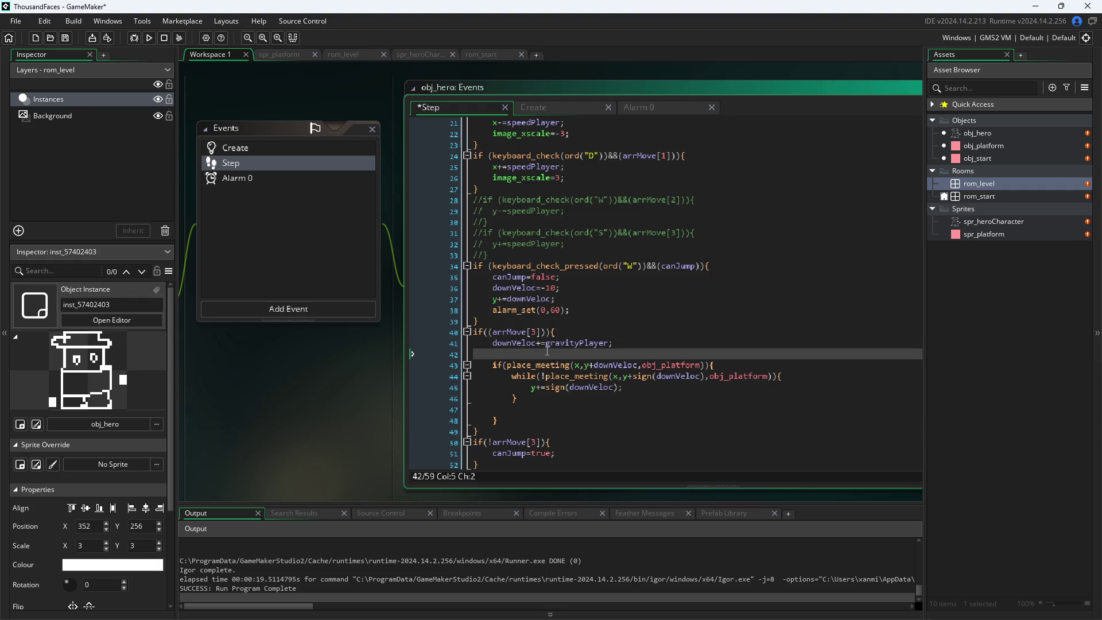
key("Delete")
key("Down")
key("Down")
key("Down")
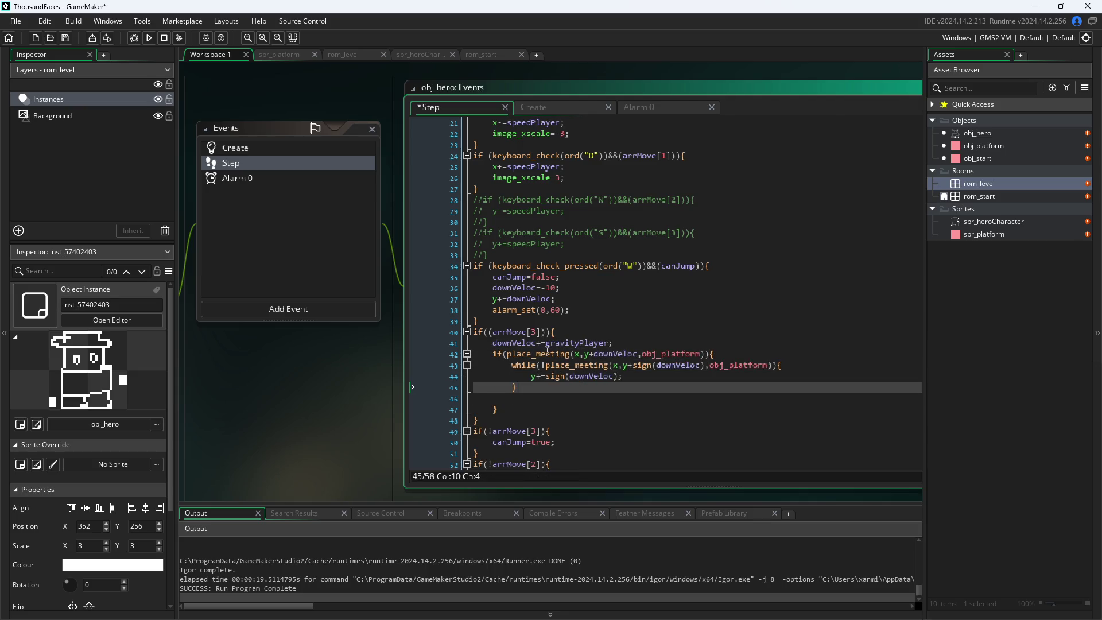
key("BackSpace")
- Add 'else{y+=downVeloc;}' after the collision block's closing brace and save the project
key("Down")
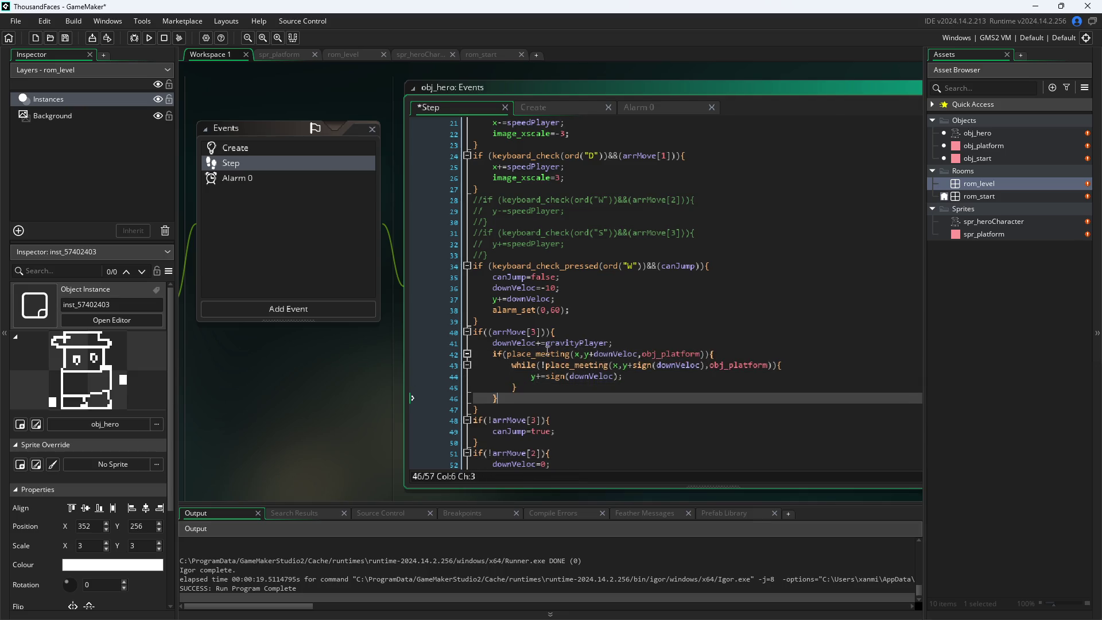
key("Return")
type("else{")
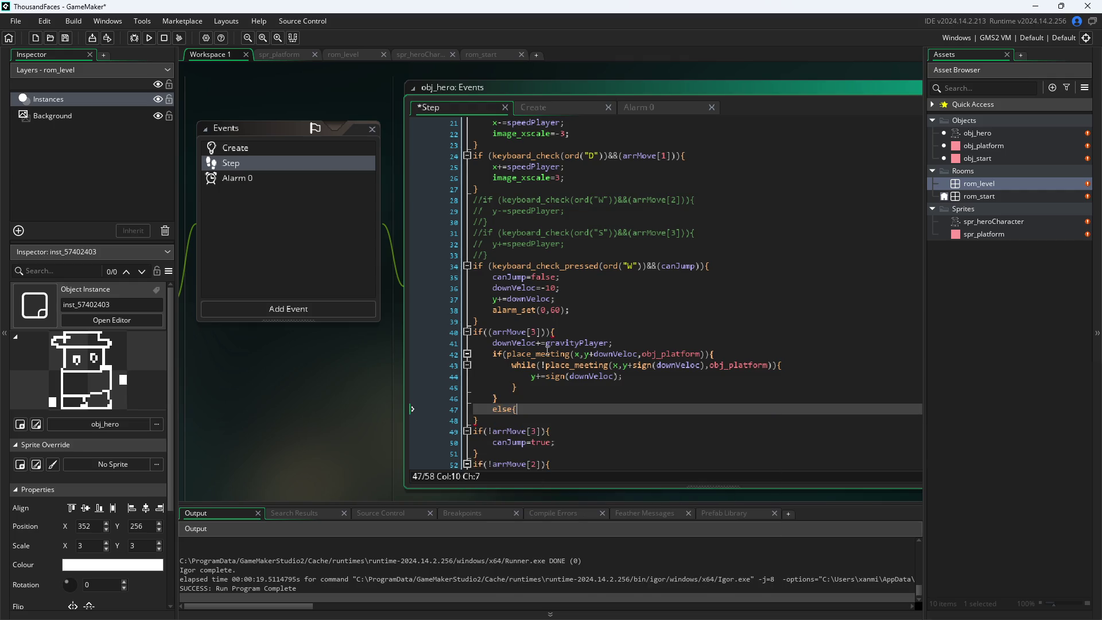
type("y+=downVeloc;}")
key("ctrl+s")
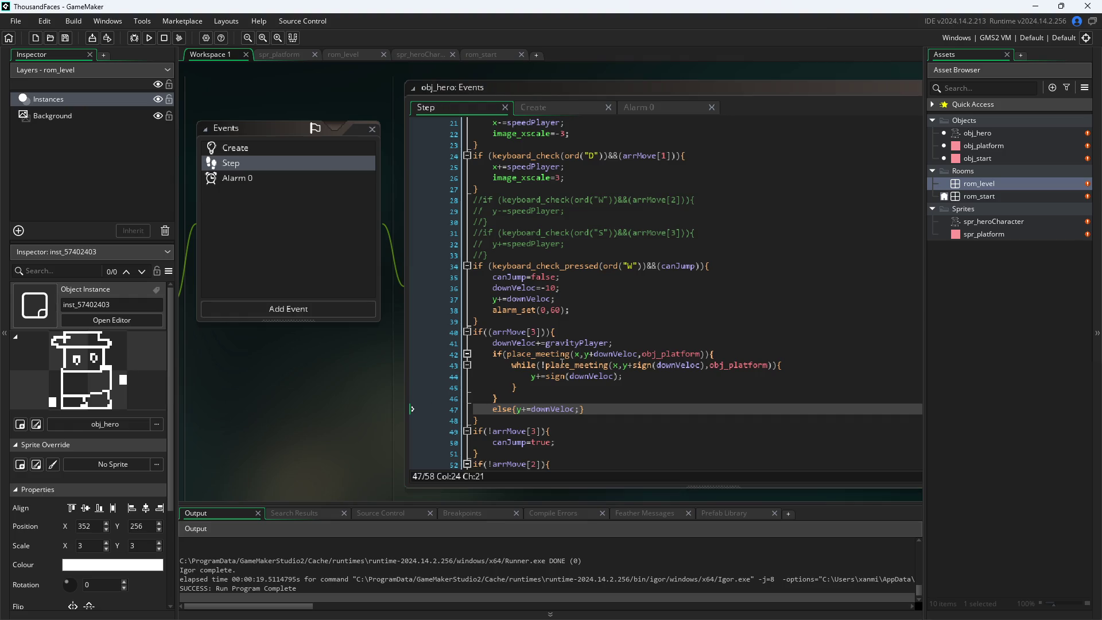
- Run the game and jump the hero beneath and beside the platform with W, A and D
left_click(149, 38)
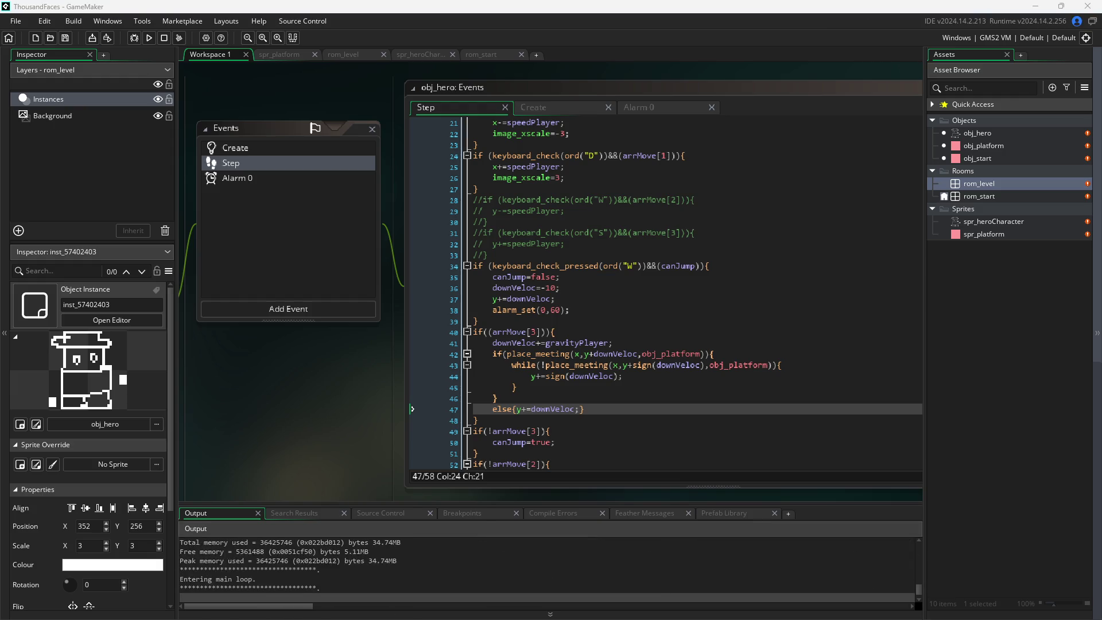
key("d")
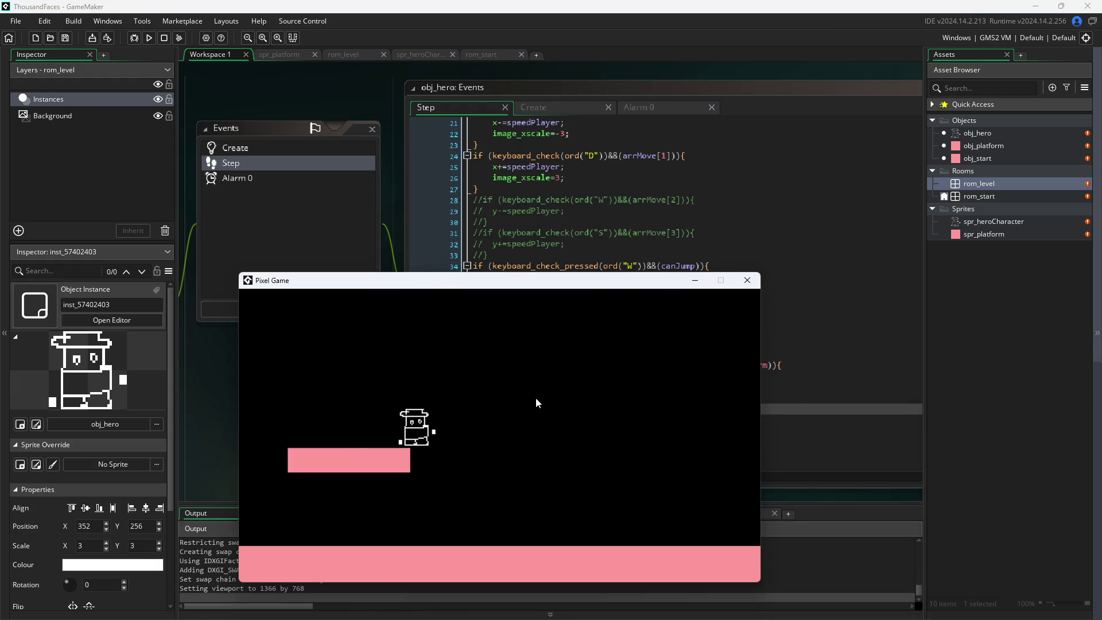
key("a")
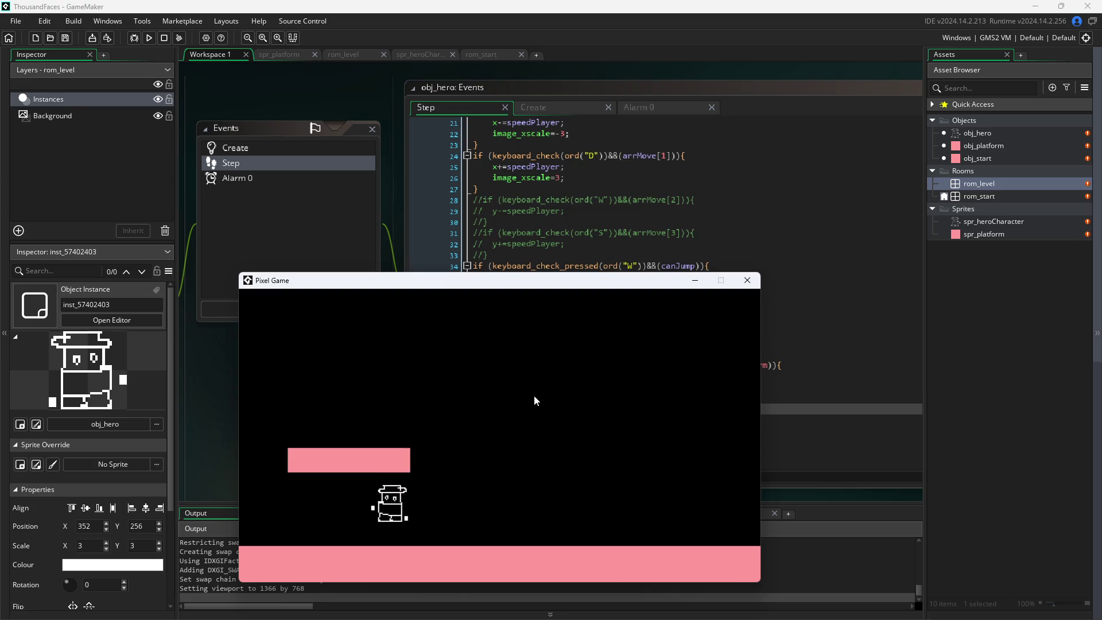
key("w")
key("d")
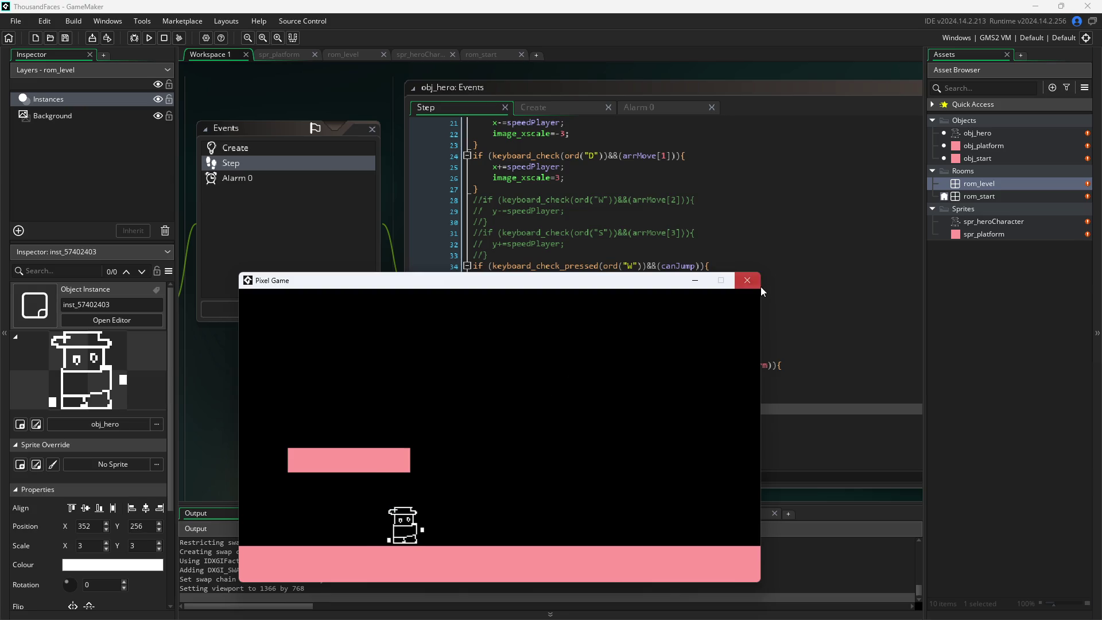
key("w")
key("d")
key("w")
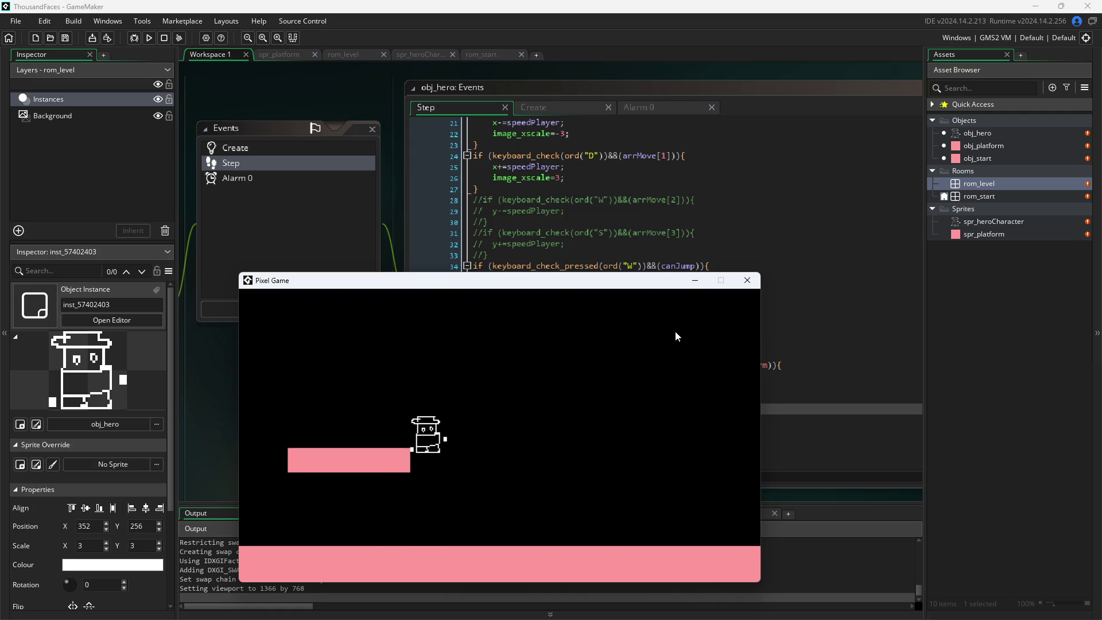
key("a")
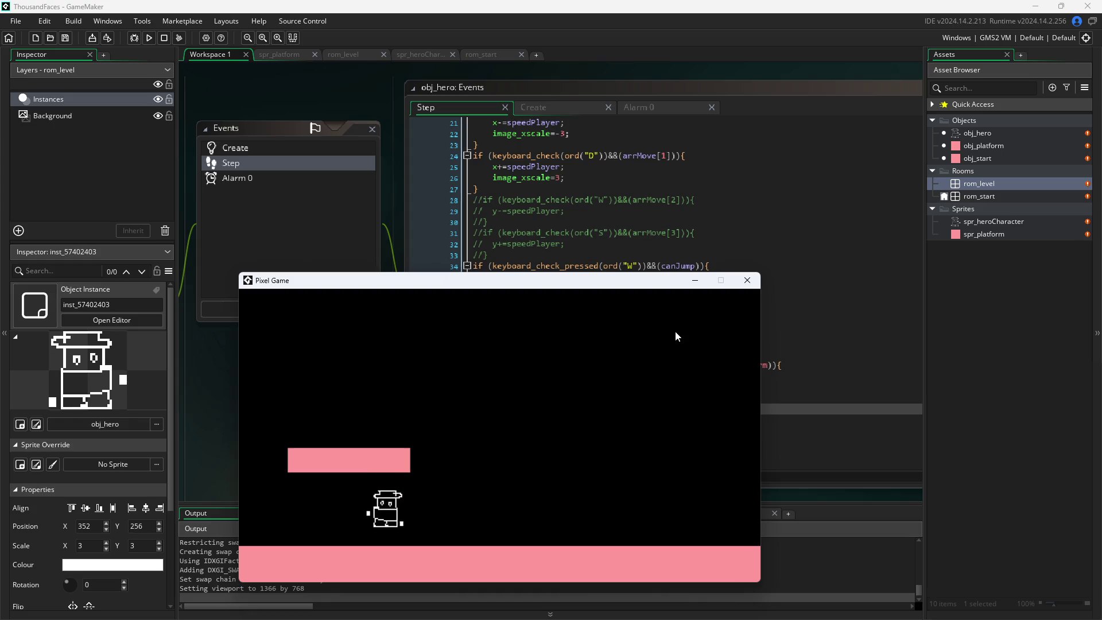
key("d")
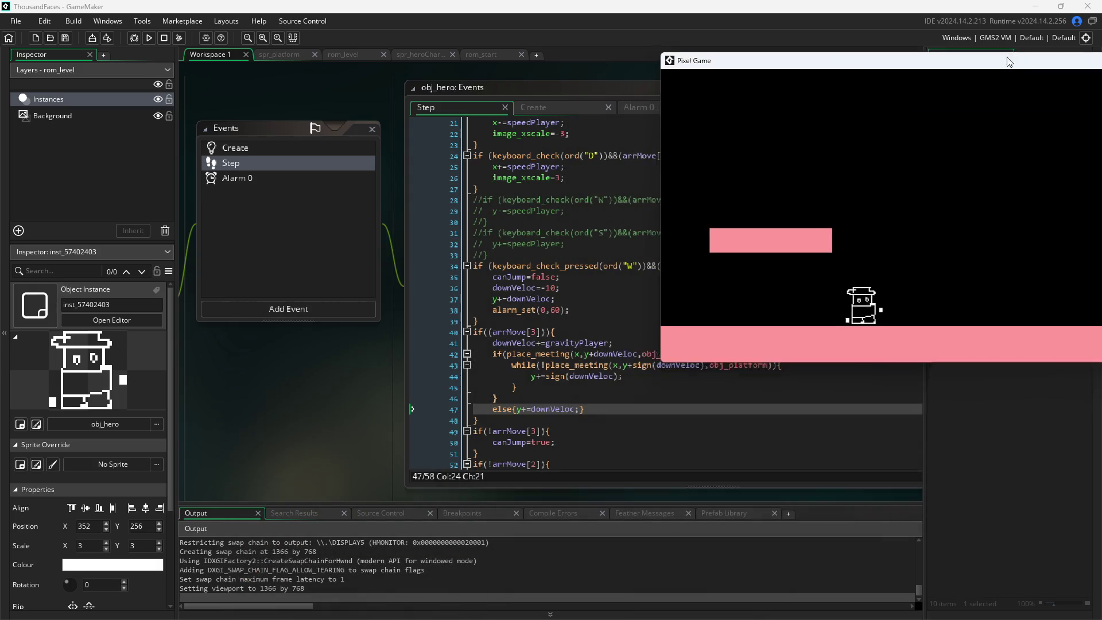
- Move the game window aside to compare the hero's behaviour with the Step code
mouse_move(545, 280)
left_mouse_down()
mouse_move(1080, 265)
mouse_move(996, 556)
mouse_move(774, 248)
mouse_move(371, 119)
mouse_move(445, 121)
mouse_move(873, 348)
mouse_move(961, 335)
mouse_move(961, 325)
left_mouse_up()
scroll(783, 248, "down", 3)
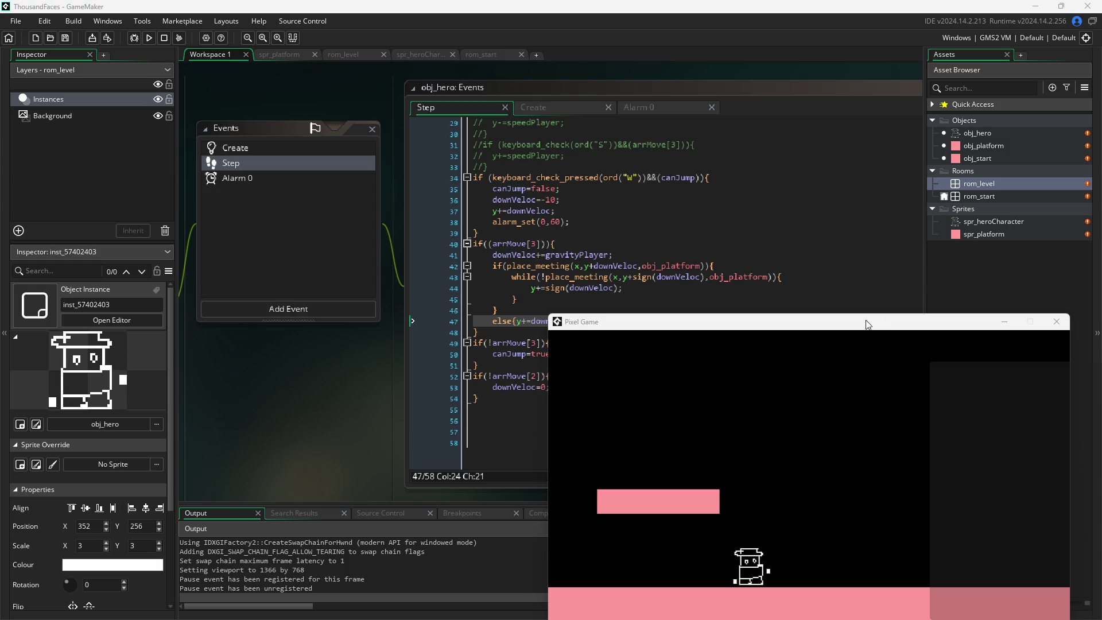
mouse_move(865, 323)
left_mouse_down()
mouse_move(914, 195)
mouse_move(735, 315)
mouse_move(545, 336)
mouse_move(496, 316)
mouse_move(909, 413)
mouse_move(891, 239)
mouse_move(481, 278)
left_mouse_up()
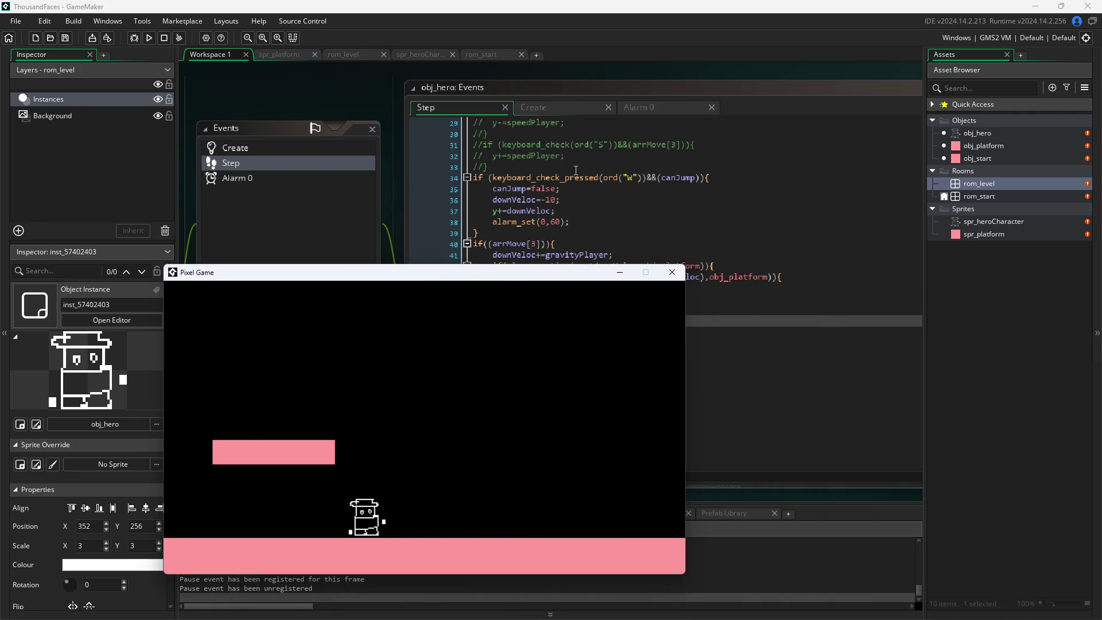
mouse_move(568, 182)
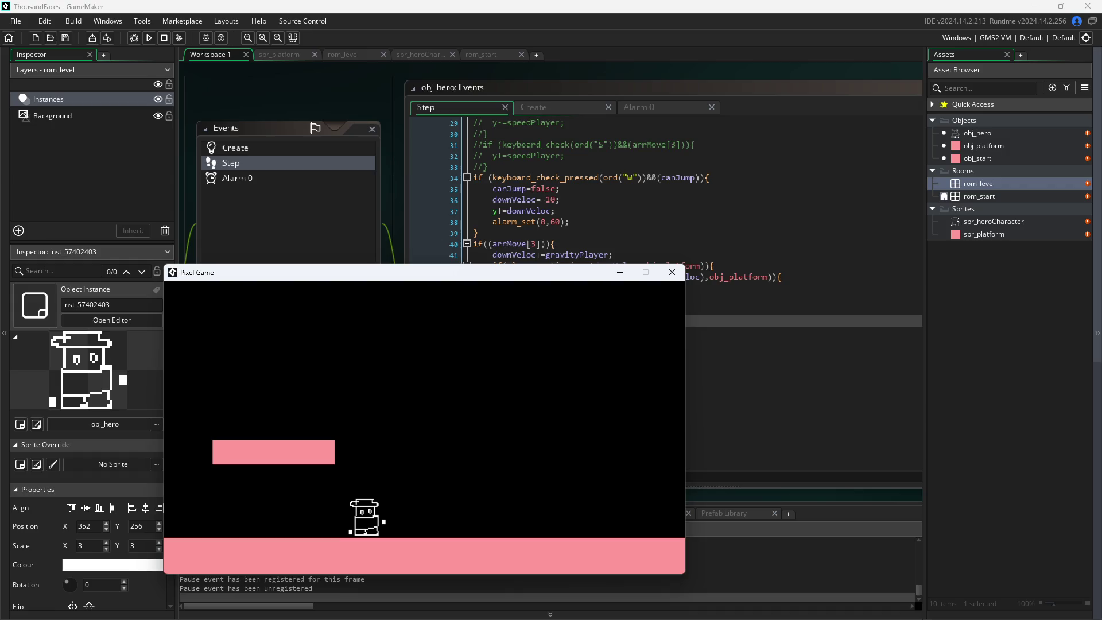
left_click(159, 564)
mouse_move(563, 273)
left_mouse_down()
mouse_move(687, 397)
mouse_move(682, 363)
left_mouse_up()
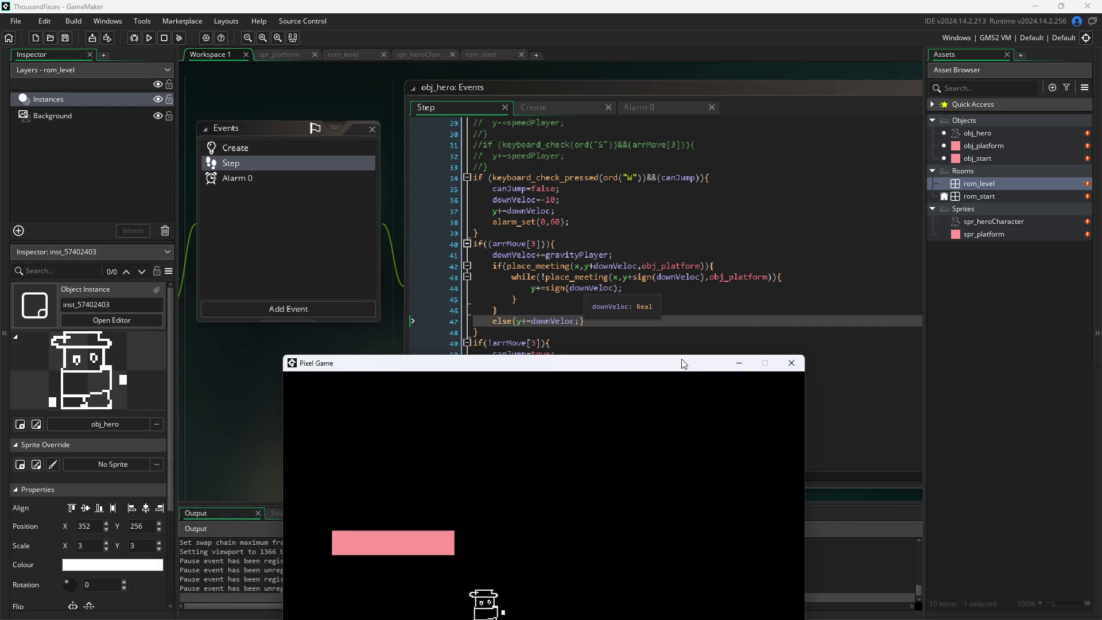
left_click(797, 369)
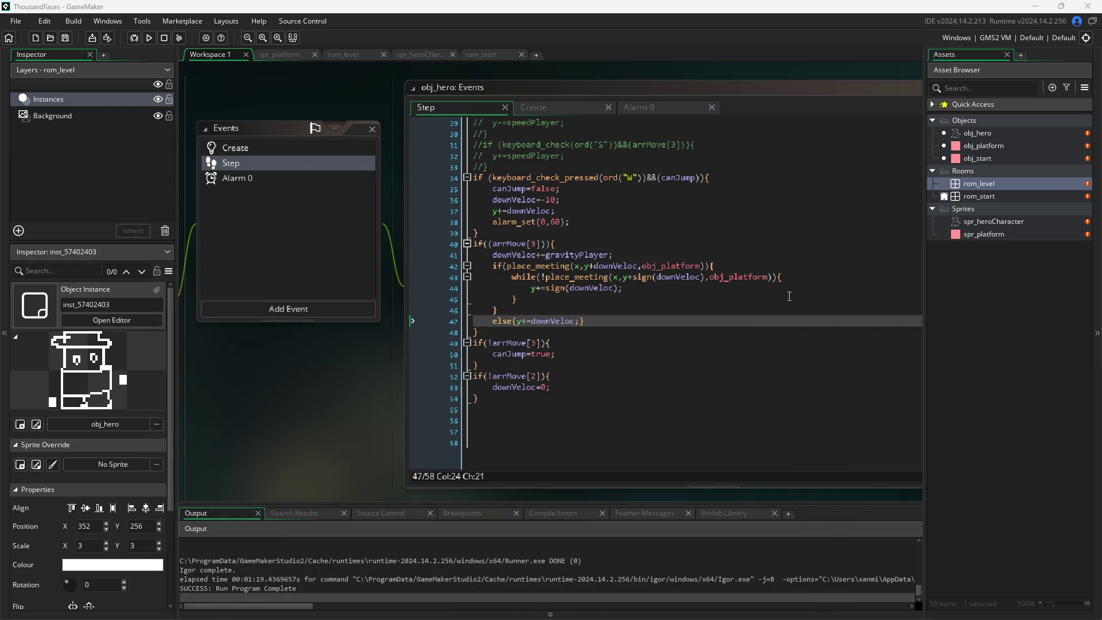
left_click(773, 267)
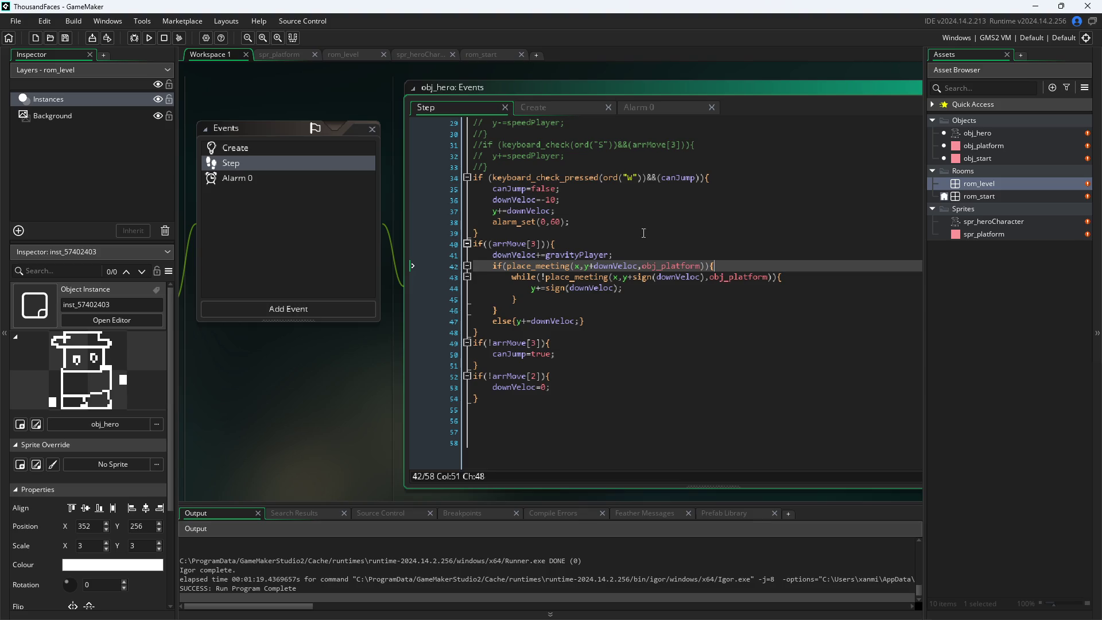
- Review the gravity increment, landing and reset lines of the Step gravity block
left_click(632, 252)
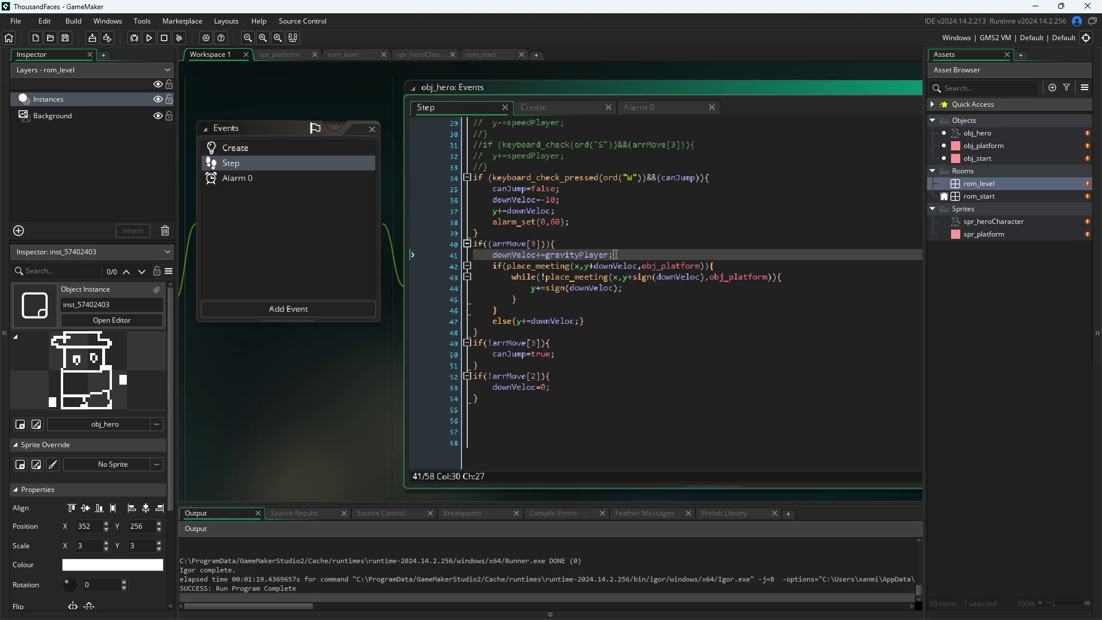
left_click(595, 255)
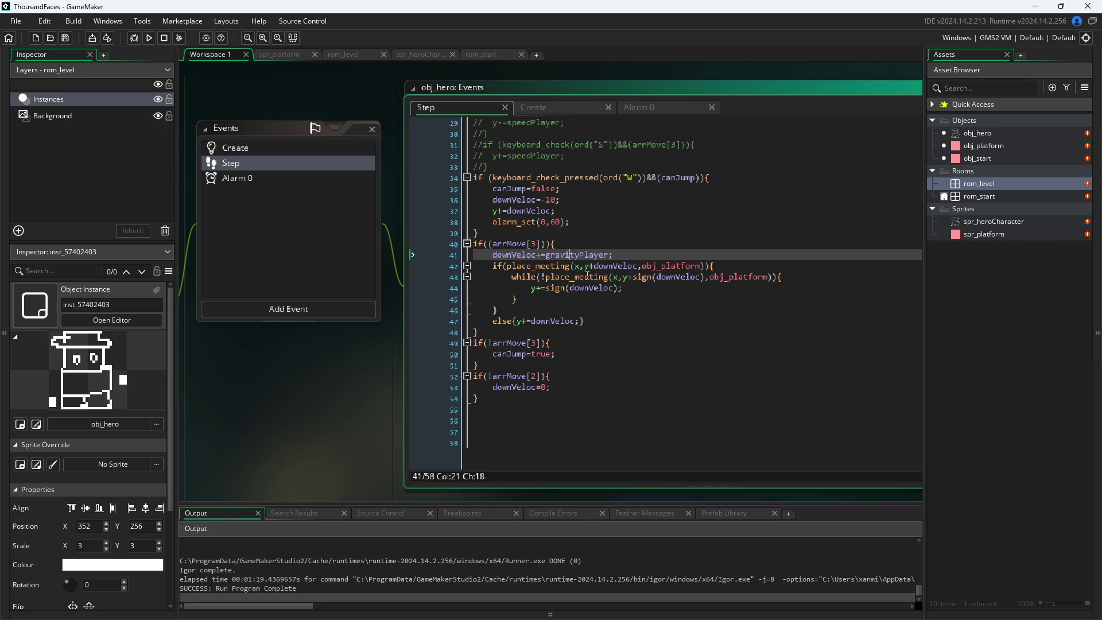
left_click(658, 360)
left_click(661, 422)
left_click(660, 362)
left_click(660, 321)
left_click(663, 244)
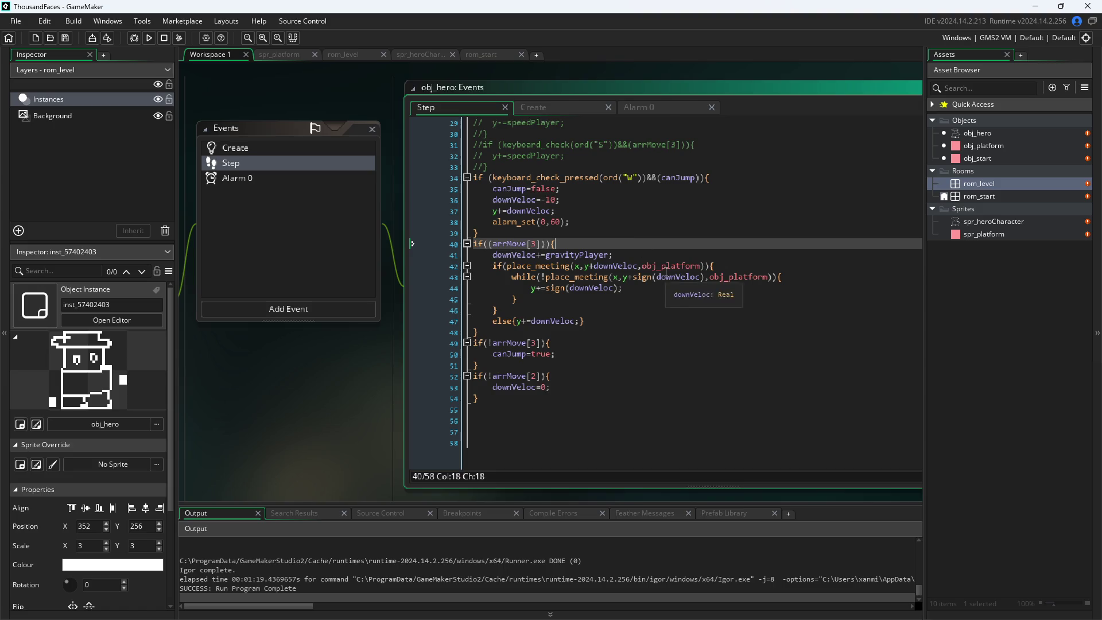
scroll(666, 274, "up", 1)
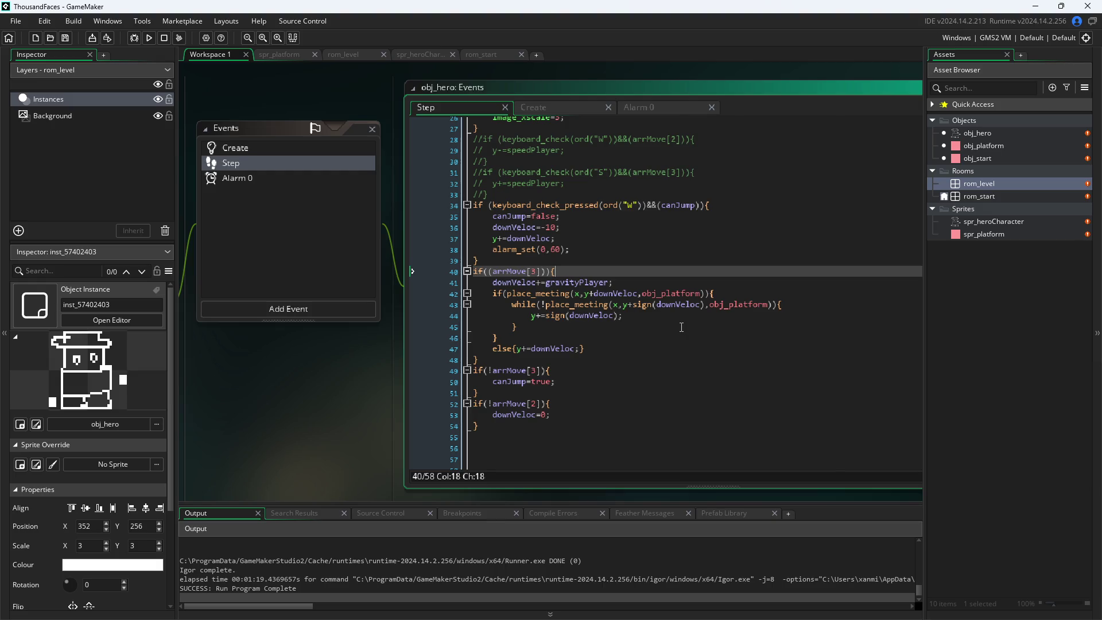
- Drop the else branch and apply 'y+=downVeloc;' right after the gravity line
key("Down")
key("Down")
key("Down")
key("End")
key("BackSpace")
key("BackSpace")
key("BackSpace")
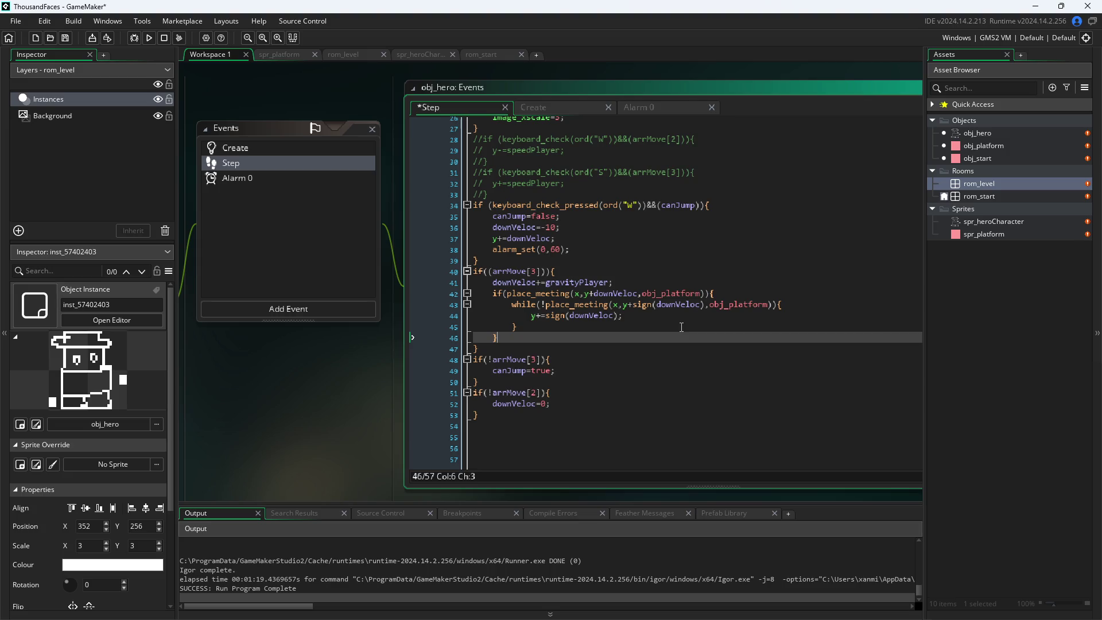
key("ctrl+z")
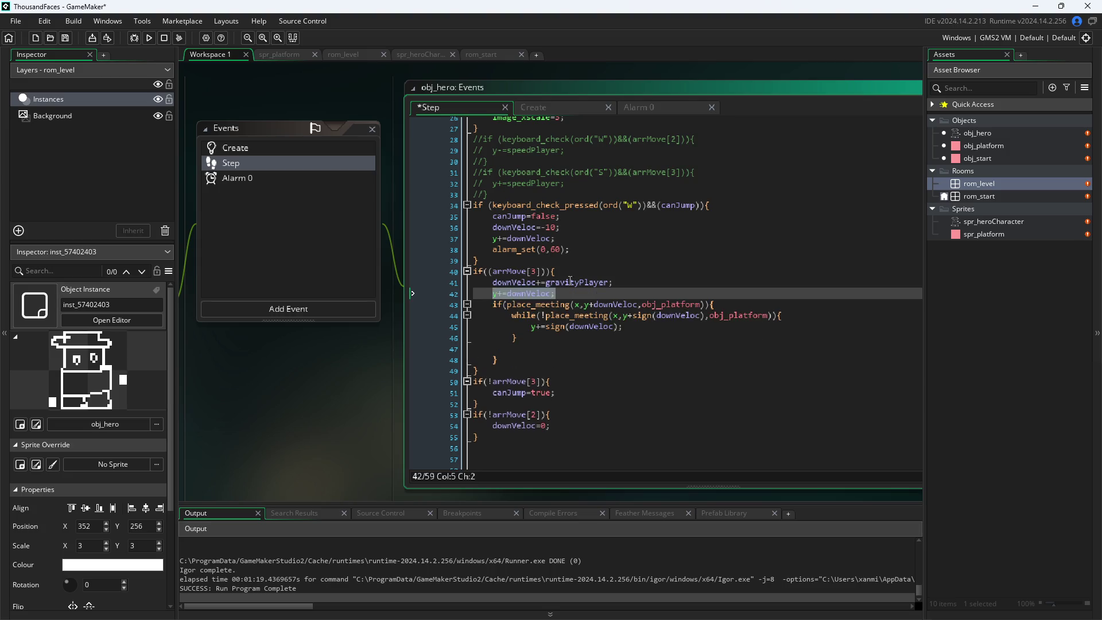
left_click(653, 357)
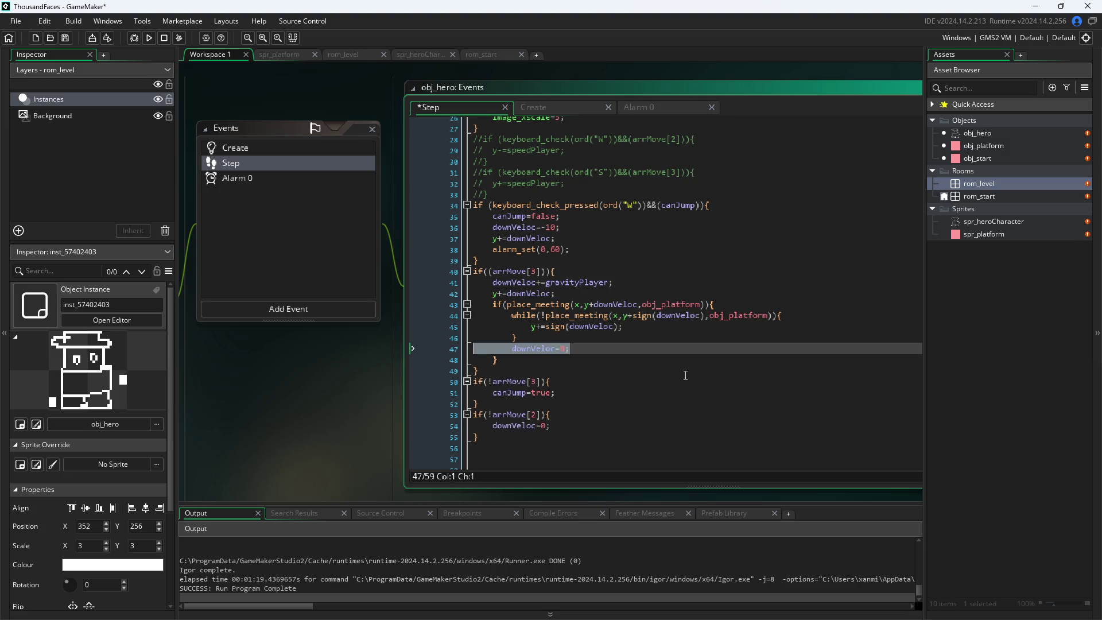
key("alt+Up")
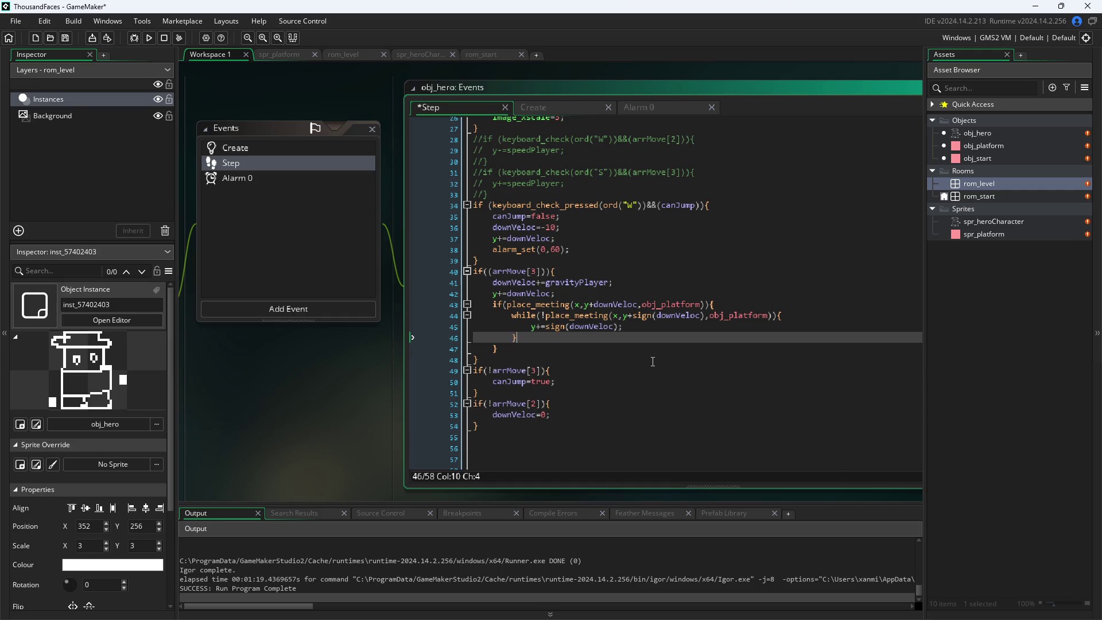
key("Tab")
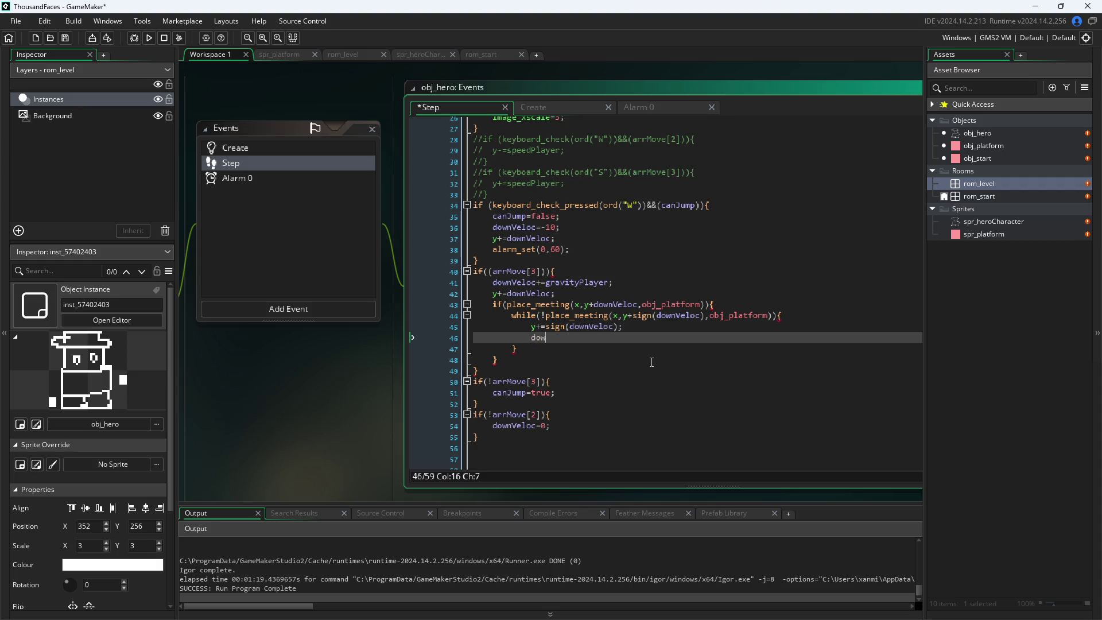
key("ctrl+z")
key("ctrl+z")
key("ctrl+z")
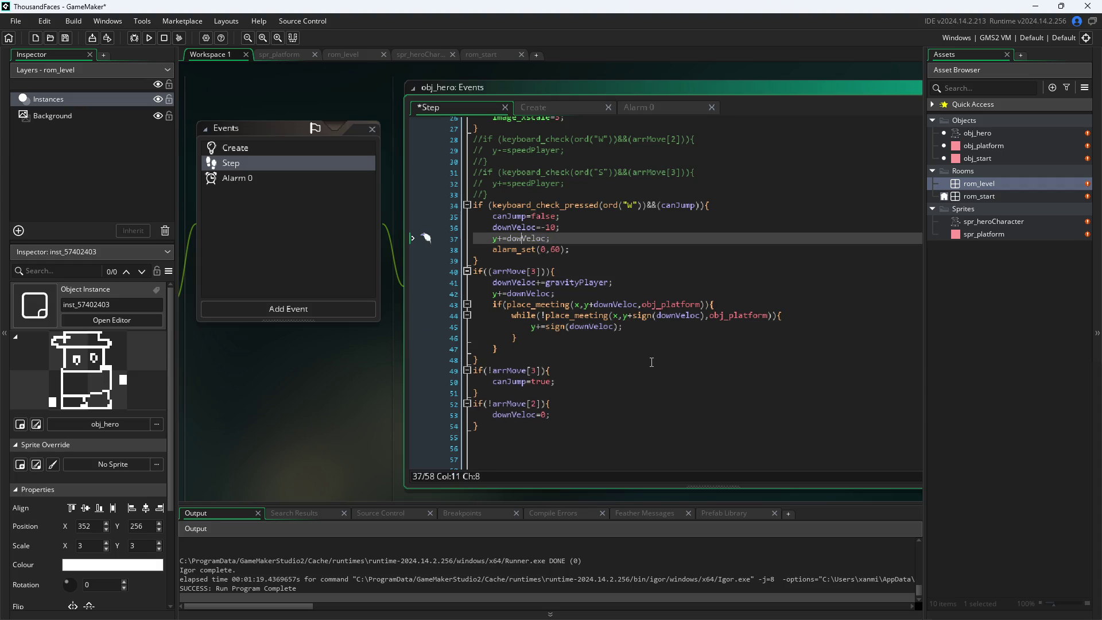
key("Right")
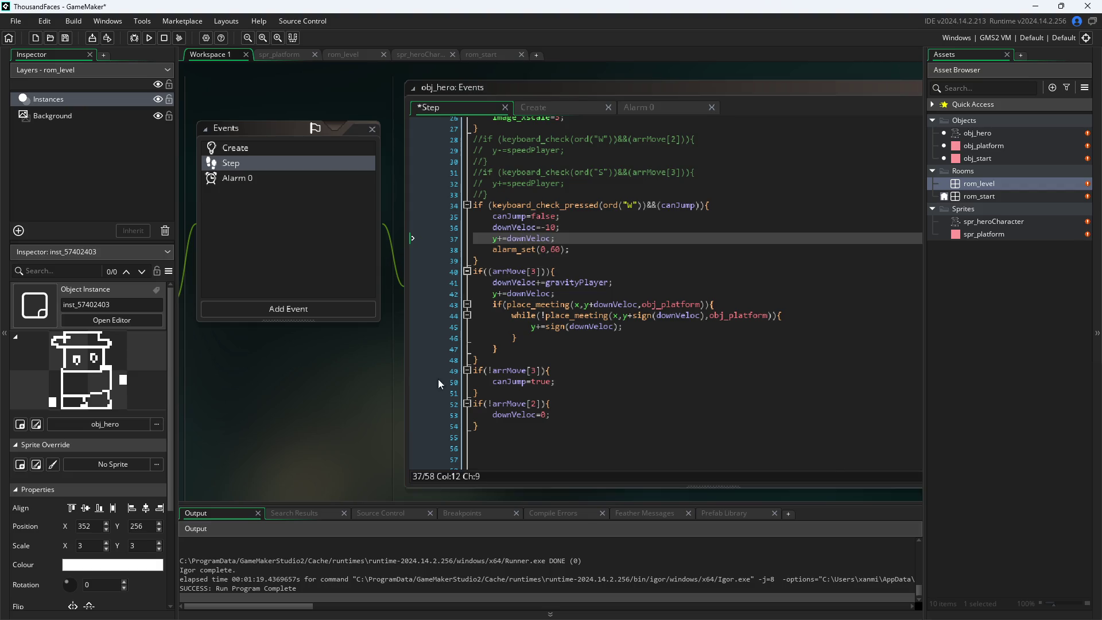
- Glance at the Create event, then review the landing block, canJump and downVeloc resets in Step
left_click(586, 111)
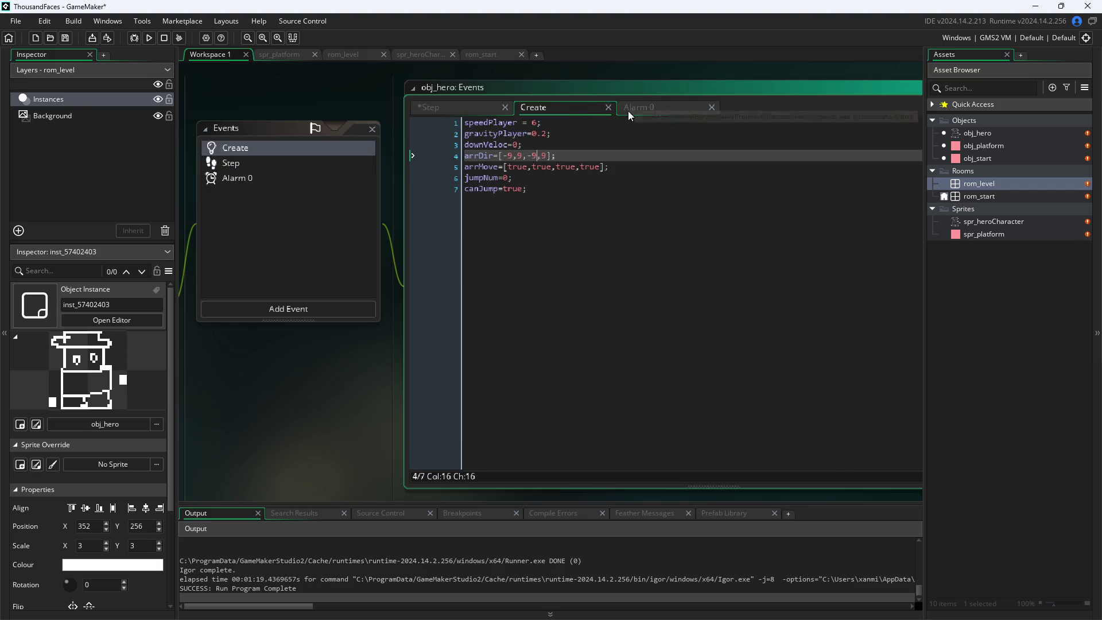
left_click(457, 110)
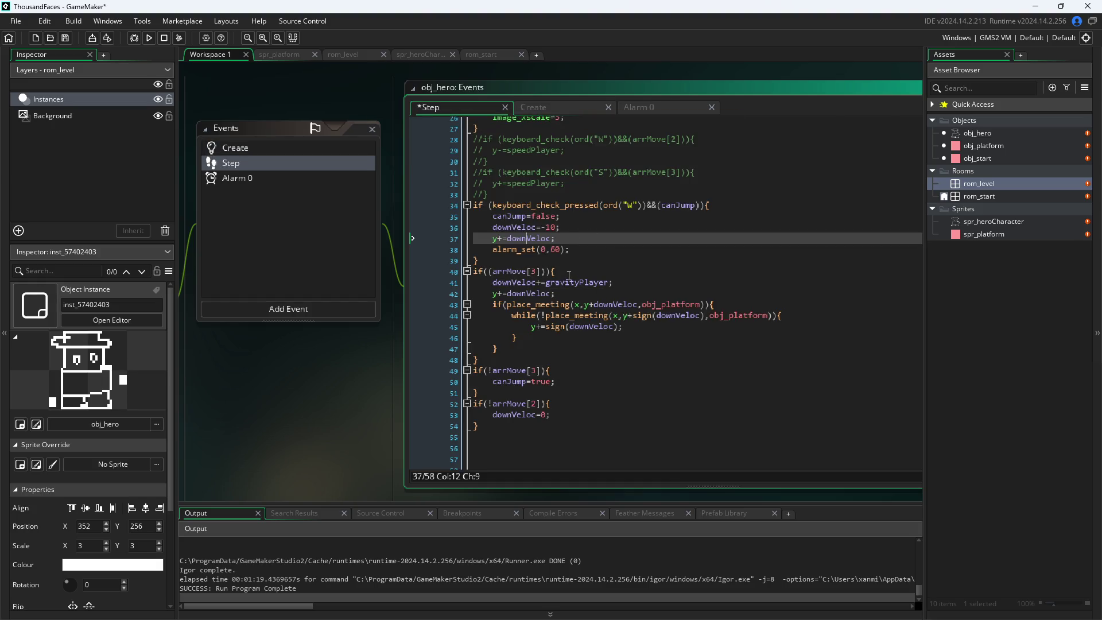
left_click(591, 337)
left_click(571, 360)
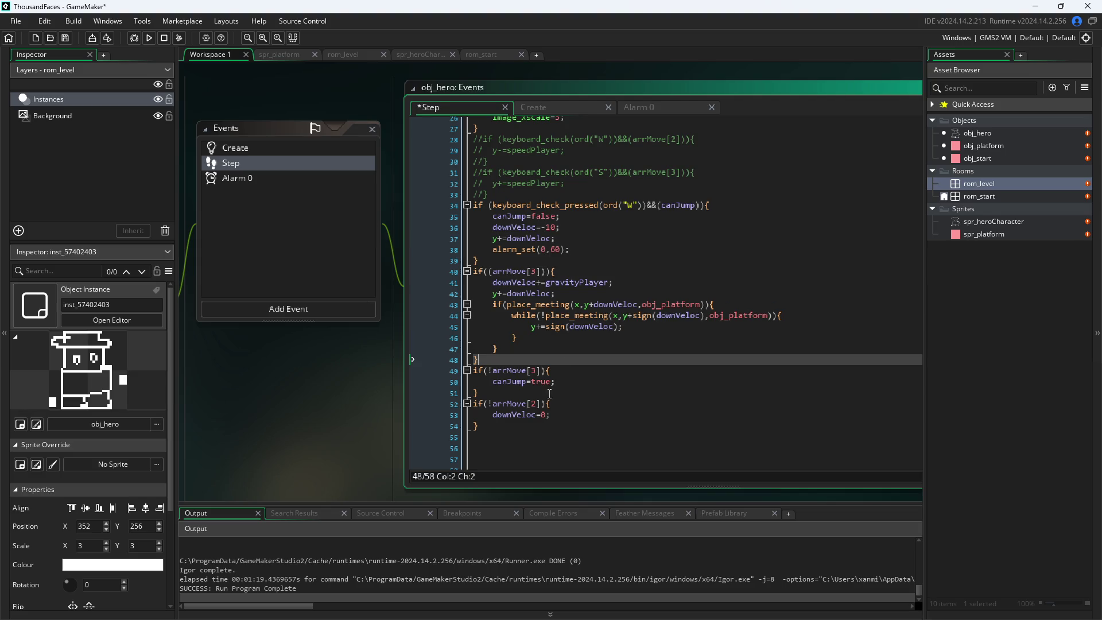
left_click(540, 370)
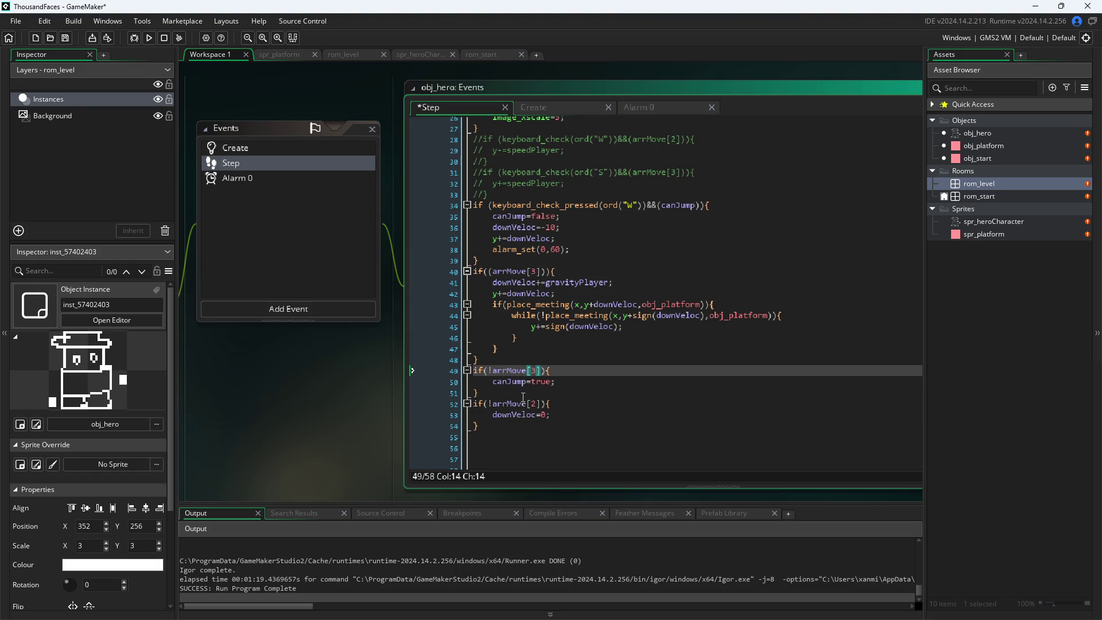
left_click(523, 404)
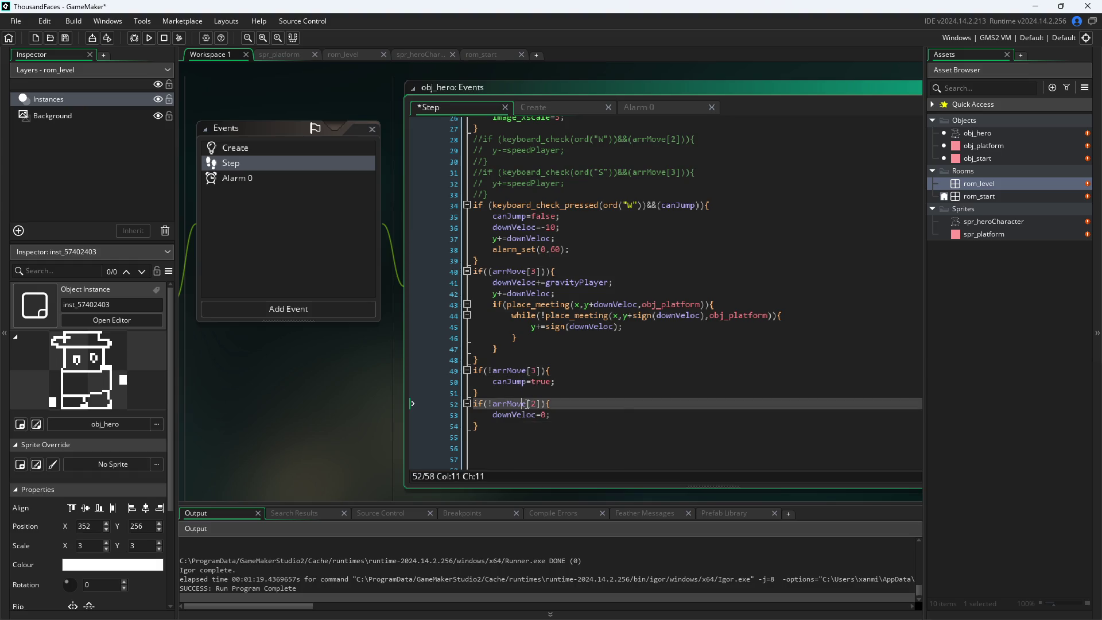
left_click(546, 415)
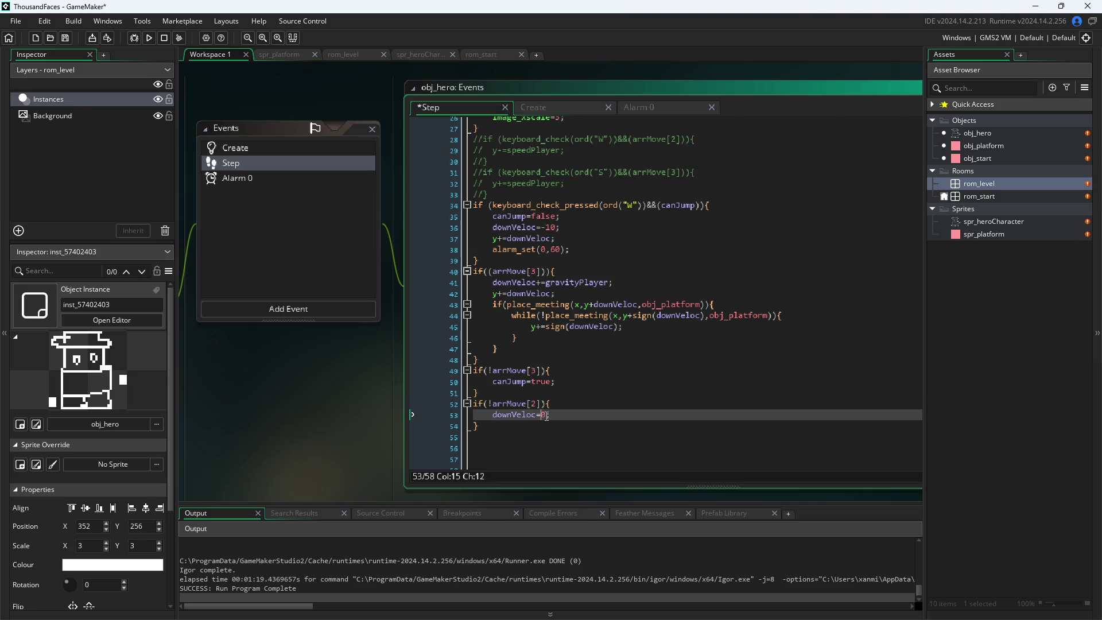
left_click(549, 416)
left_click(569, 220)
- Remove the leading tab indent from line 1 of the landing block
scroll(580, 270, "up", 2)
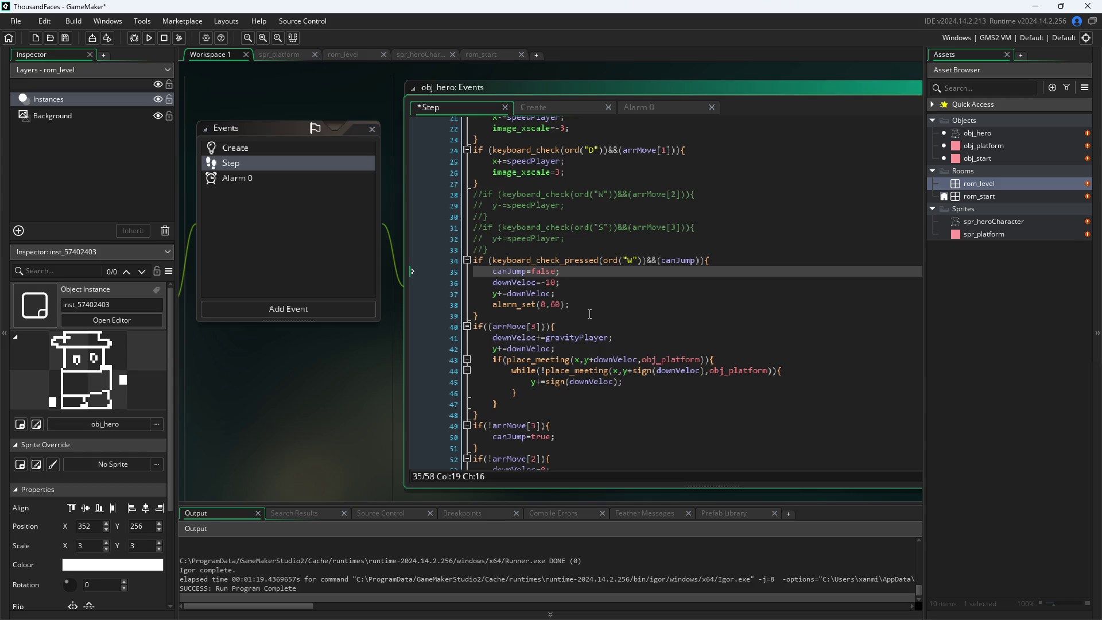
scroll(589, 309, "up", 7)
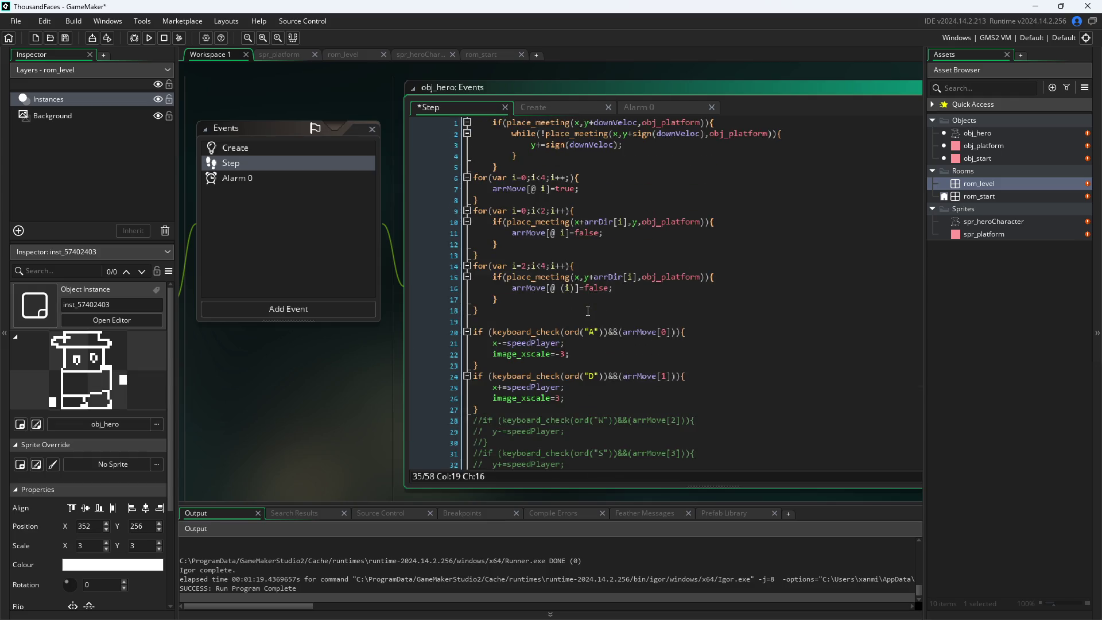
left_click(493, 123)
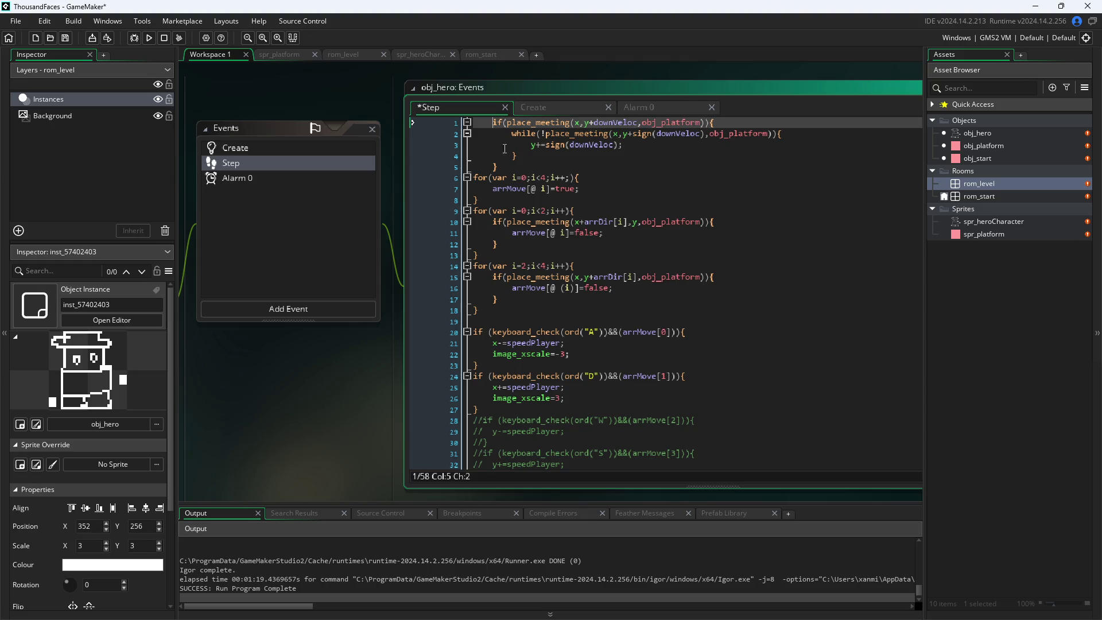
key("BackSpace")
- Remove the extra indents from lines 2–5 of the landing block
left_click(508, 134)
key("BackSpace")
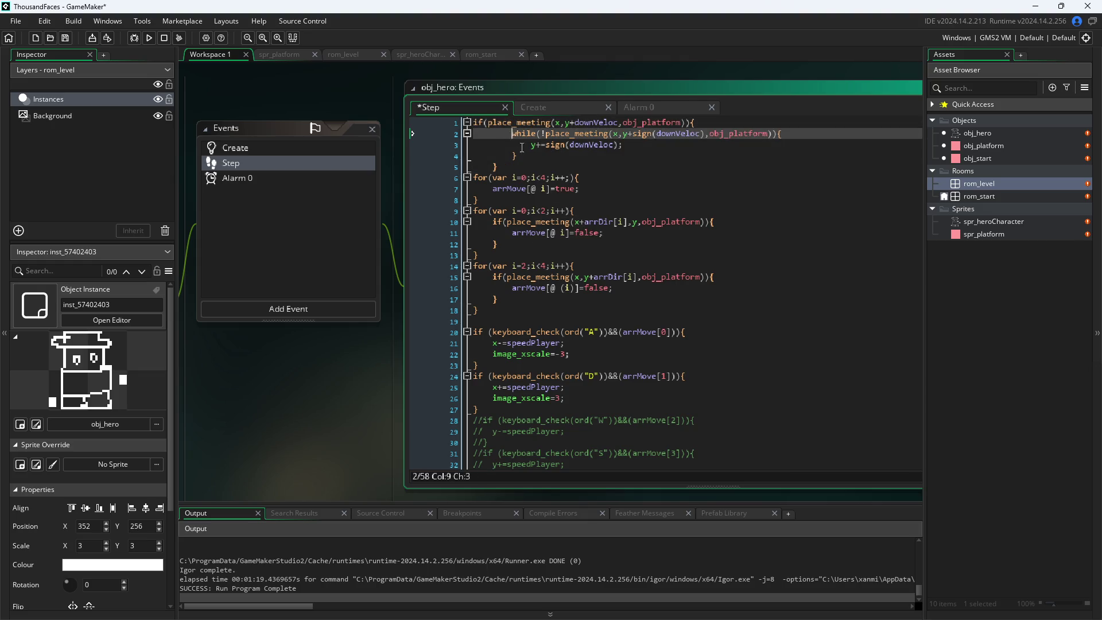
left_click(508, 145)
key("BackSpace")
left_click(509, 157)
key("BackSpace")
left_click(493, 168)
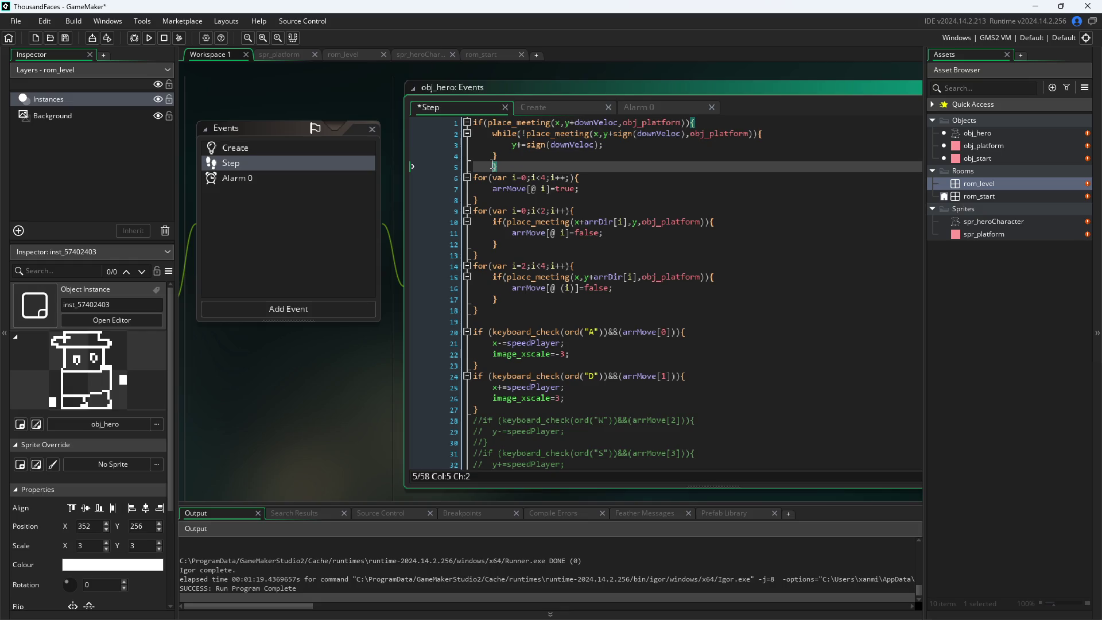
key("BackSpace")
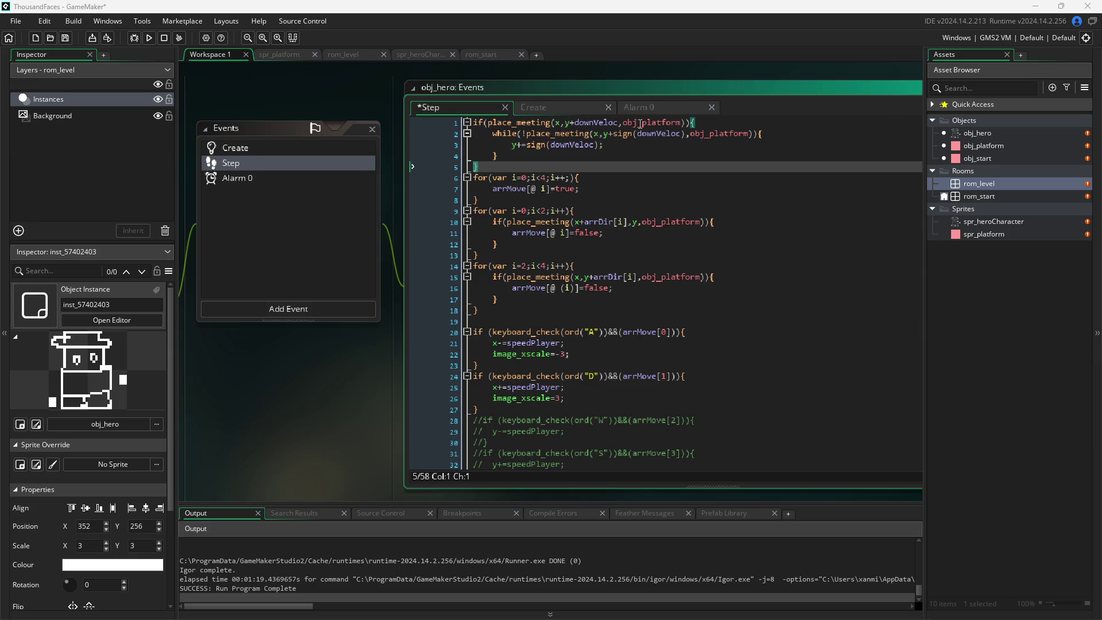
- Paste the five-line landing block at the end of the Step code and save
left_click(606, 154)
left_click(580, 163)
left_click(419, 120, "shift")
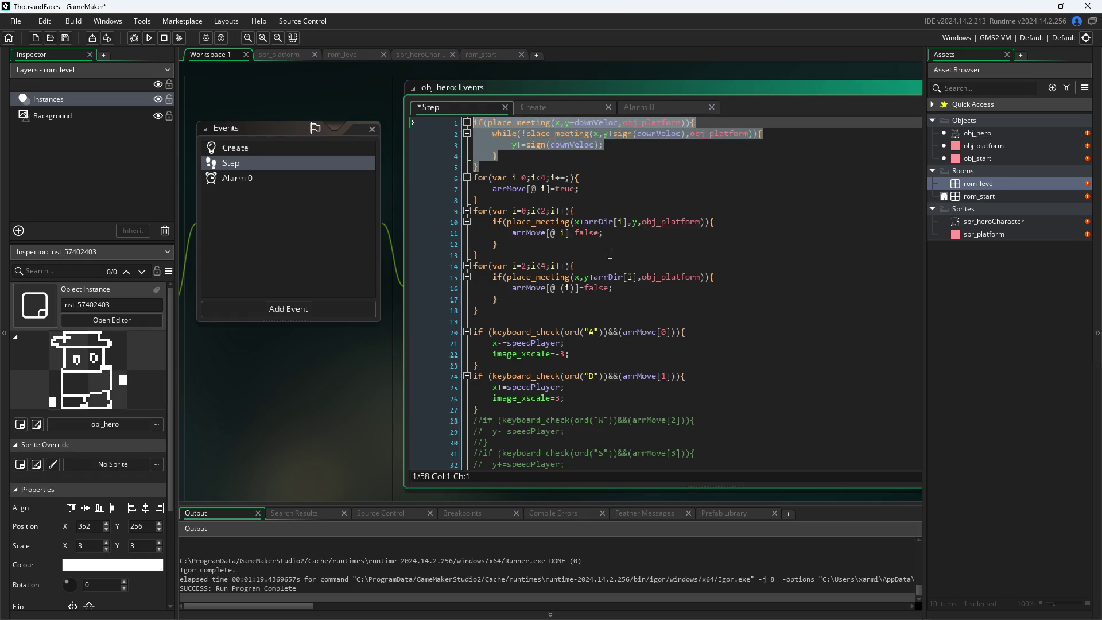
left_click(598, 189)
scroll(553, 410, "down", 9)
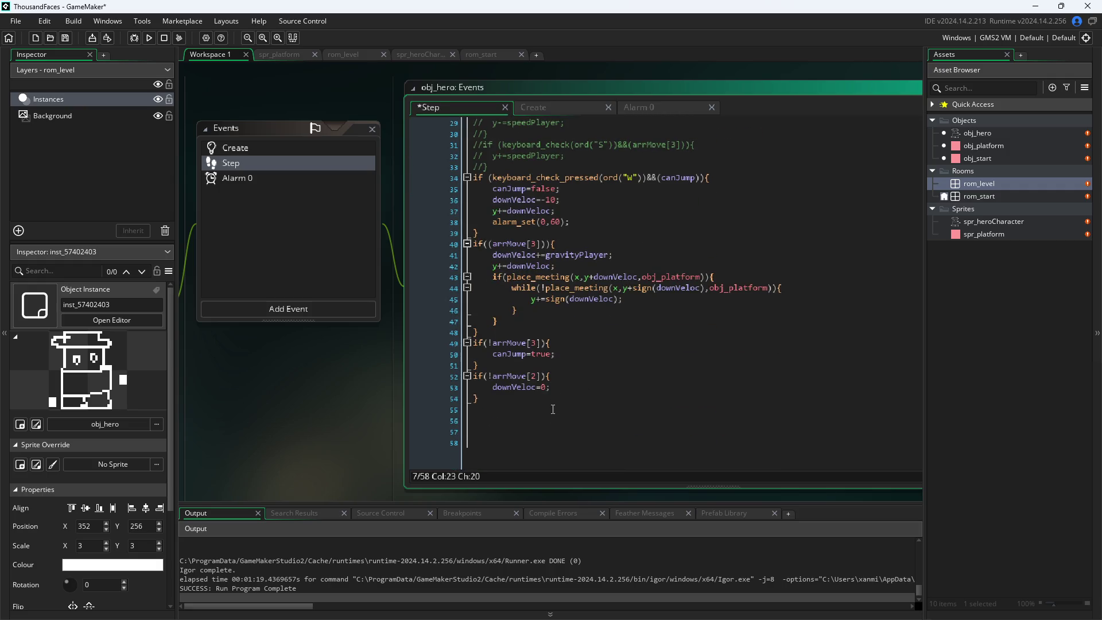
left_click(553, 409)
type("if(place_meeting(x,y+downVeloc,obj_platform)){     while(!place_meeting(x,y+sign(downVeloc),obj_platform)){         y+=sign(downVeloc);     } }")
key("ctrl+s")
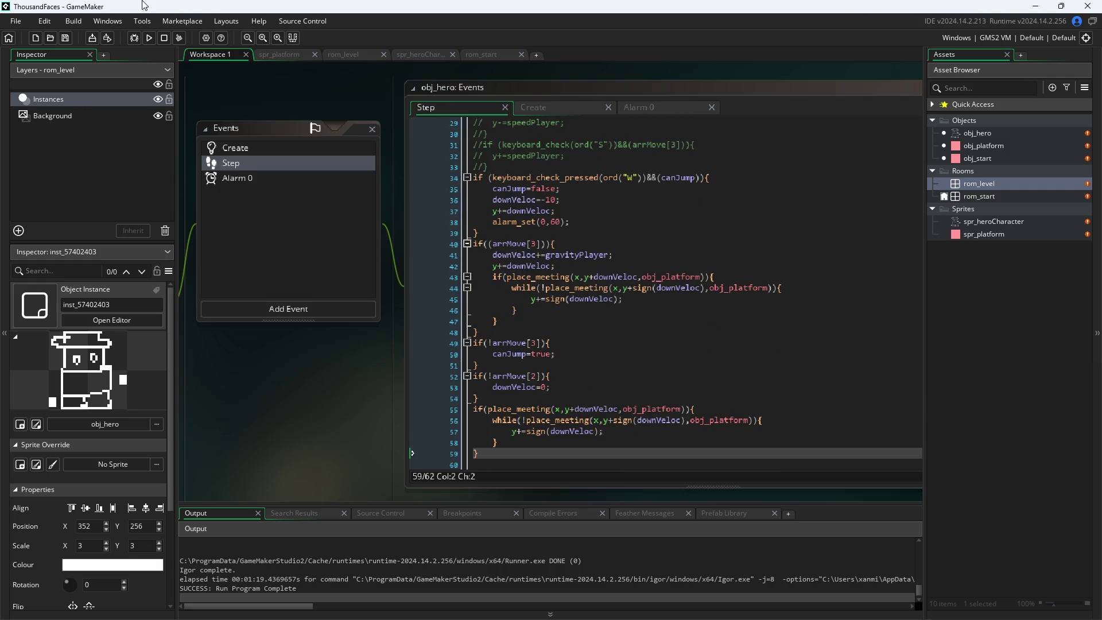
- Run the game and jump the hero left and right across the floor
left_click(149, 37)
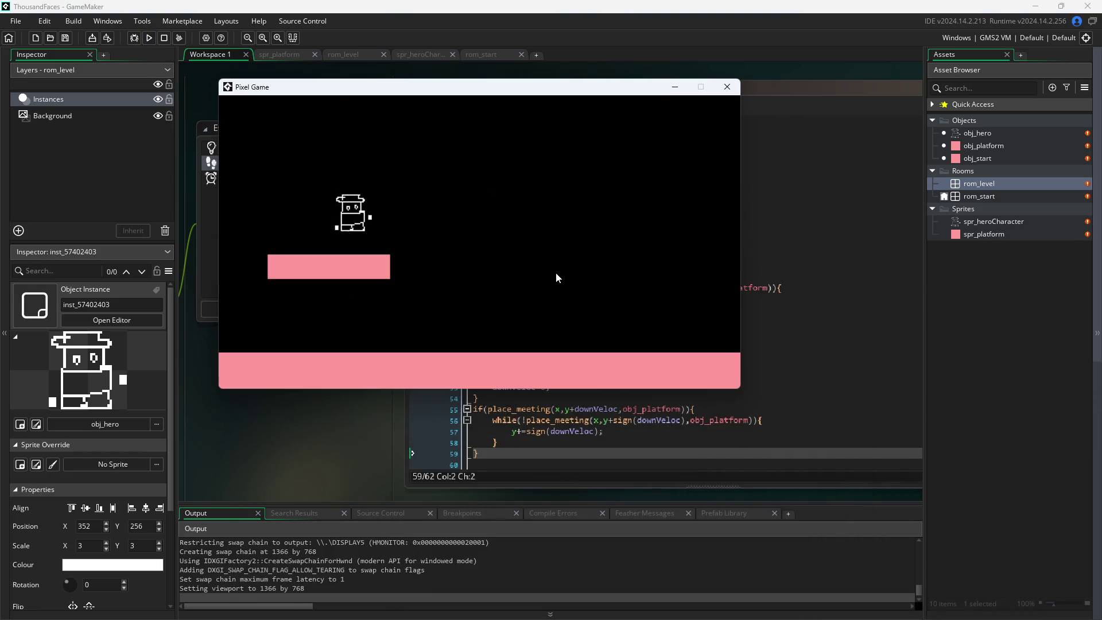
key("Right")
key("Up")
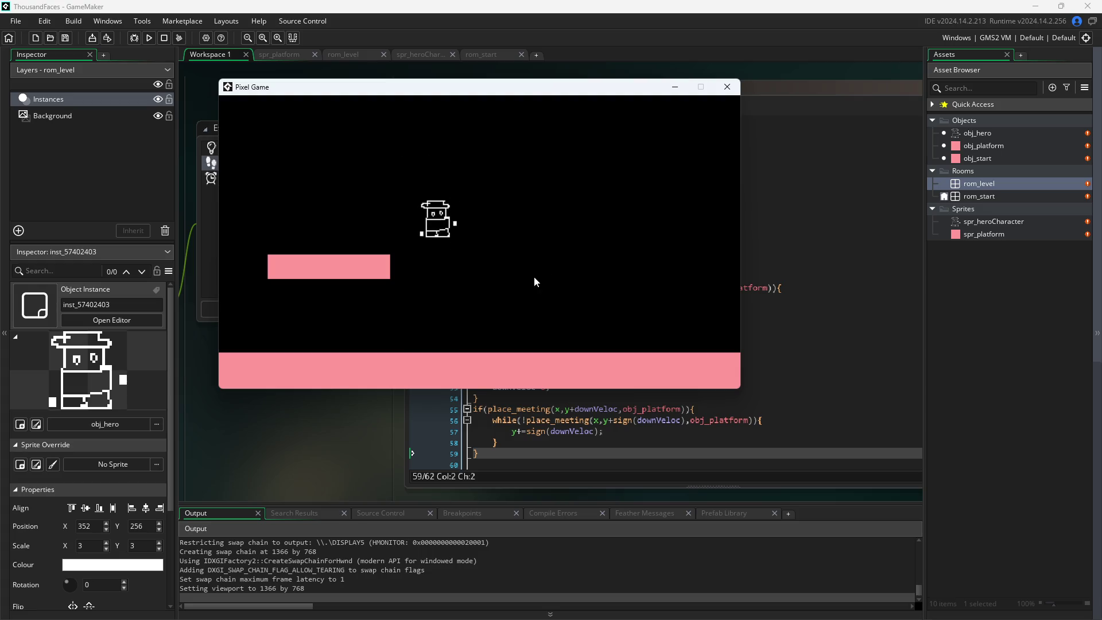
key("Left")
key("Left")
key("Up")
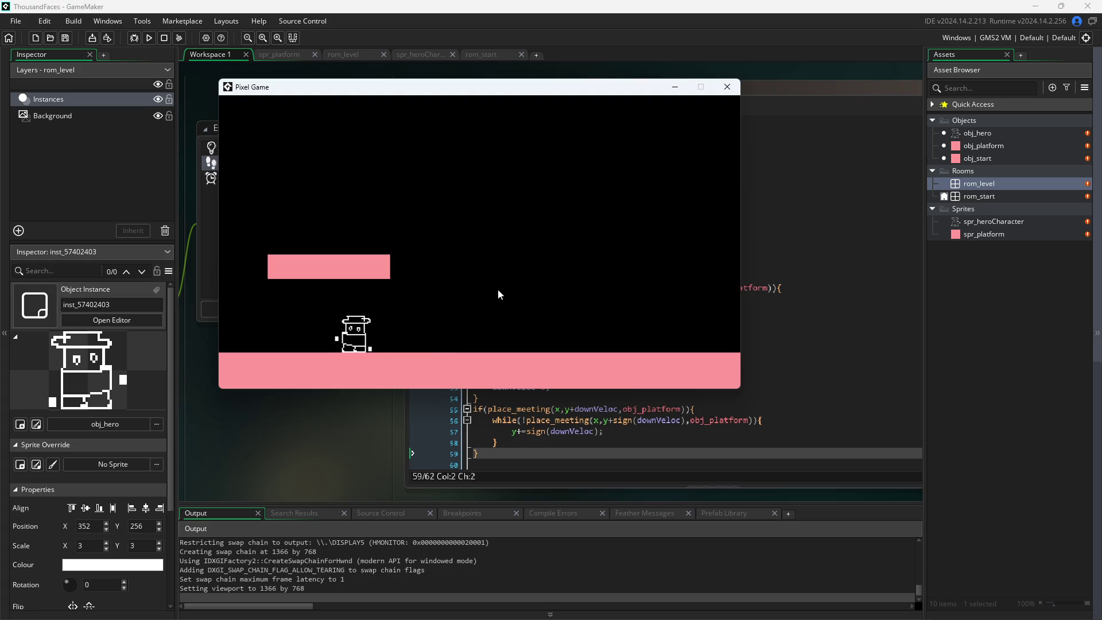
key("Up")
key("Right")
key("Up")
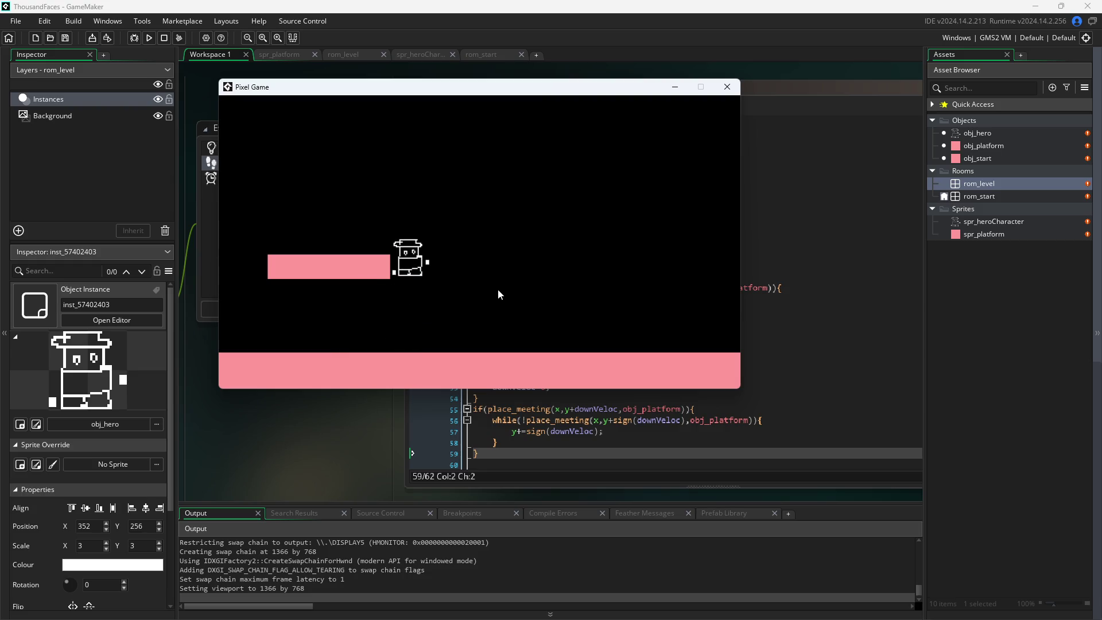
key("Left")
key("Right")
key("Up")
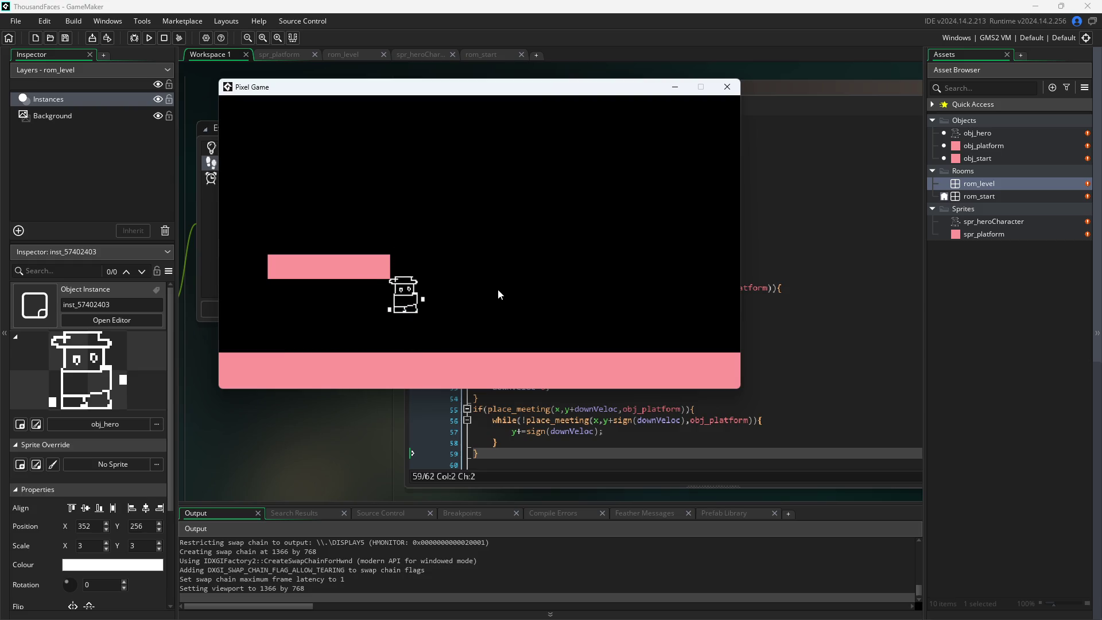
key("Up")
key("Right")
key("Left")
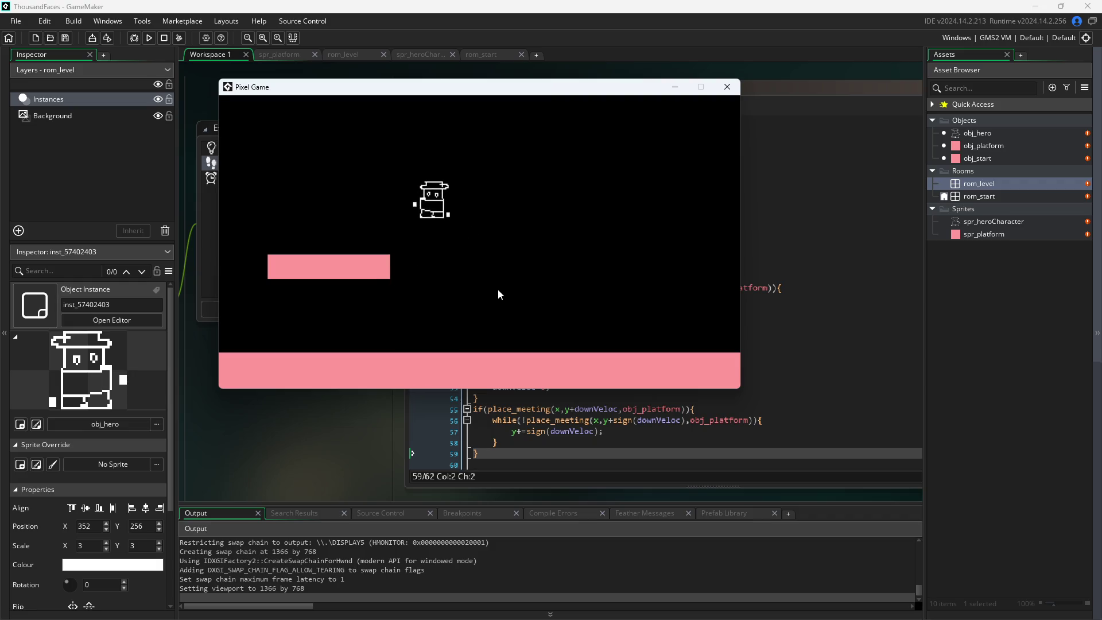
key("Up")
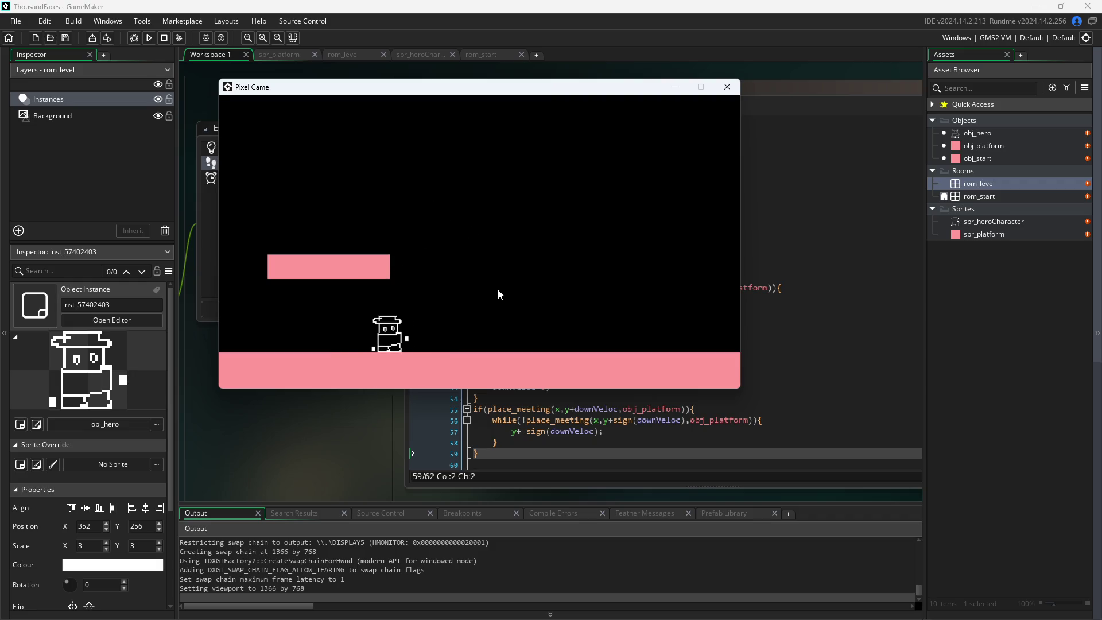
key("Right")
key("Up")
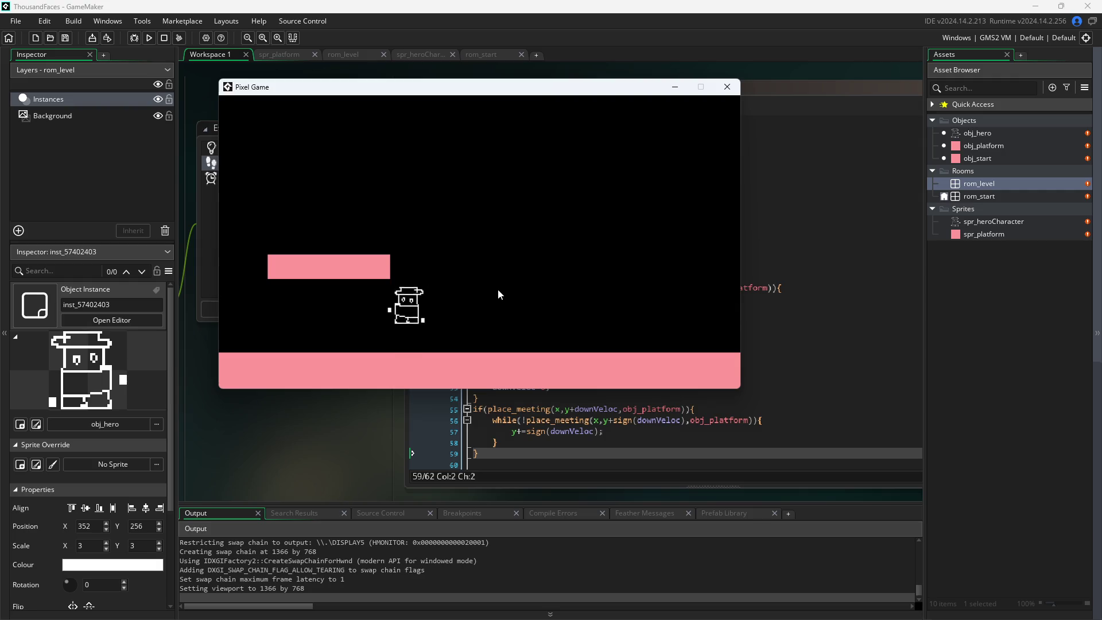
- Keep jumping near the platform, checking the hero lands cleanly back on the floor
key("Left")
key("Up")
key("Right")
key("Up")
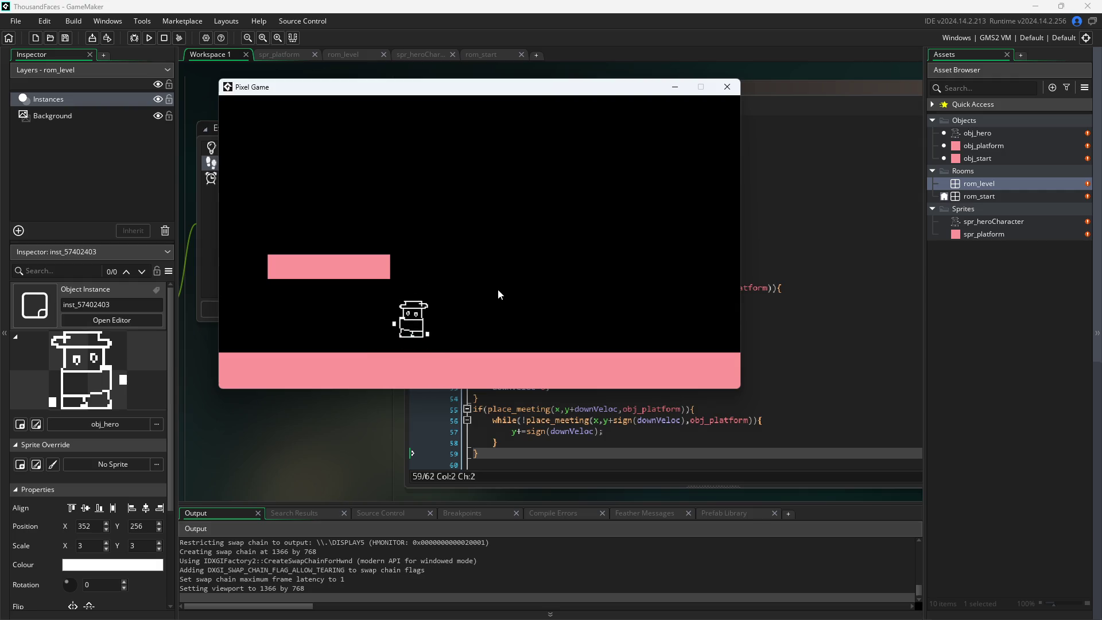
key("Left")
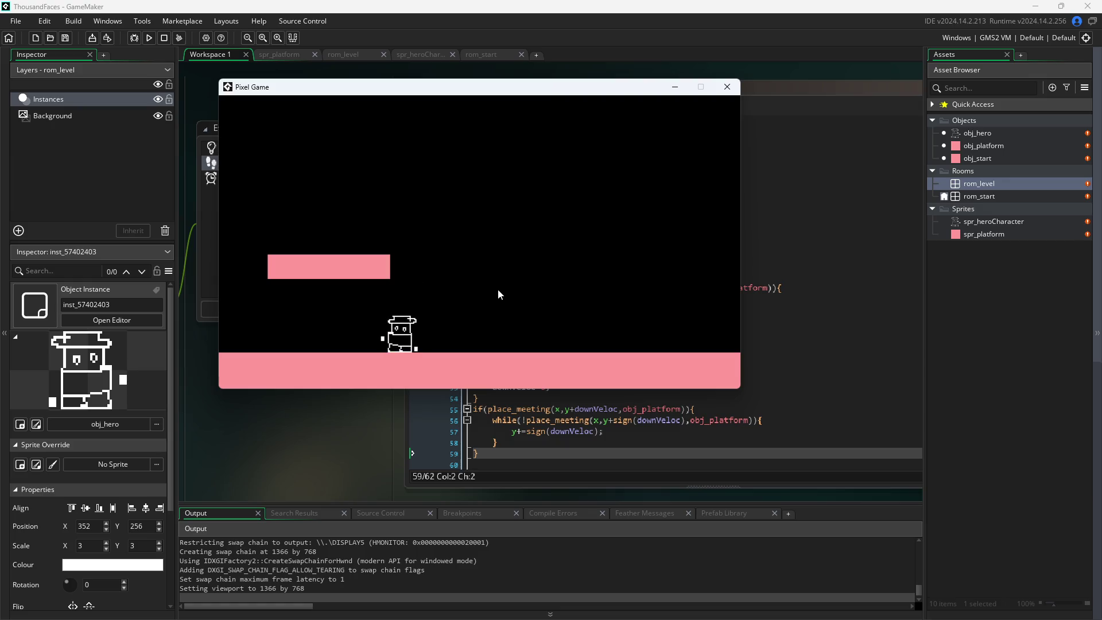
key("Up")
key("Right")
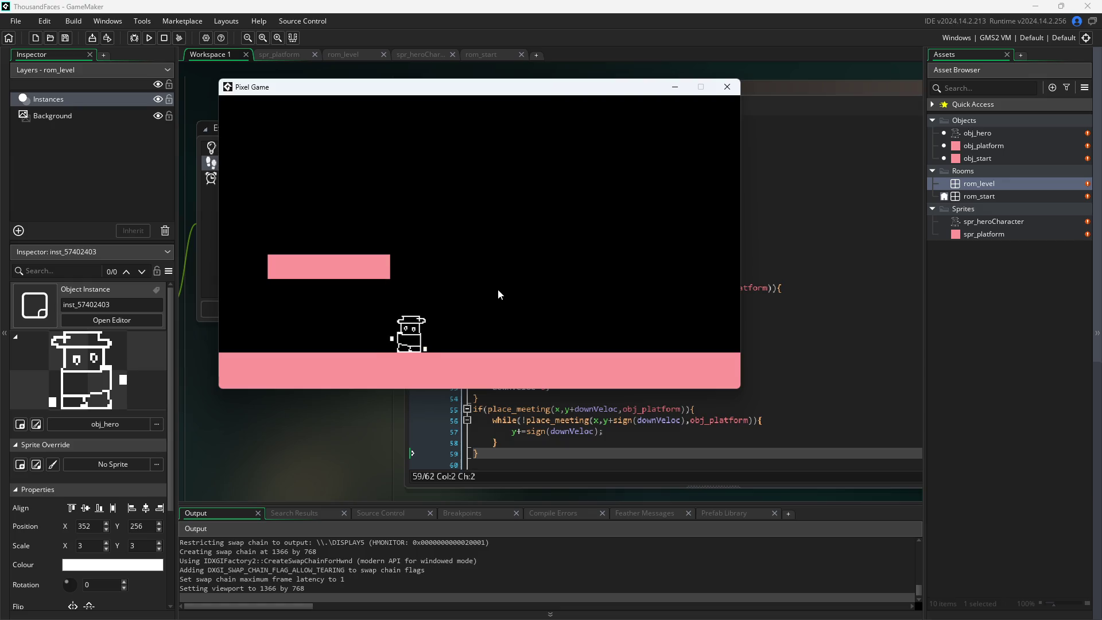
key("Up")
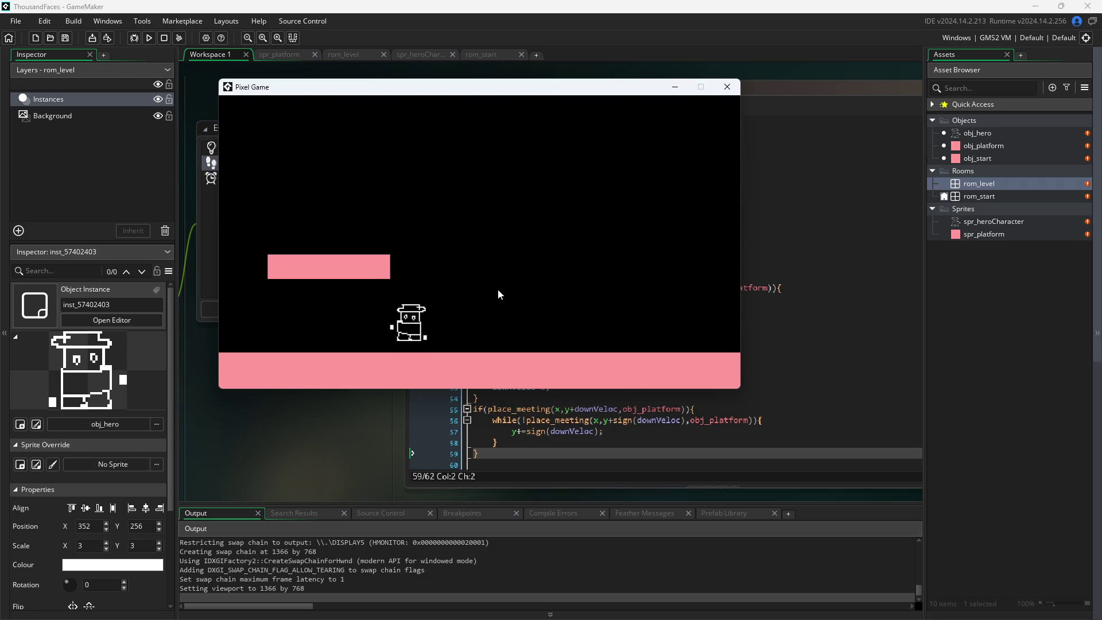
key("Left")
key("Up")
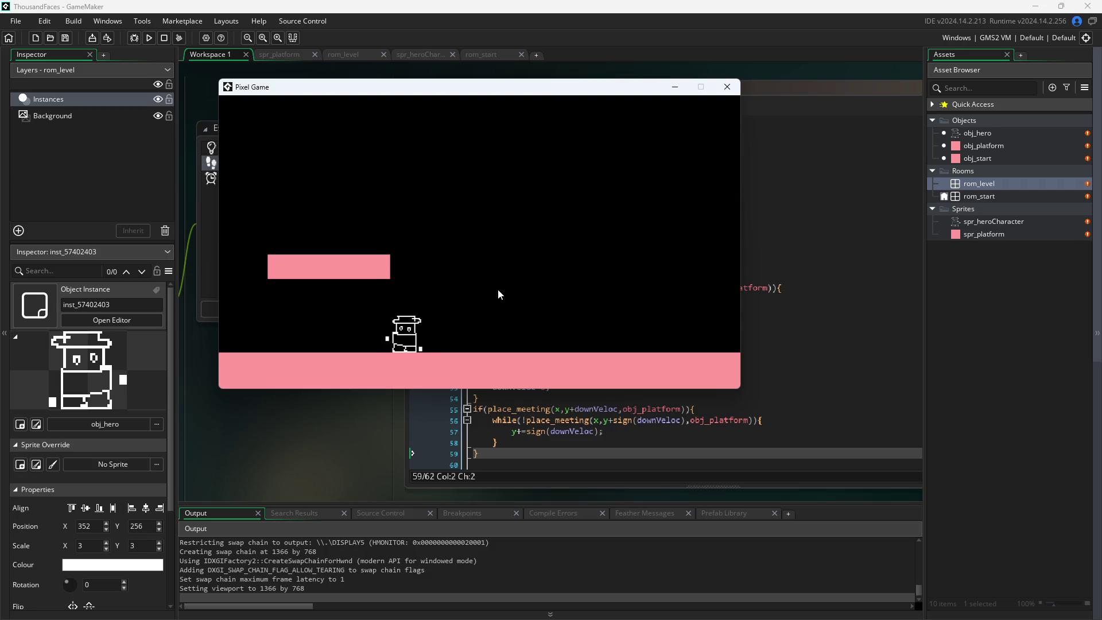
key("Up")
key("Right")
key("Up")
key("Up")
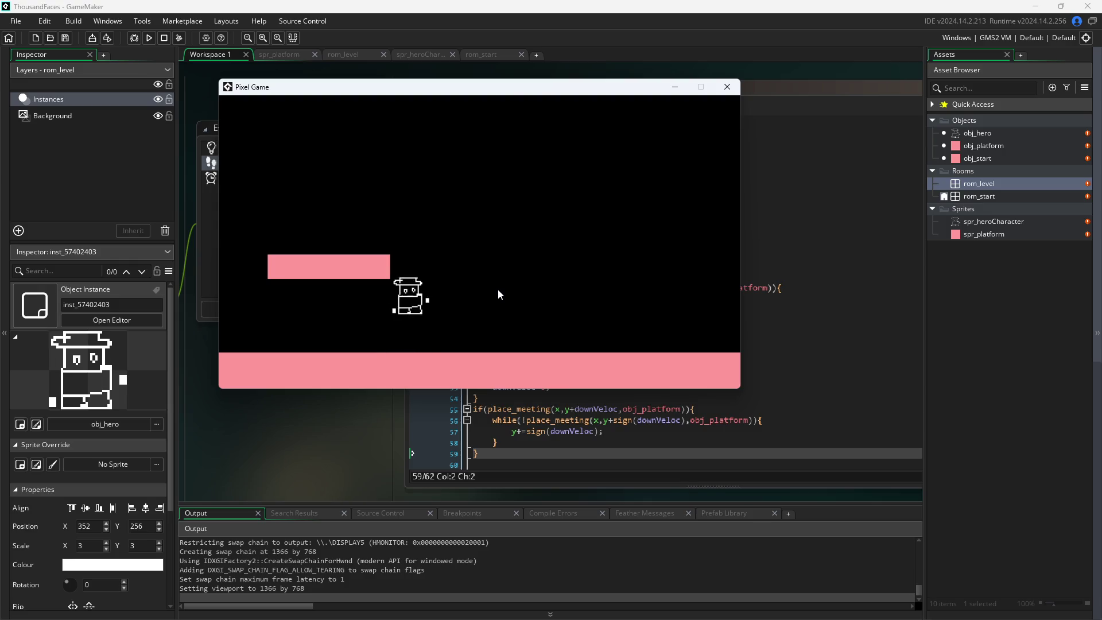
key("Right")
key("Left")
key("Up")
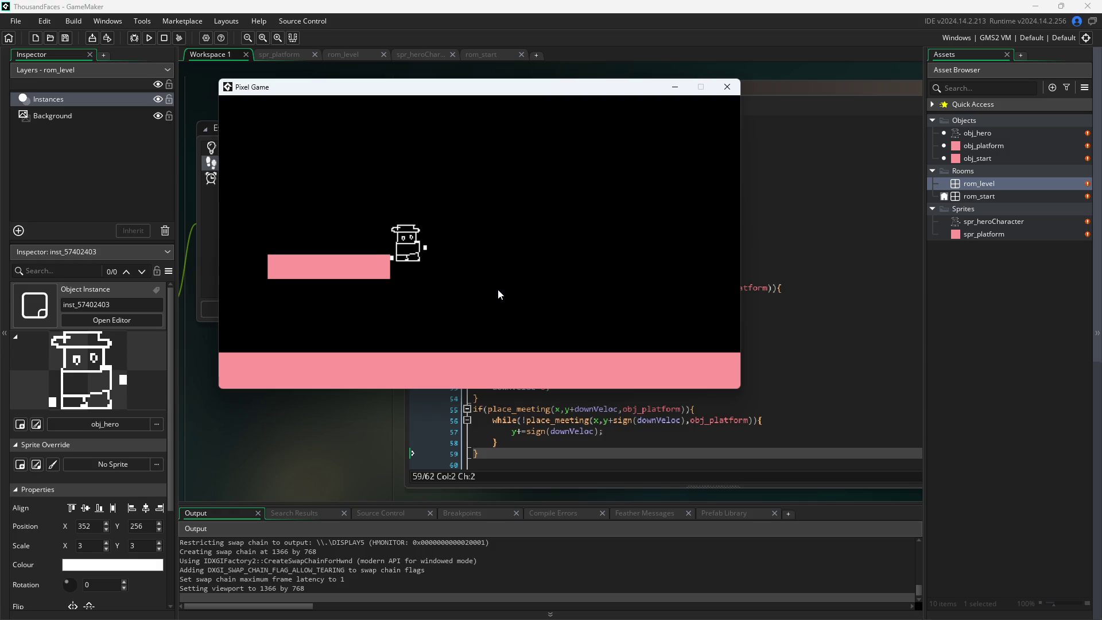
key("Right")
key("Up")
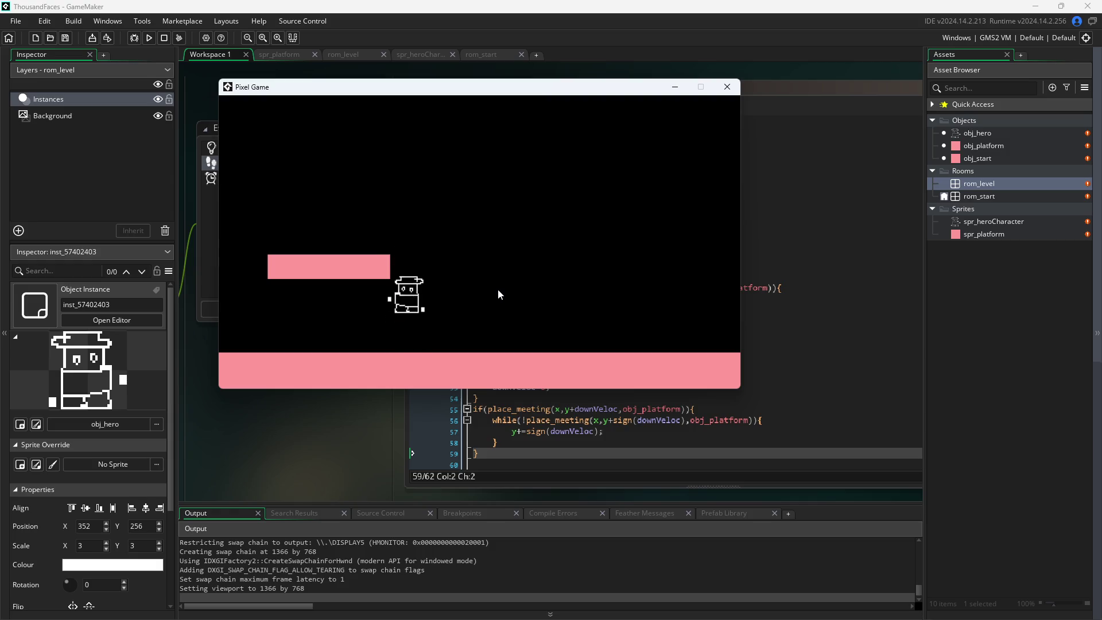
key("Right")
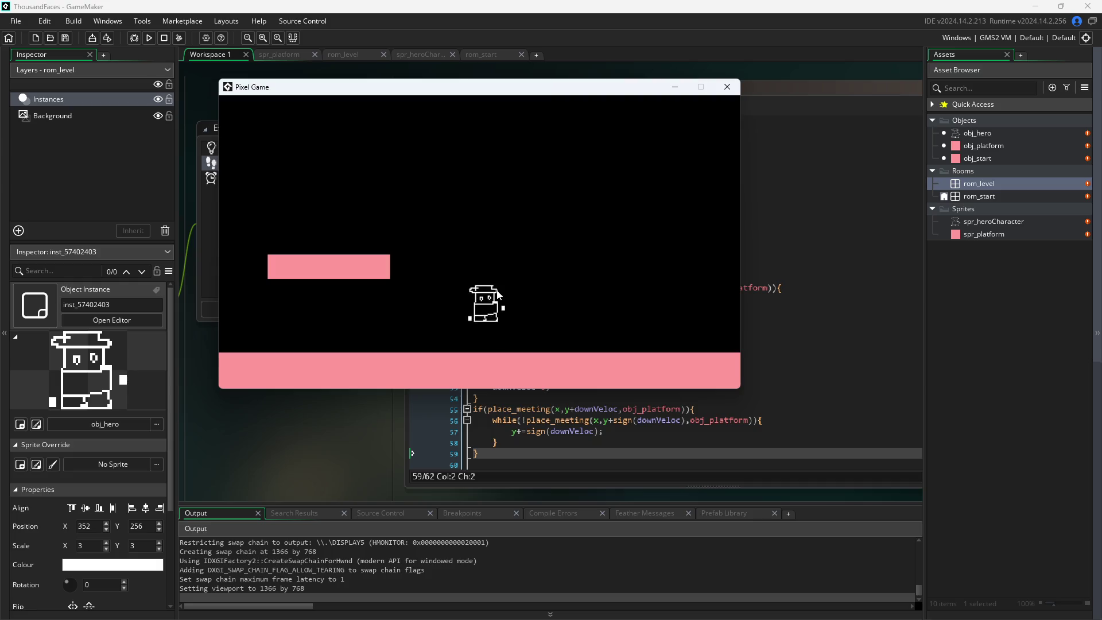
key("Up")
key("Right")
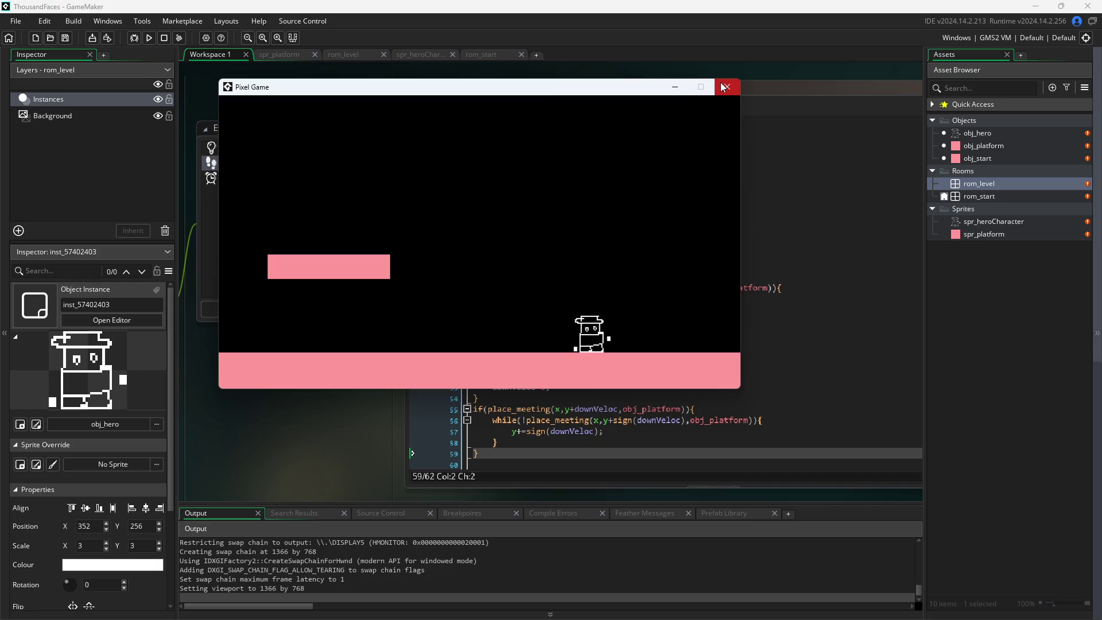
- Close the game and remove the trailing if/while landing block from the end of the Step code
left_click(724, 87)
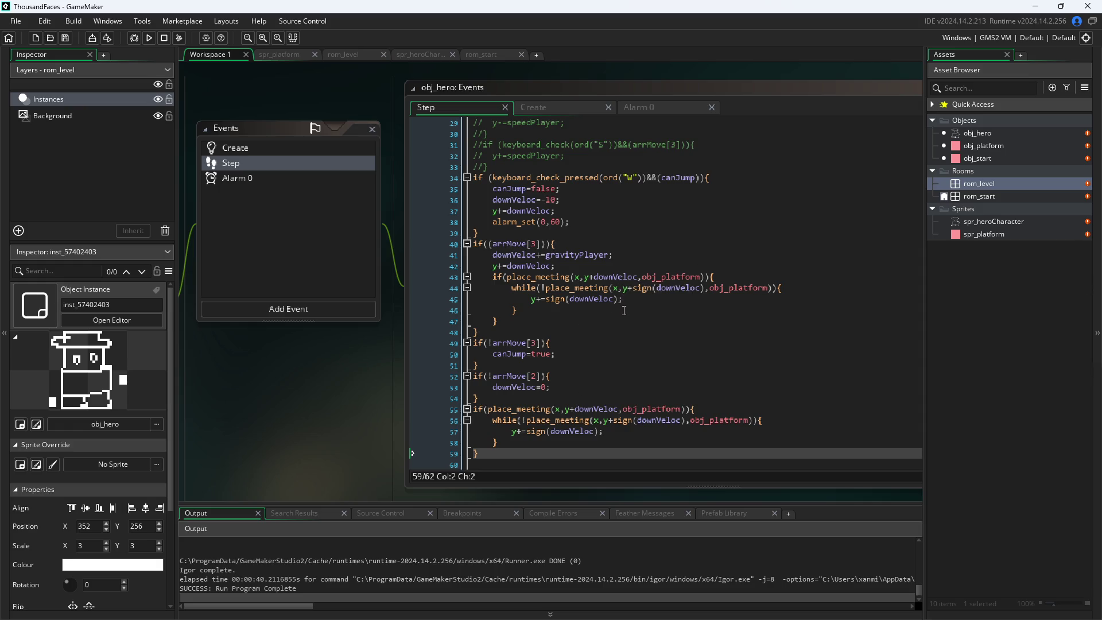
scroll(639, 218, "down", 1)
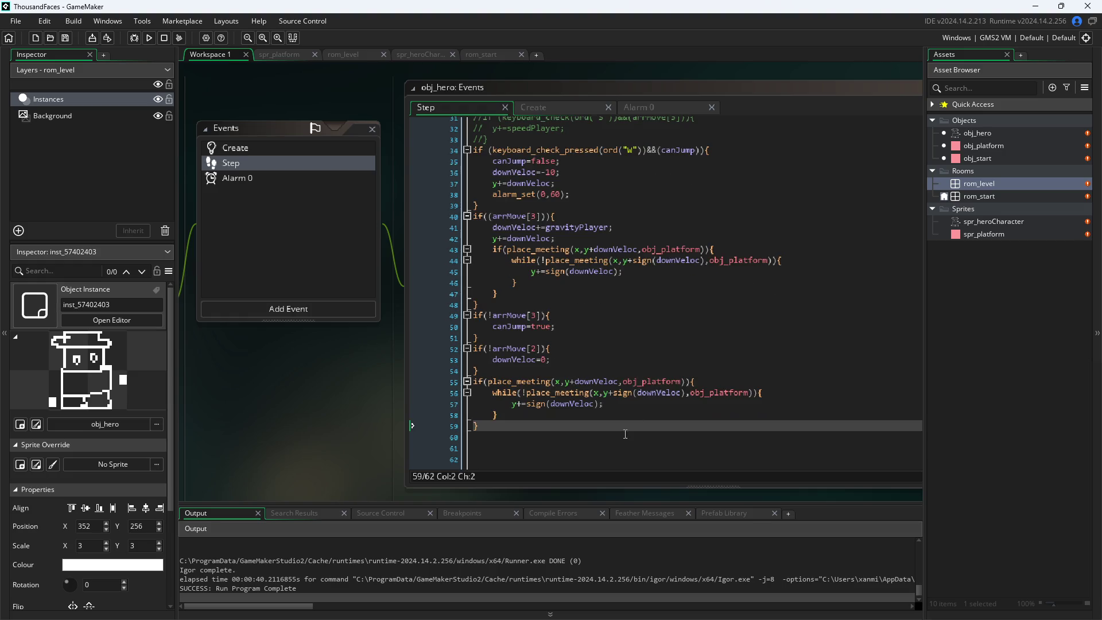
left_click(615, 420)
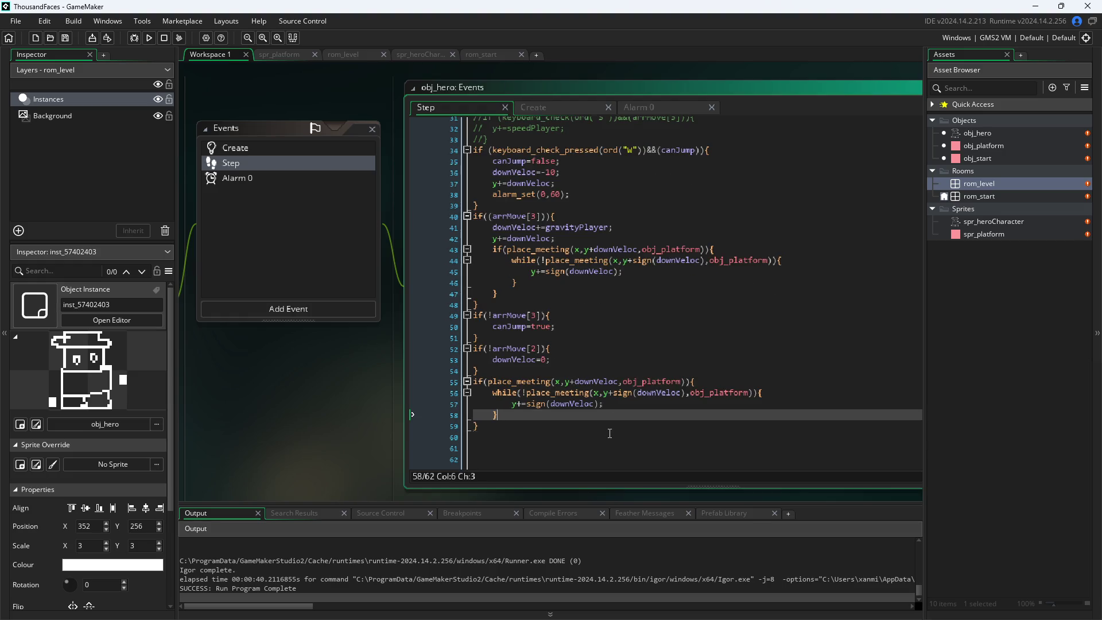
left_click_drag(610, 433, 368, 381)
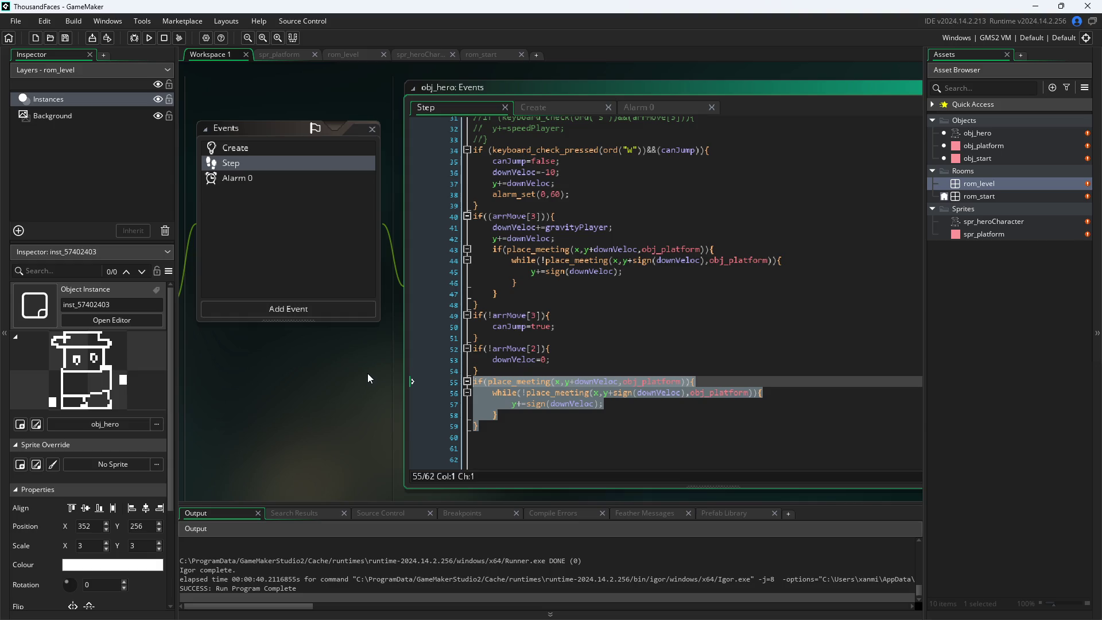
key("BackSpace")
key("BackSpace")
scroll(463, 374, "up", 10)
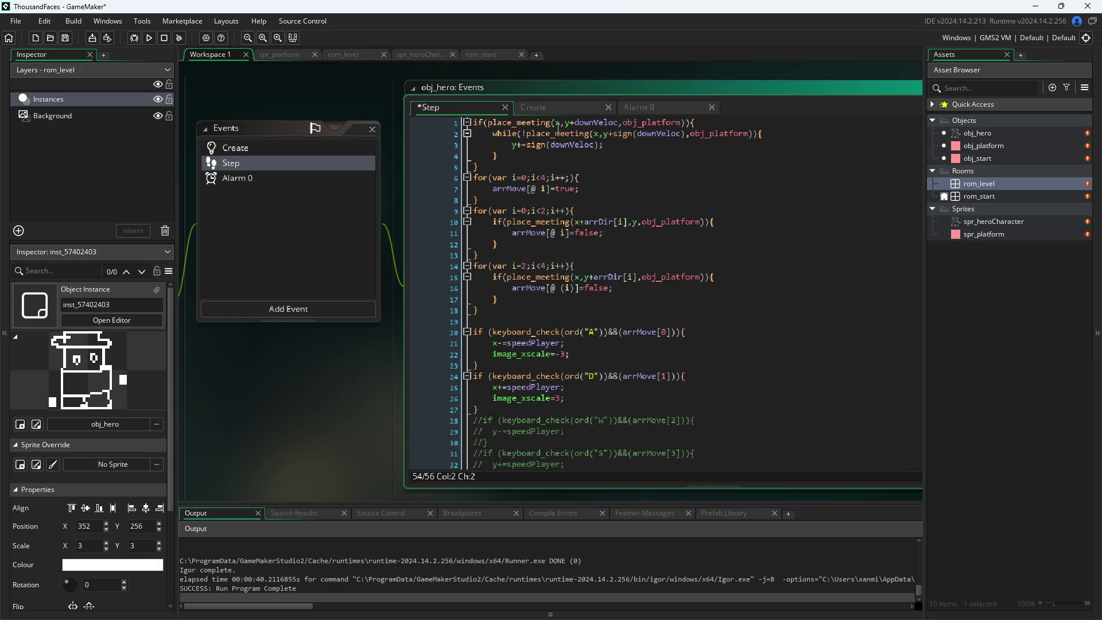
- Add 'dowbnVeloc=0;' as a downVeloc reset after the while loop and save
left_click(617, 152)
key("Return")
type("d")
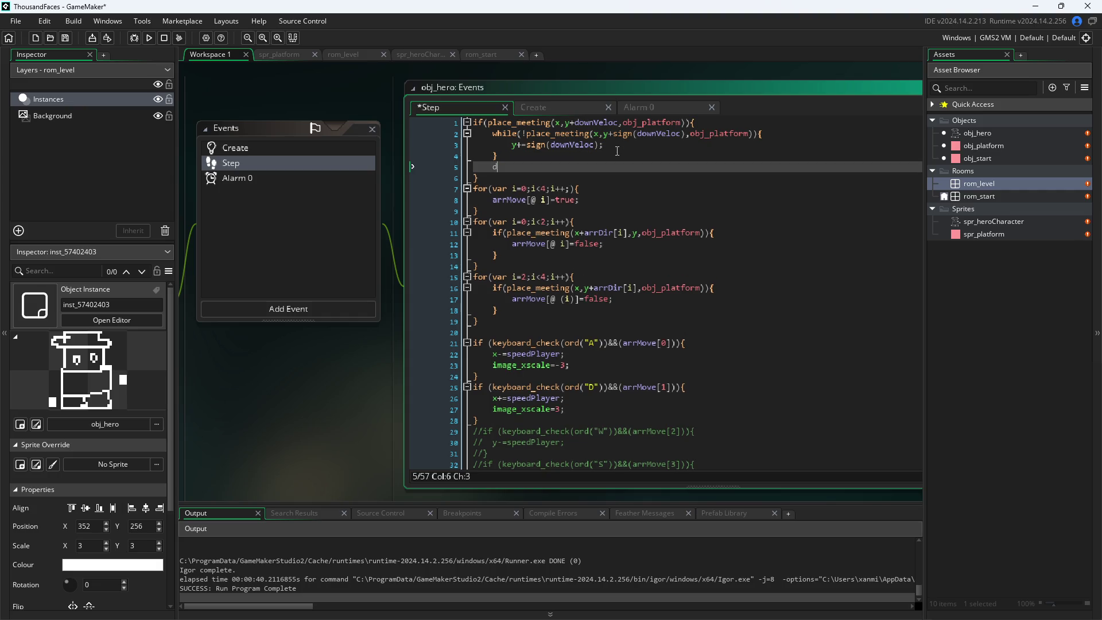
type("owbn")
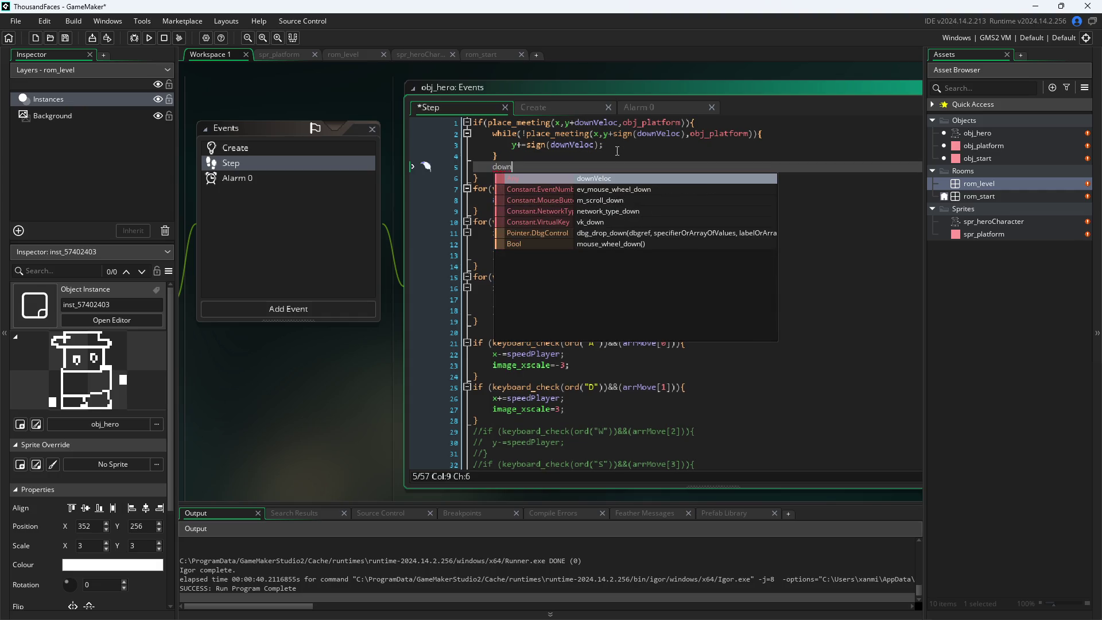
type("Veloc")
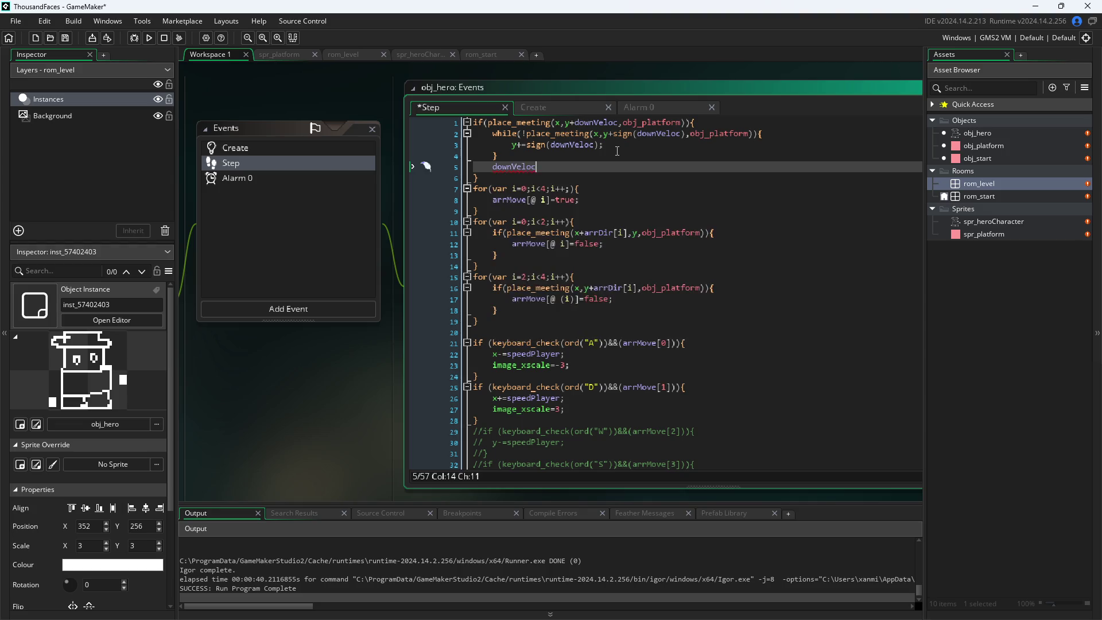
type("=0;")
key("ctrl+s")
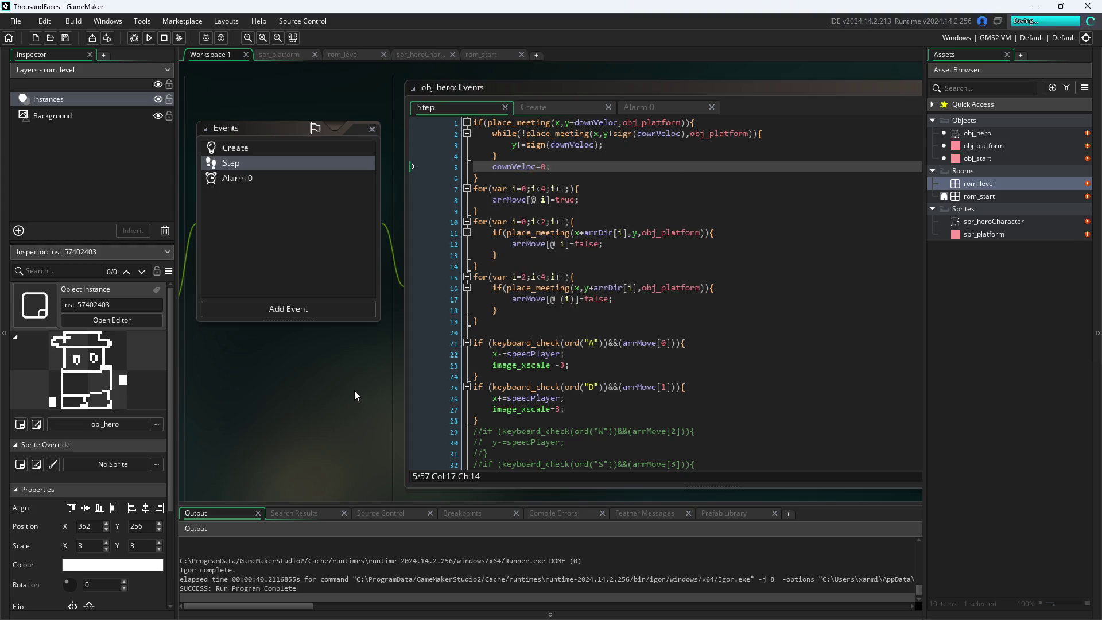
left_click(149, 38)
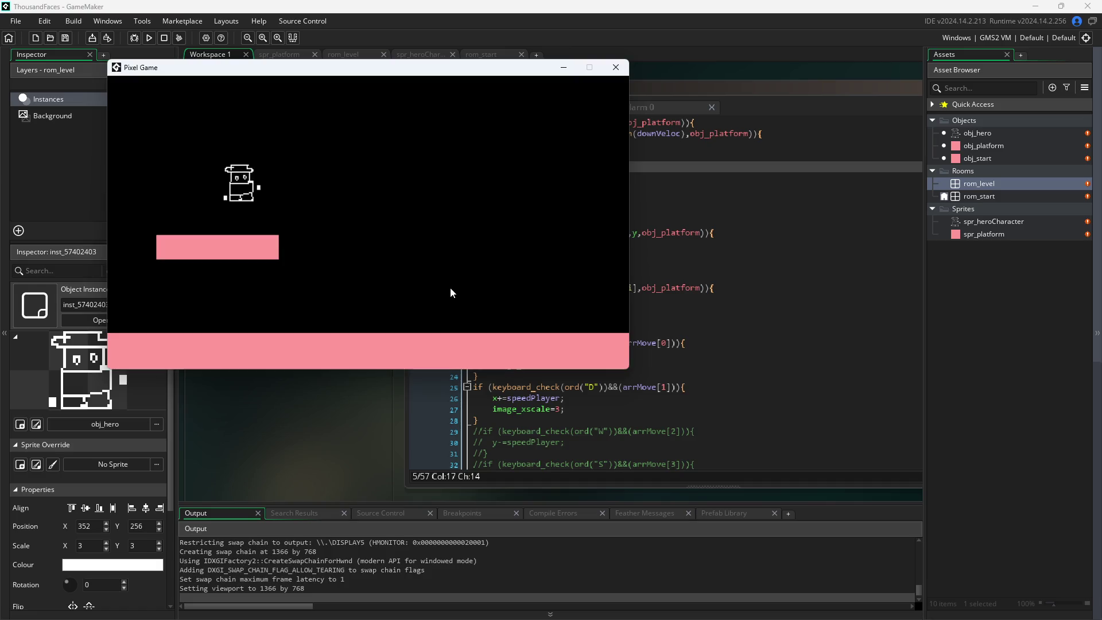
key("d")
key("a")
key("space")
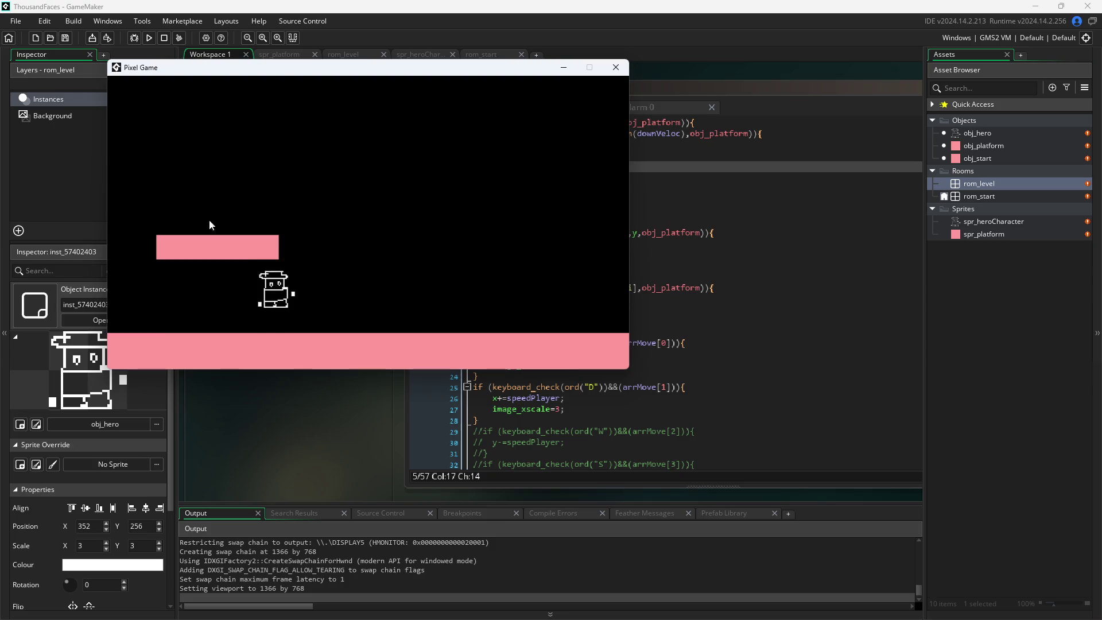
key("d")
key("space")
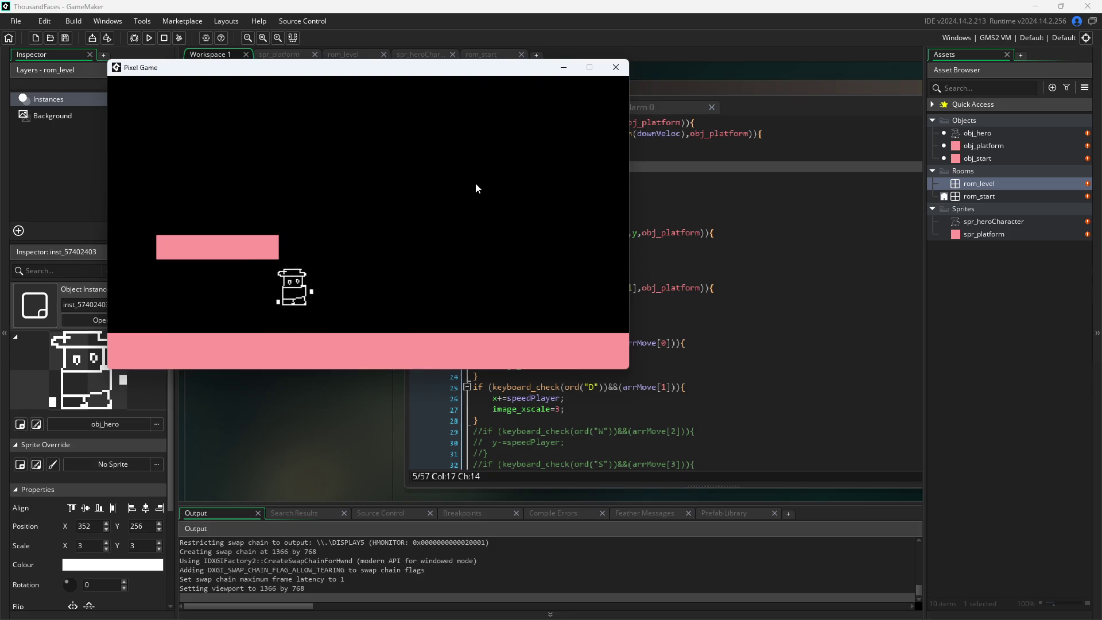
key("d")
key("a")
key("space")
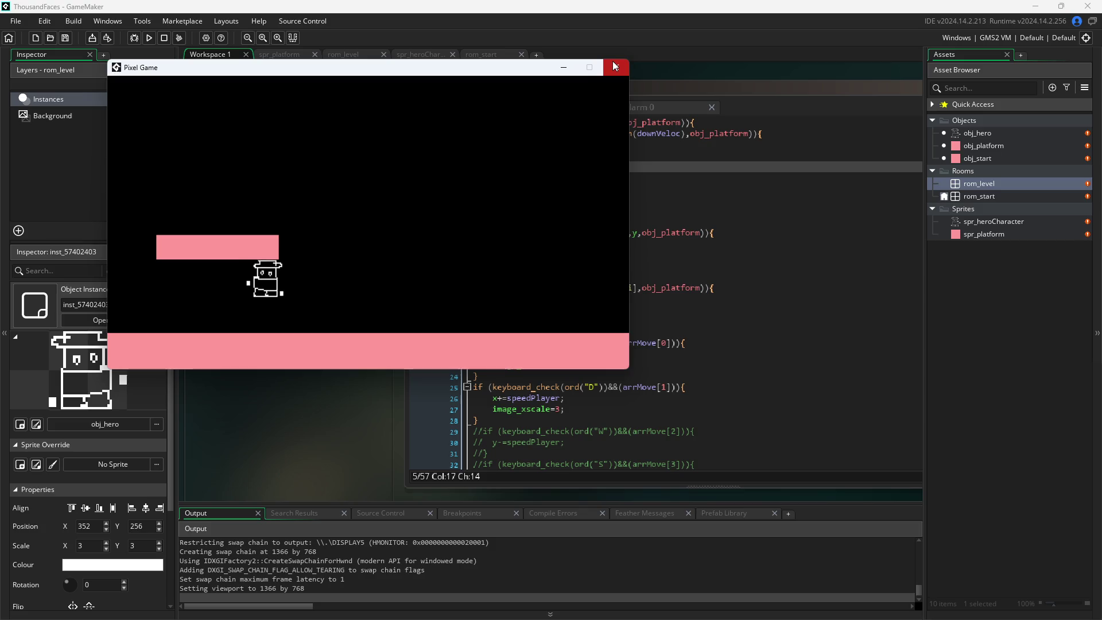
key("space")
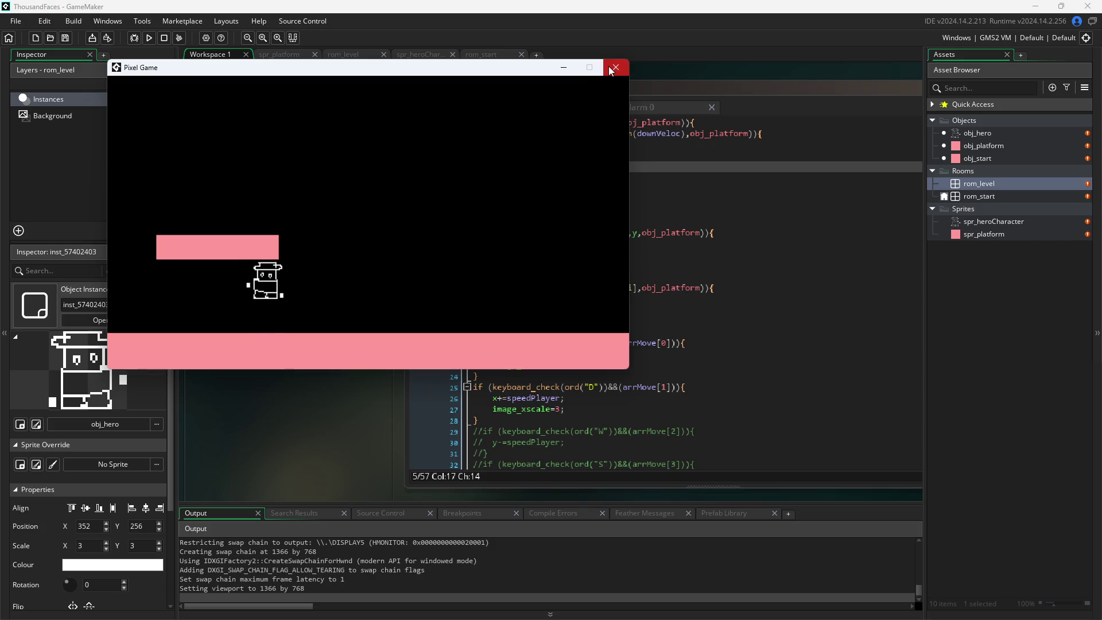
key("space")
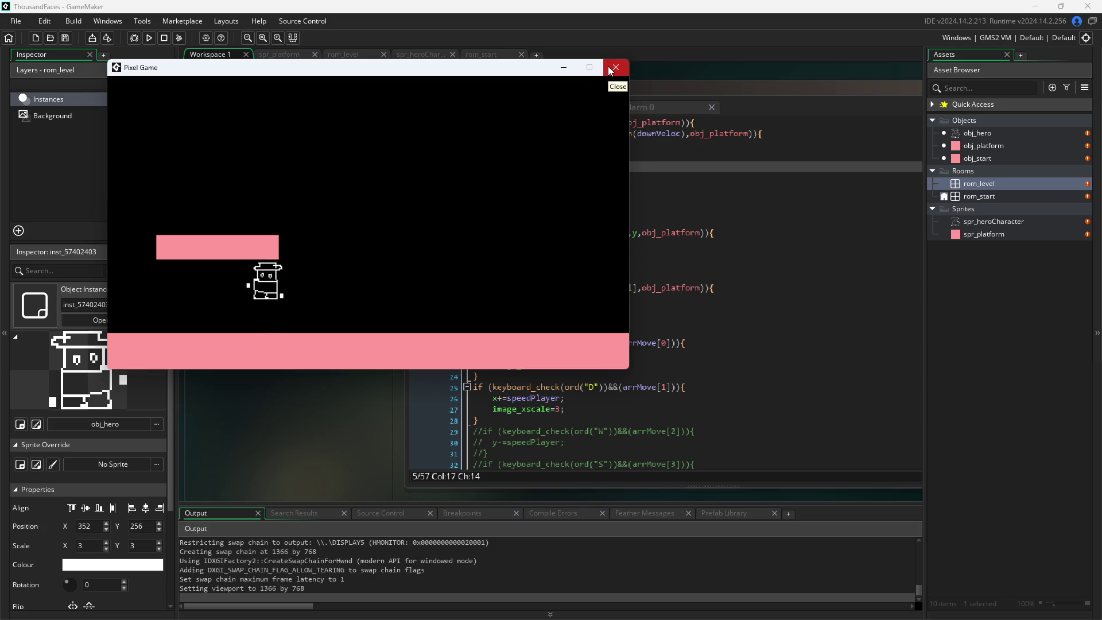
key("space")
left_click(615, 67)
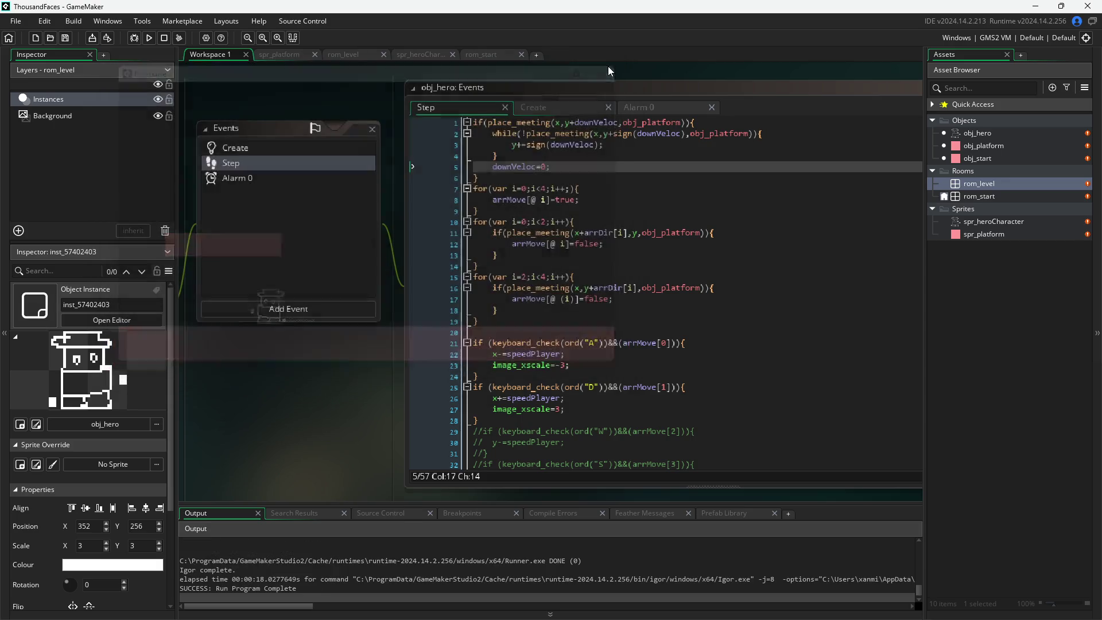
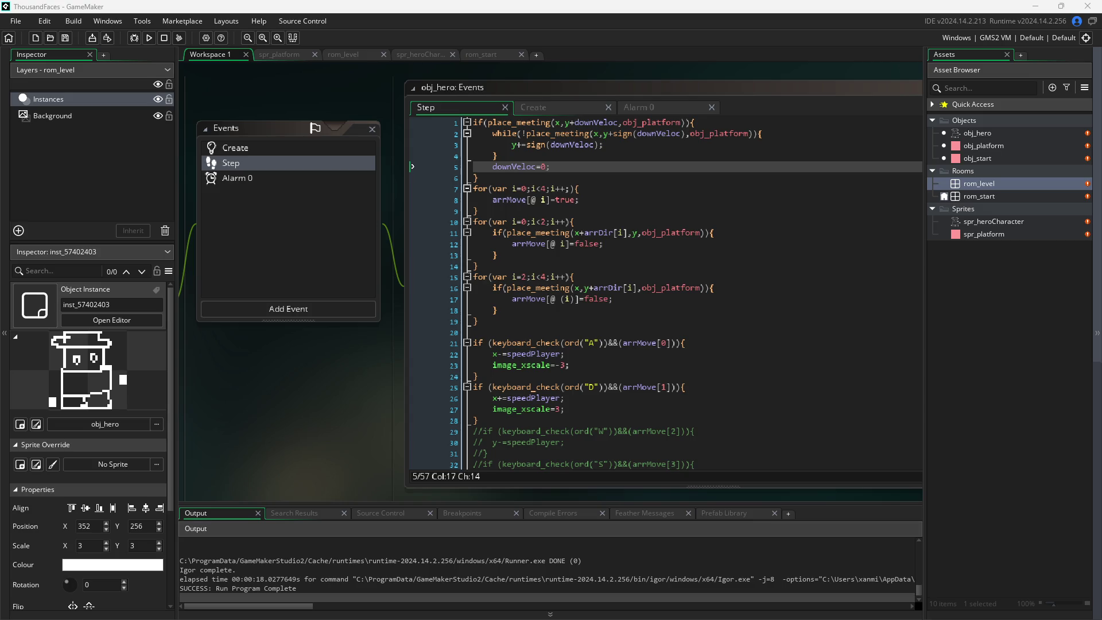
- Review the place_meeting and sign calls in the landing block at the top of the Step code
left_click(581, 170)
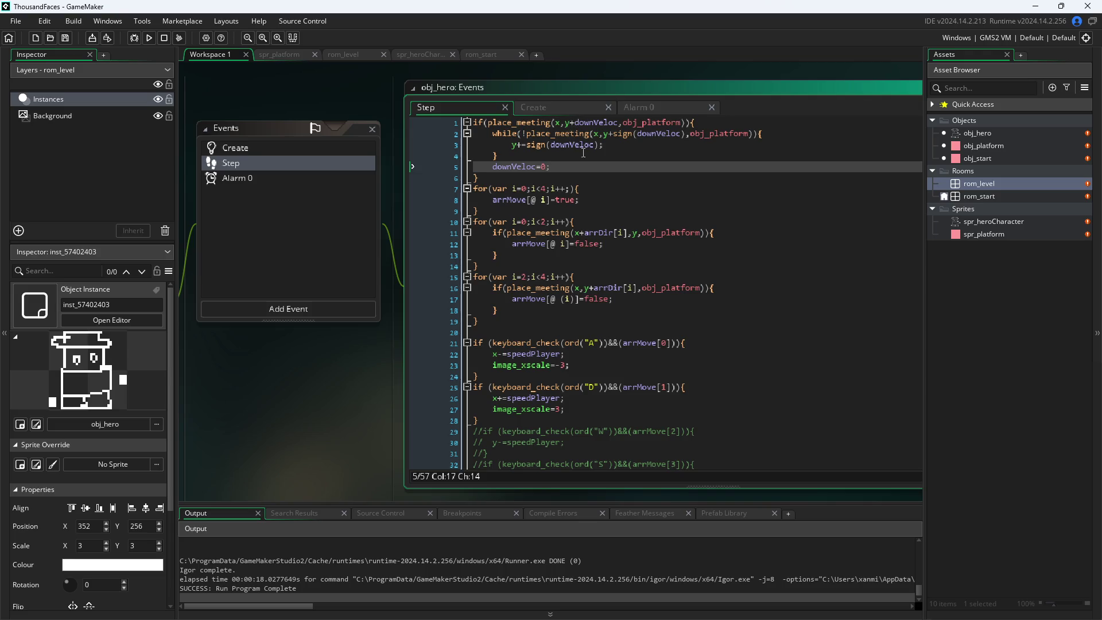
scroll(583, 153, "down", 9)
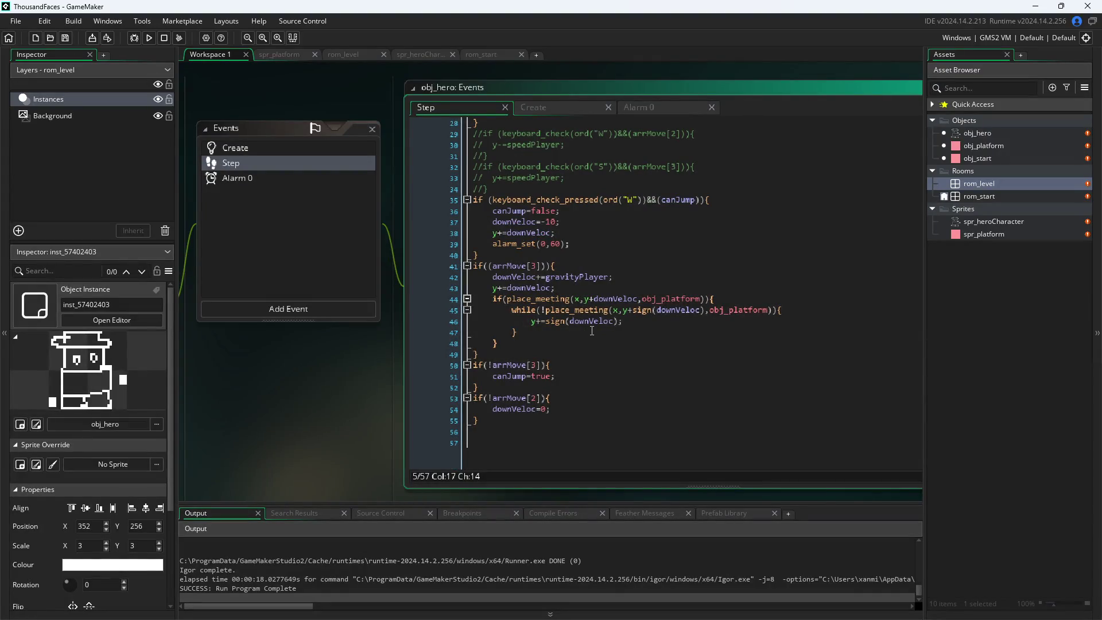
left_click(592, 331)
scroll(592, 331, "up", 3)
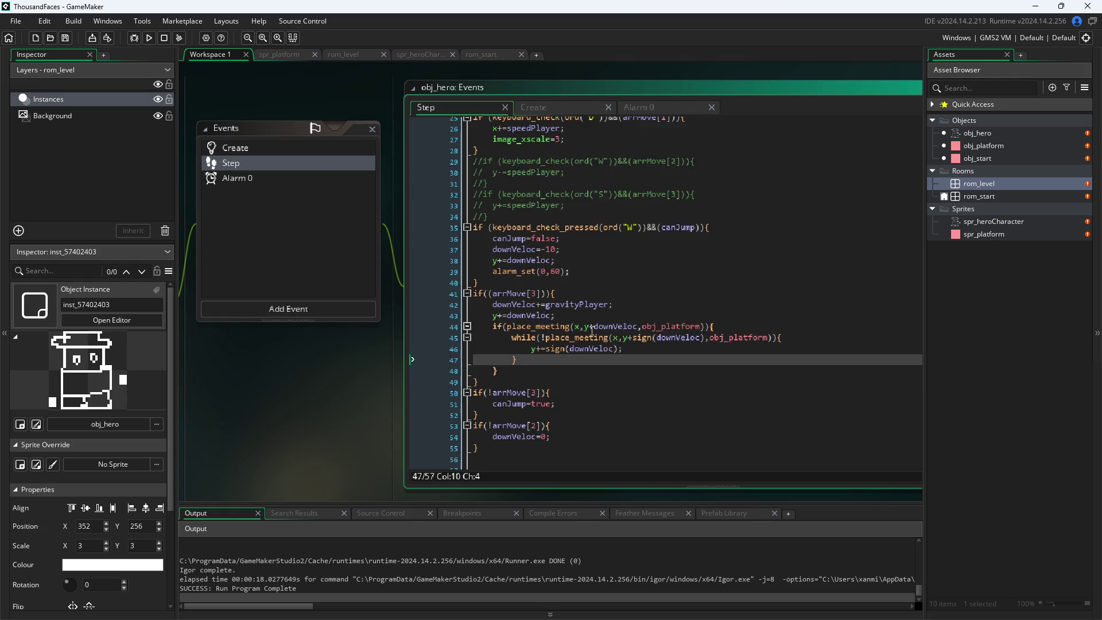
left_click(592, 331)
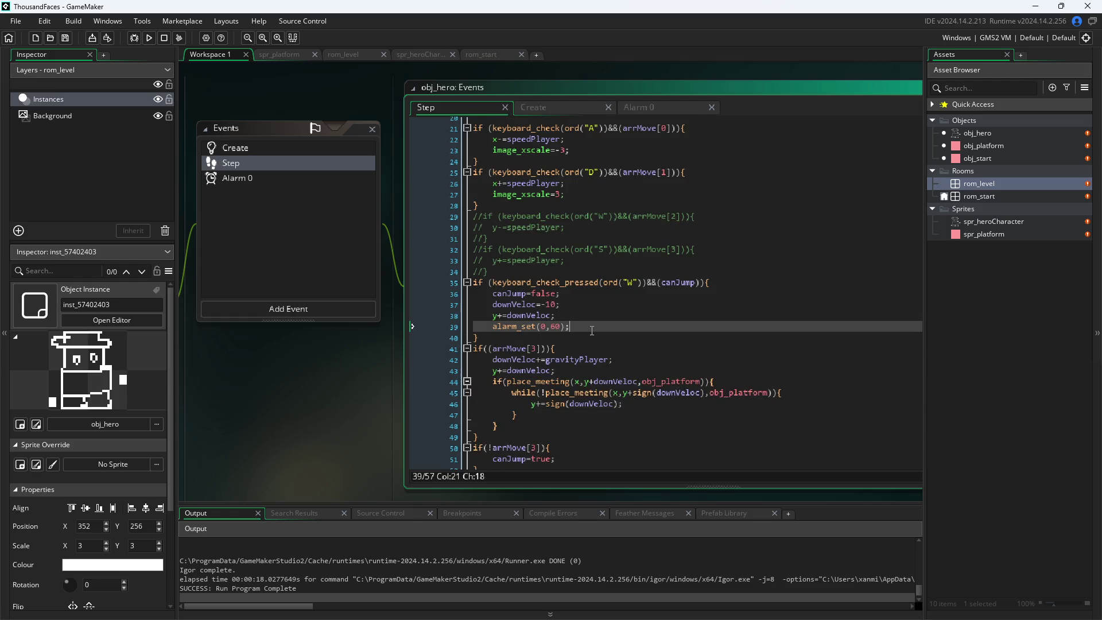
scroll(592, 330, "up", 1)
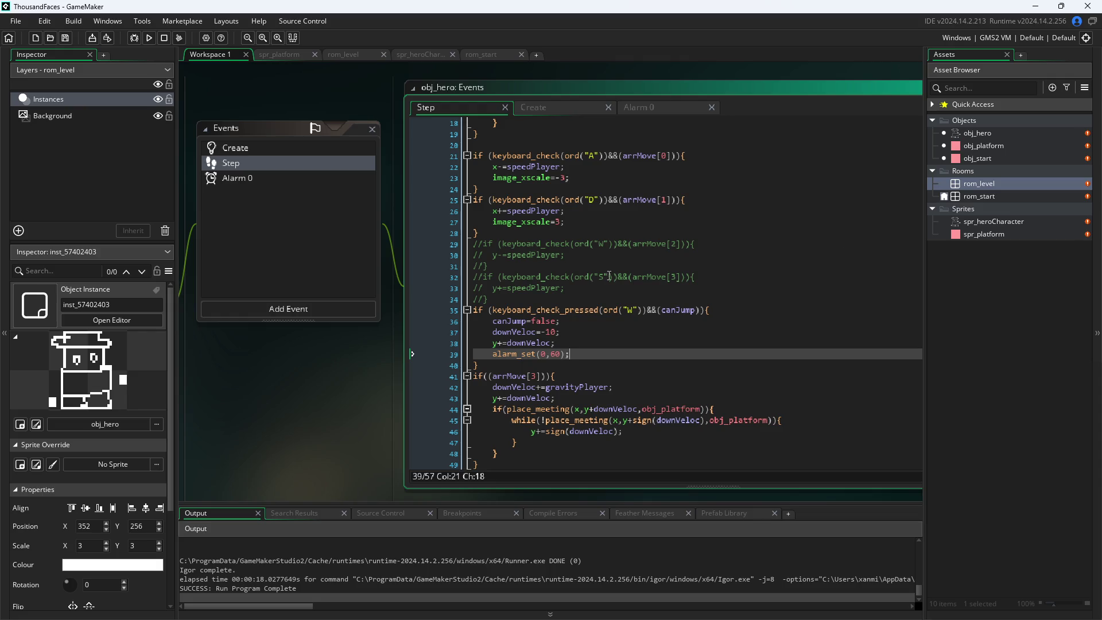
scroll(610, 276, "up", 6)
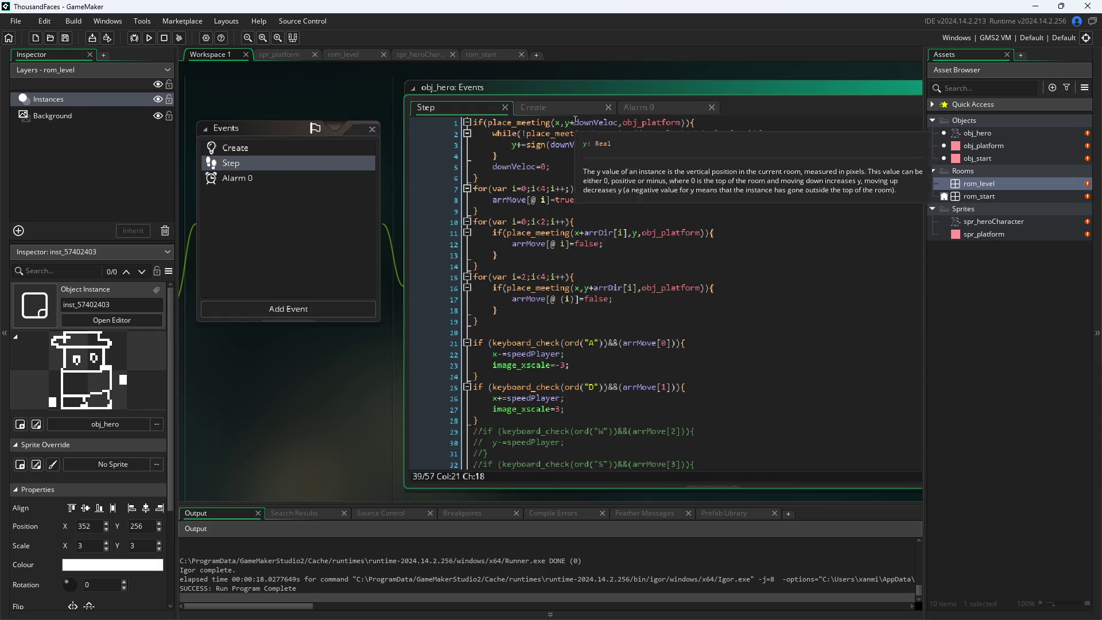
left_click(571, 123)
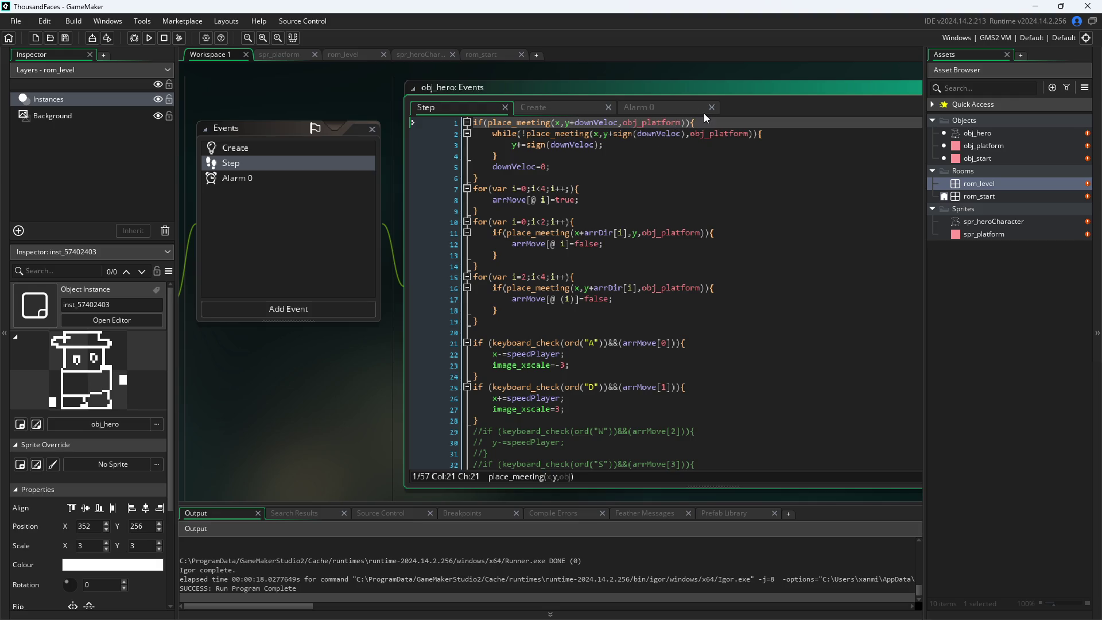
left_click(561, 133)
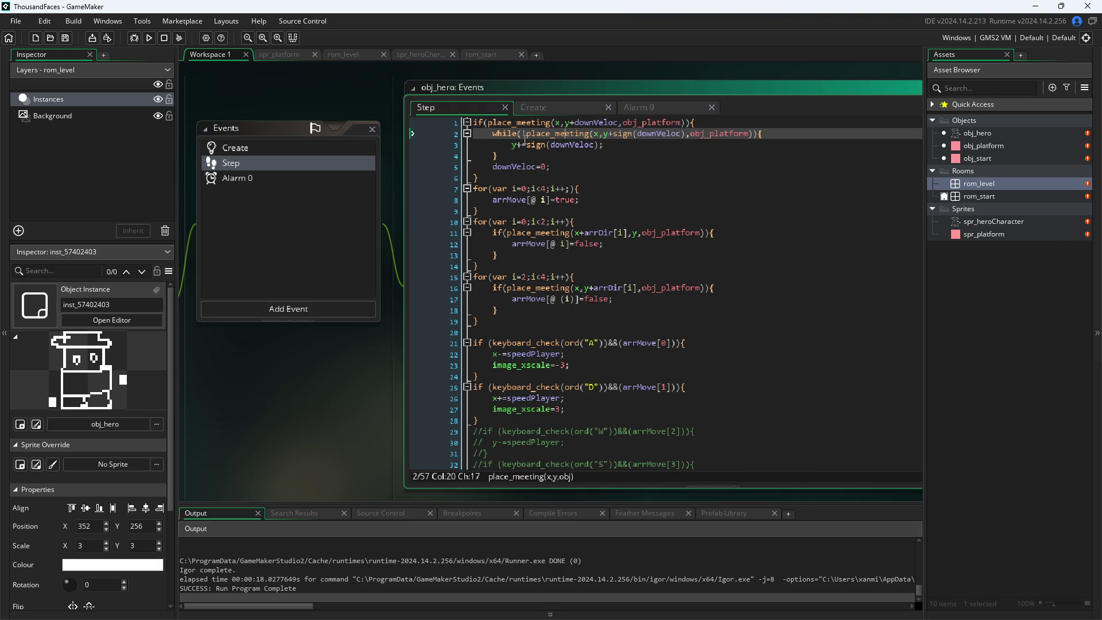
left_click(620, 133)
left_click(634, 134)
left_click(628, 133)
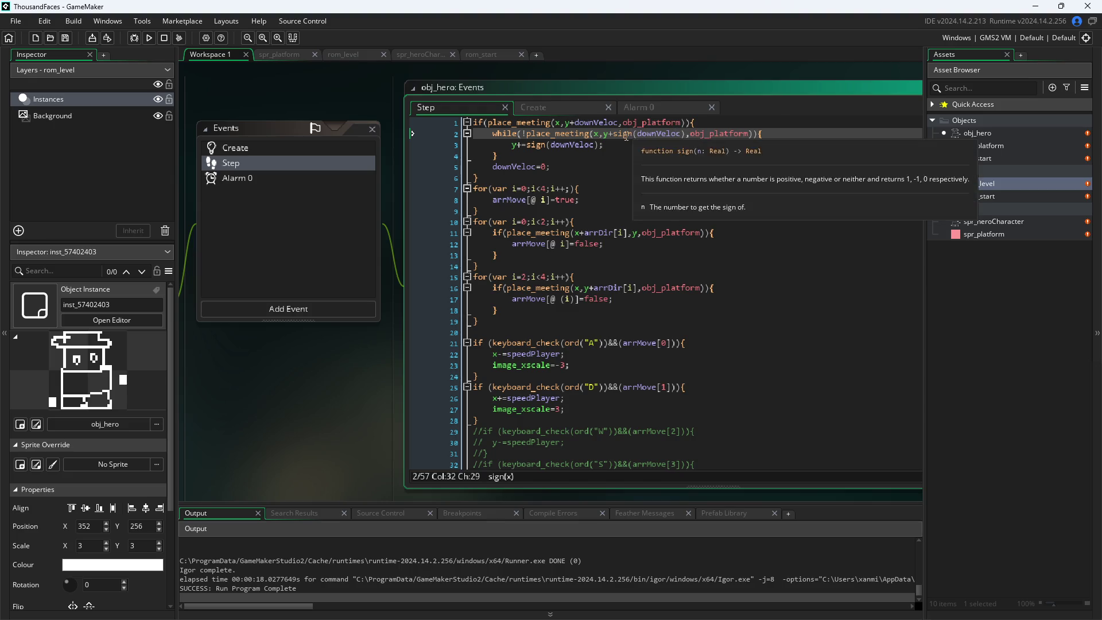
- Retype the semicolon that ends the downVeloc=0 line
key("Down")
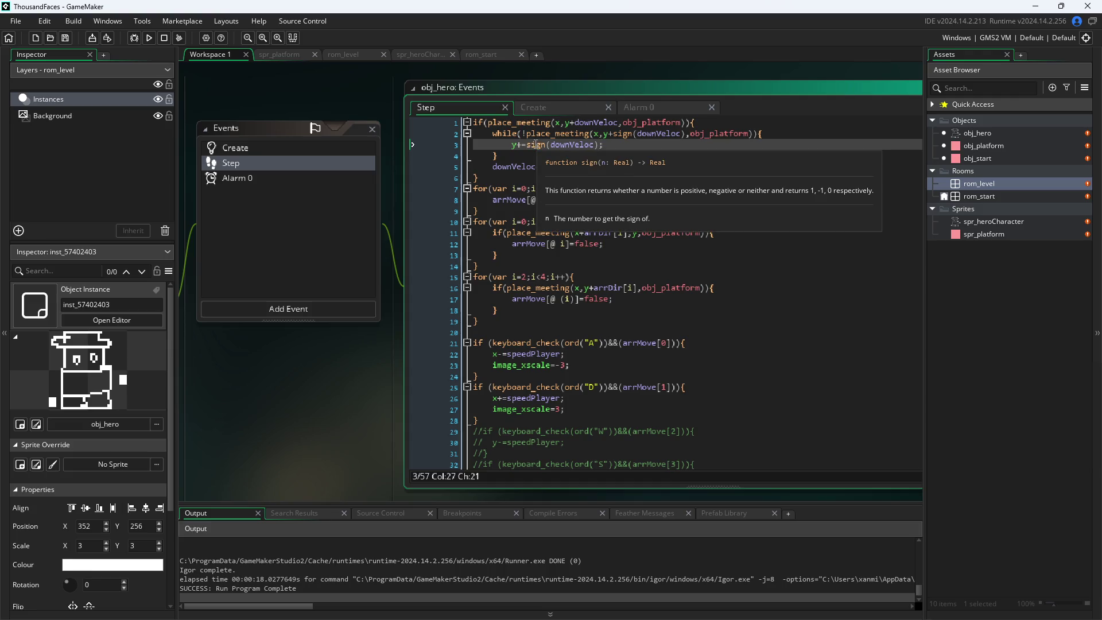
key("Down")
key("Left")
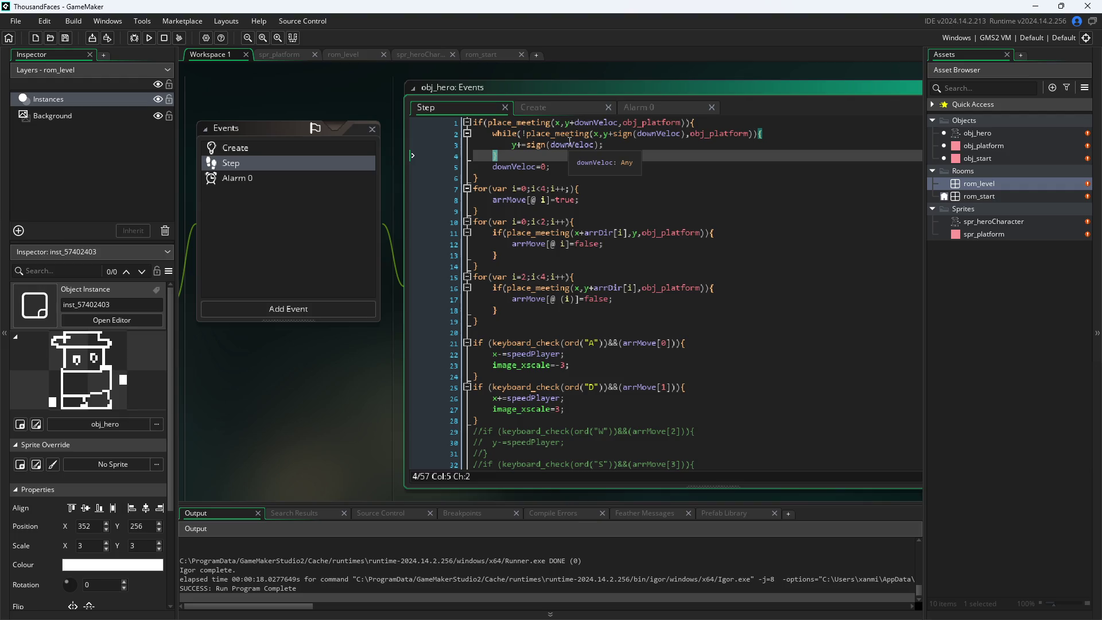
left_click(561, 169)
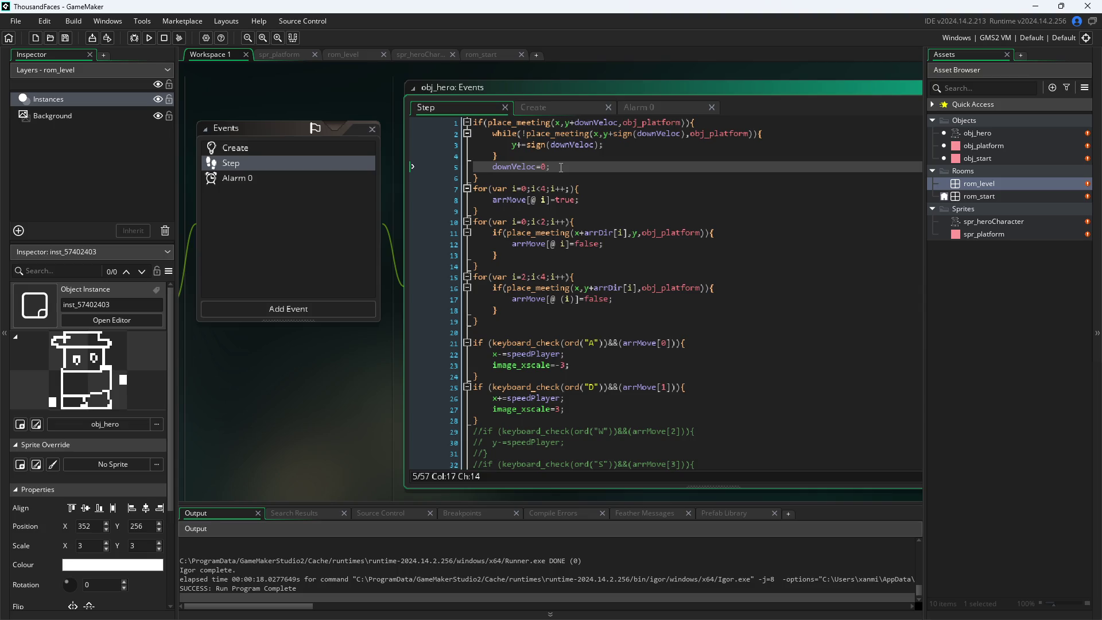
key("BackSpace")
type("l")
key("BackSpace")
type(";")
- Move the if/while landing block from lines 1–6 to the empty line 51 at the end
left_click_drag(528, 177, 374, 115)
key("ctrl+c")
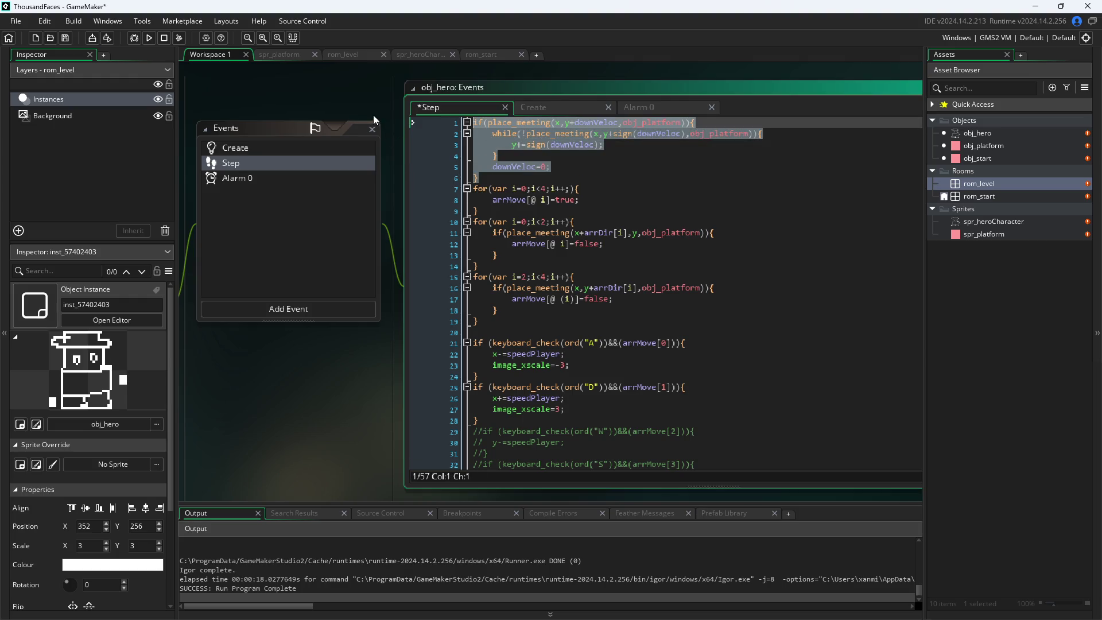
key("BackSpace")
scroll(515, 152, "down", 7)
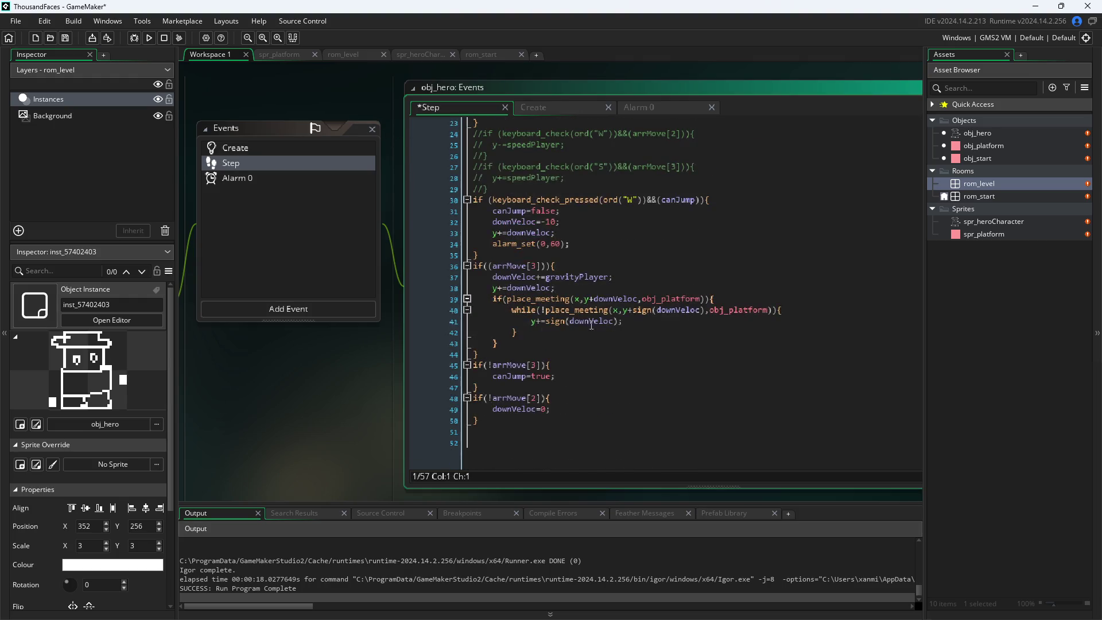
left_click(579, 433)
key("ctrl+v")
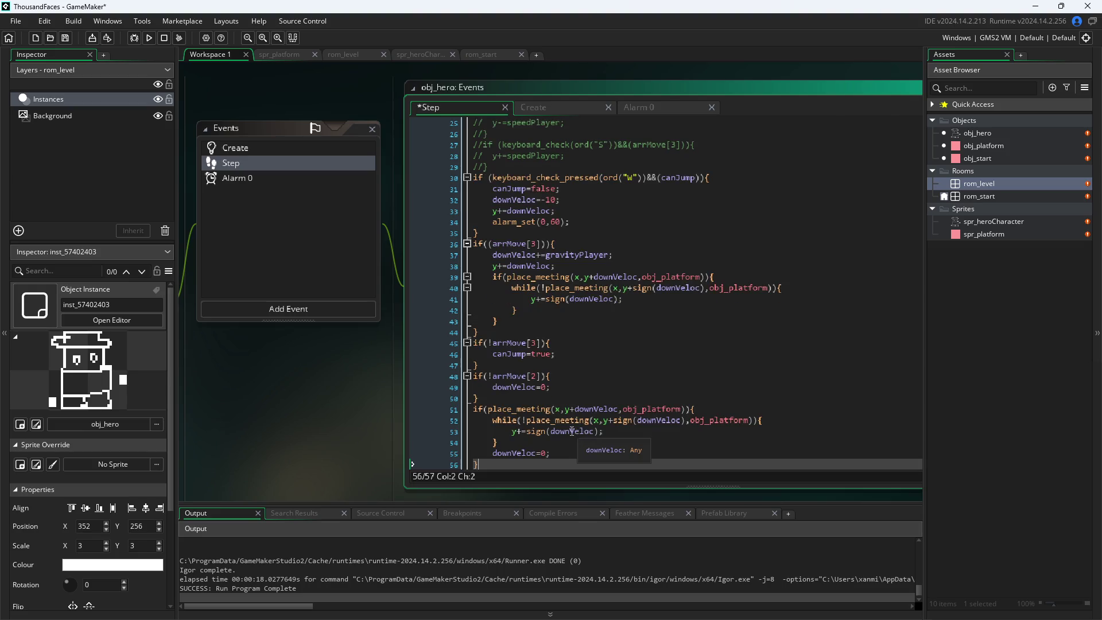
- Save the Step event and run the game
scroll(329, 375, "down", 1)
key("ctrl+s")
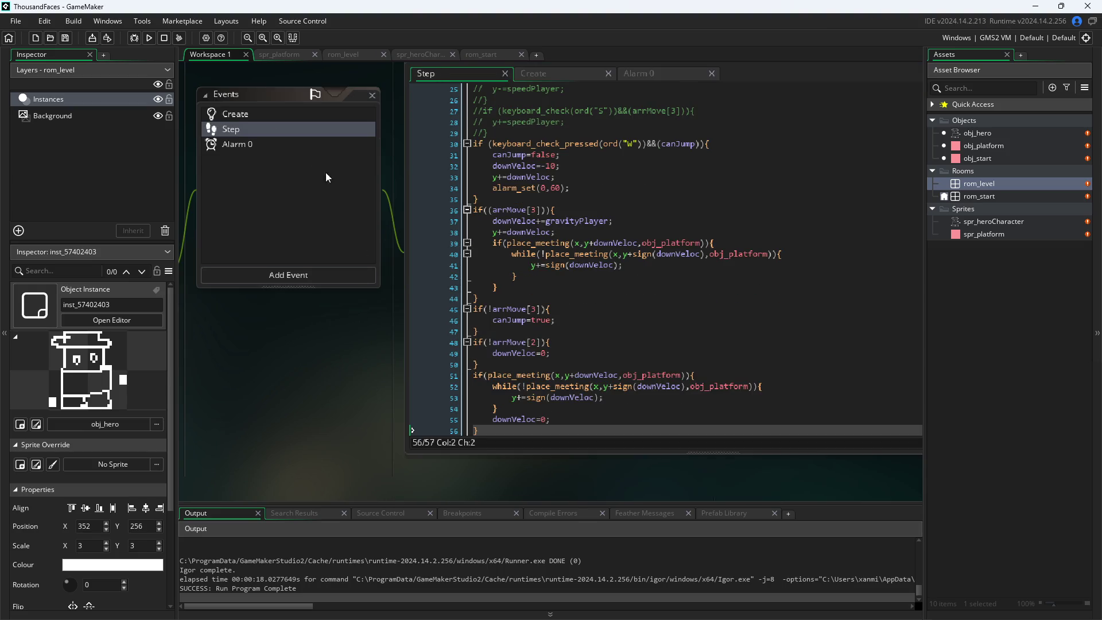
left_click(149, 37)
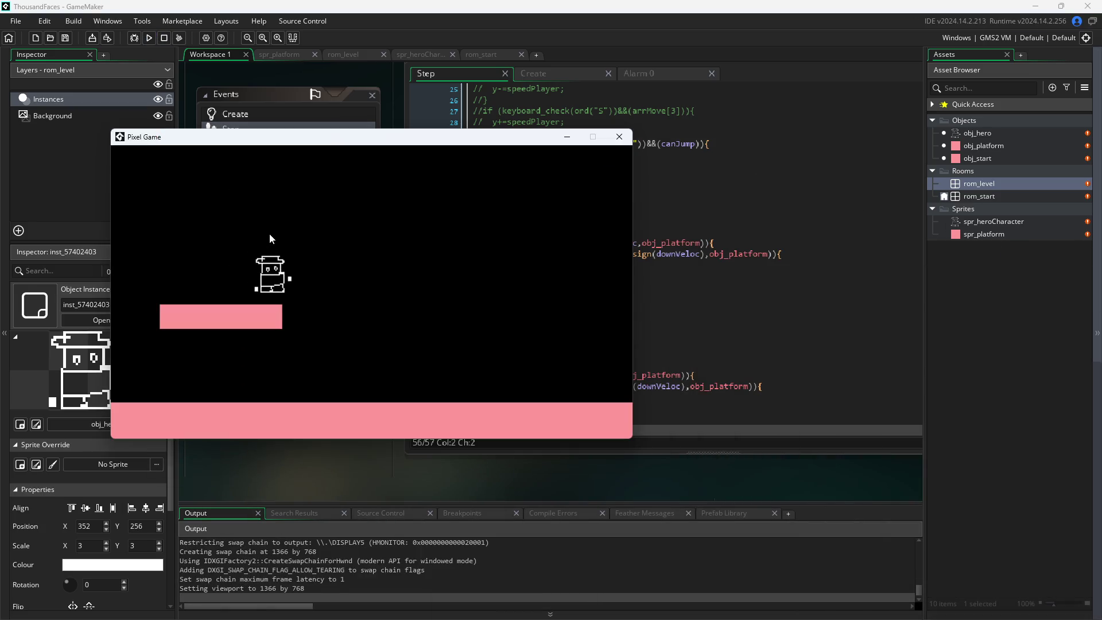
- Walk the hero with D and A, jump with W, then move the game window aside to reveal the code
key("d")
key("a")
key("w")
key("d")
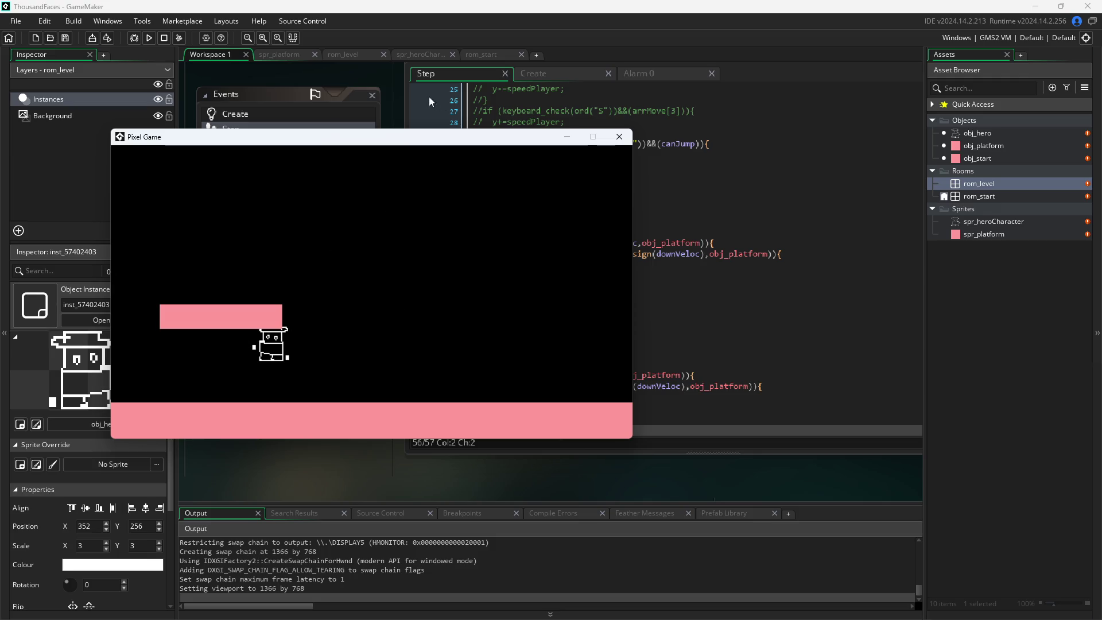
mouse_move(414, 137)
left_mouse_down()
mouse_move(1101, 220)
mouse_move(899, 288)
mouse_move(863, 287)
left_mouse_up()
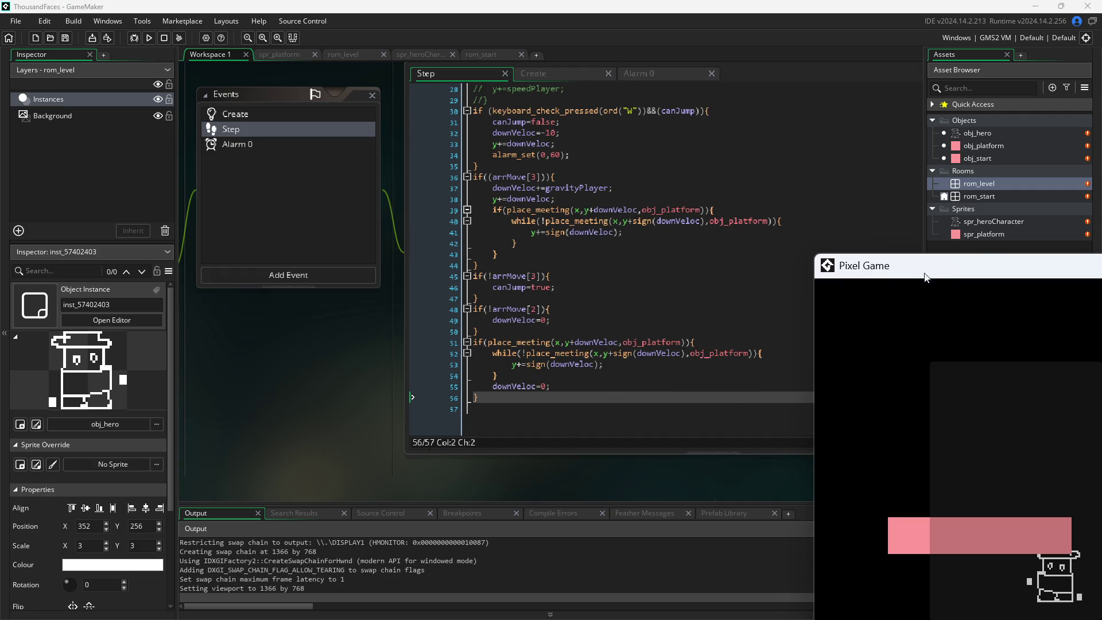
left_click_drag(403, 418, 229, 456)
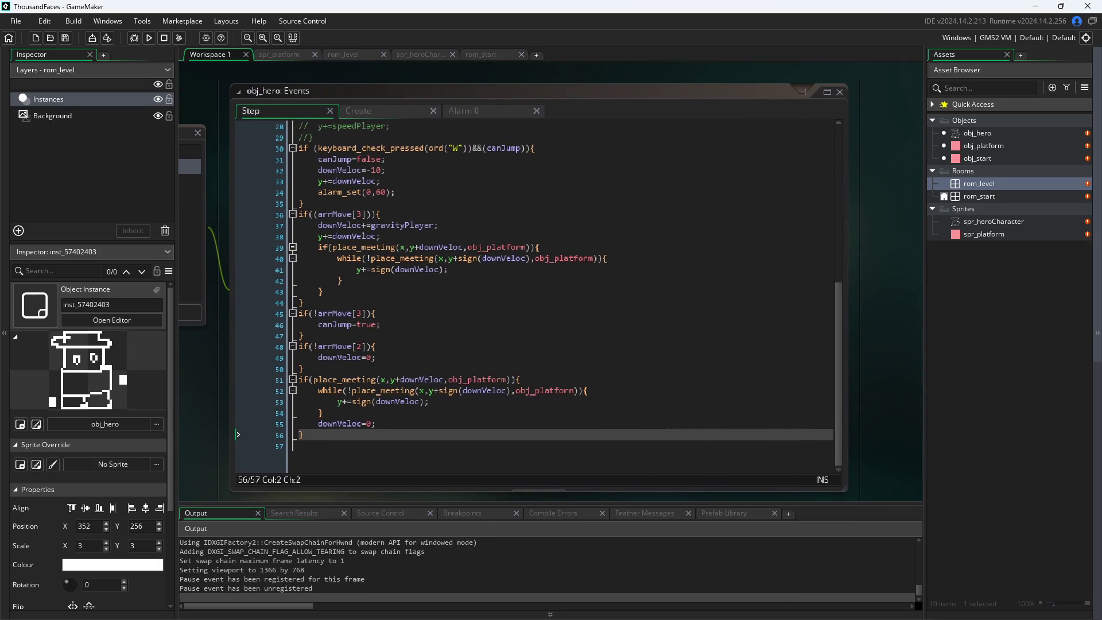
- Bring the running Pixel Game window forward and reposition it near the top of the screen
key("alt+Tab")
mouse_move(1090, 325)
left_mouse_down()
mouse_move(990, 176)
mouse_move(1008, 125)
mouse_move(974, 67)
mouse_move(1011, 83)
mouse_move(999, 94)
left_mouse_up()
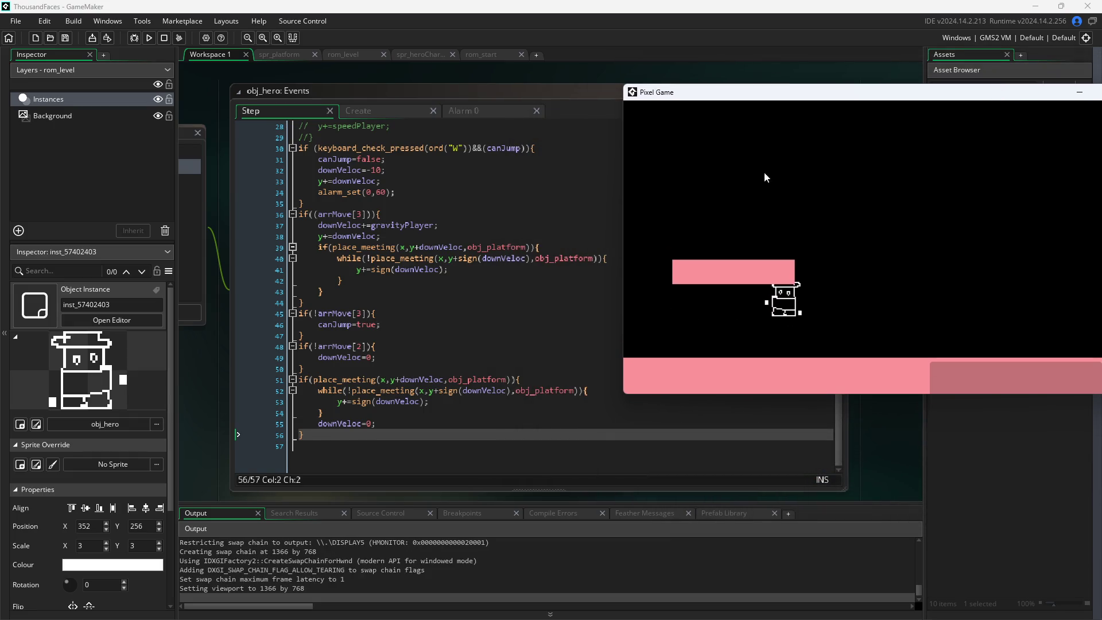
scroll(507, 230, "up", 2)
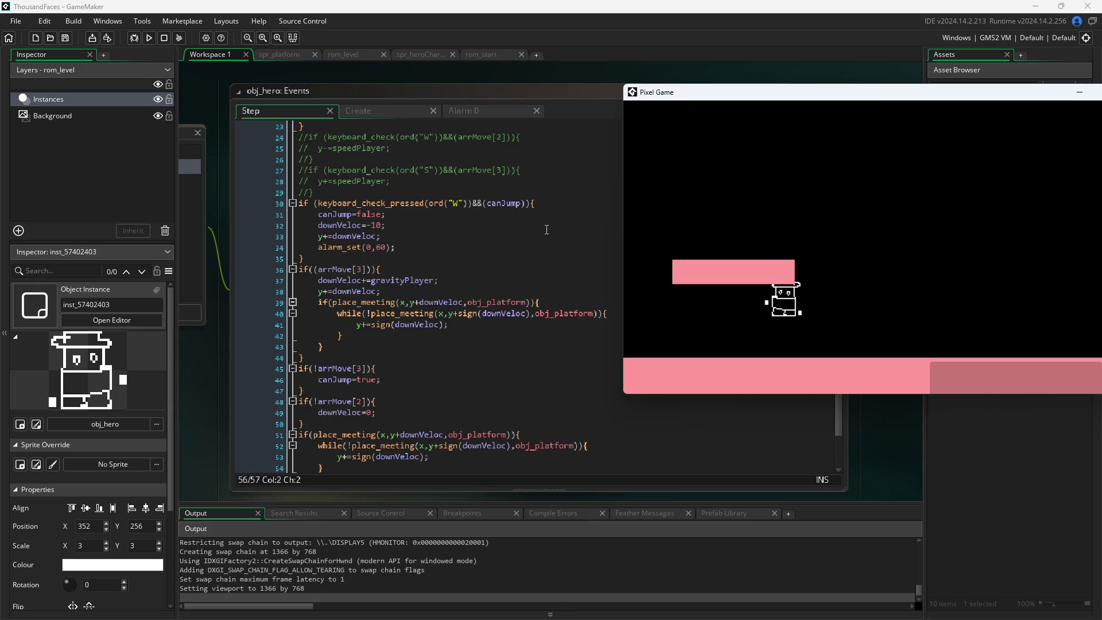
scroll(471, 311, "down", 2)
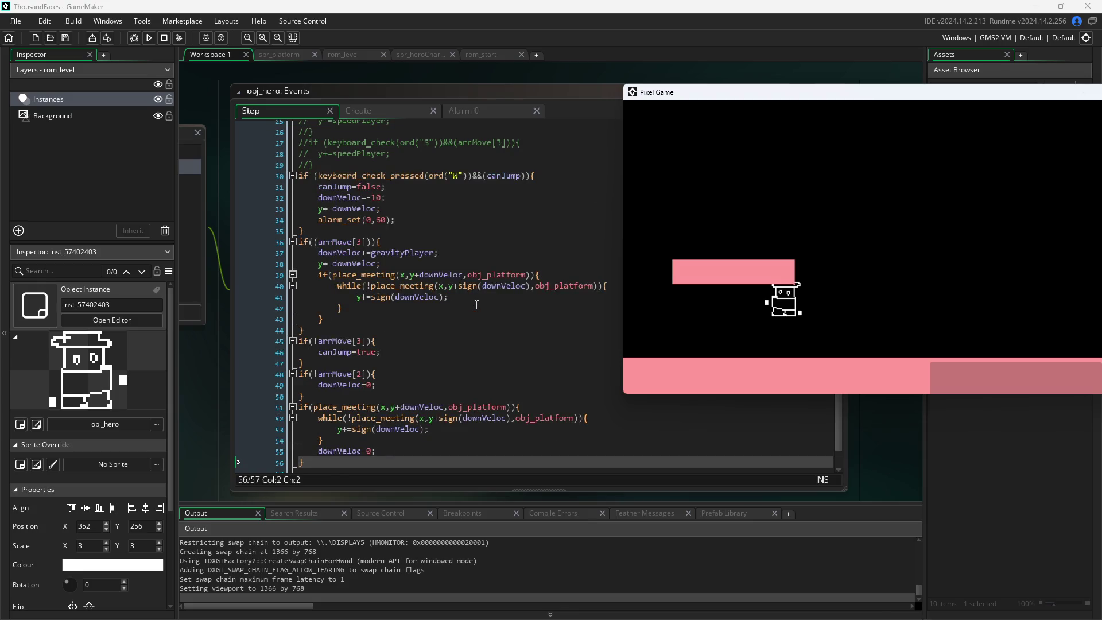
scroll(422, 375, "up", 4)
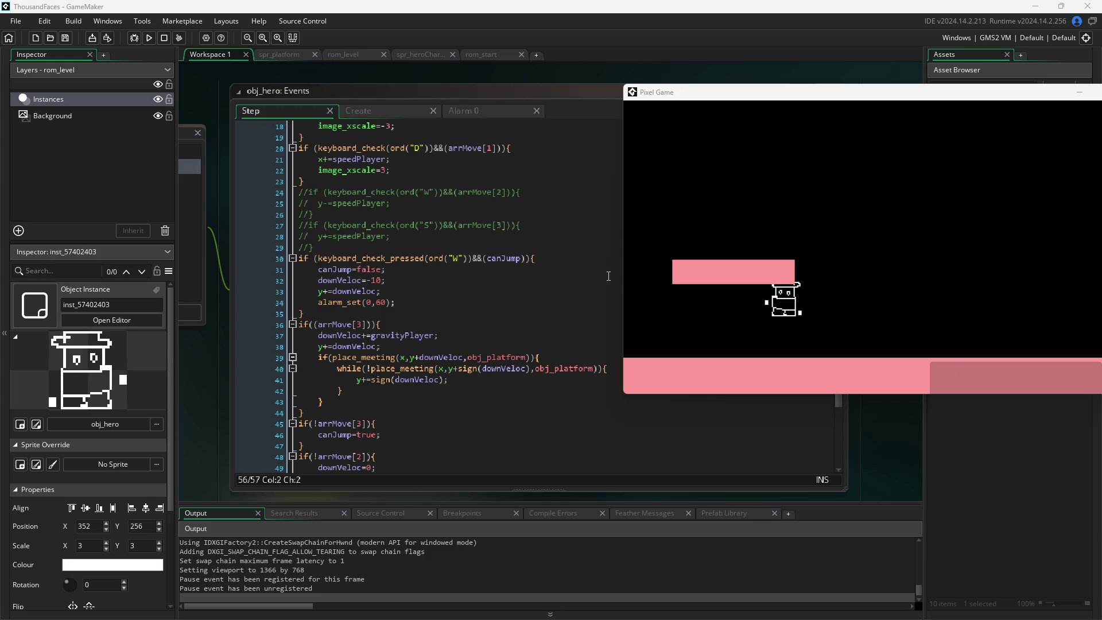
left_click(805, 325)
scroll(428, 309, "up", 6)
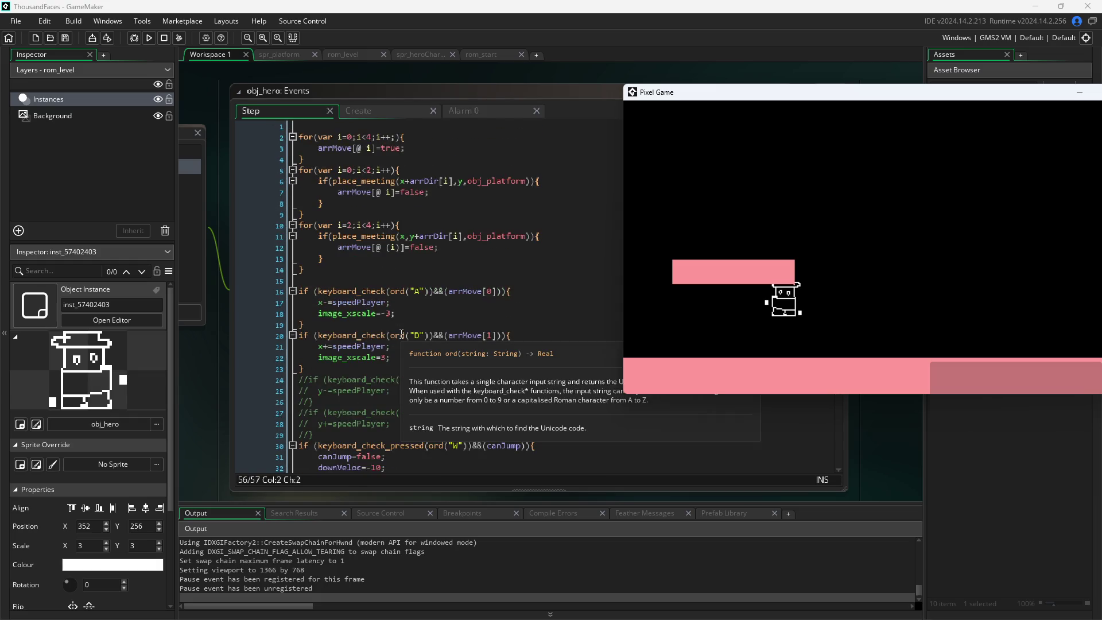
- Delete the commented-out up/down movement lines from the Step event
left_click(389, 446)
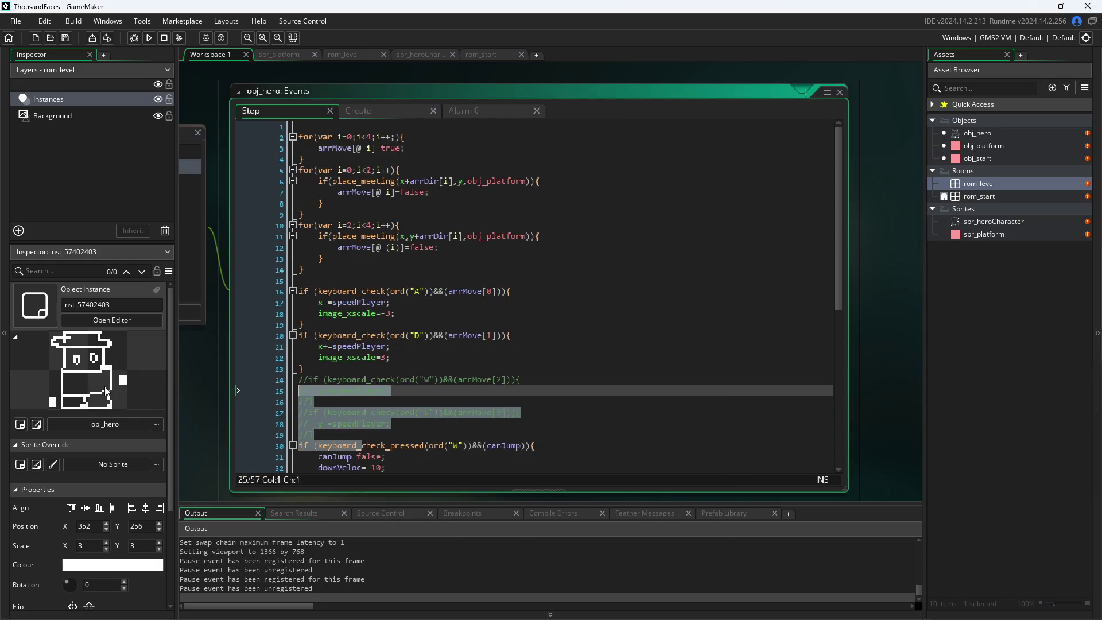
mouse_move(389, 437)
left_mouse_down()
mouse_move(321, 413)
mouse_move(42, 377)
left_mouse_up()
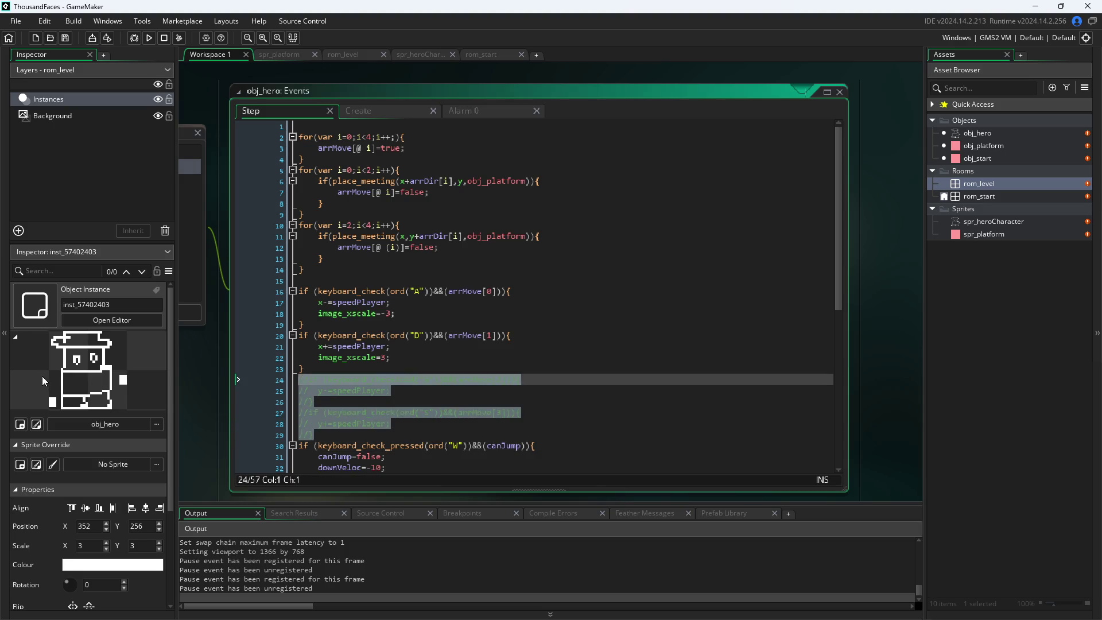
key("BackSpace")
key("BackSpace")
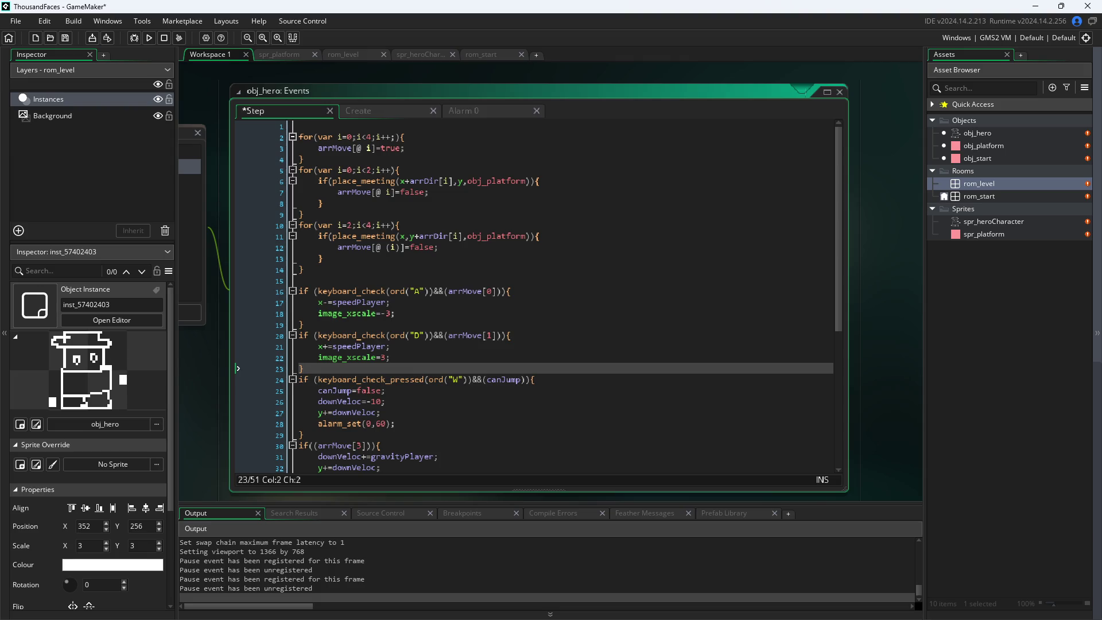
- Return to the Pixel Game window and close it
key("alt+Tab")
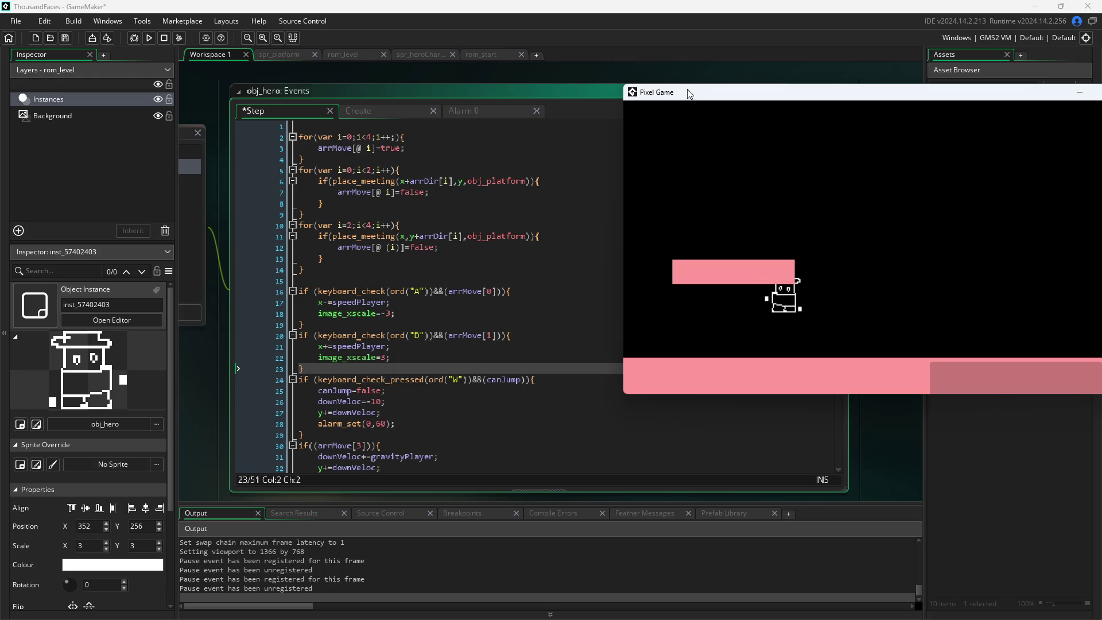
left_click_drag(689, 94, 624, 124)
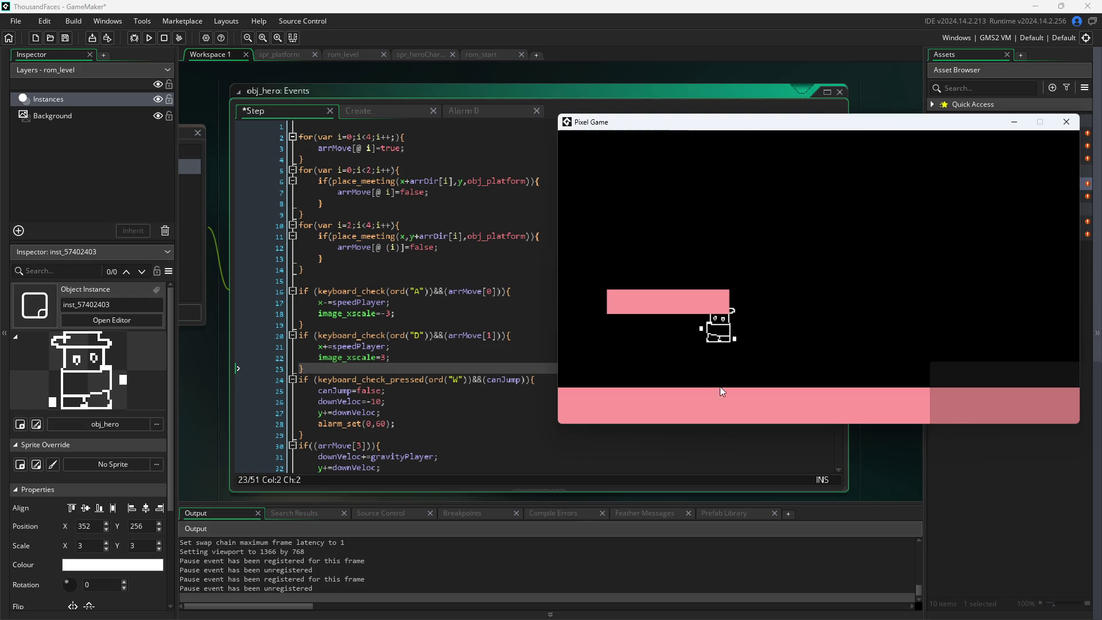
scroll(345, 313, "down", 2)
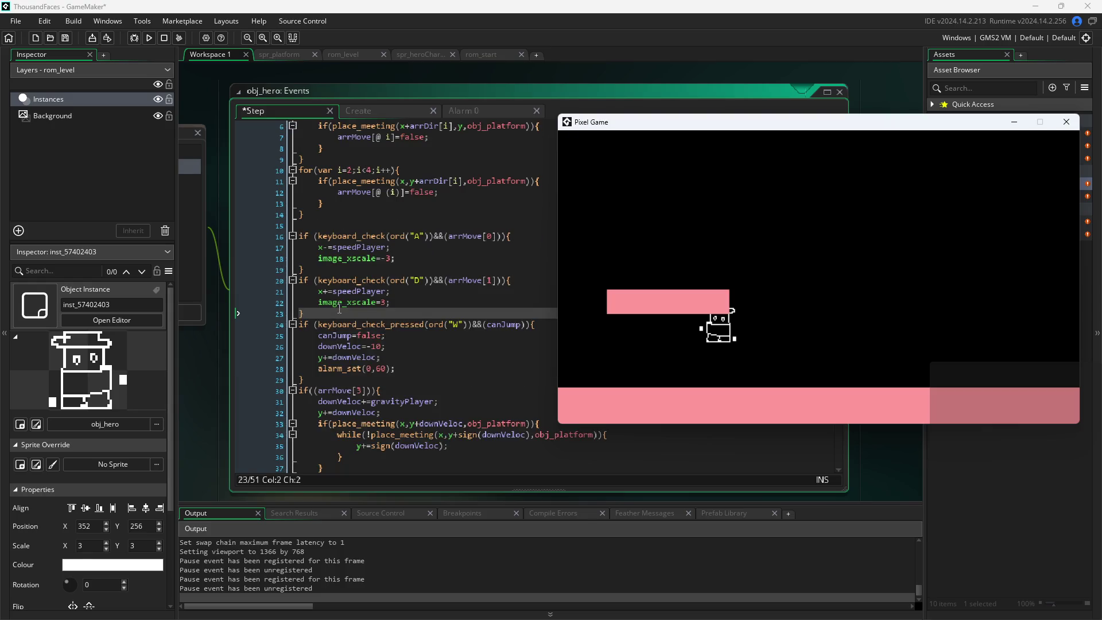
scroll(346, 314, "up", 2)
mouse_move(334, 318)
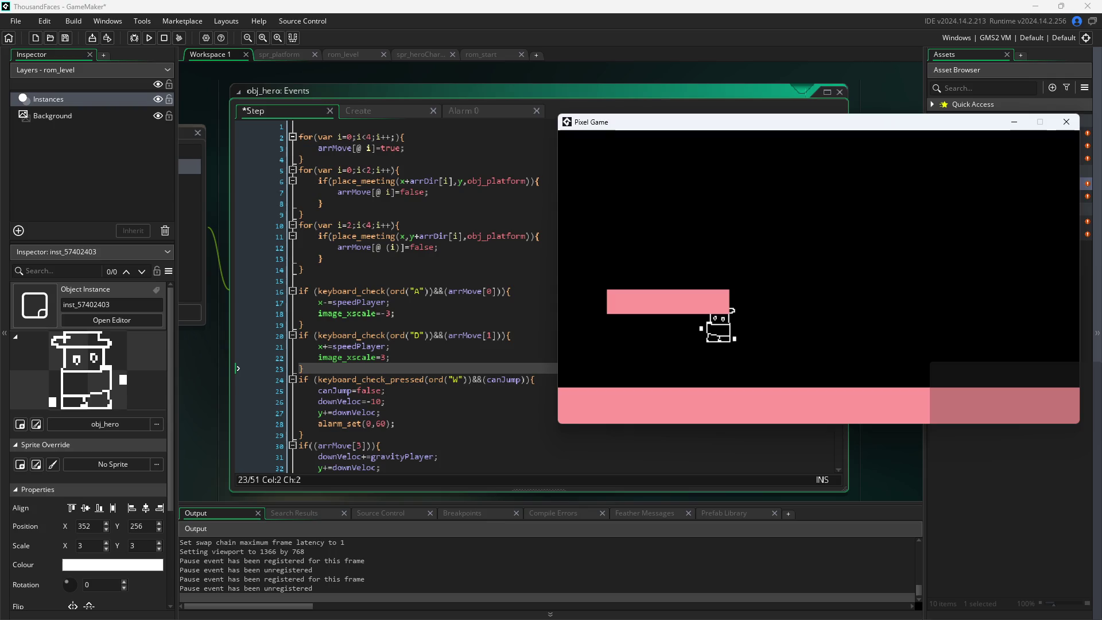
left_click(1067, 122)
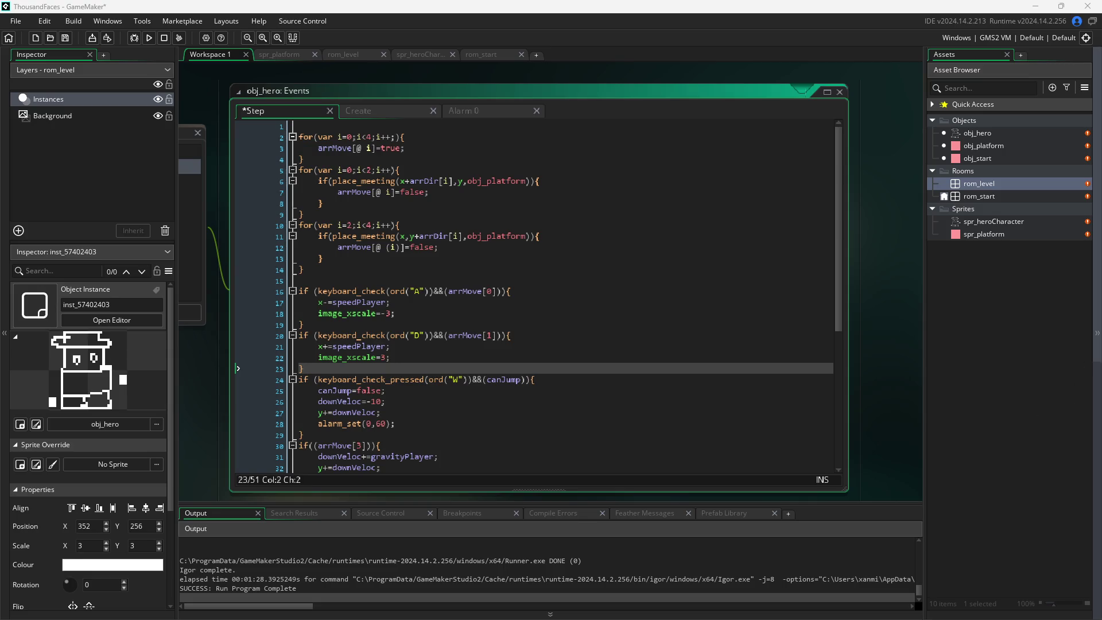
left_click(465, 347)
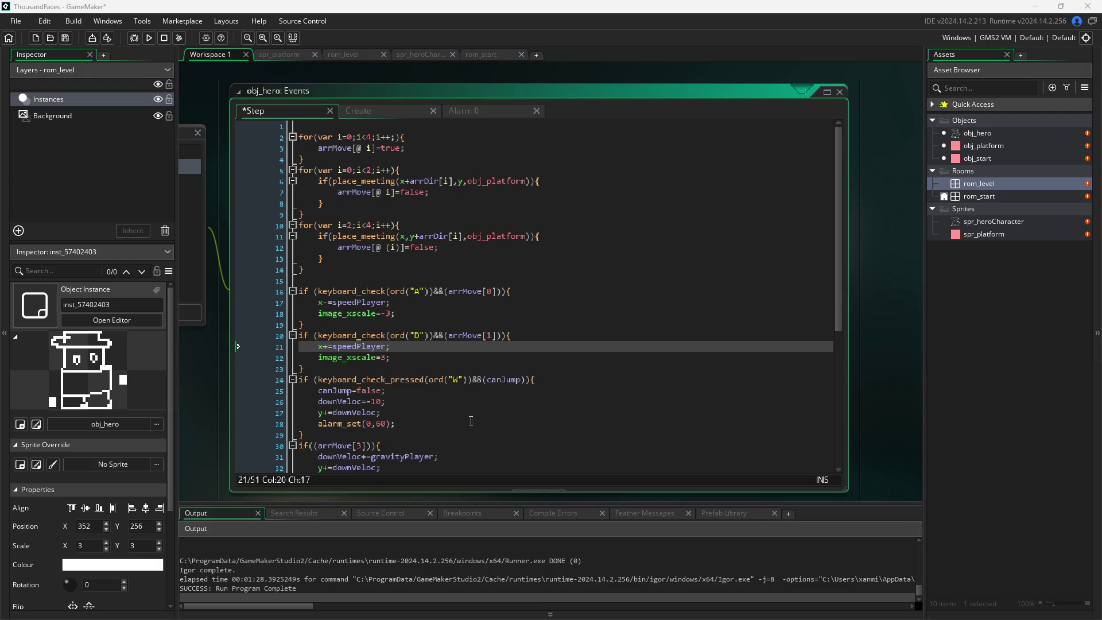
- Run the game and steer the hero with the arrow keys, jumping left and right between platforms
left_click(208, 343)
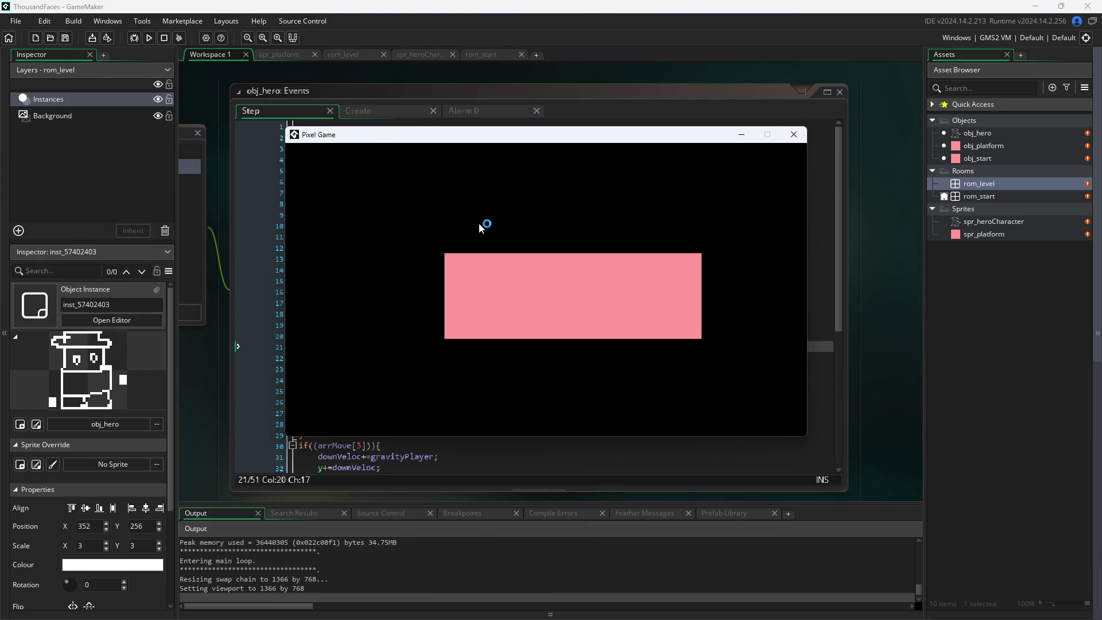
key("Right")
key("Up")
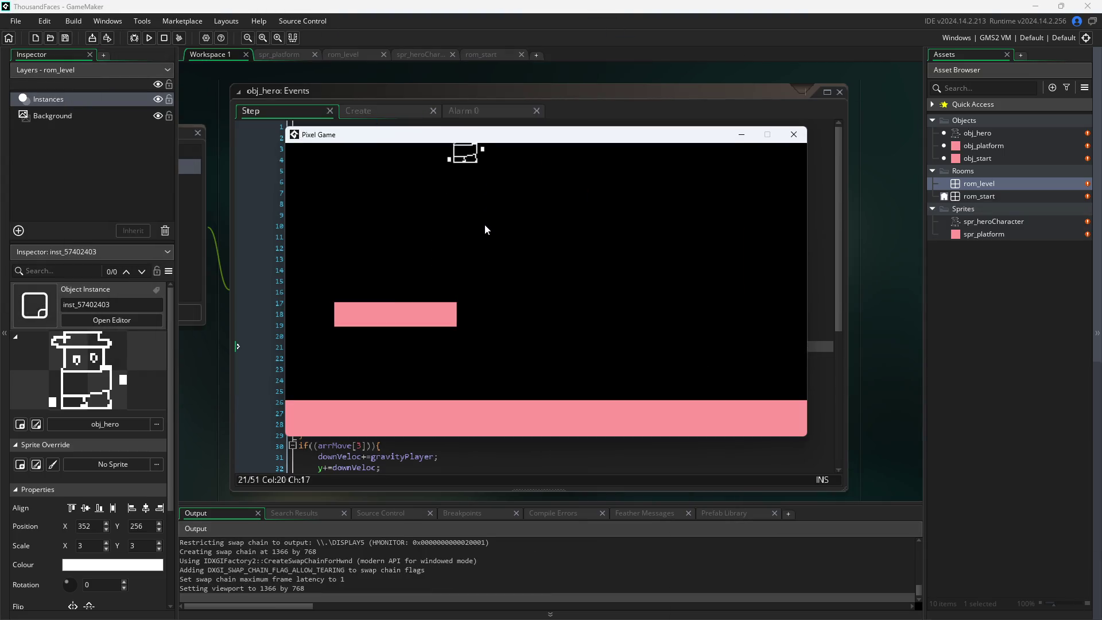
key("Down")
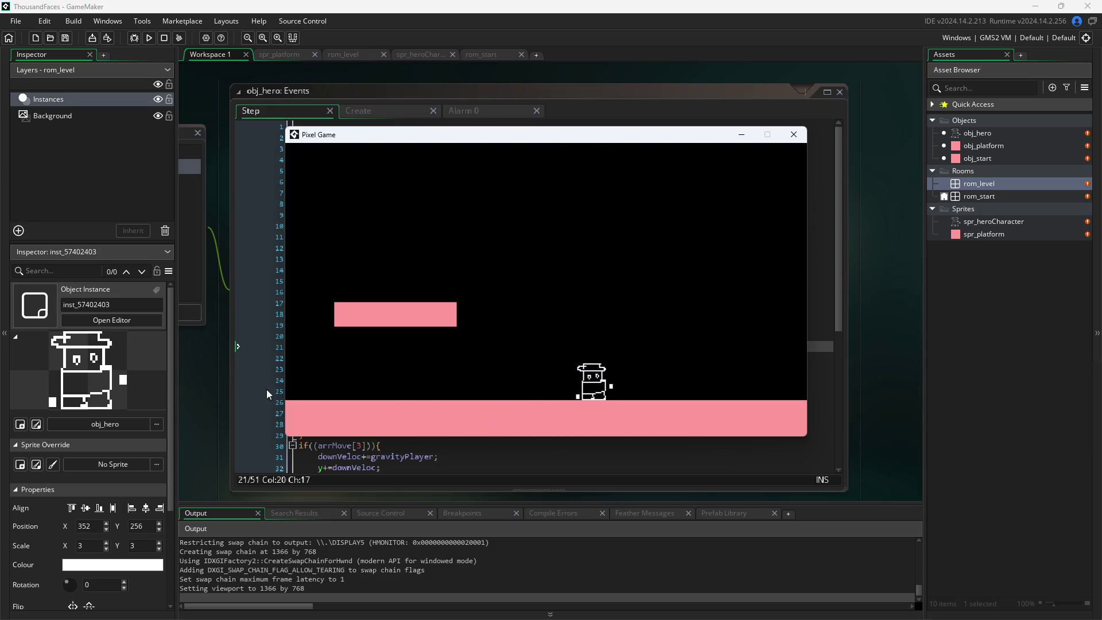
key("Up")
key("Left")
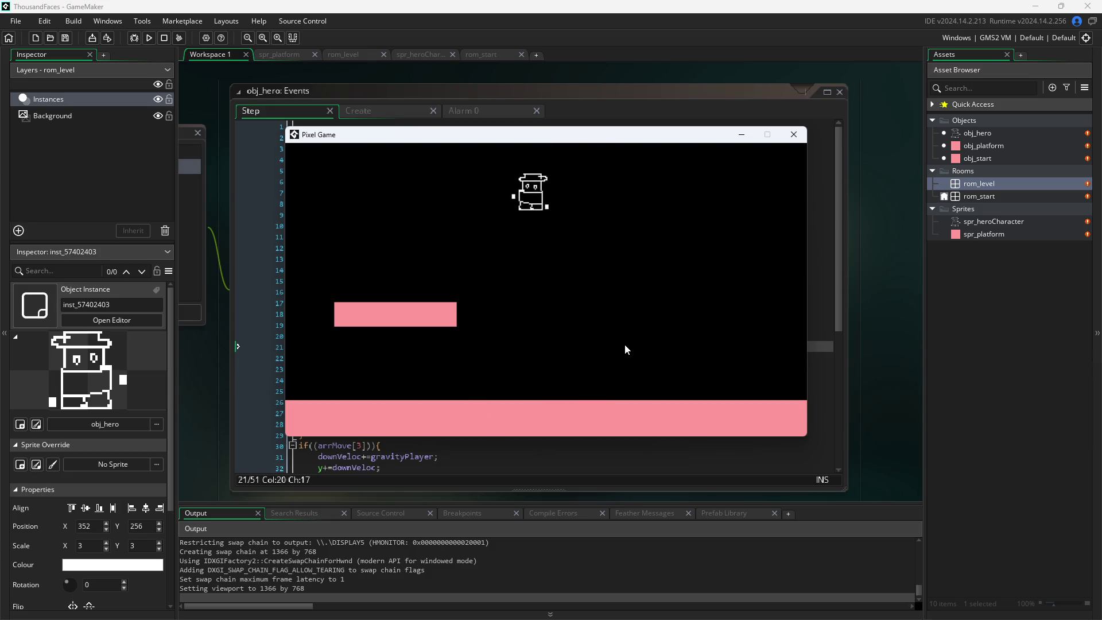
key("Up")
key("Right")
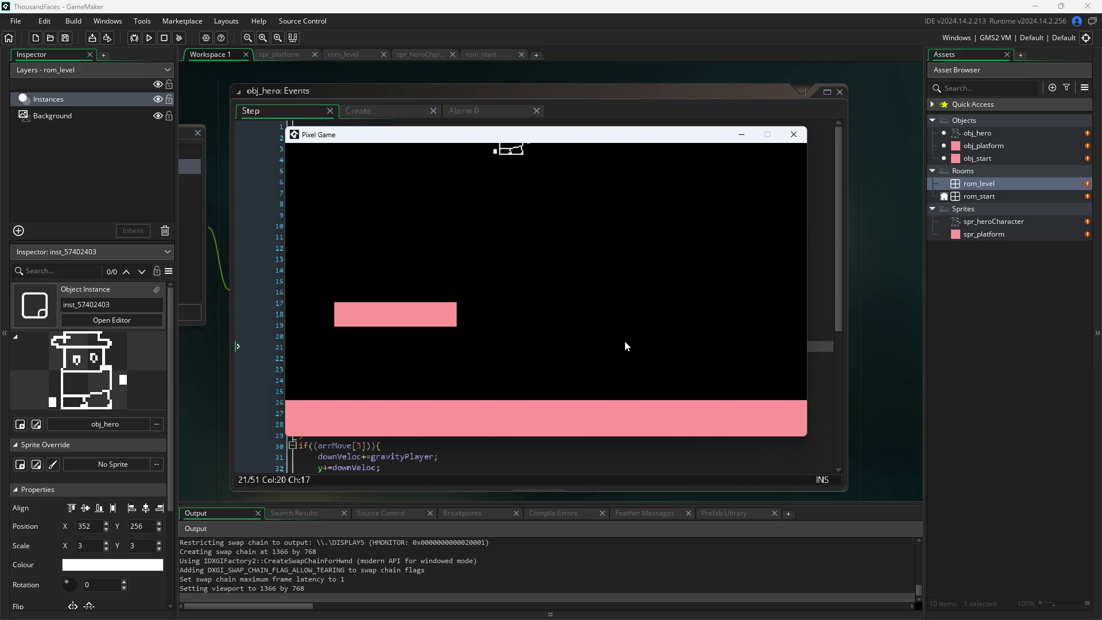
key("Up")
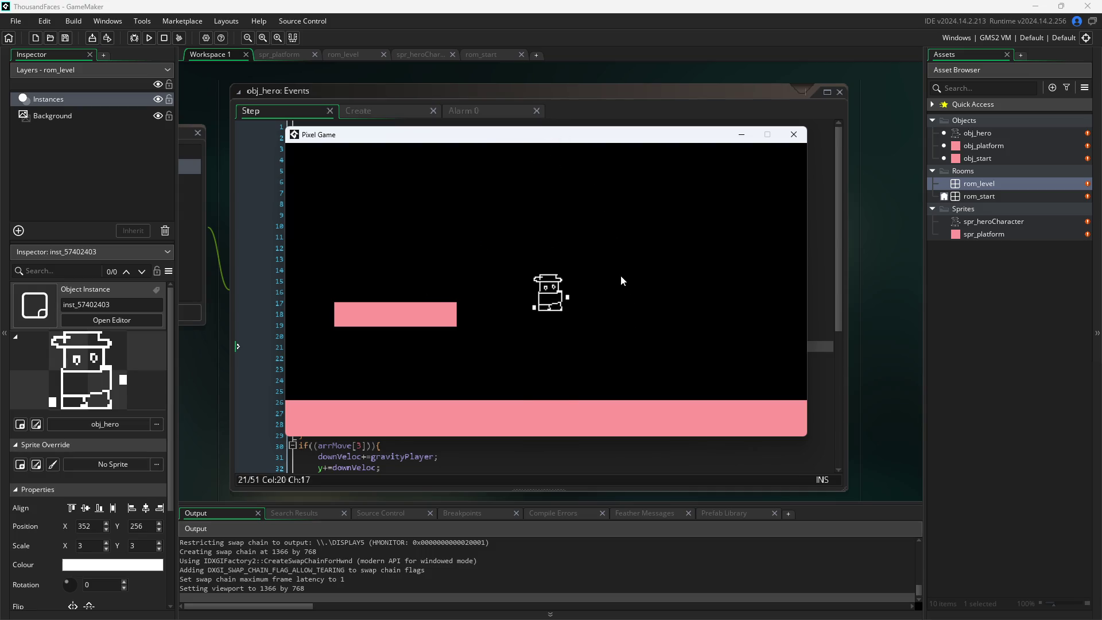
key("Left")
key("Right")
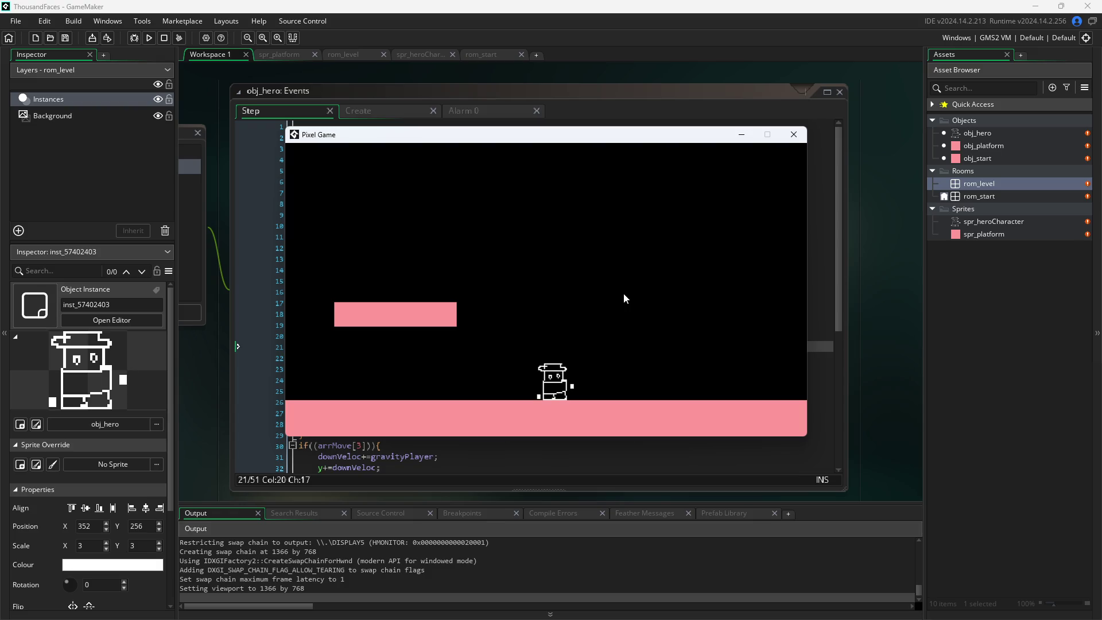
- Jump with Space and walk the hero left and right along the pink floor
key("space")
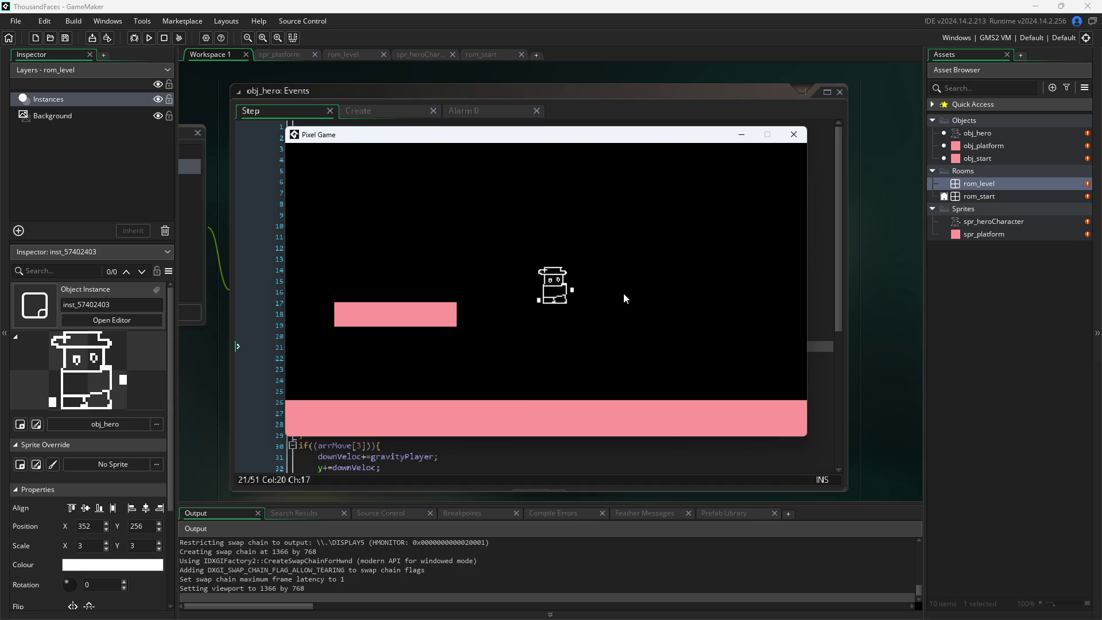
key("Left")
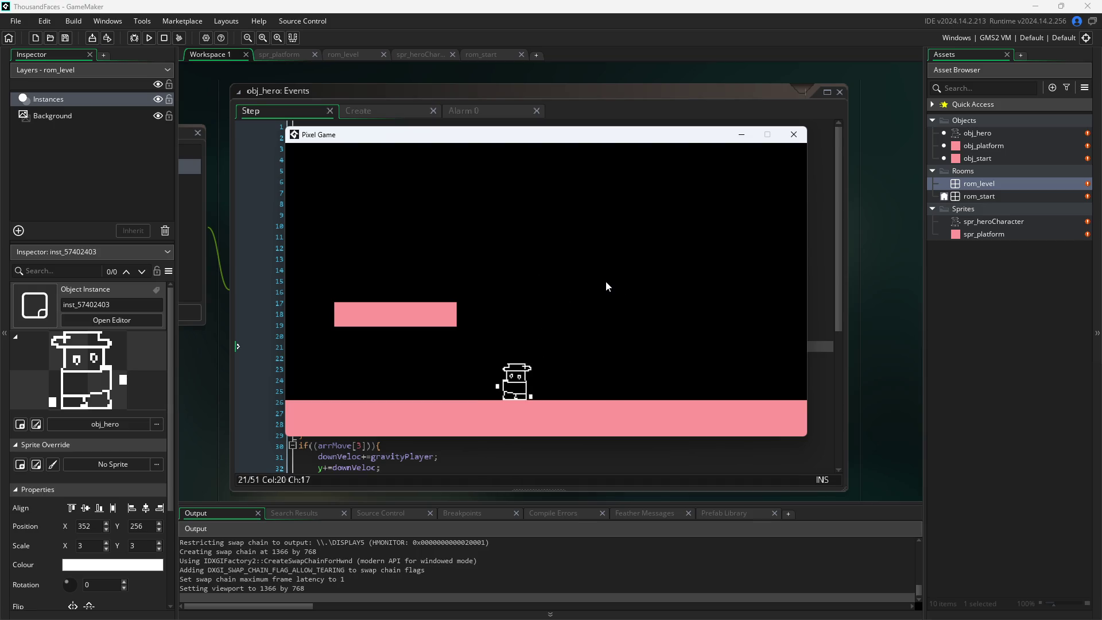
key("Left")
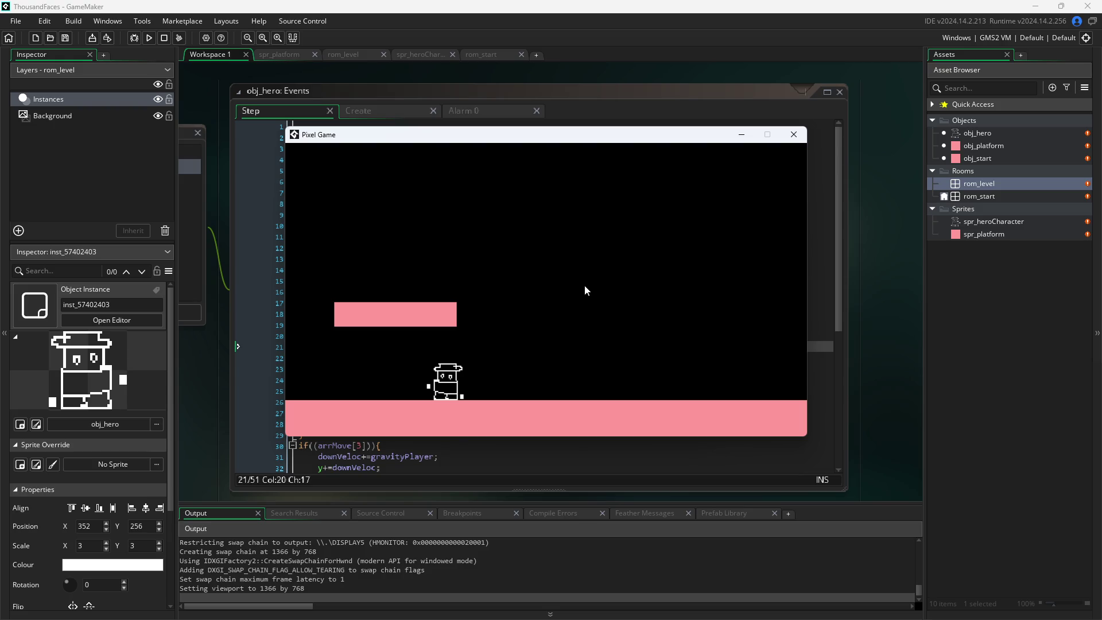
key("space")
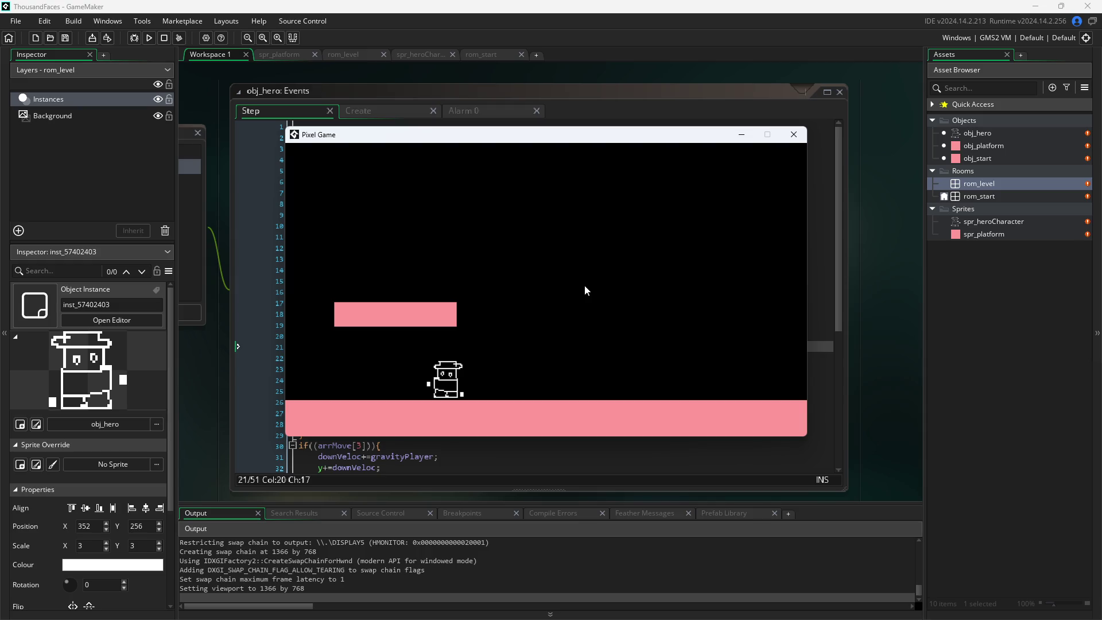
key("space")
key("Right")
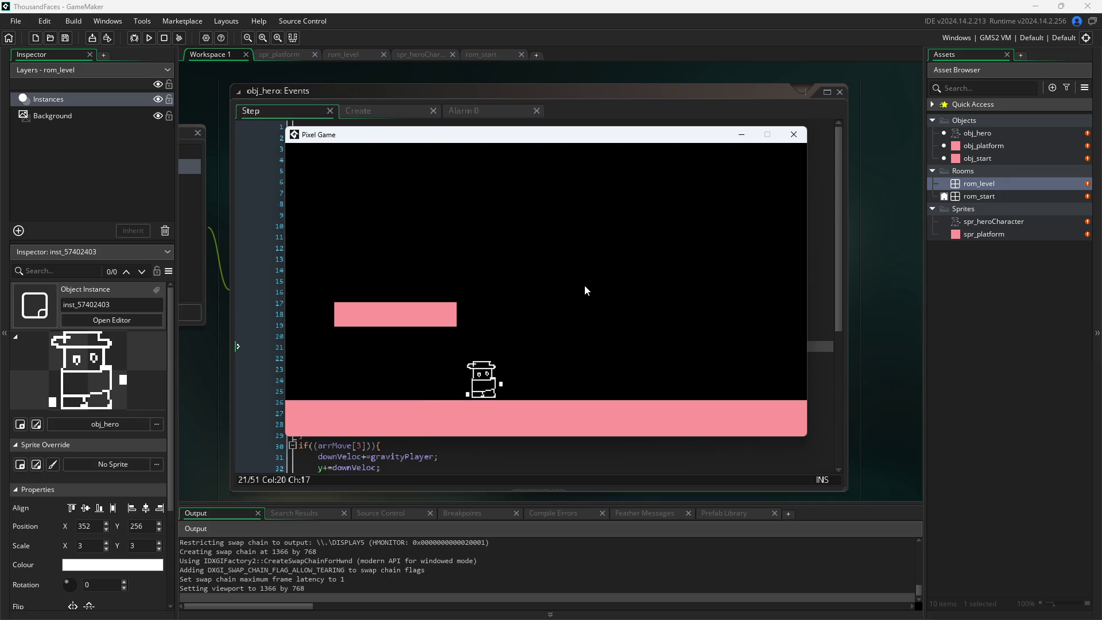
- Move the game window aside and scroll the Step code down to the final collision block
mouse_move(650, 134)
left_mouse_down()
mouse_move(784, 192)
mouse_move(978, 195)
mouse_move(940, 195)
left_mouse_up()
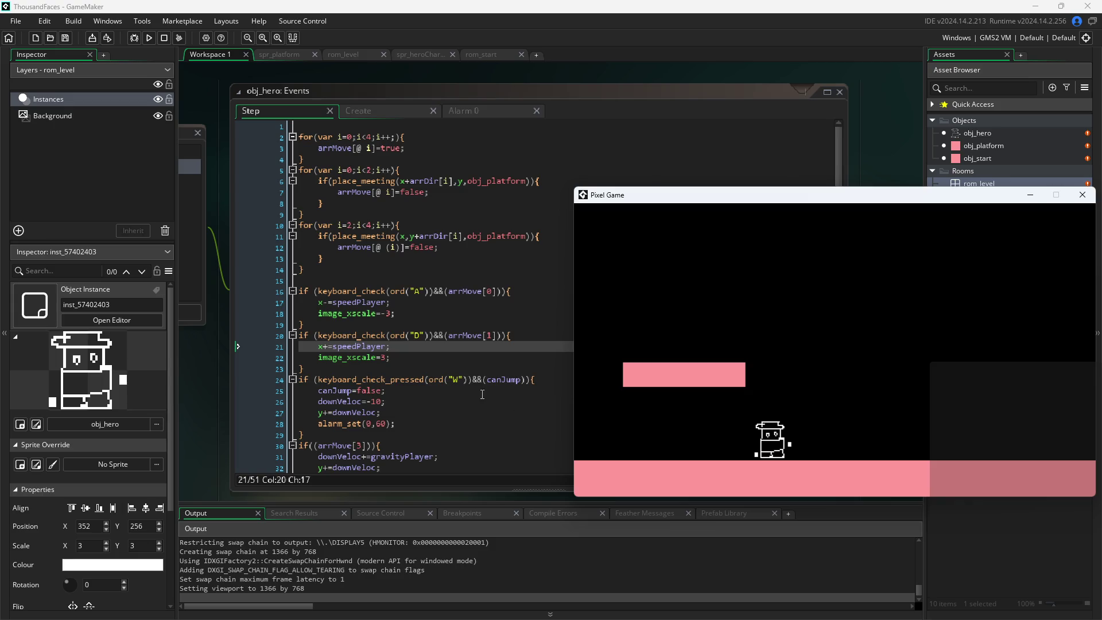
left_click_drag(705, 198, 690, 143)
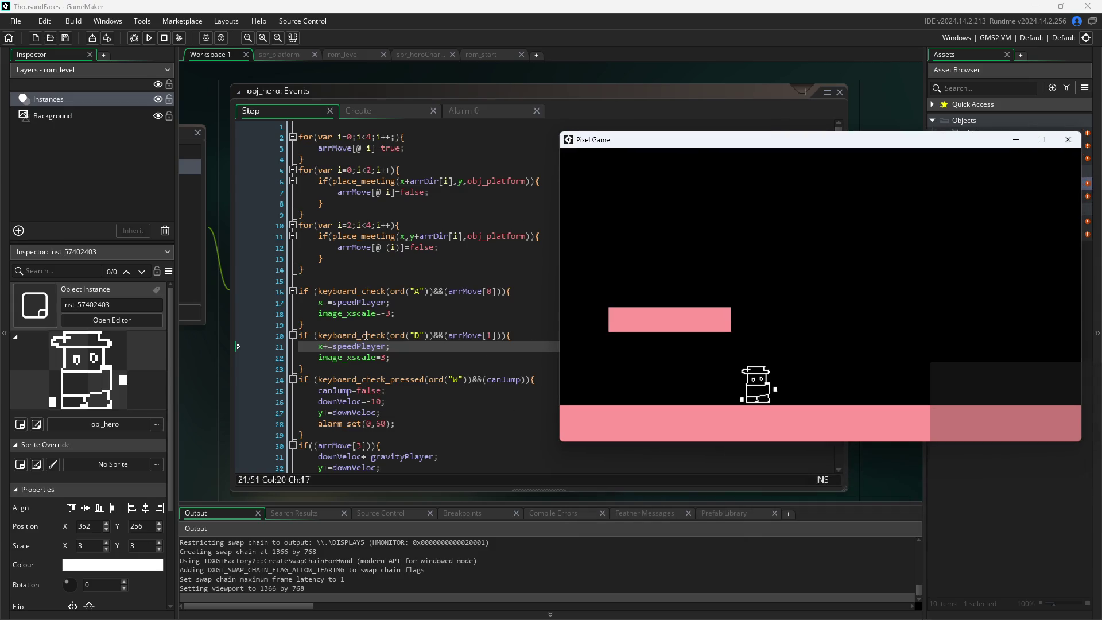
scroll(378, 353, "down", 6)
scroll(378, 353, "down", 1)
scroll(378, 353, "up", 1)
scroll(379, 353, "down", 1)
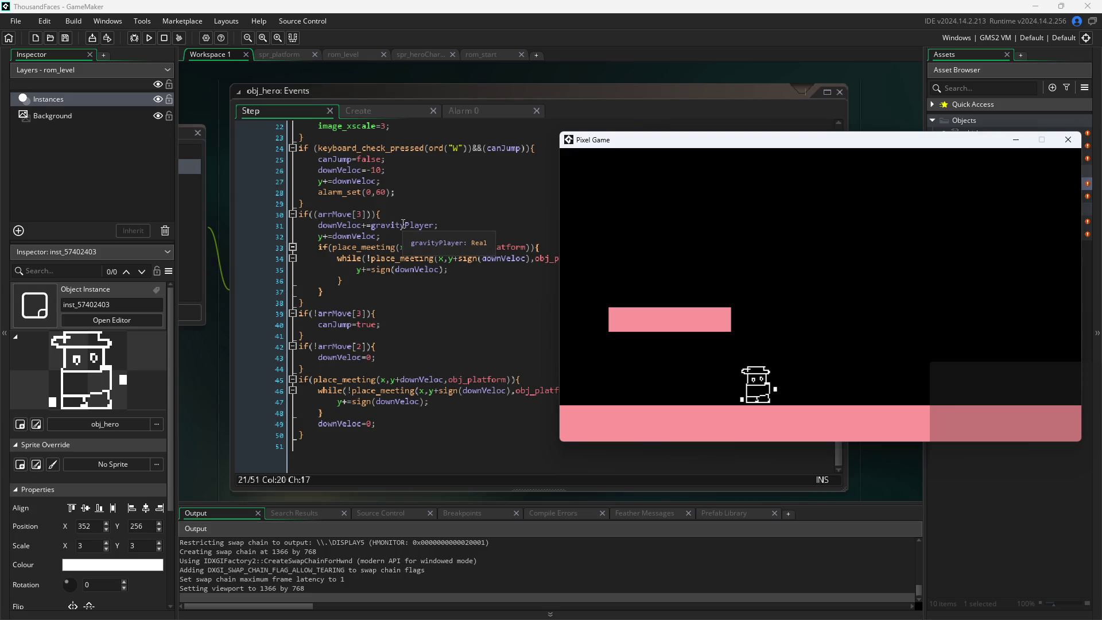
- Insert a blank line above the final place_meeting block and select that block with Shift+Down
left_click(400, 373)
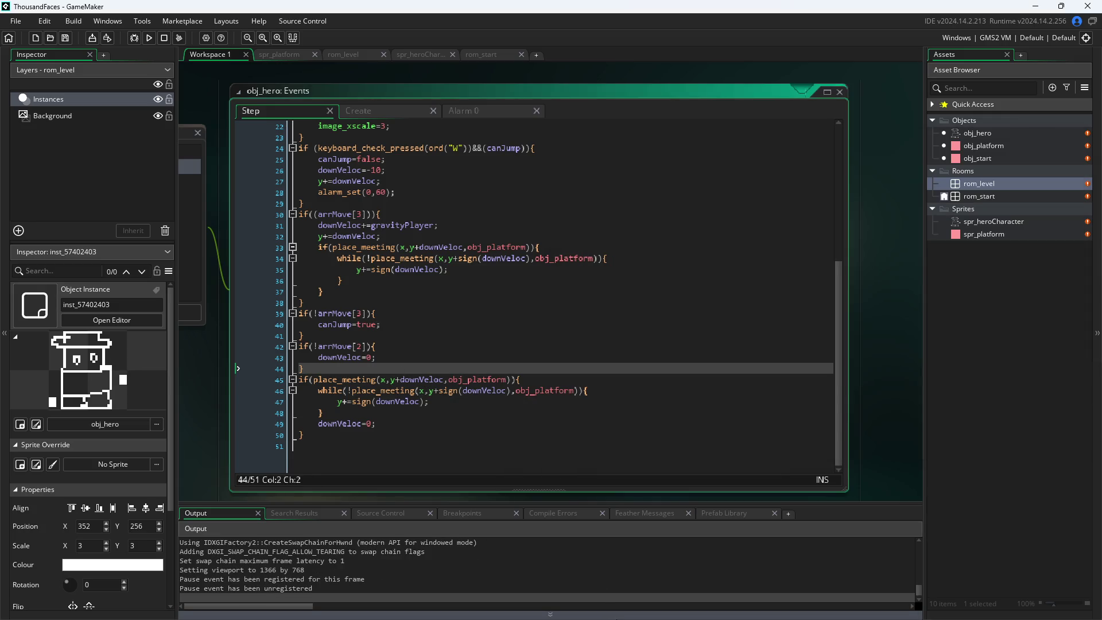
key("Down")
key("Home")
key("Return")
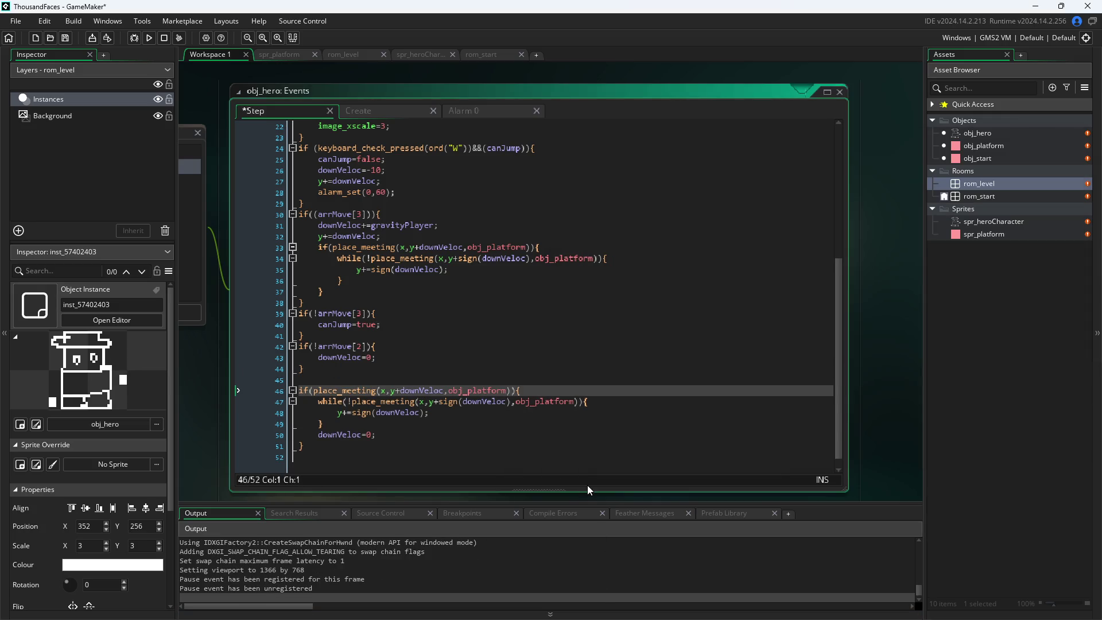
key("shift+Down")
key("shift+Down")
key("shift+Down")
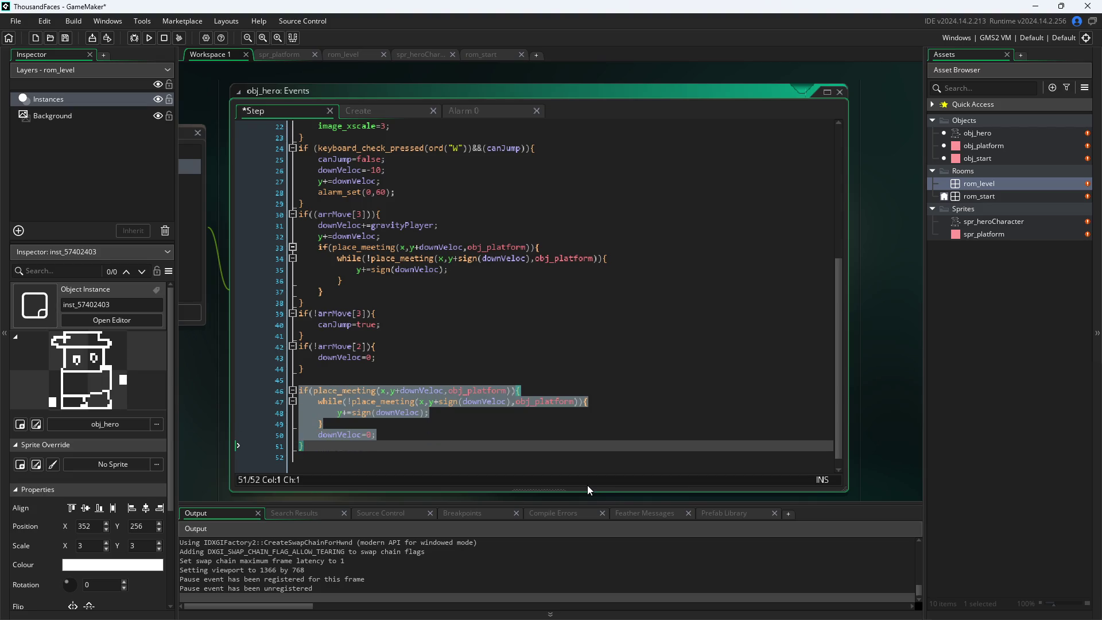